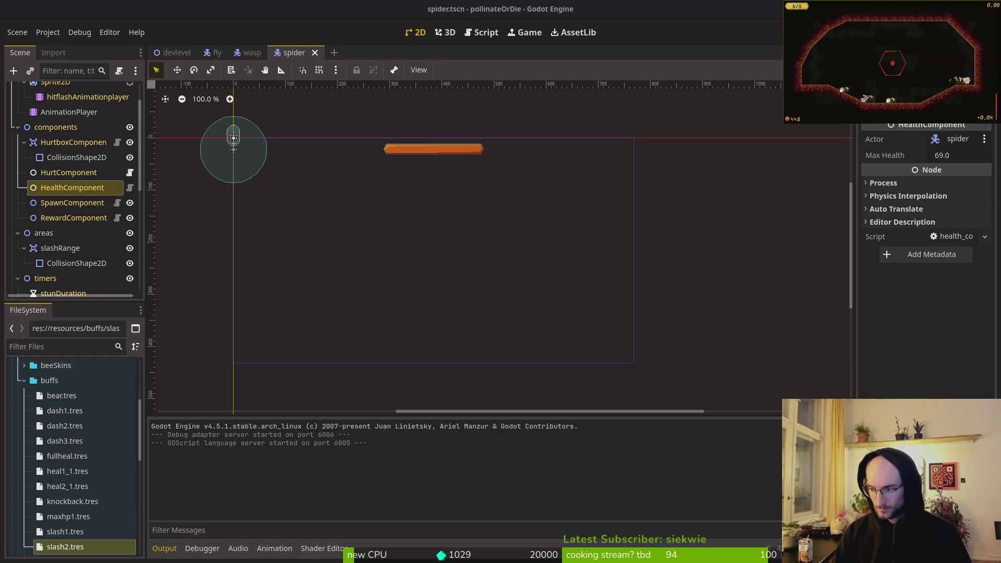
Step: In Neovim, yank the four toggle_pixelperfect lines from game.controller.gd
key(alt+Tab)
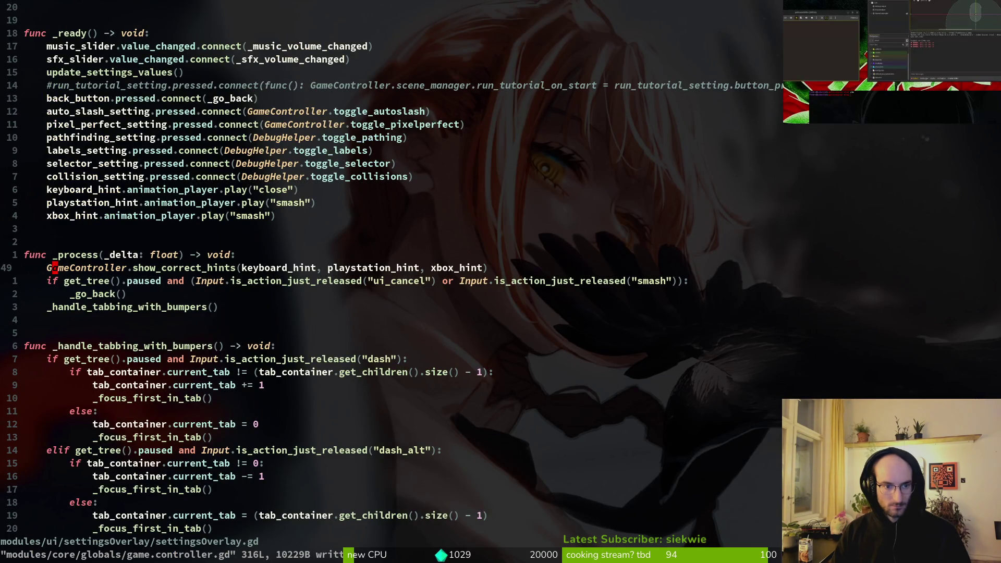
key(ctrl+o)
key(1)
key(9)
key(j)
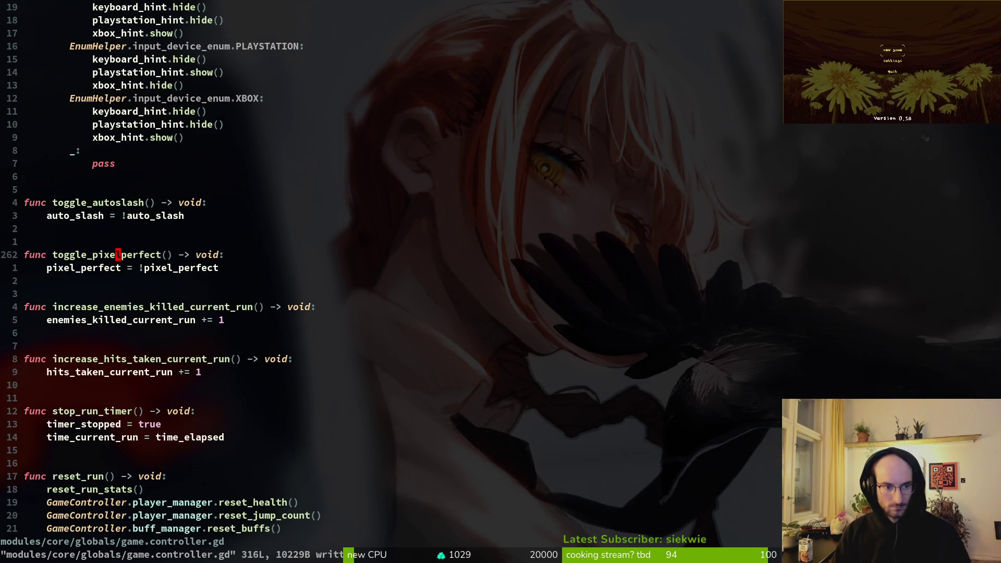
key(shift+v)
key(j)
key(j)
key(y)
Step: Reopen settingsOverlay.gd through the 'sett' file search and jump just above func _ready
key(ctrl+o)
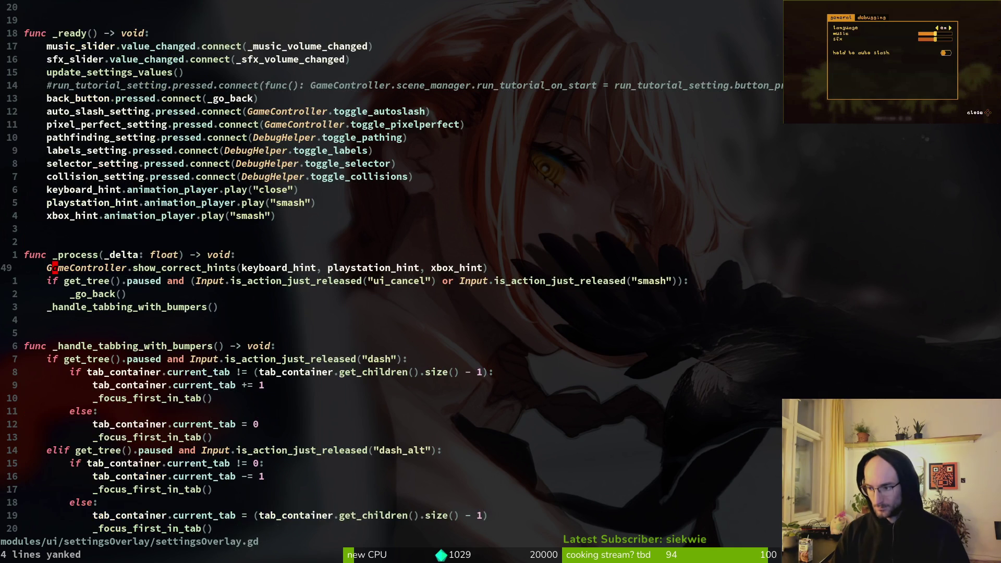
key(alt+Tab)
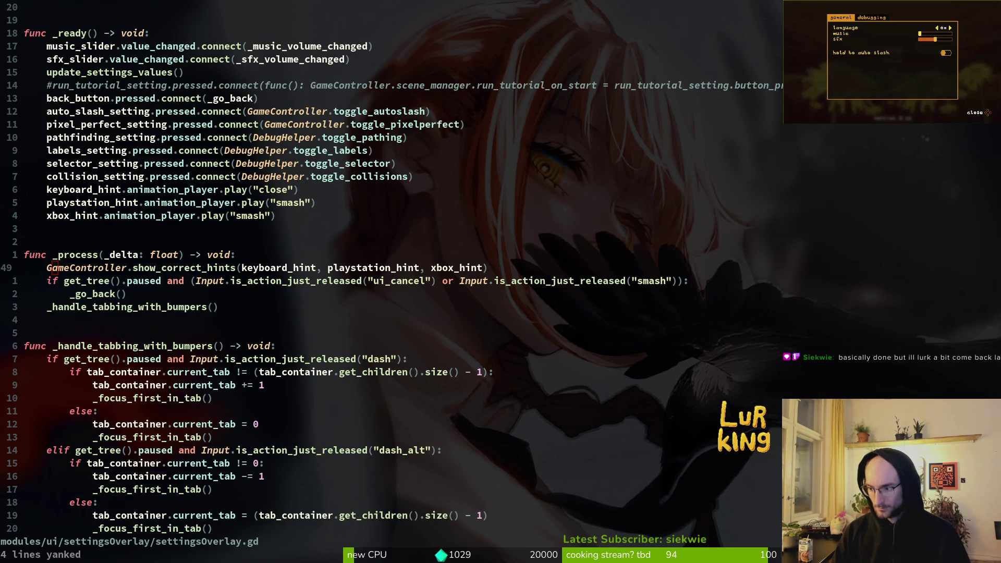
key(Escape)
key(Return)
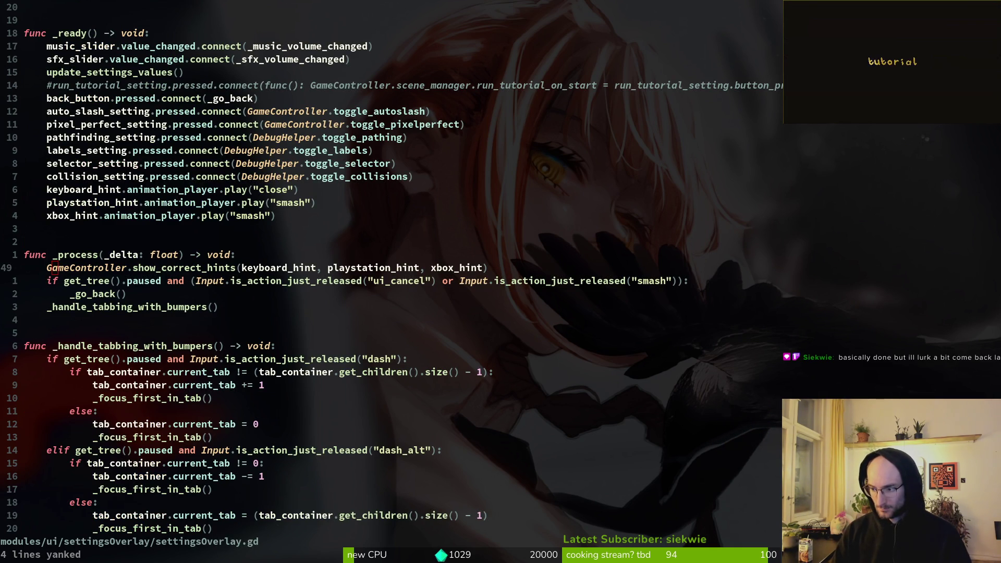
key(space)
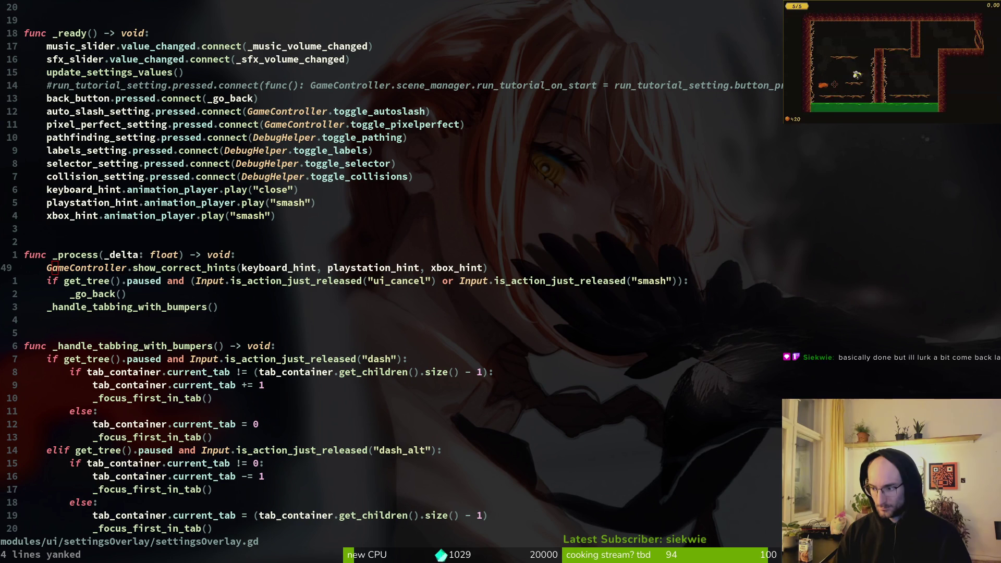
key(space)
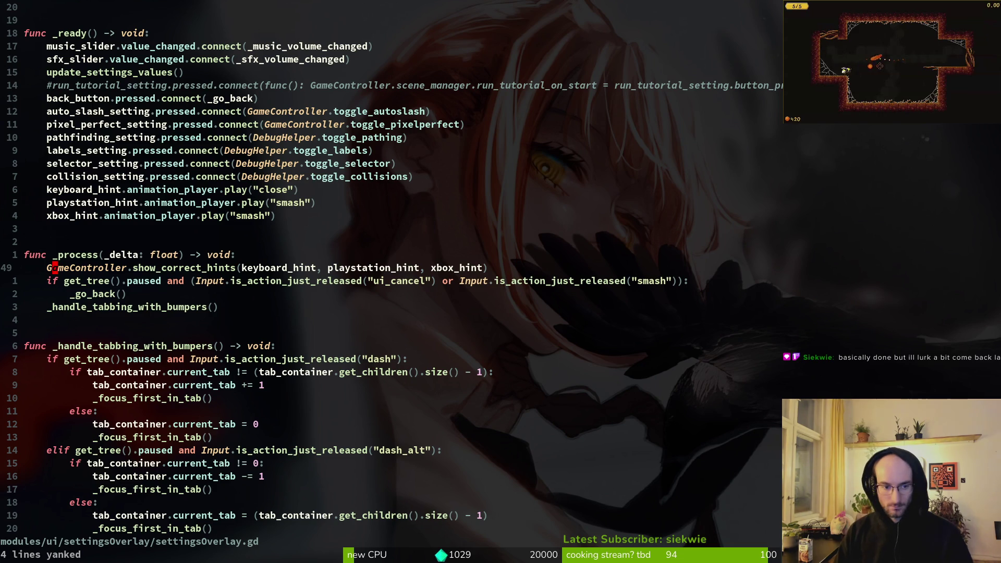
key(space)
key(f)
key(f)
text(sett)
key(Return)
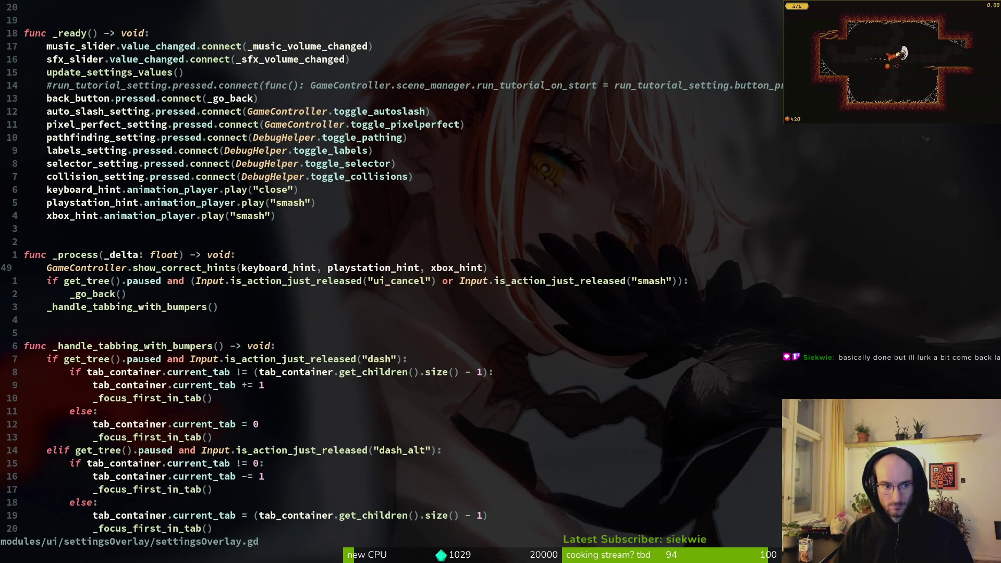
key({)
key({)
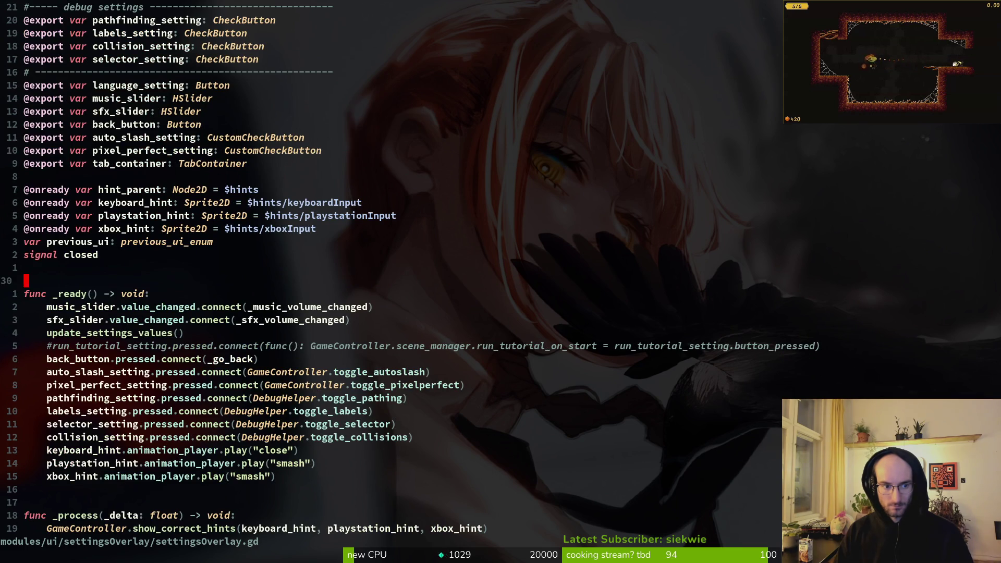
Step: Yank the 17-line _ready block of settingsOverlay.gd, then jump back to the keyboard_hint line
key(V)
key(j)
key(j)
key(j)
key(y)
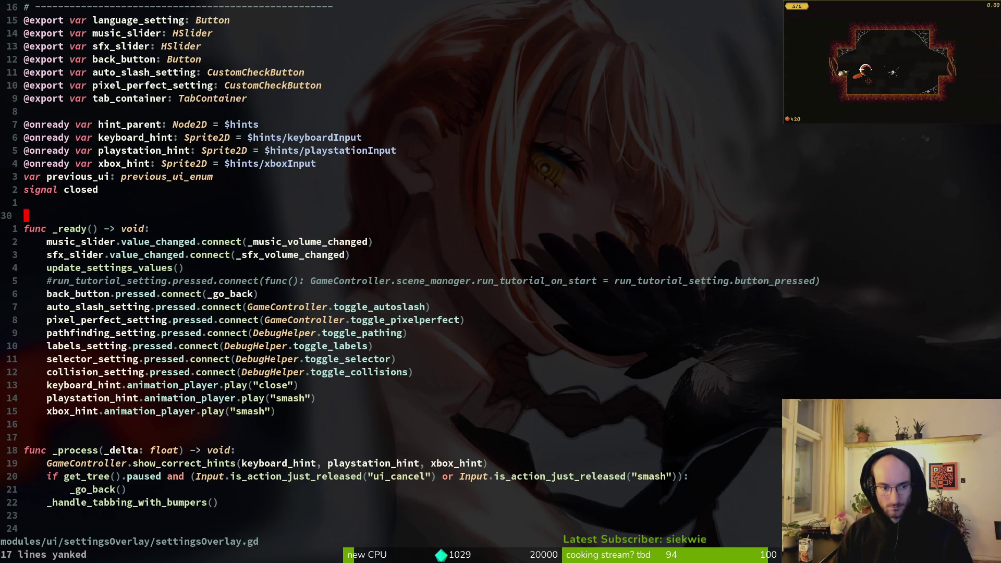
key(alt+Tab)
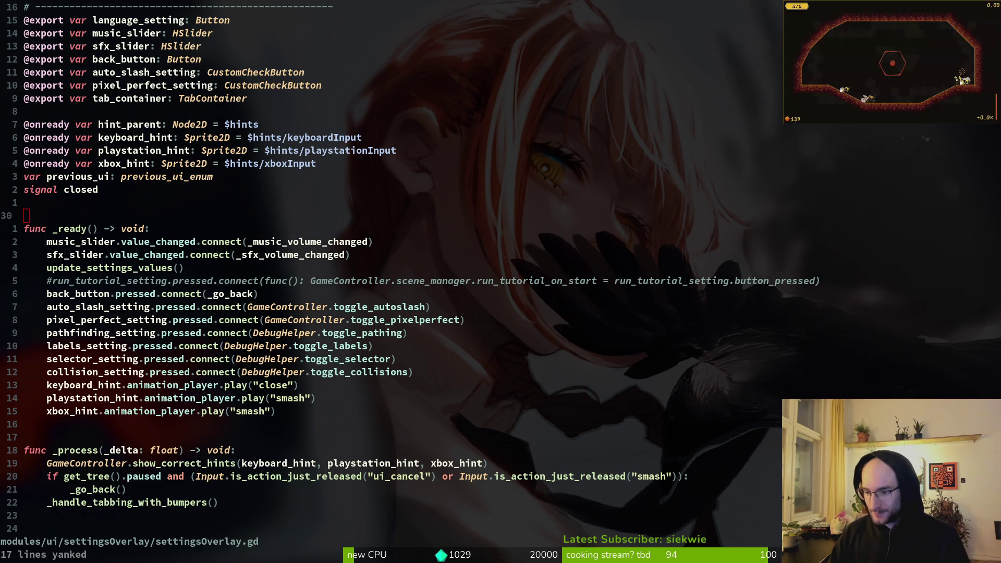
key(ctrl+o)
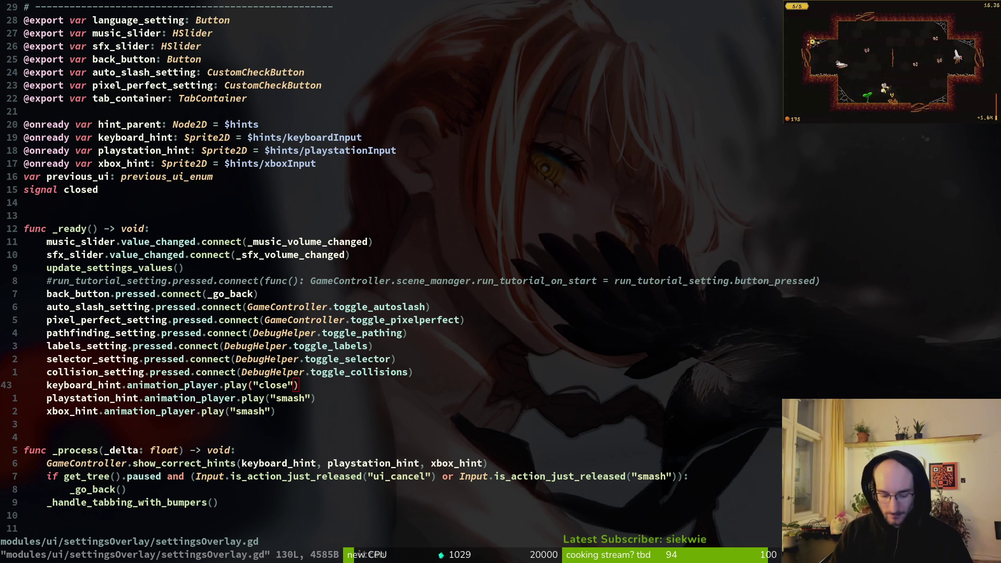
Step: Open game.controller.gd and paste the mode_str block below the pixel_perfect toggle line
key(ctrl+p)
text(gamecontr)
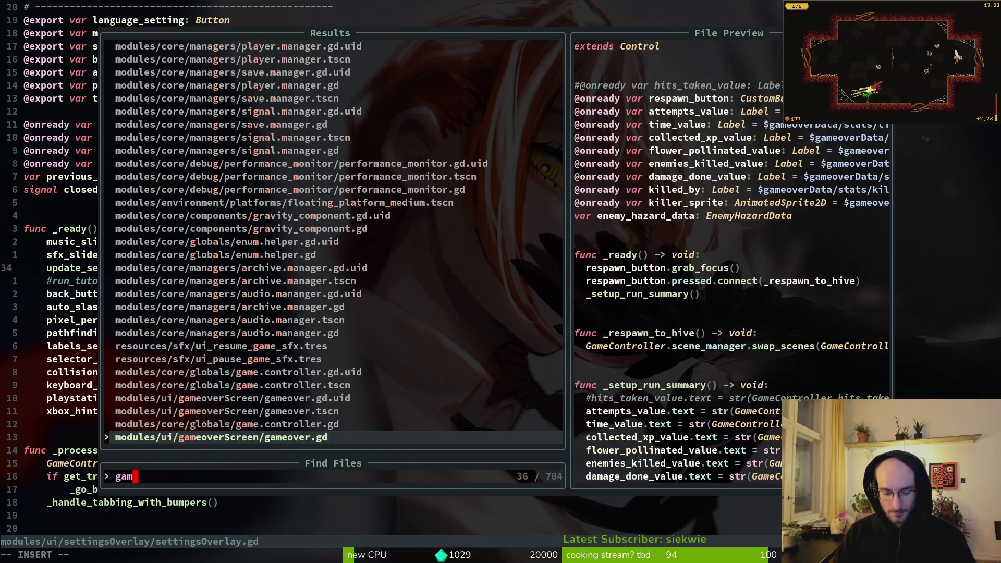
key(Return)
key(j)
key(j)
key(P)
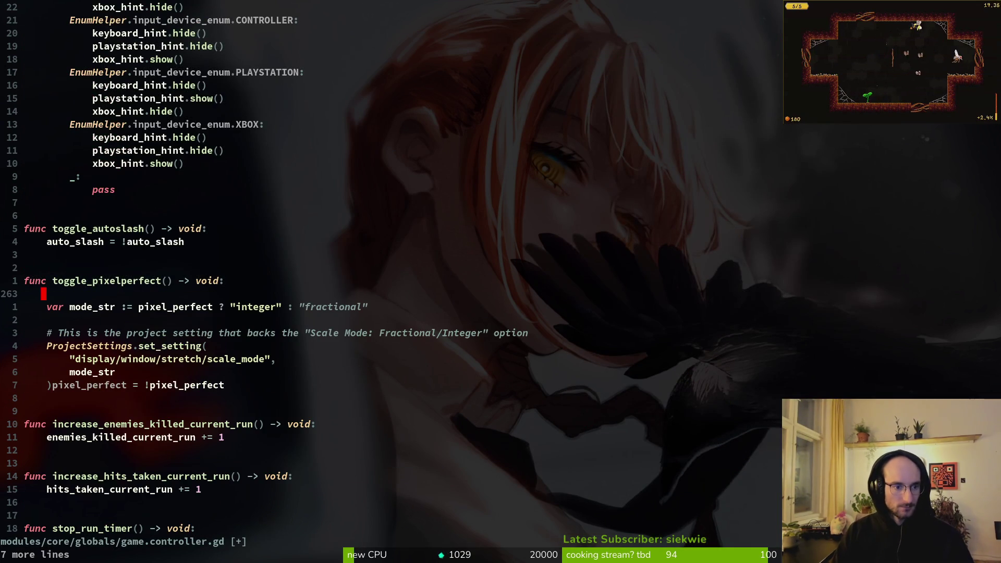
key(u)
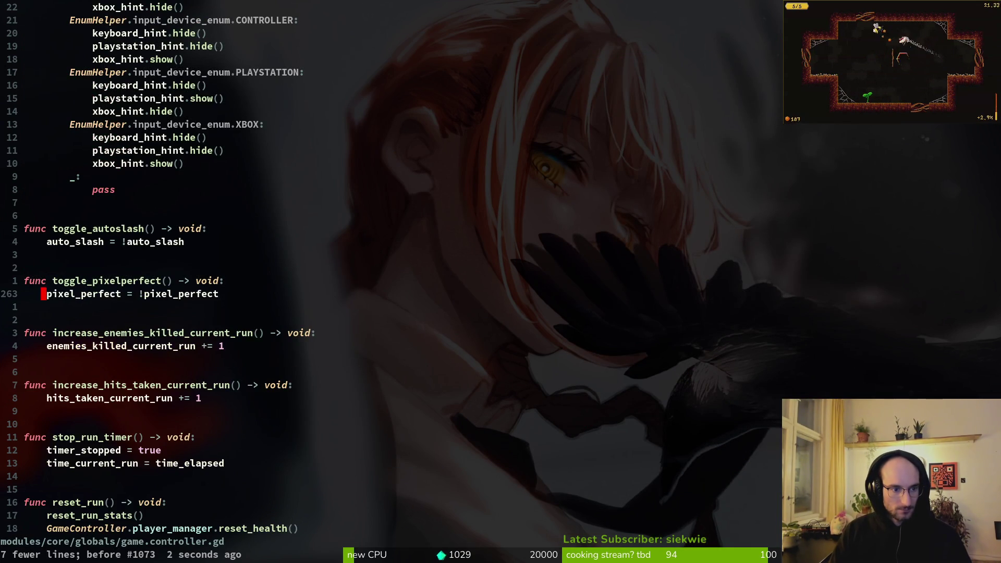
key(o)
key(Escape)
key(p)
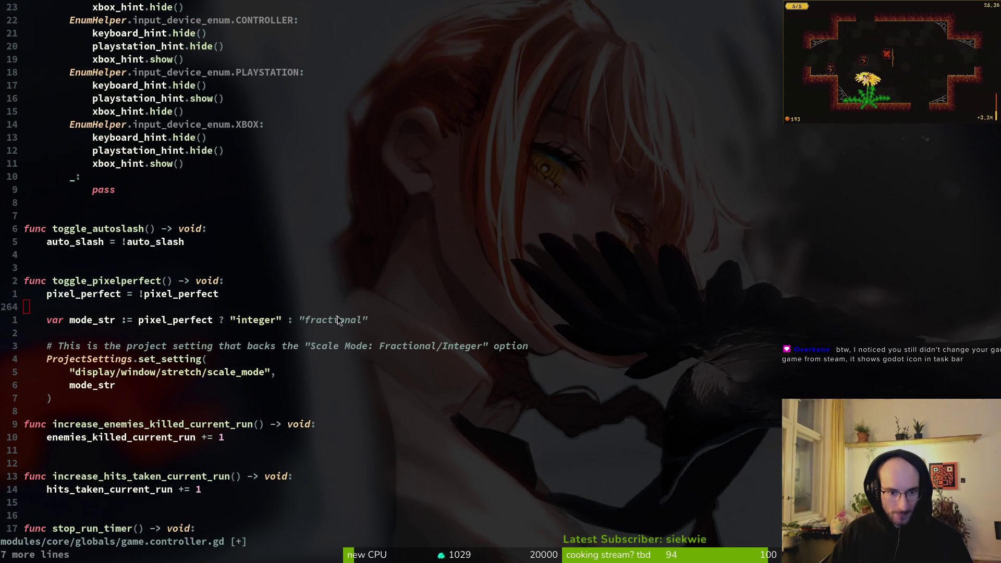
Step: Add a blank line after the mode_str line, save the file, and return to Godot
click(315, 324)
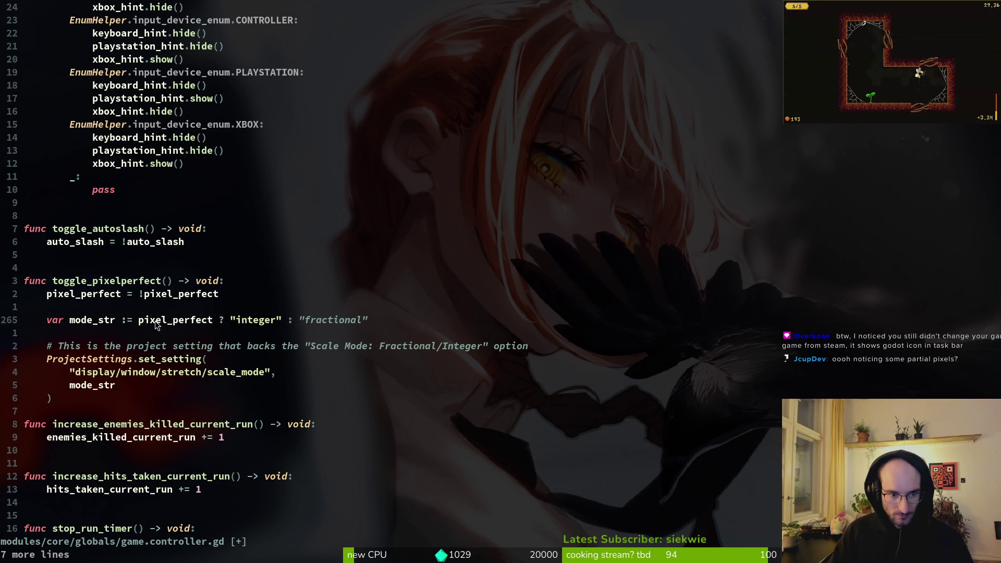
click(102, 322)
key(o)
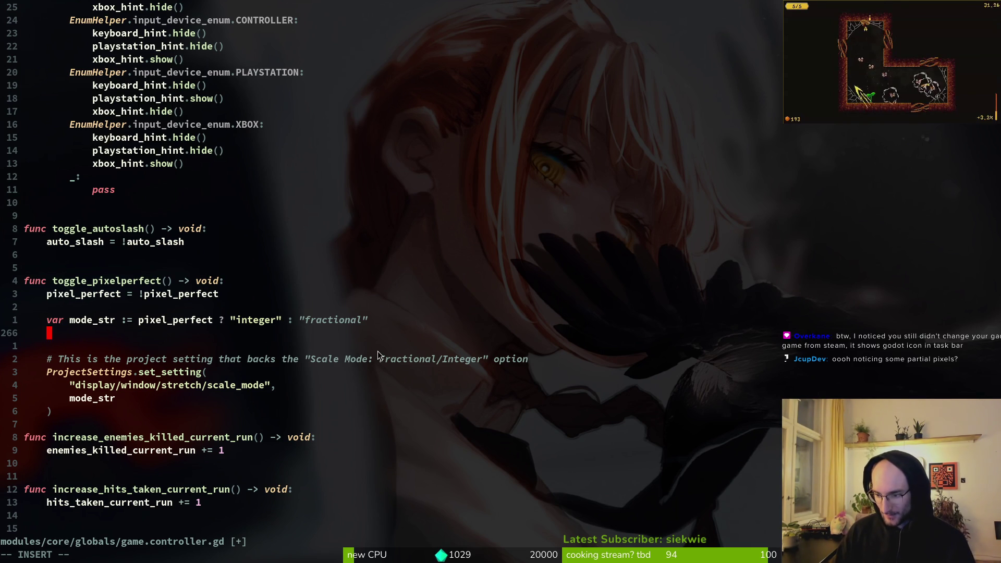
key(Escape)
text(:w)
key(Return)
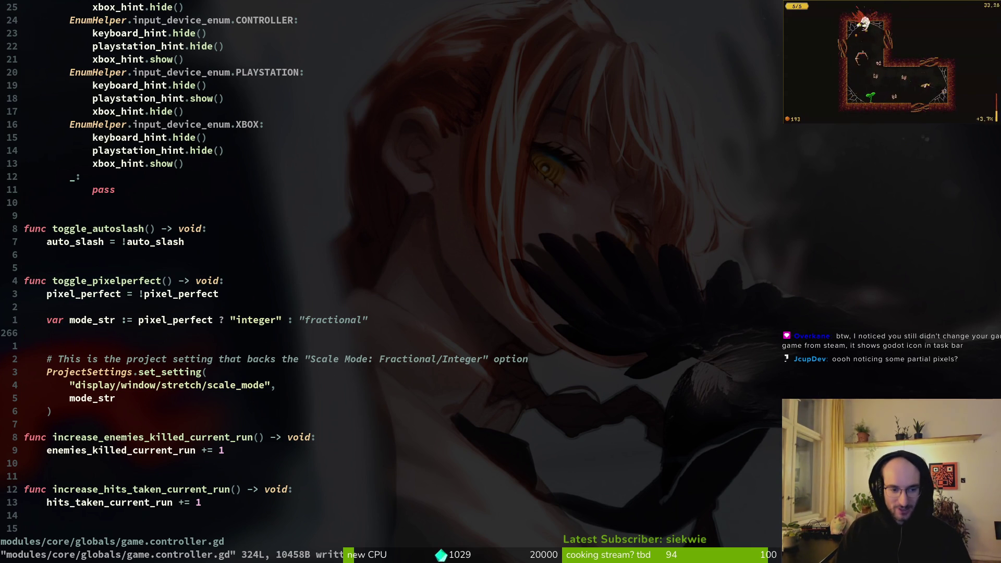
key(alt+Tab)
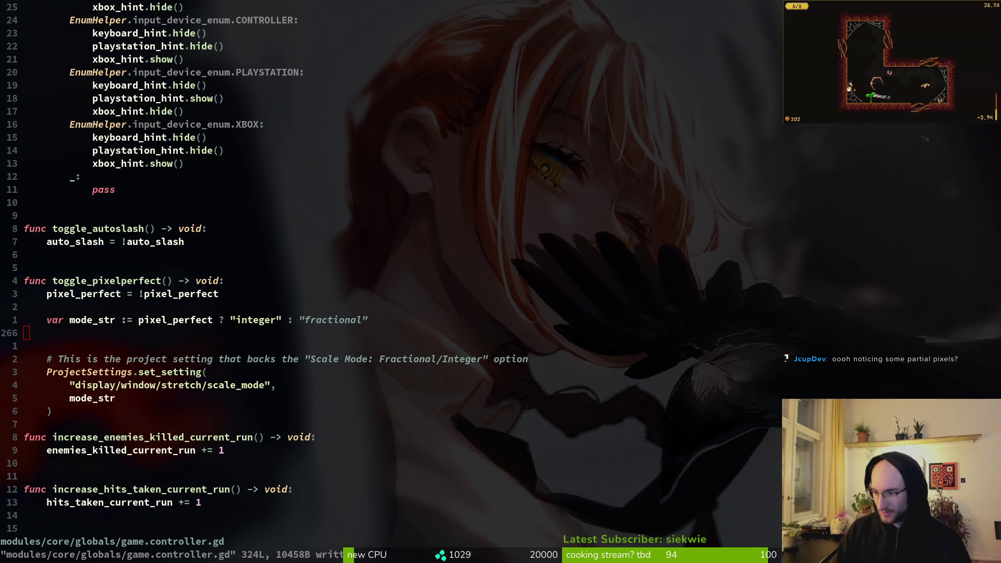
key(alt+Tab)
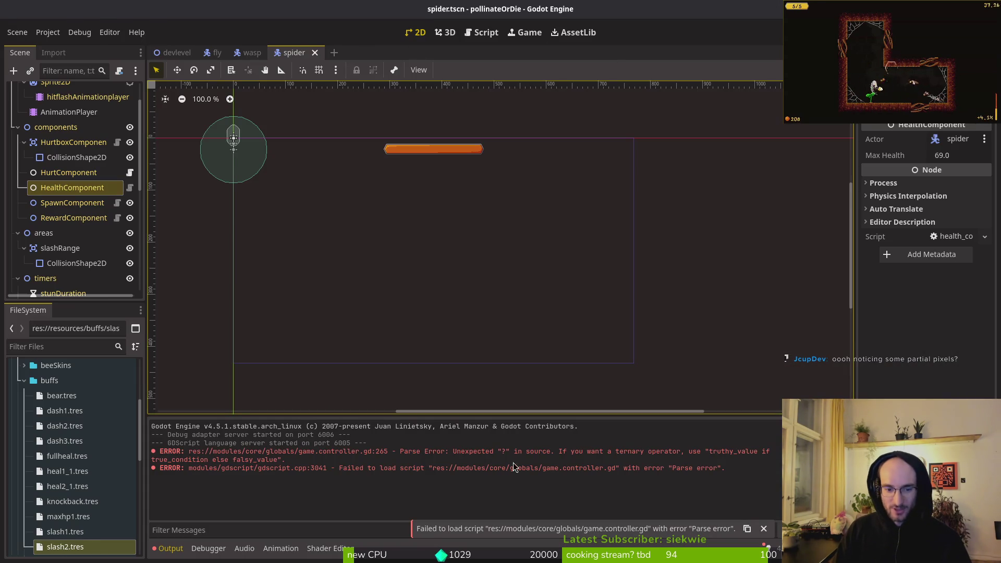
Step: Quit Vim and relaunch it with 'vim .' on the project folder listing
key(alt+Tab)
text(:q)
key(Return)
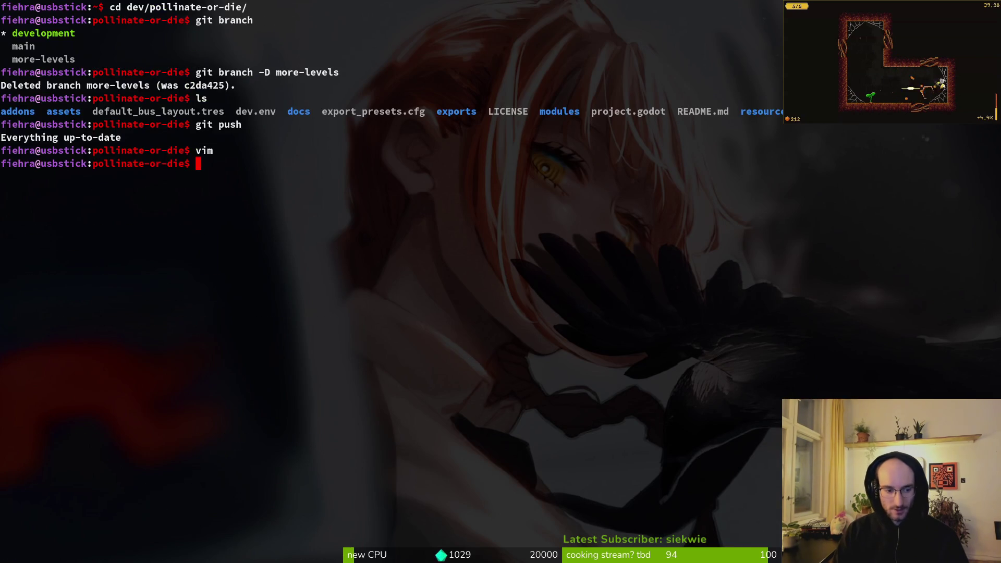
text(vim .)
key(Return)
key(Escape)
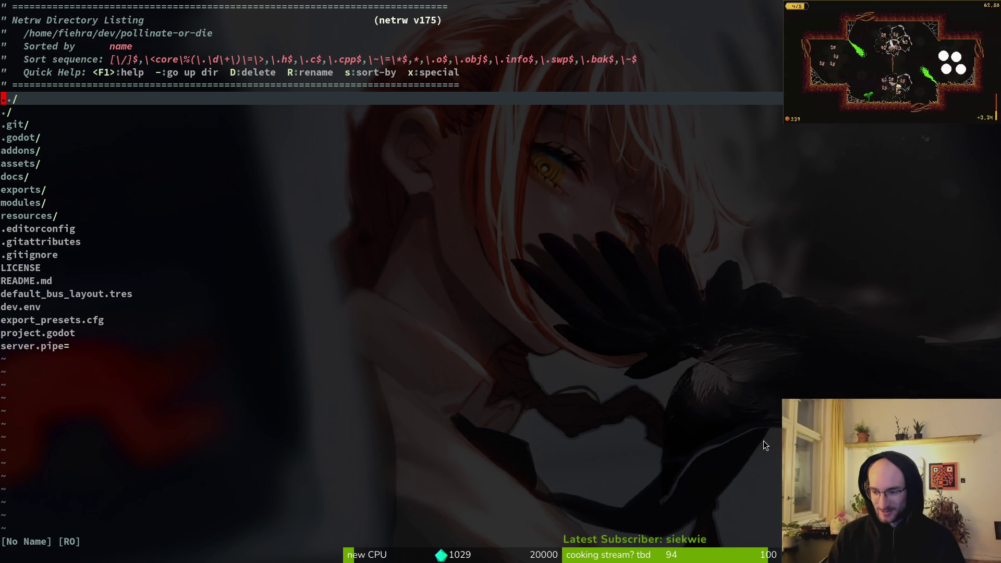
Step: Glance at Godot, then bring up the GitLab open issues page in the browser
key(alt+Tab)
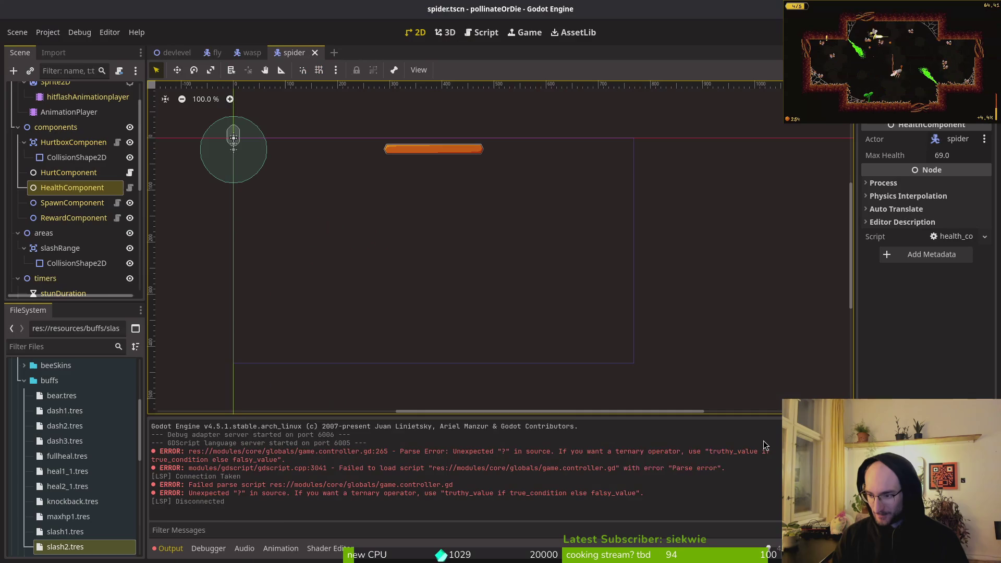
key(alt+Tab)
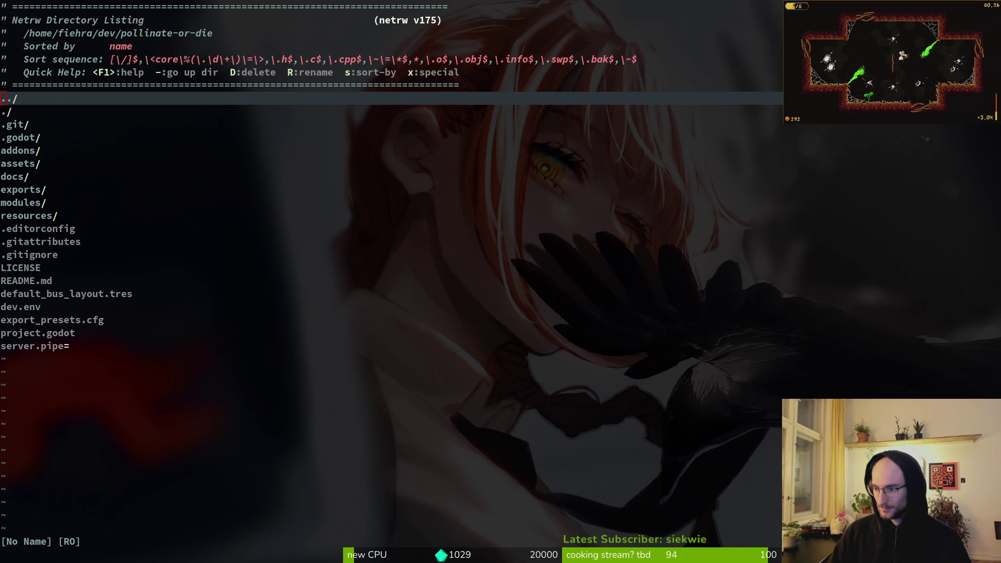
key(super+2)
mouse_move(300, 420)
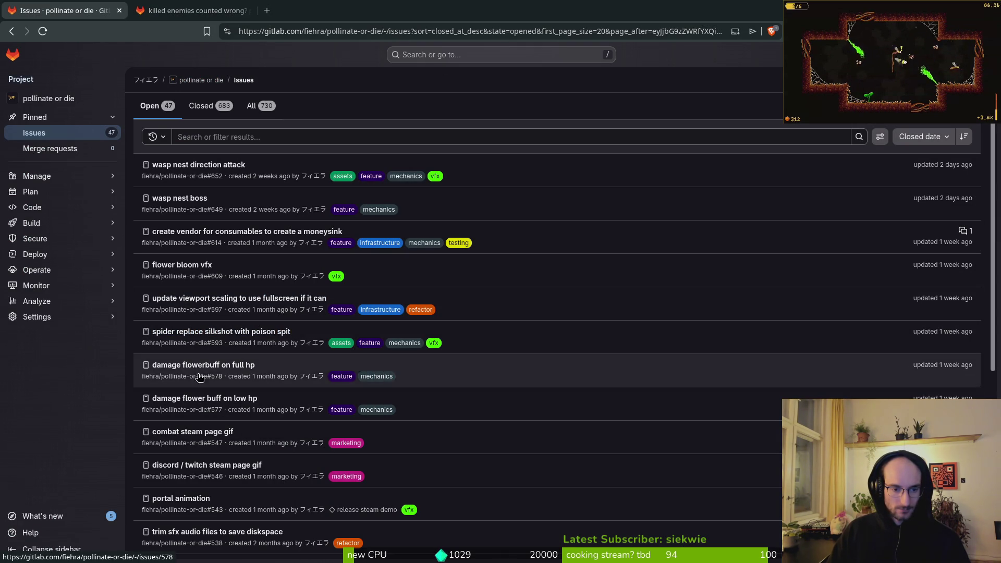
Step: Open the 'combat steam page gif' issue in a background tab, view it, and return
scroll(204, 375, down, 2)
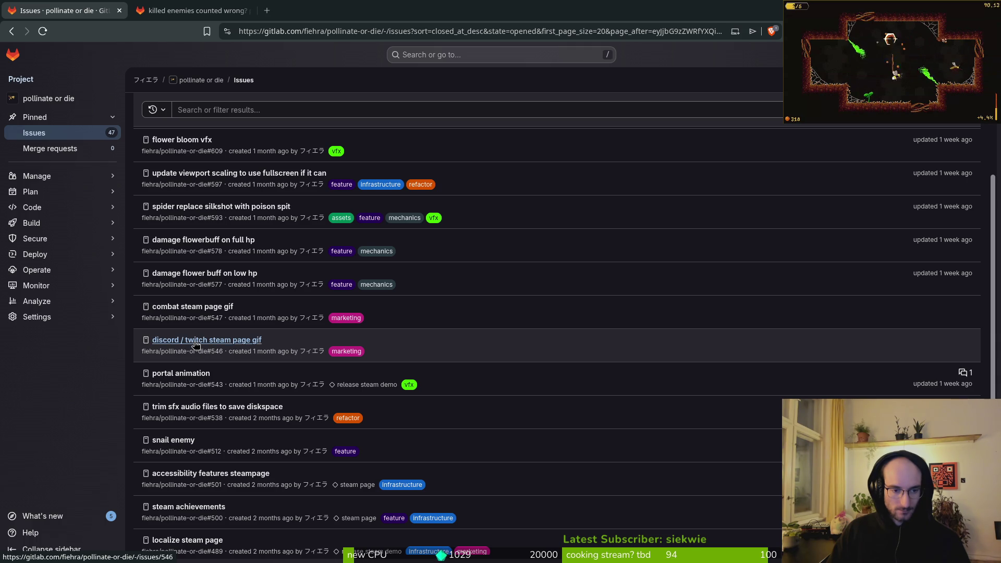
middle_click(190, 307)
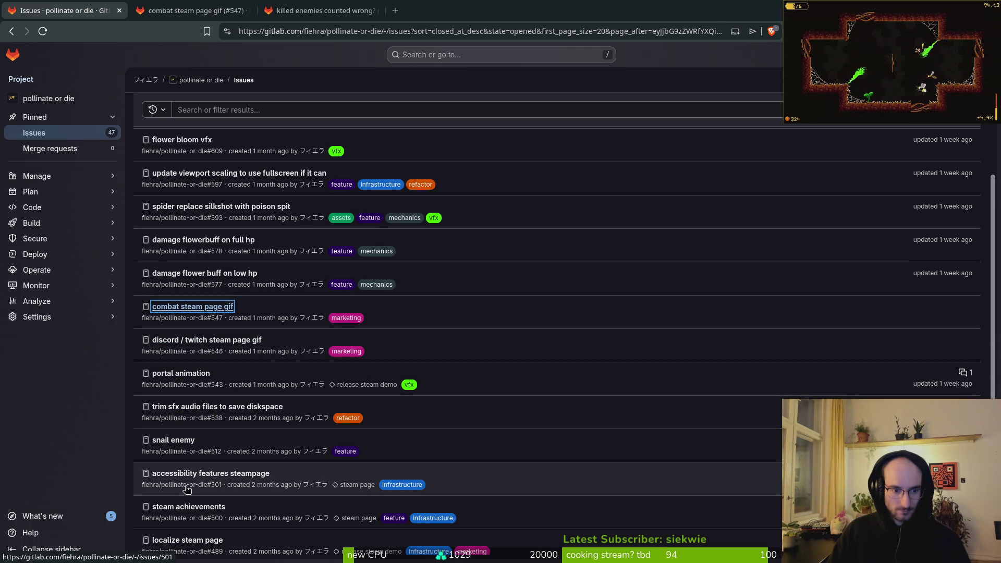
scroll(195, 482, down, 2)
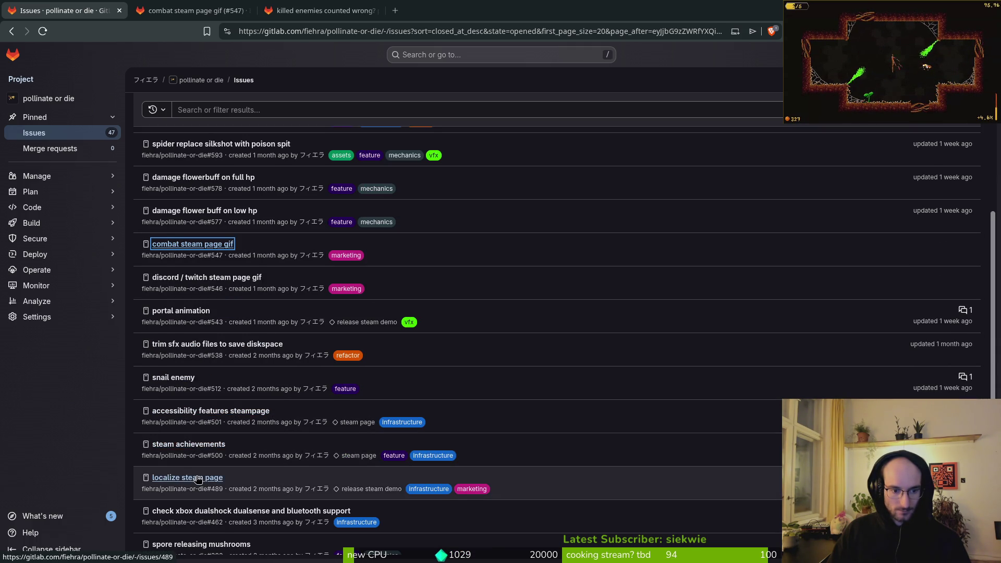
scroll(198, 480, down, 2)
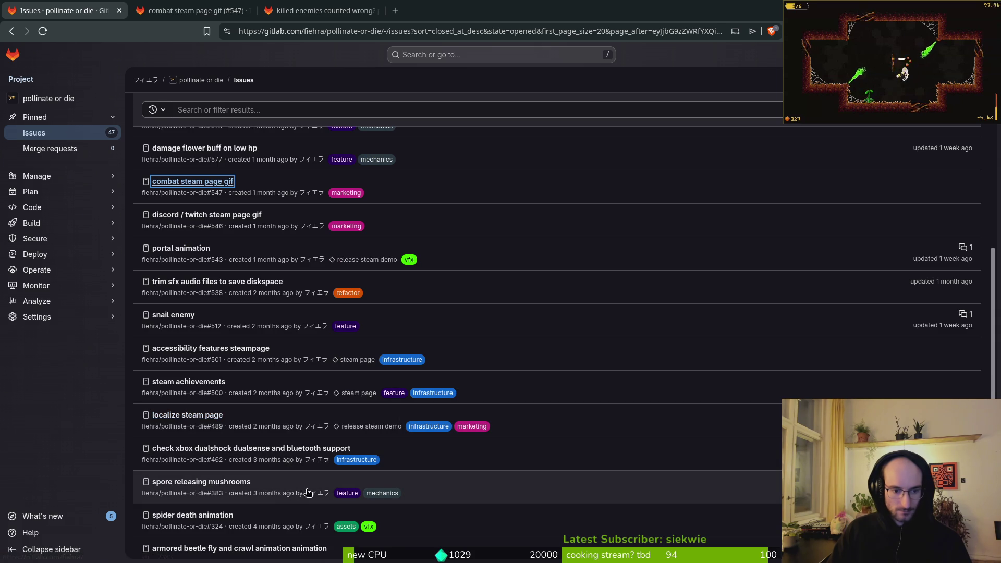
scroll(221, 524, down, 2)
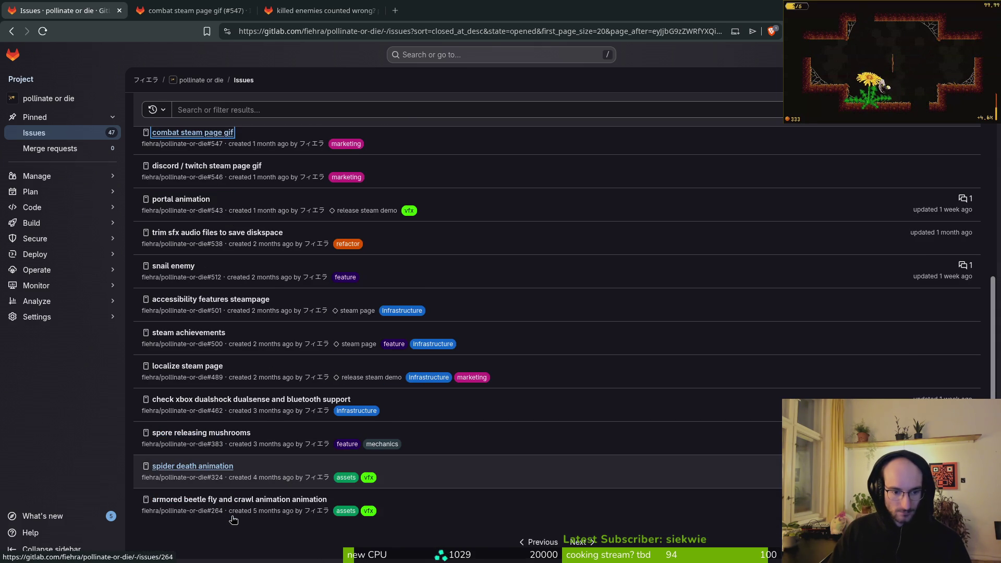
click(186, 8)
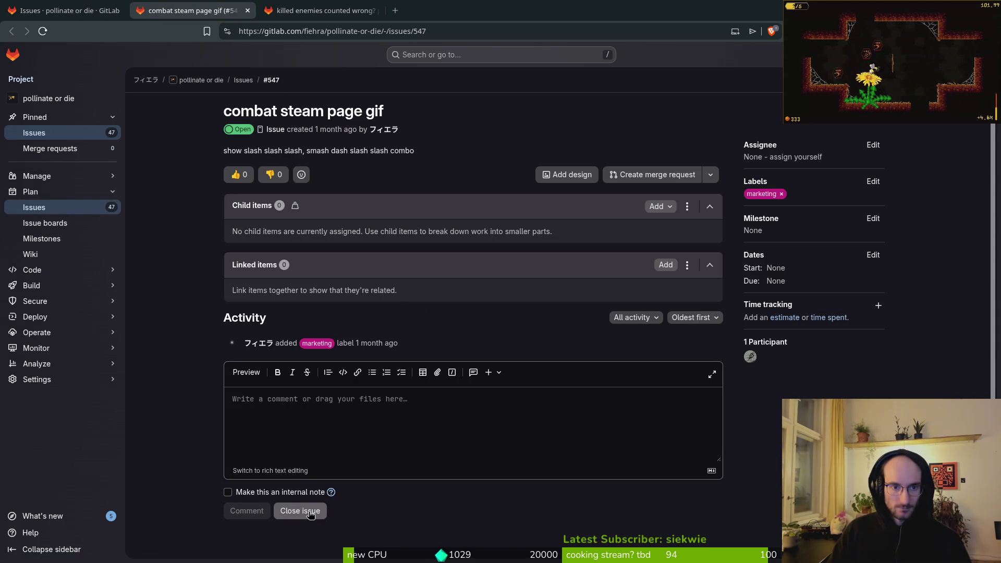
key(ctrl+shift+Tab)
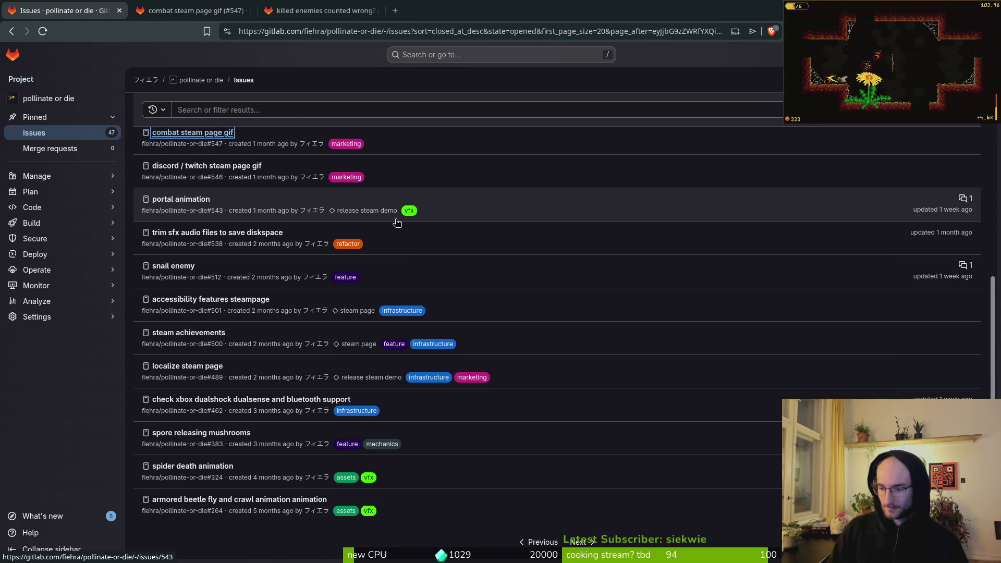
click(80, 400)
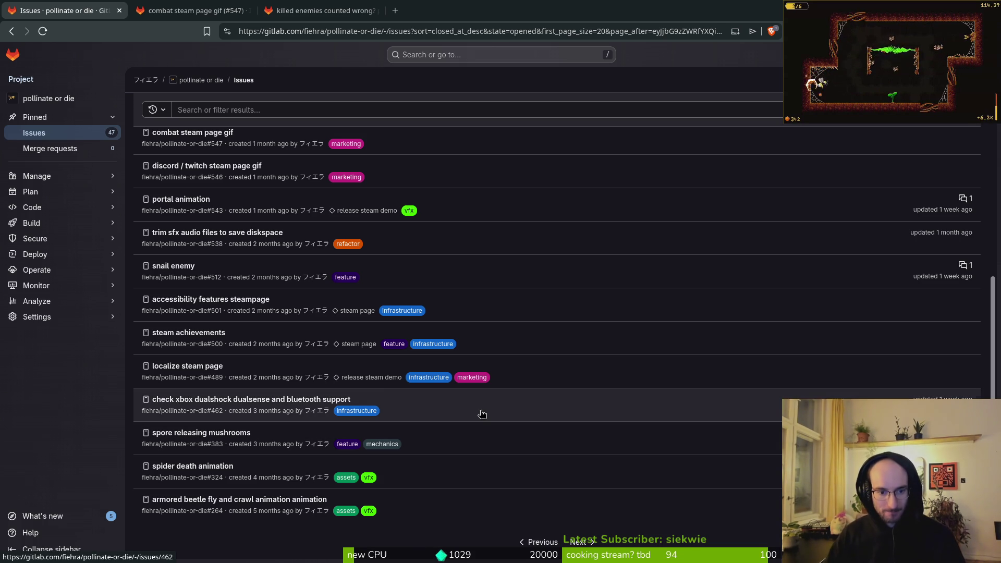
Step: Page forward and then back to the first page of open issues
click(579, 542)
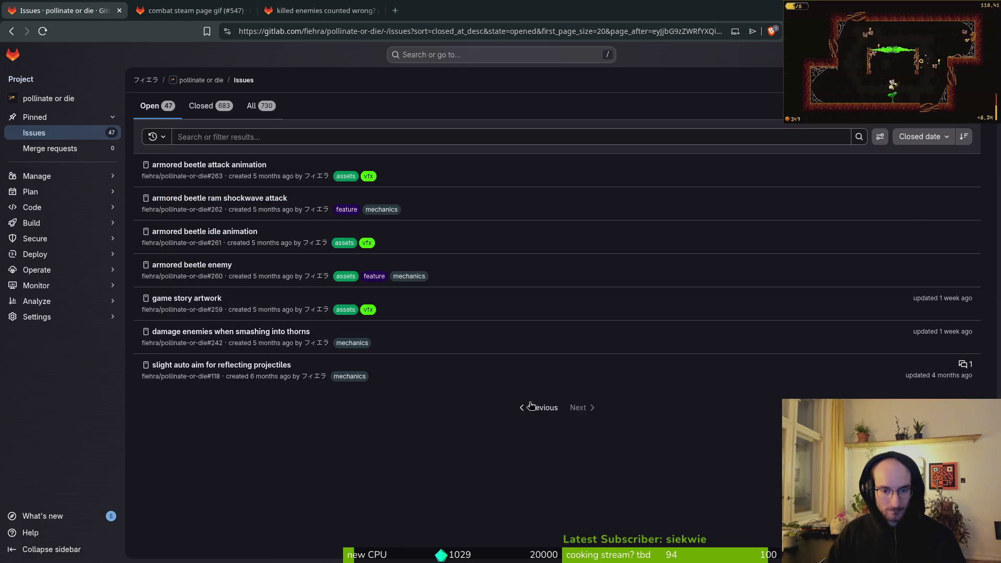
click(537, 411)
scroll(524, 393, down, 5)
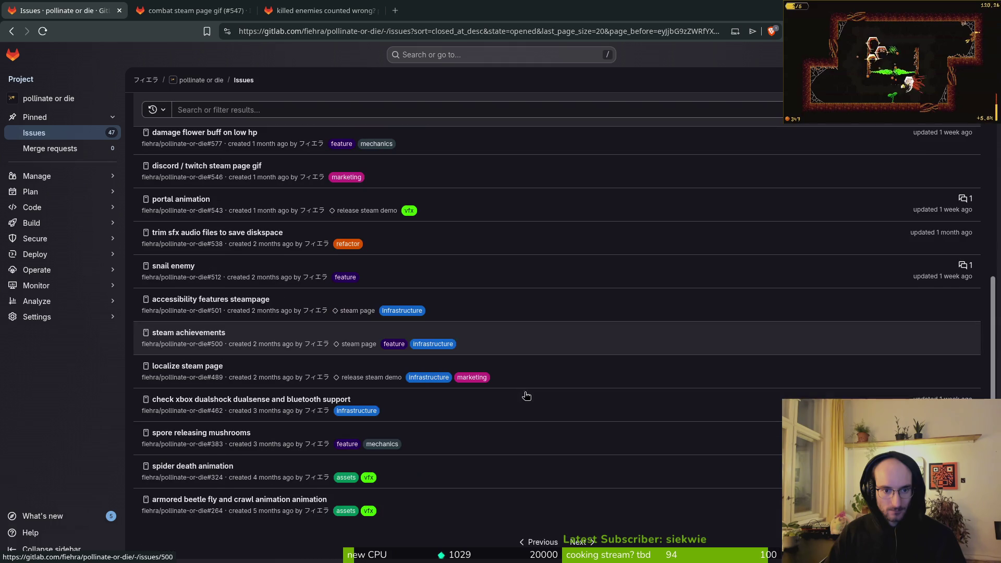
click(540, 542)
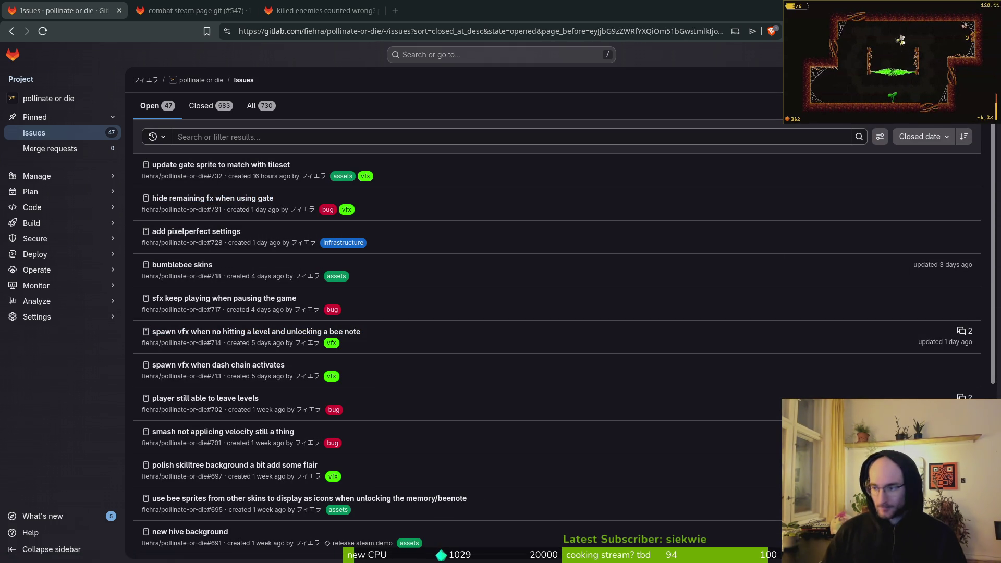
Step: Clear the parse errors from Godot's Output panel, then go back to Neovim's folder listing
key(alt+Tab)
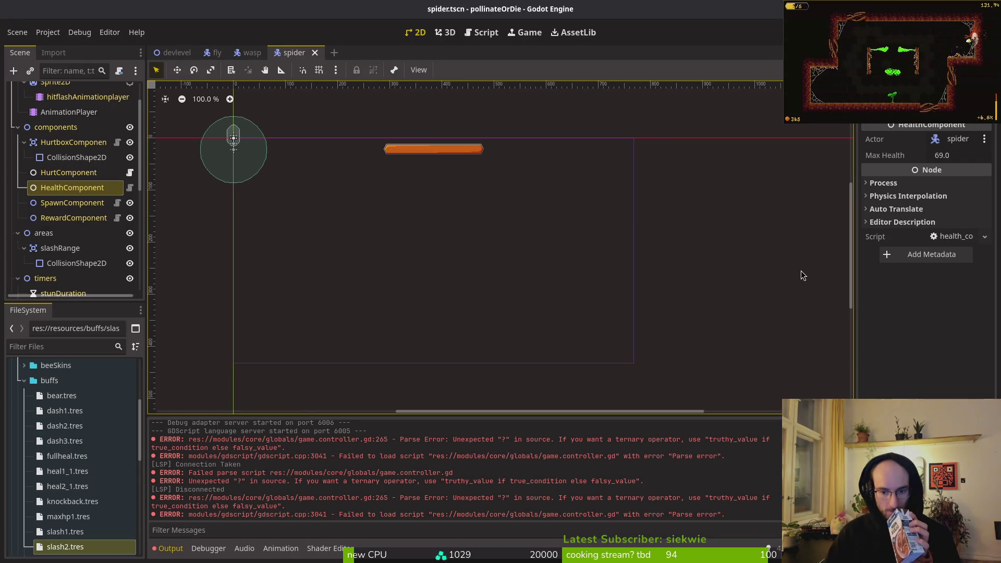
click(844, 424)
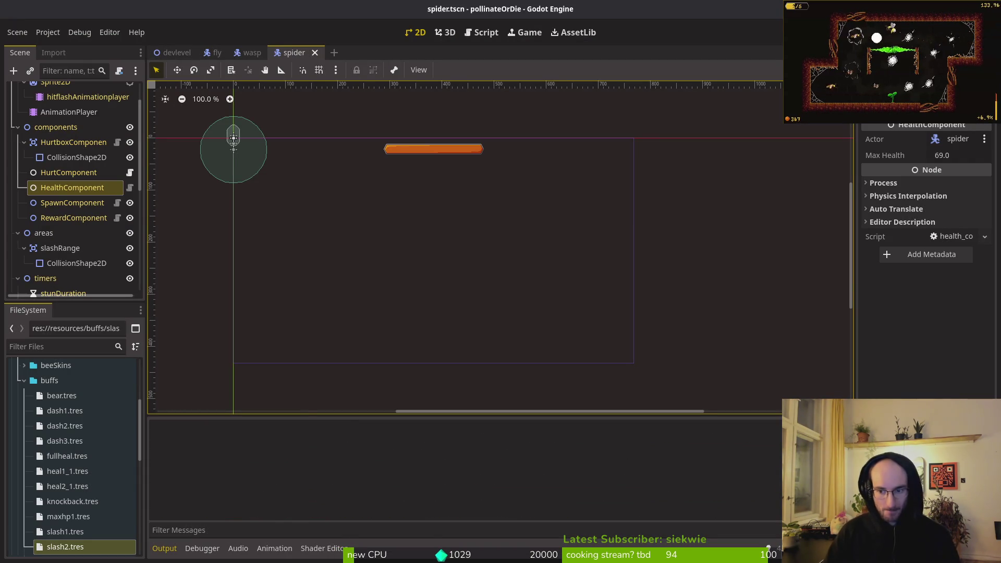
key(alt+Tab)
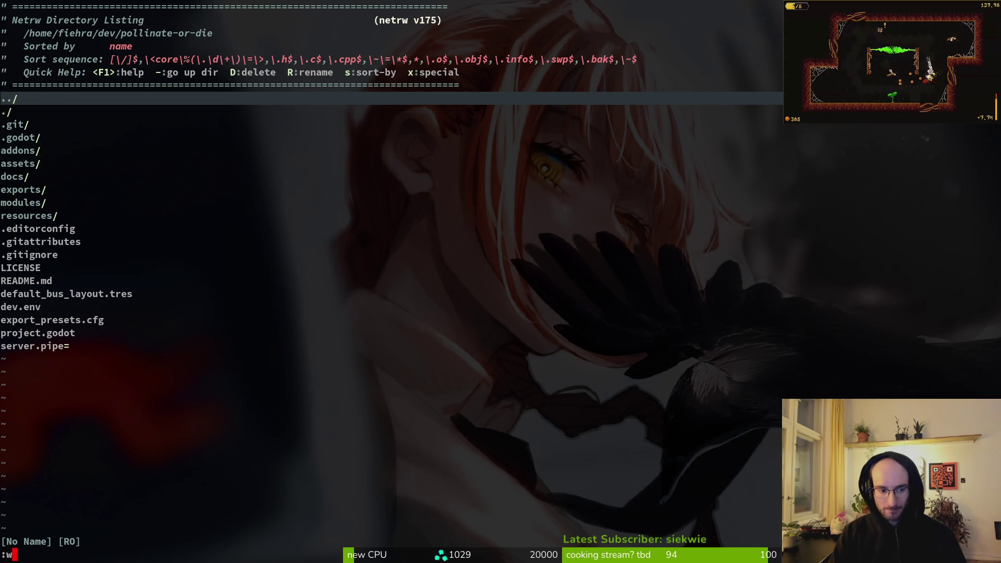
Step: Open modules/core/globals/game.controller.gd via a 'game.c' search and jump to the file's end
key(Escape)
key(ctrl+p)
text(gam)
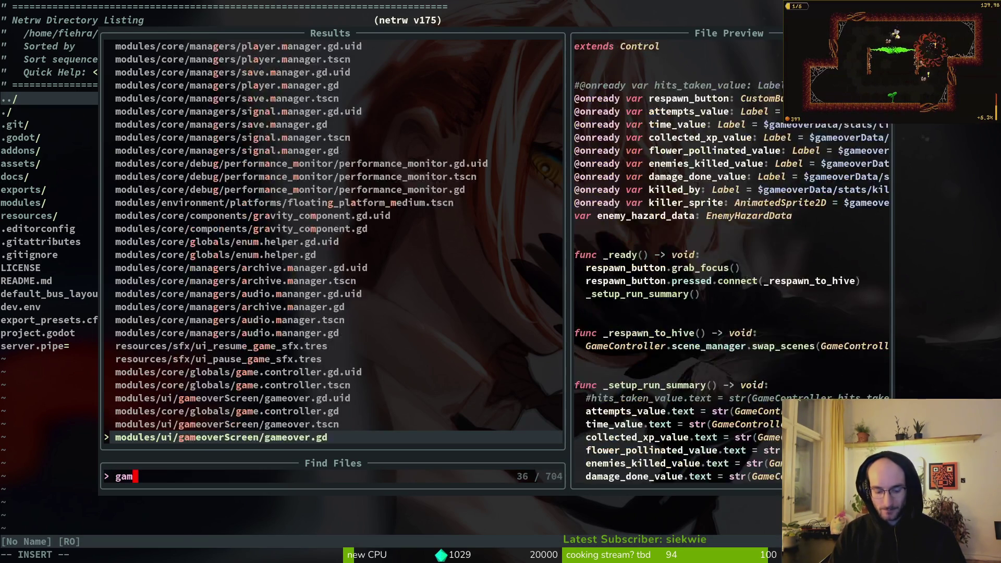
text(econtro)
key(Return)
key(ctrl+p)
text(ga)
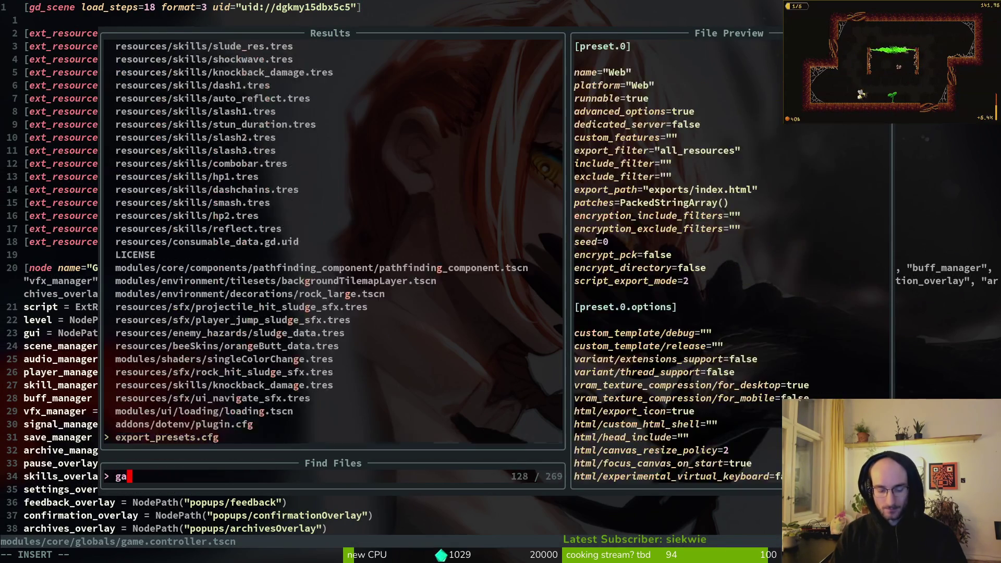
text(me.c)
key(Return)
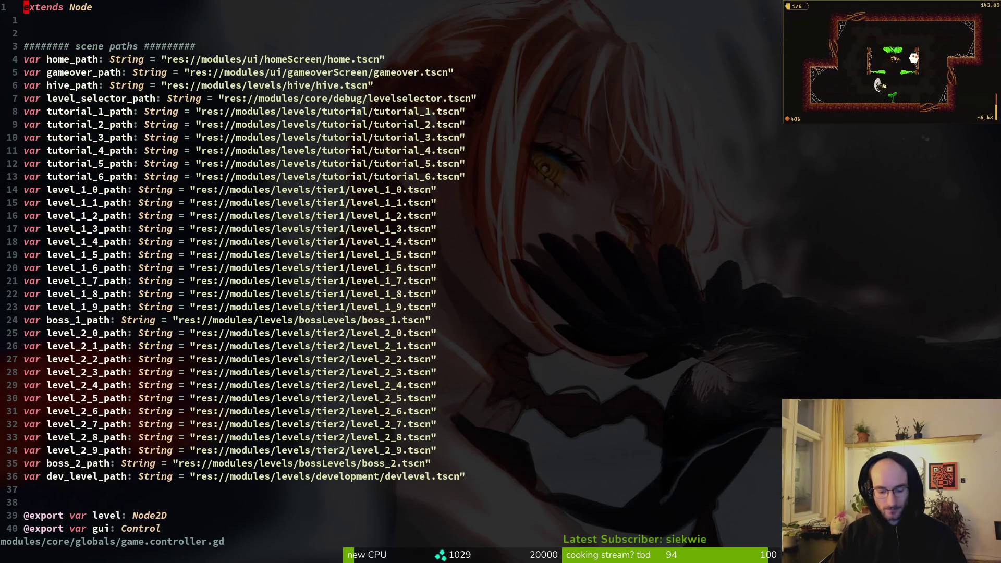
key(shift+g)
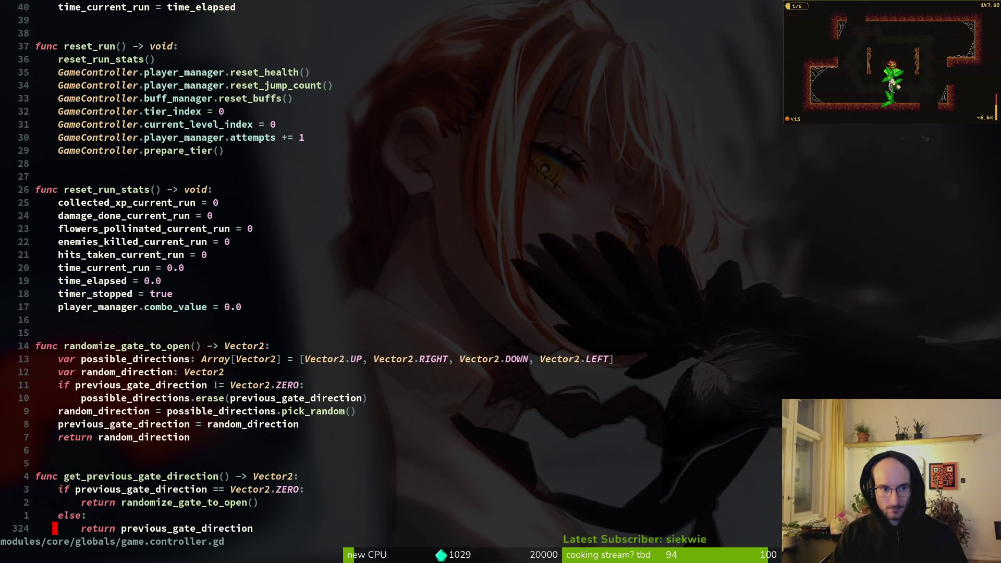
Step: Below var mode_str, write 'if pixel_perfect:' assigning mode_str = "integer"
key(ctrl+u)
key(ctrl+u)
key(ctrl+u)
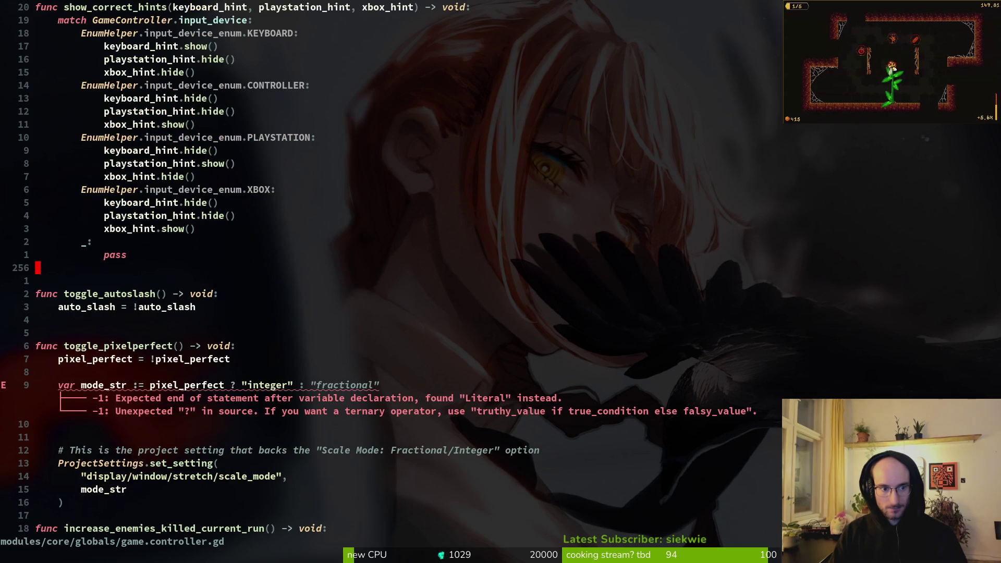
key(j)
key(j)
key(j)
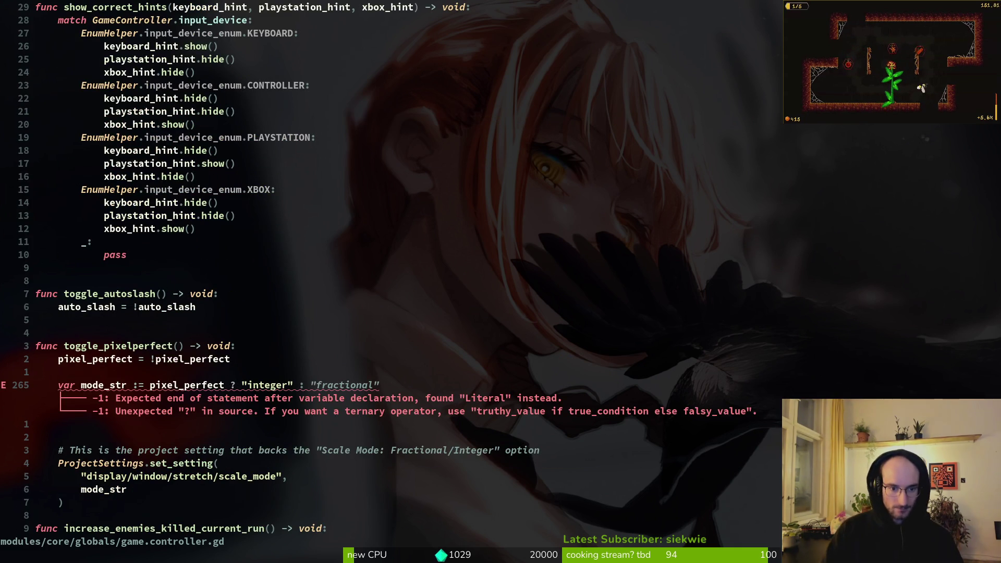
text(oif )
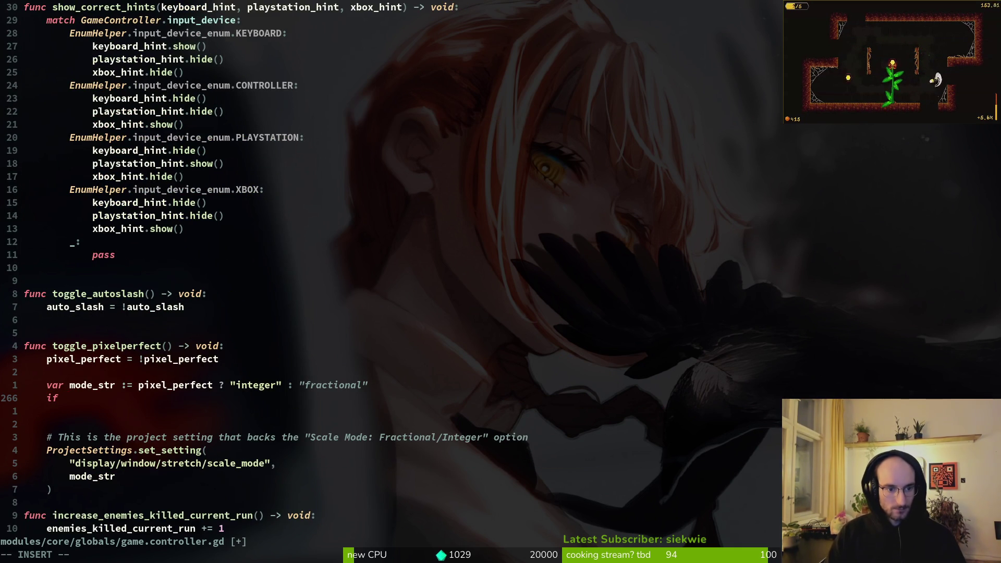
text(pi)
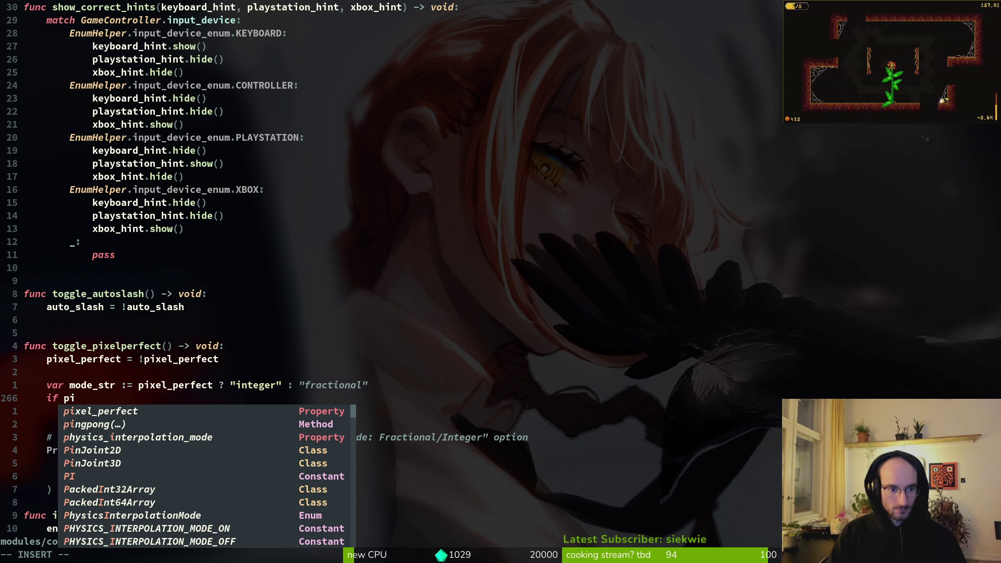
key(Tab)
text(:)
key(Return)
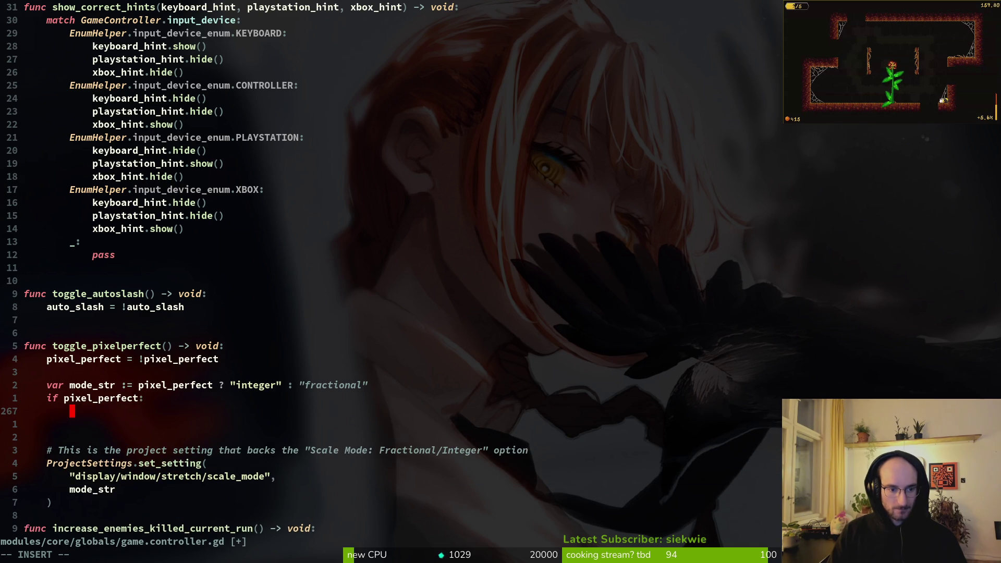
text(mode_str)
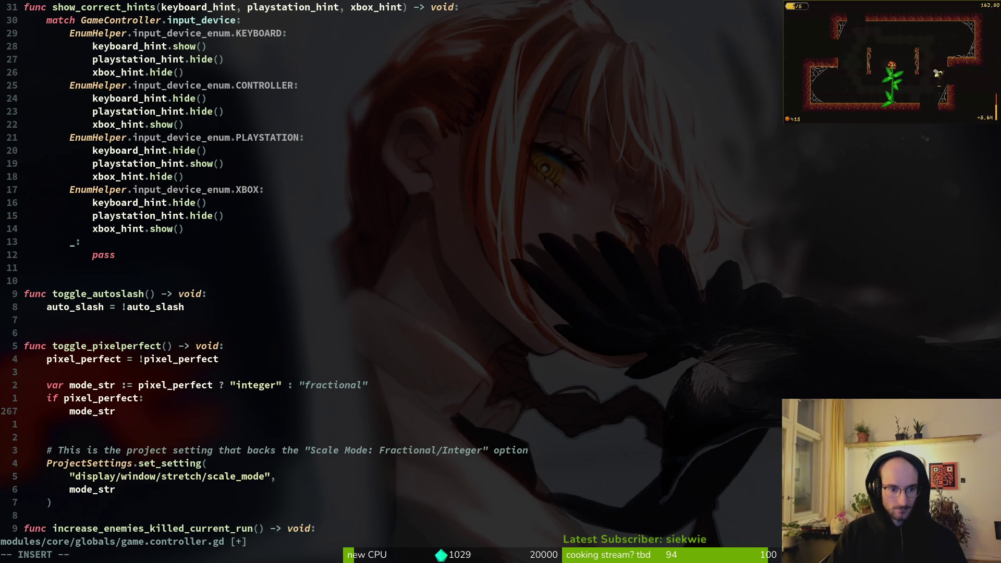
text( = "integer)
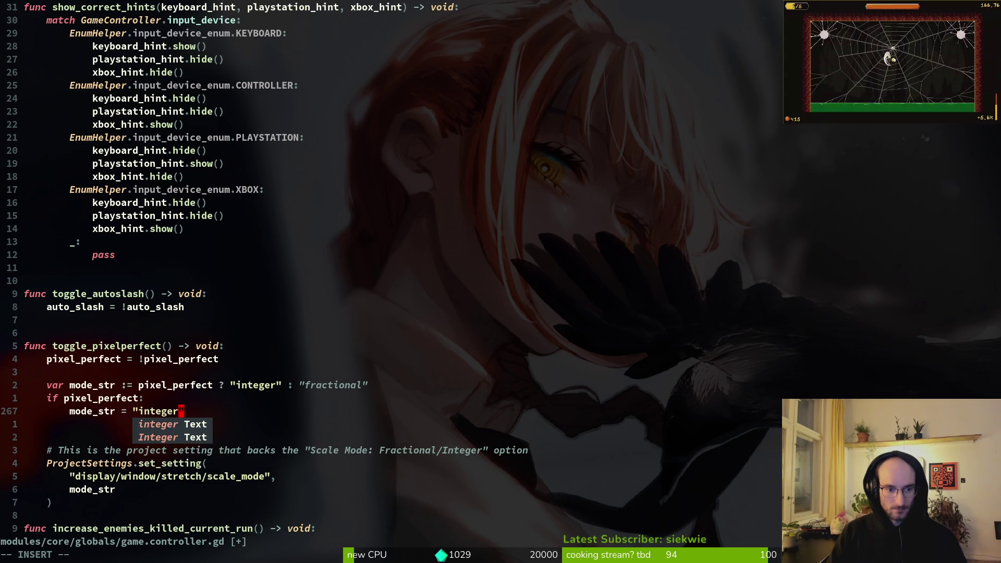
key(Escape)
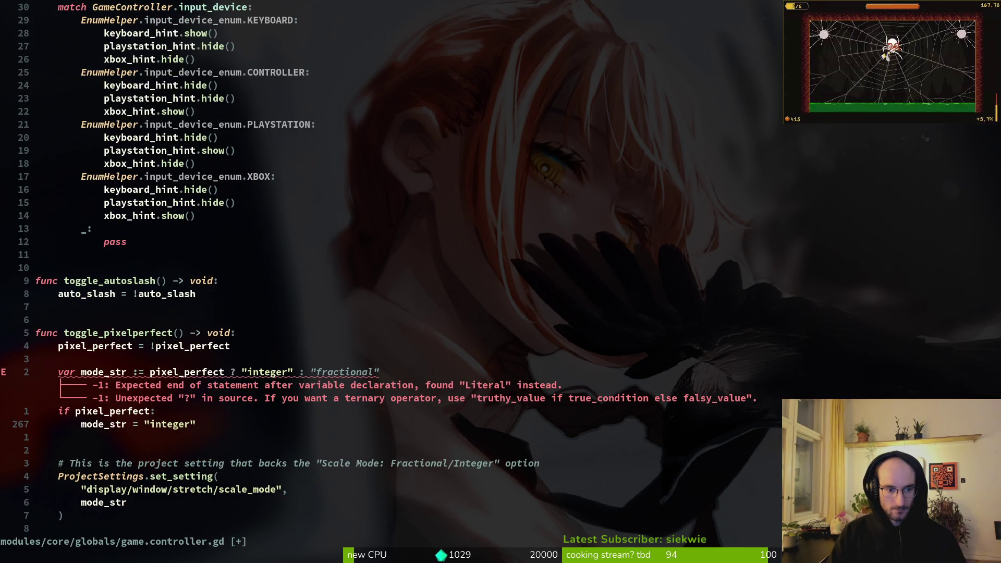
Step: Add the else branch, reusing the assignment with the value changed to "fractional"
text(o:)
key(Escape)
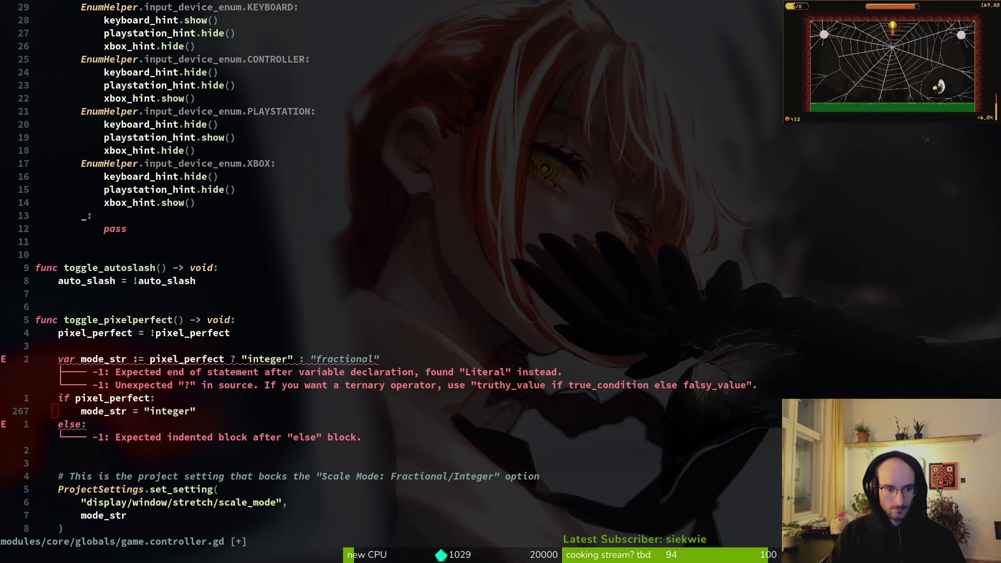
key(k)
key(y)
key(y)
key(j)
key(p)
key(w)
key(w)
key(c)
key(i)
key(quotedbl)
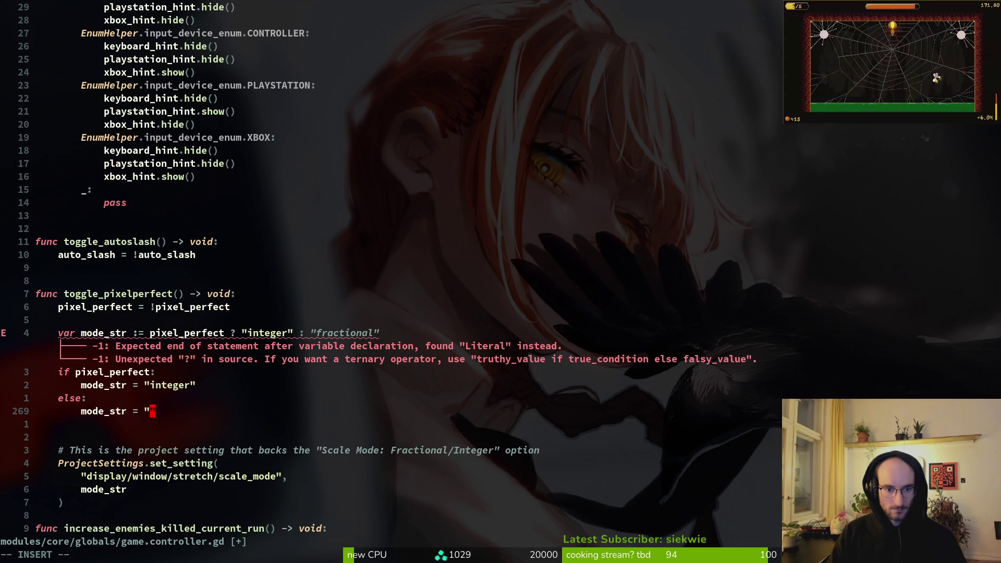
text(fractional)
key(Escape)
Step: Cut the ternary down to a bare var mode_str declaration and save the file
key(4)
key(k)
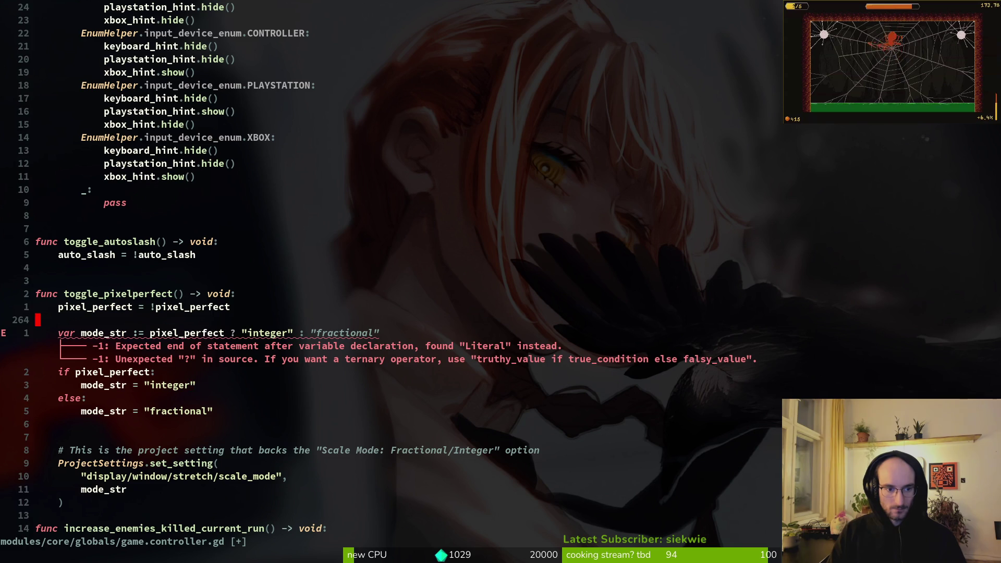
key(d)
key(d)
key(j)
key(j)
key(j)
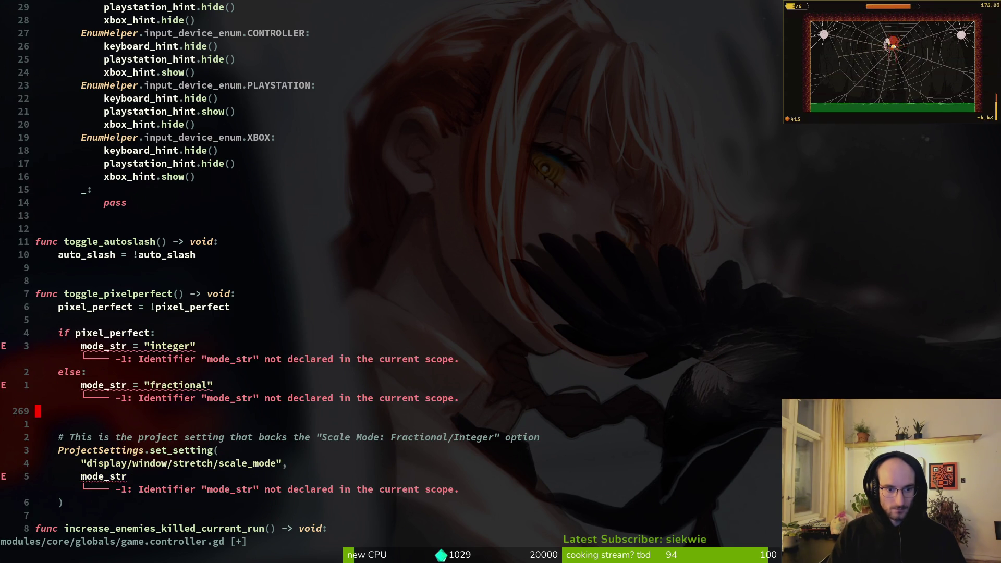
key(u)
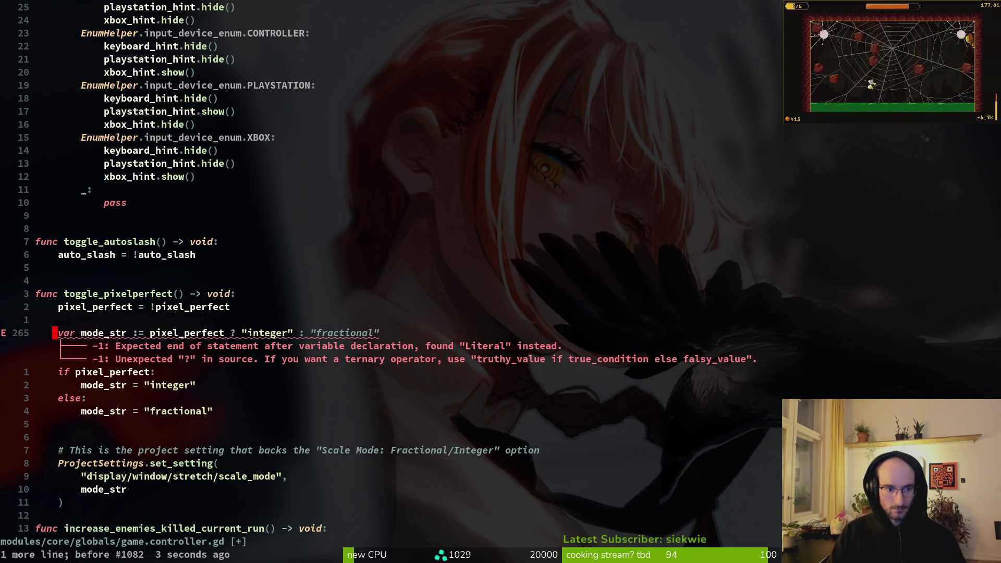
key(w)
key(w)
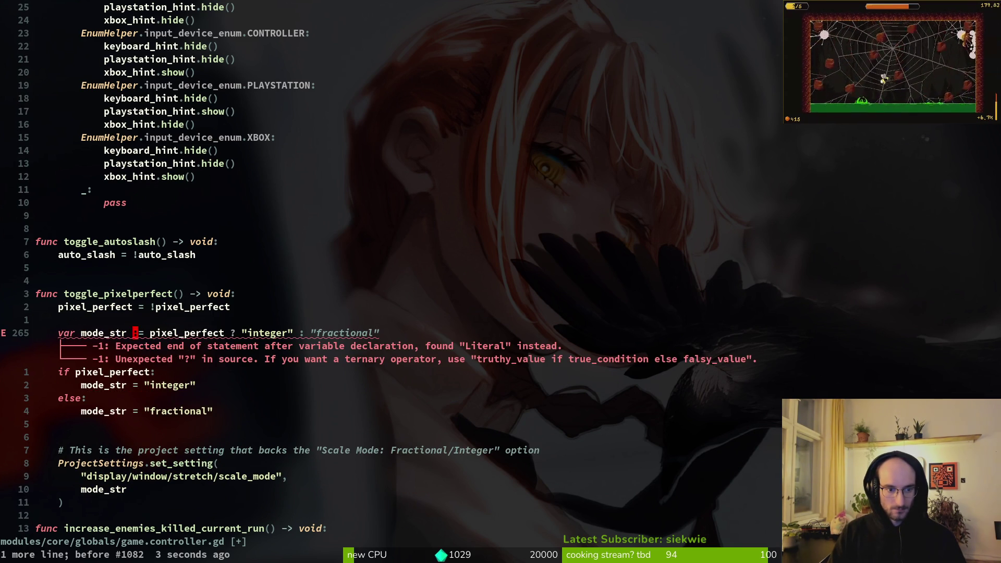
key(v)
key(dollar)
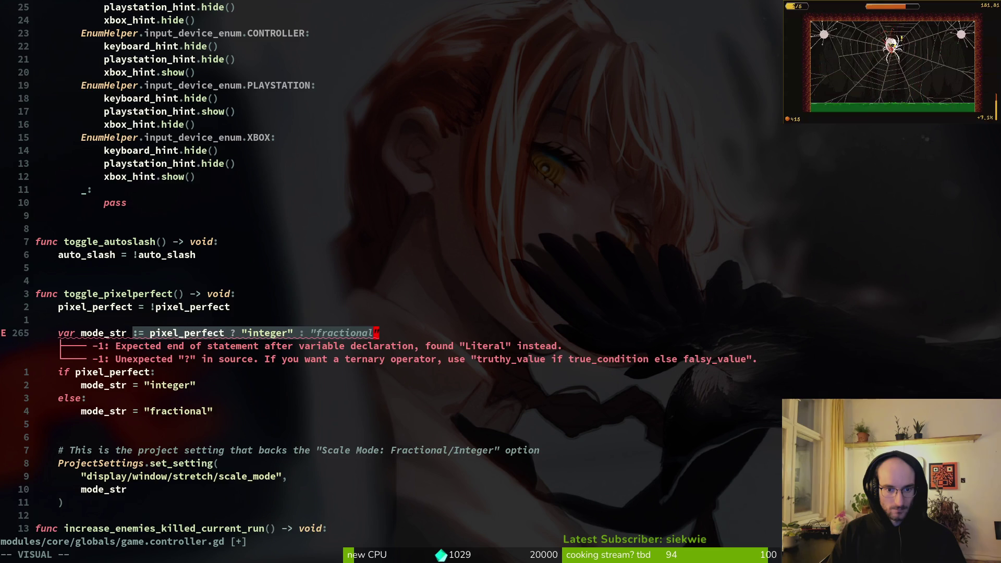
text(d:w)
key(Return)
key(k)
Step: Delete the extra blank lines above the comment and var mode_str, save, and select the ProjectSettings call
key(j)
key(j)
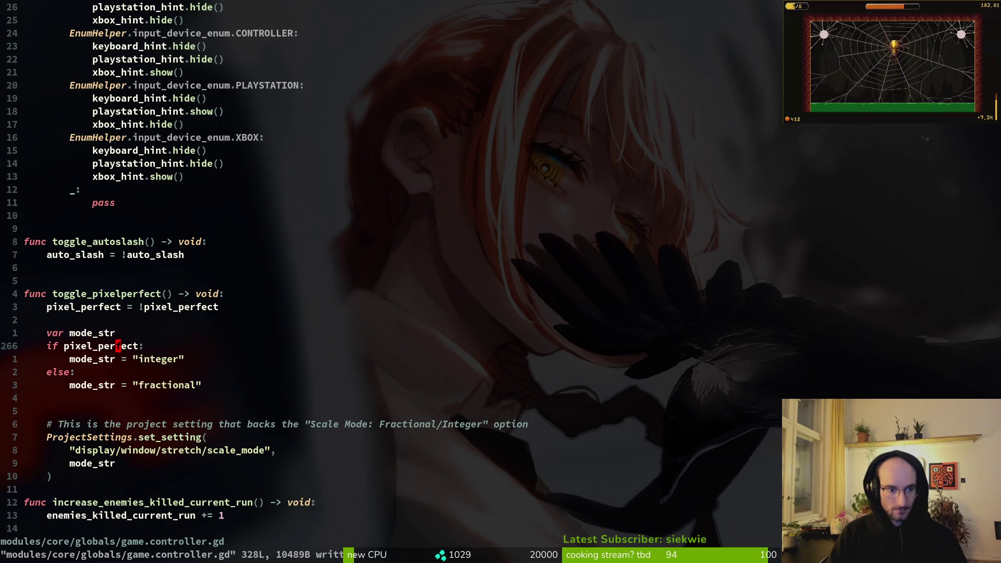
key(k)
key(k)
key(j)
key(j)
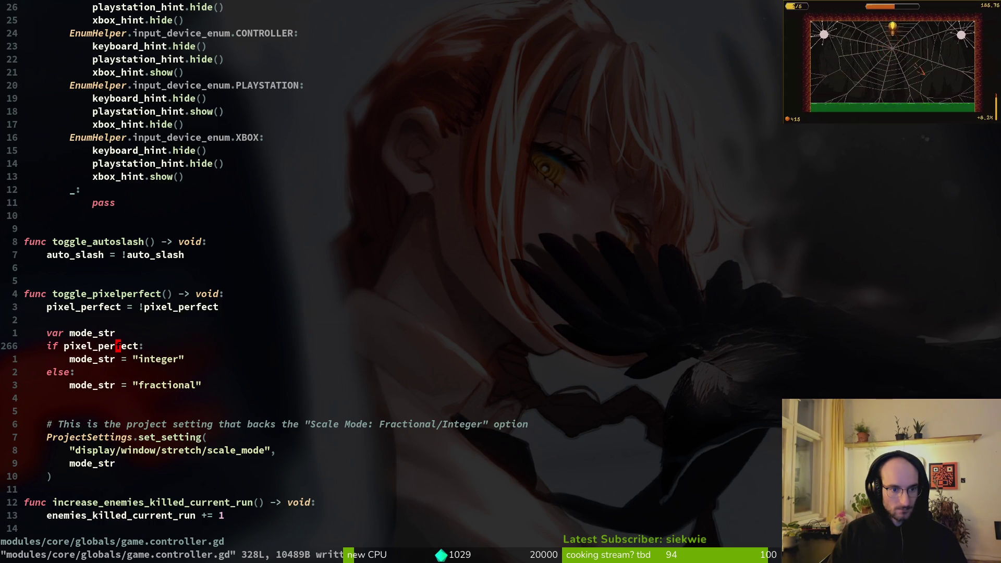
key(k)
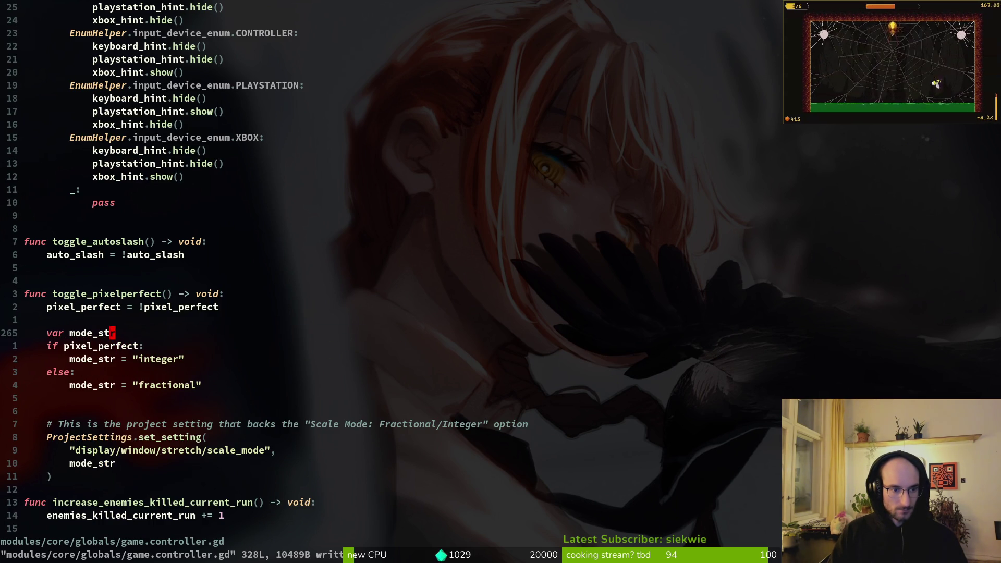
key(k)
key(j)
key(j)
key(j)
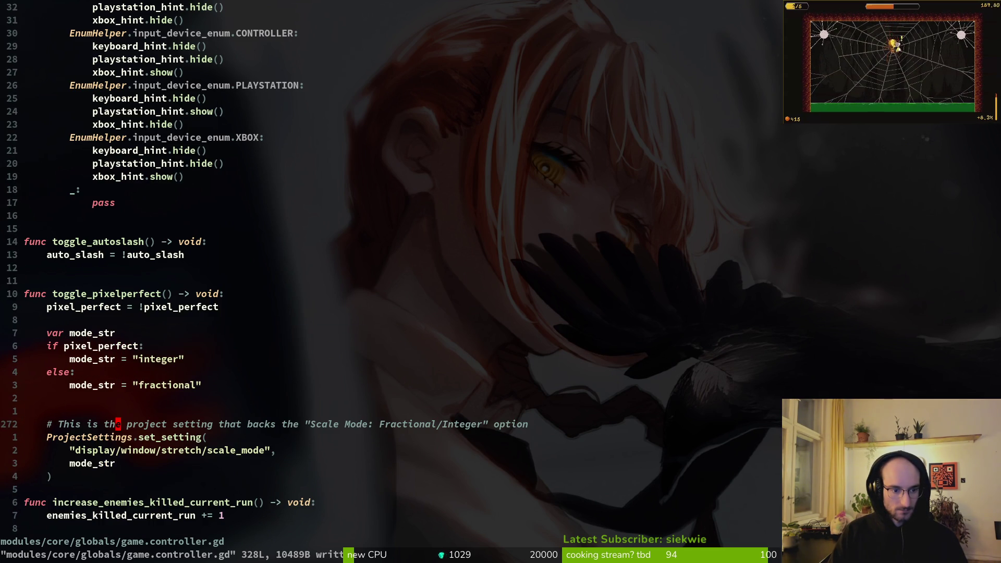
key(k)
key(k)
key(d)
key(d)
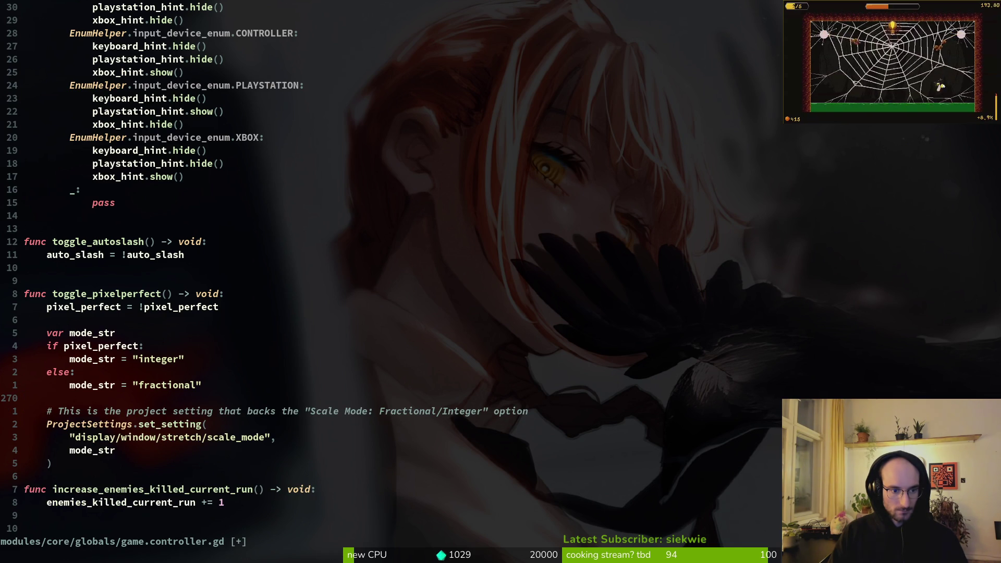
key(k)
key(k)
key(k)
key(k)
key(k)
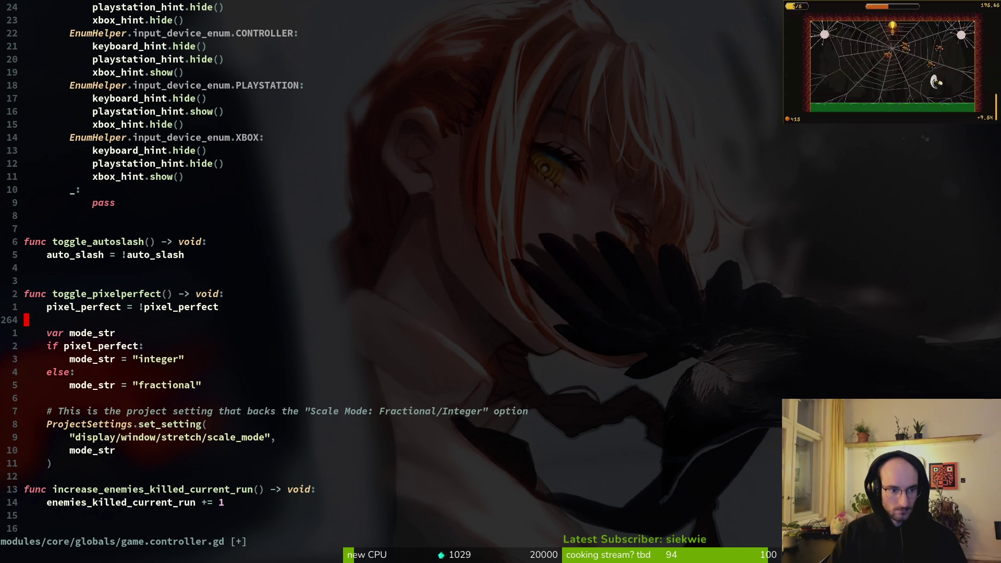
key(d)
key(d)
text(:w)
key(Return)
key(j)
key(j)
key(j)
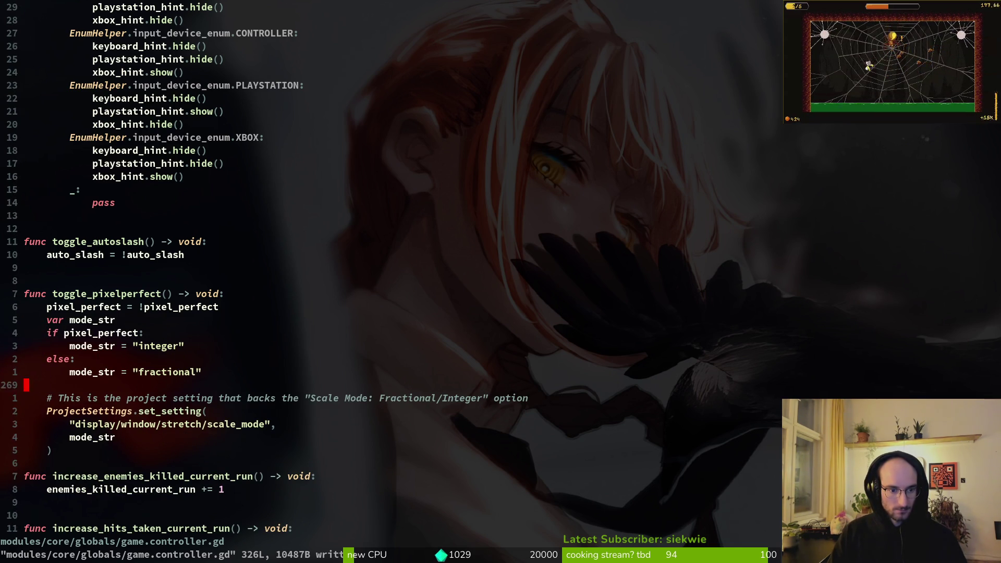
key(shift+v)
Step: Delete the comment line, undo the deletion, and reselect the comment line
key(Escape)
key(k)
key(shift+v)
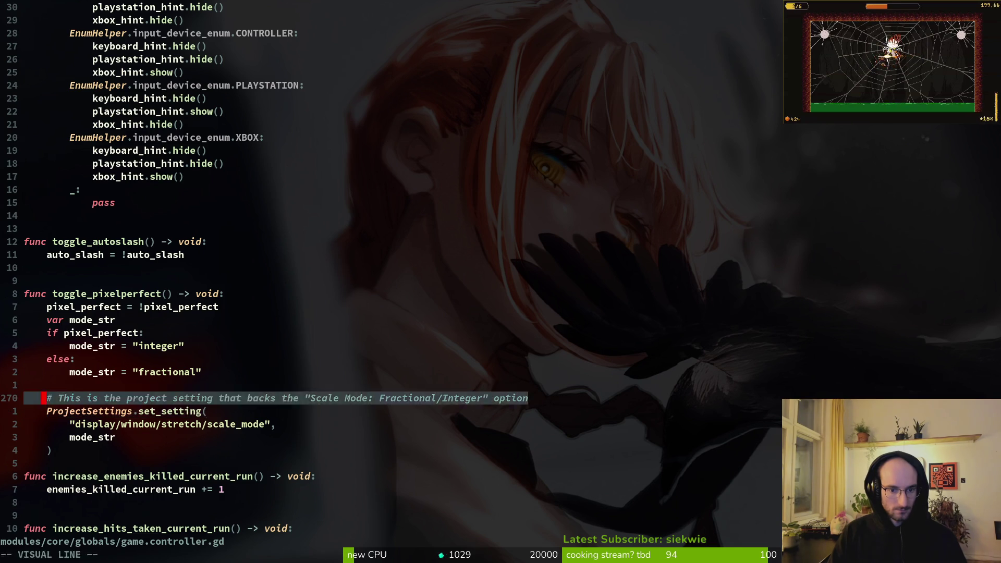
key(d)
key(u)
key(shift+v)
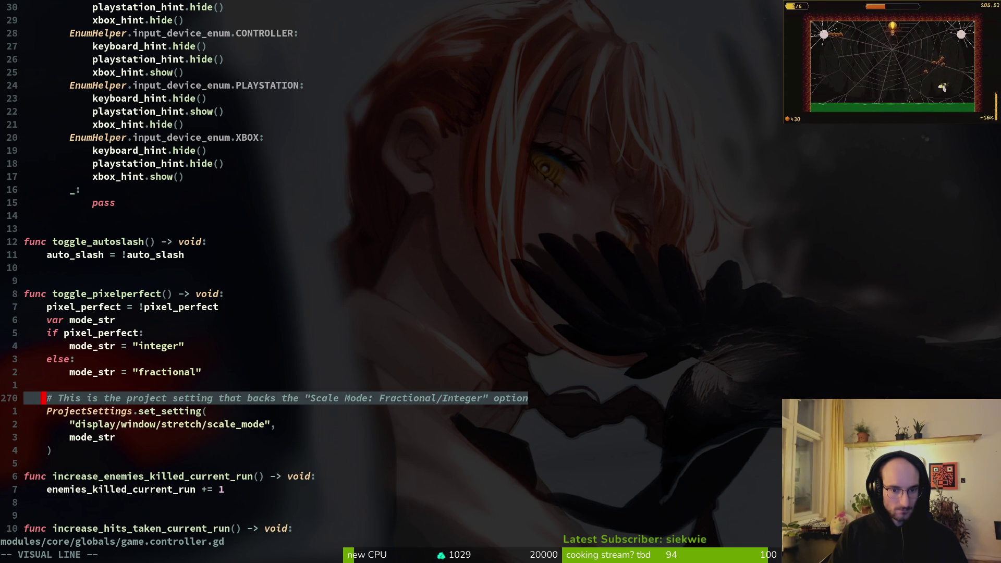
Step: Select the four-line ProjectSettings call and move it up above the comment
key(Escape)
key(j)
key(shift+v)
key(j)
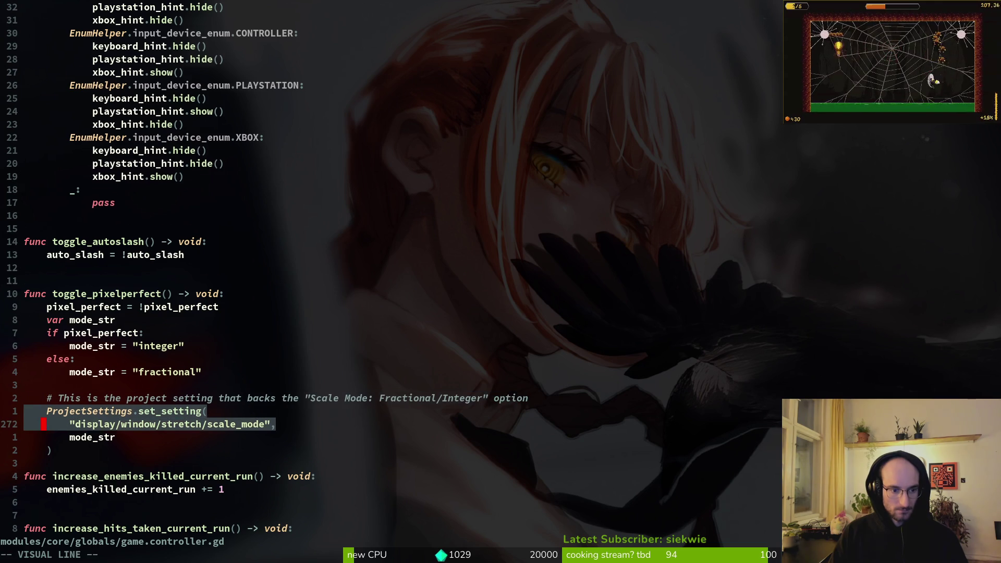
key(j)
key(j)
key(k)
key(k)
key(k)
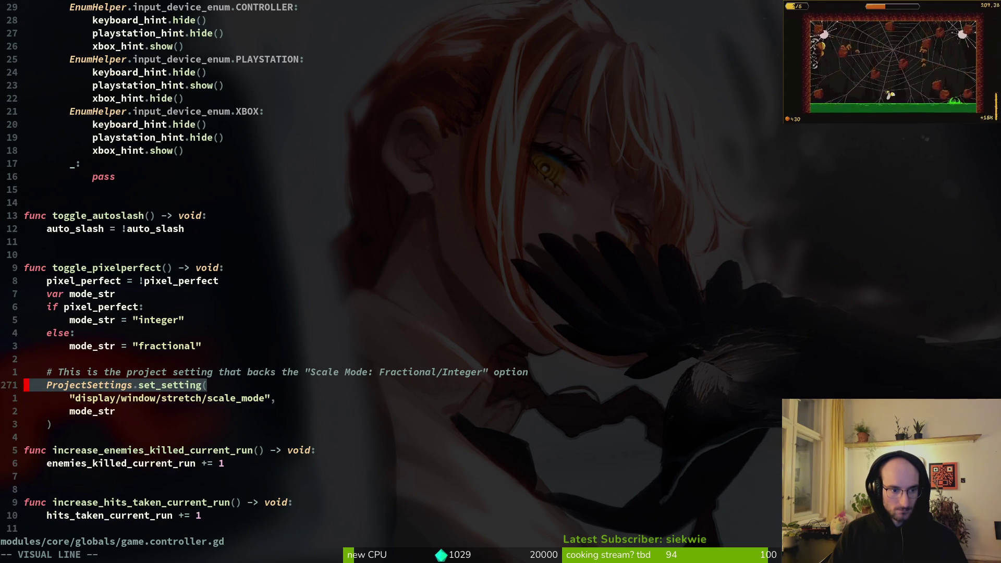
key(j)
key(j)
key(j)
key(shift+k)
key(shift+k)
key(shift+k)
key(shift+k)
Step: Indent the ProjectSettings call block into the body of the if branch
key(Escape)
key(shift+v)
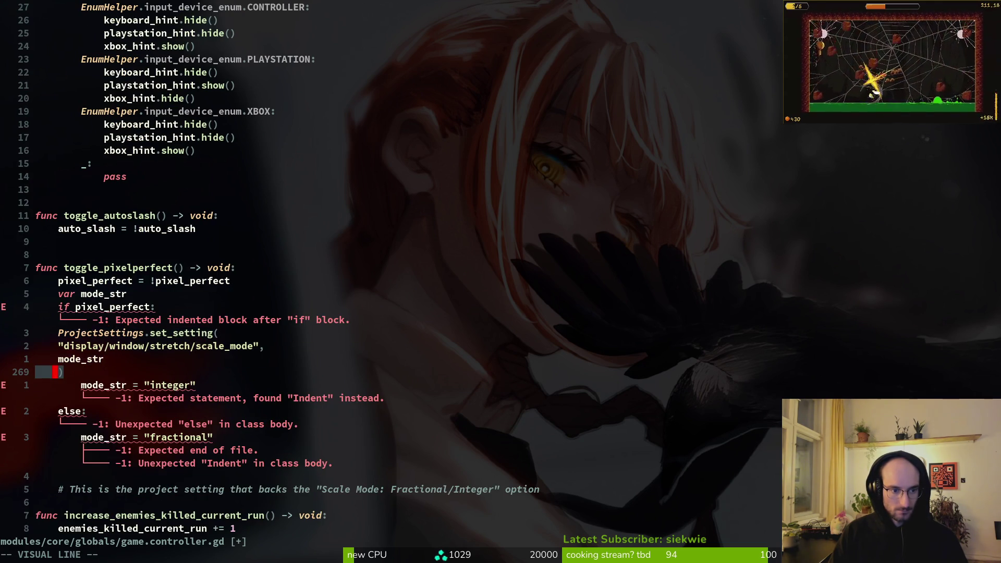
key(k)
key(k)
key(k)
key(greater)
key(shift+v)
key(j)
key(j)
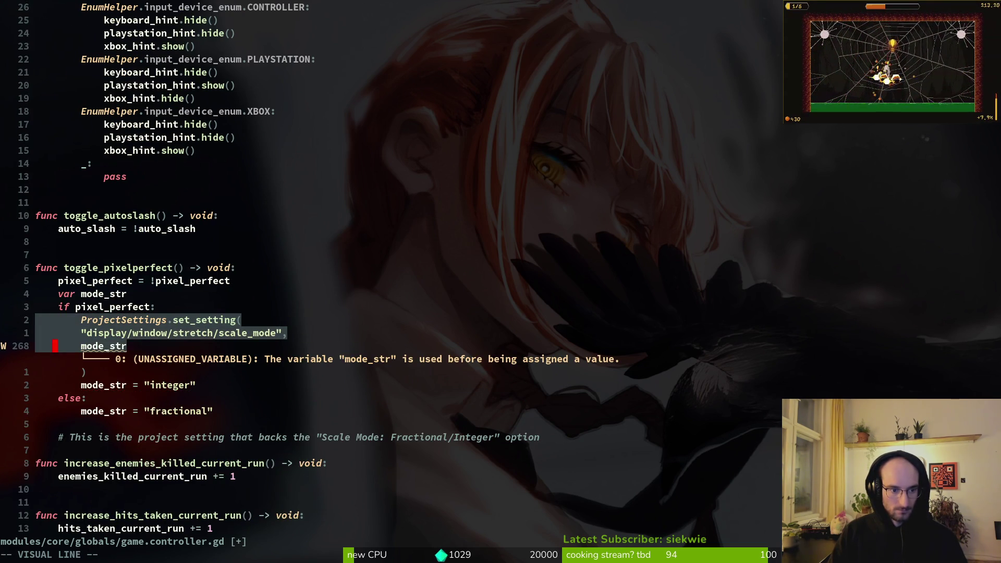
key(j)
key(j)
key(k)
Step: Copy the ProjectSettings call under else: and delete both mode_str assignment lines
key(y)
key(j)
key(j)
key(j)
key(p)
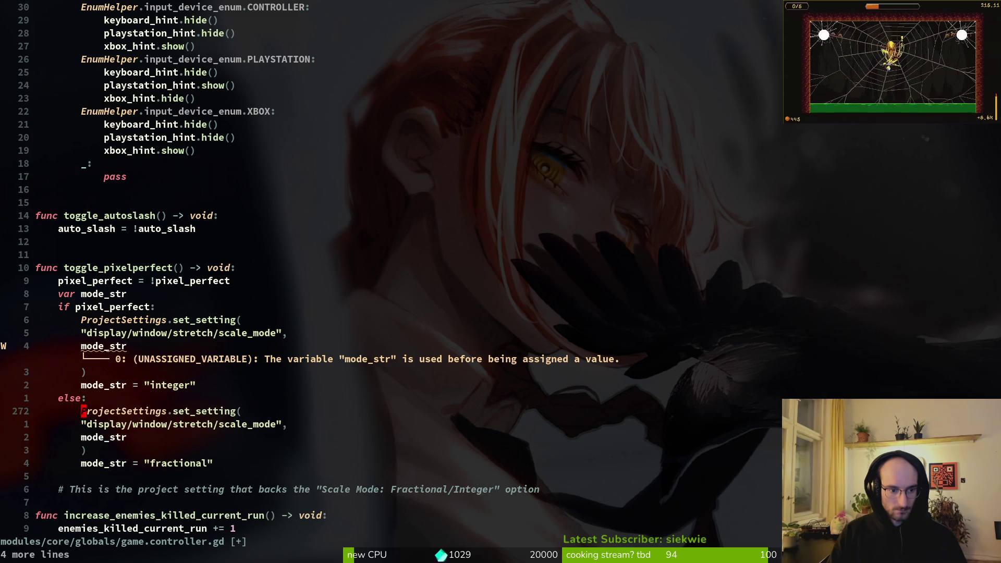
key(k)
key(k)
key(d)
key(d)
key(j)
key(j)
key(j)
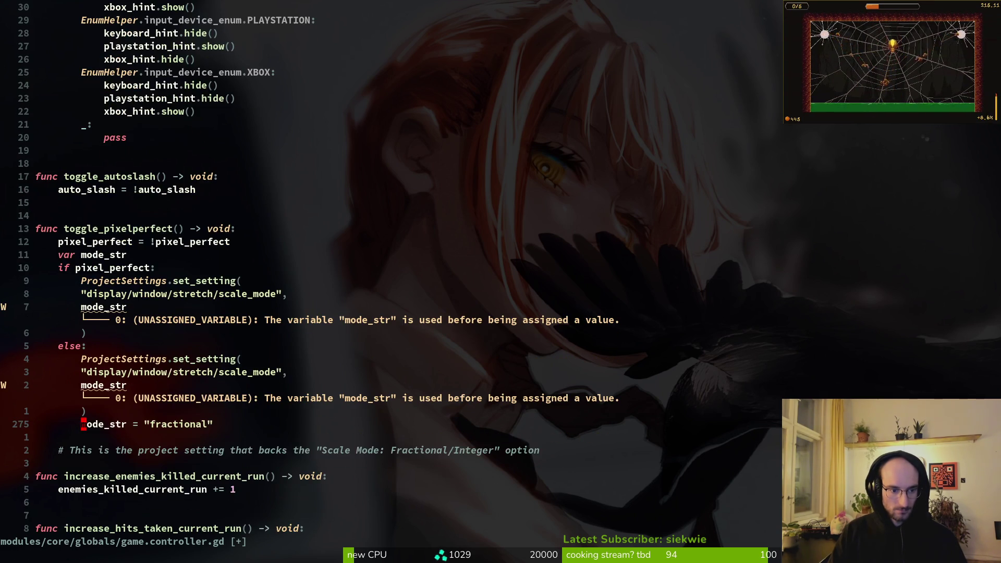
key(shift+v)
key(d)
Step: Replace mode_str in the else call with the literal string "fractional"
key(k)
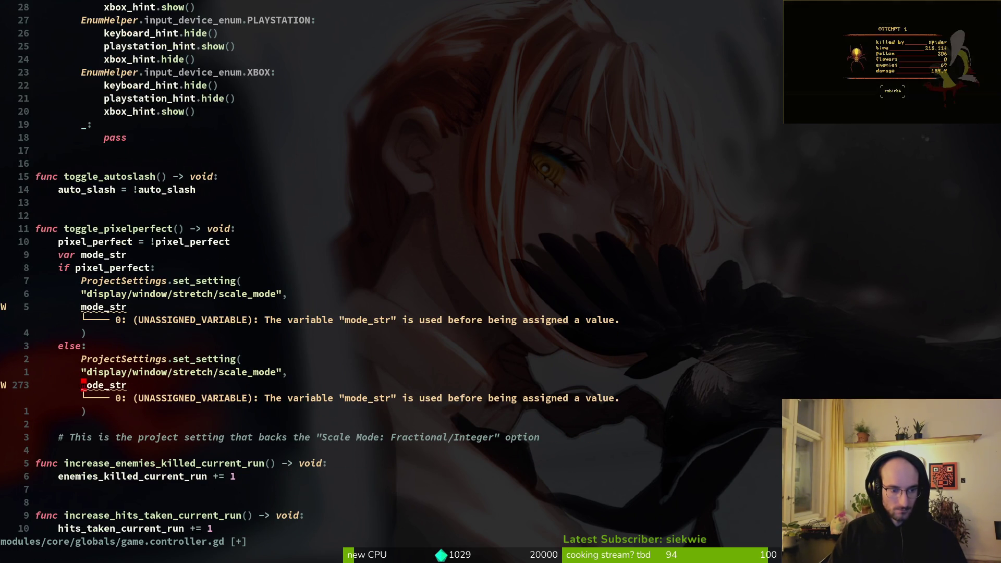
key(c)
key(c)
text(;"Fractional)
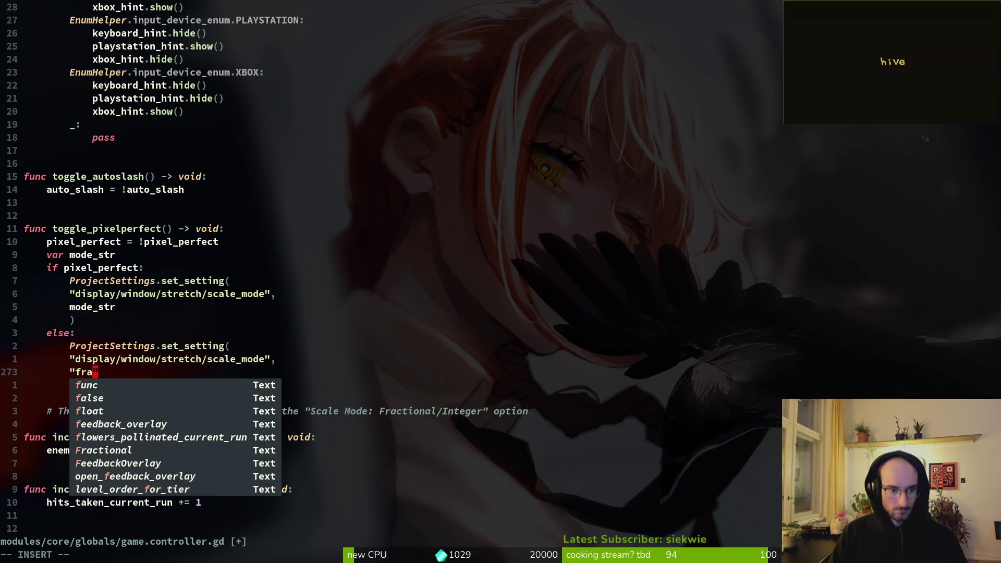
key(Escape)
key(b)
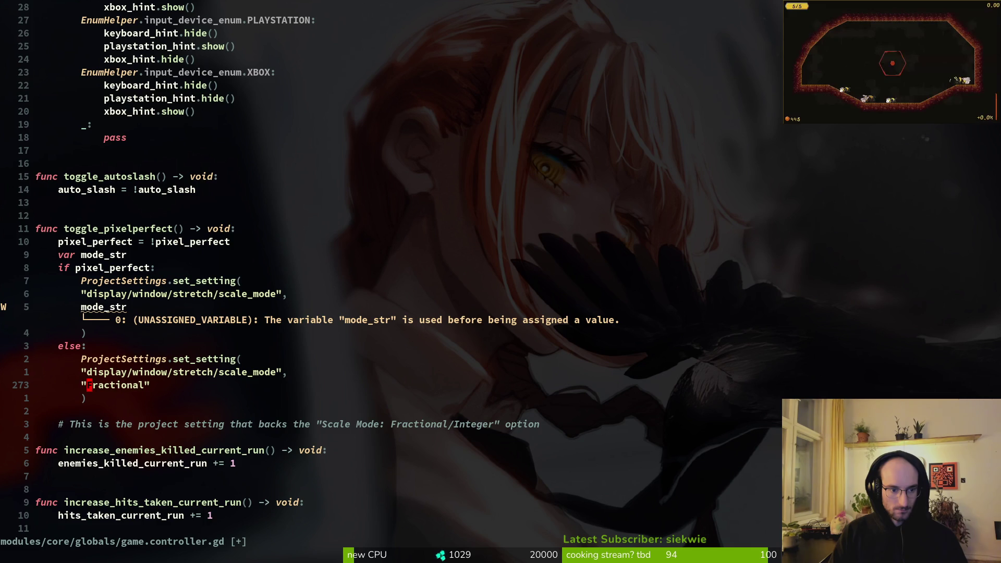
key(~)
Step: Set the if-branch argument to the literal "integer" and save the script with :w
key(k)
key(k)
key(k)
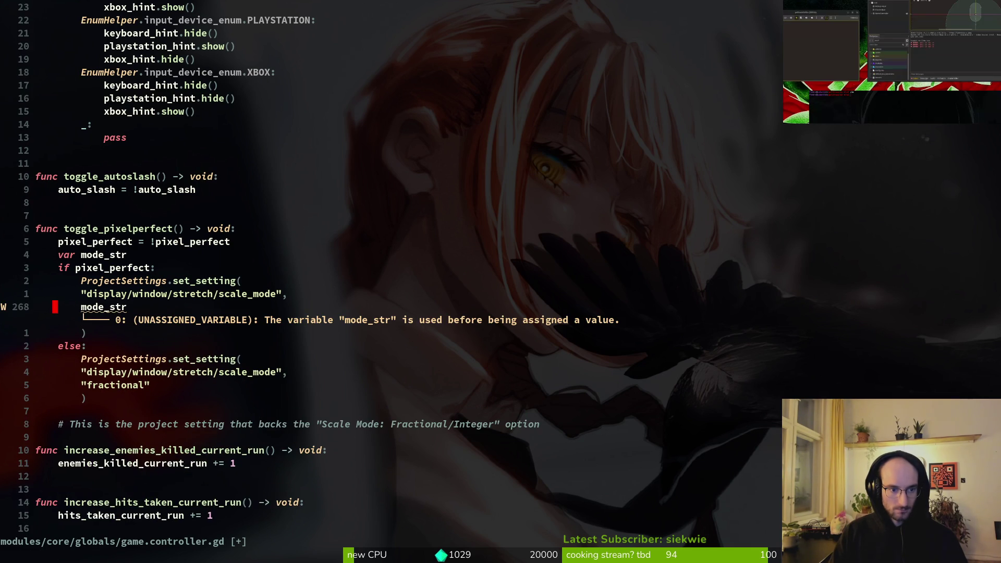
key(d)
key(d)
key(u)
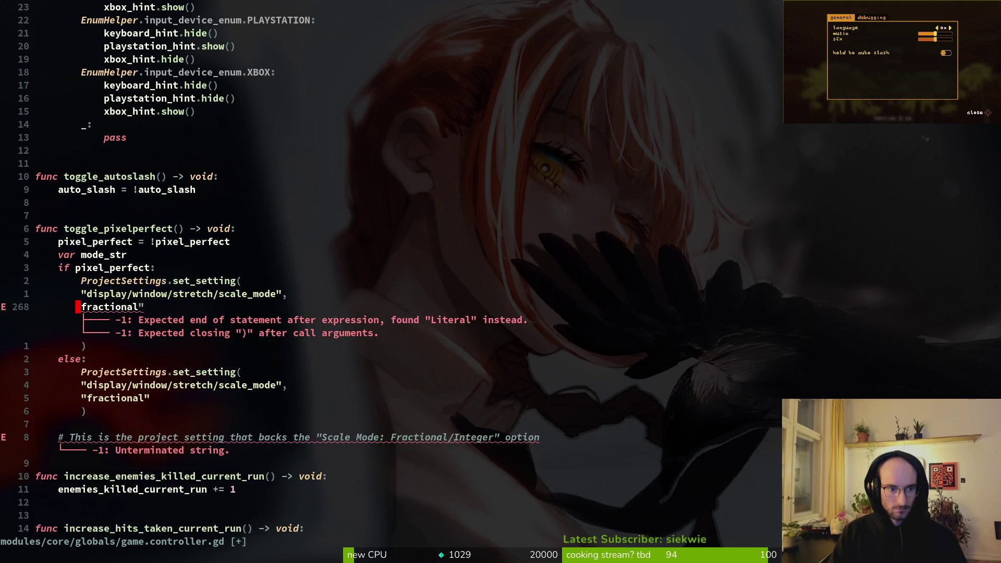
key(c)
key(i)
key(quotedbl)
text(integer)
key(Escape)
text(:write)
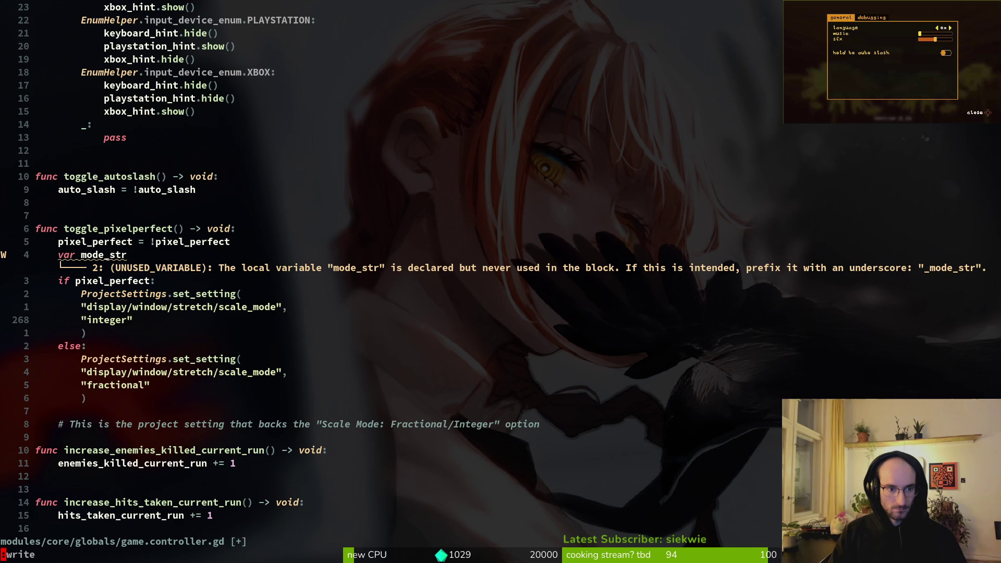
key(Return)
Step: Remove the unused var mode_str line and the stale comment, saving the script
key(k)
key(k)
key(k)
key(k)
key(d)
key(d)
text(:w)
key(Return)
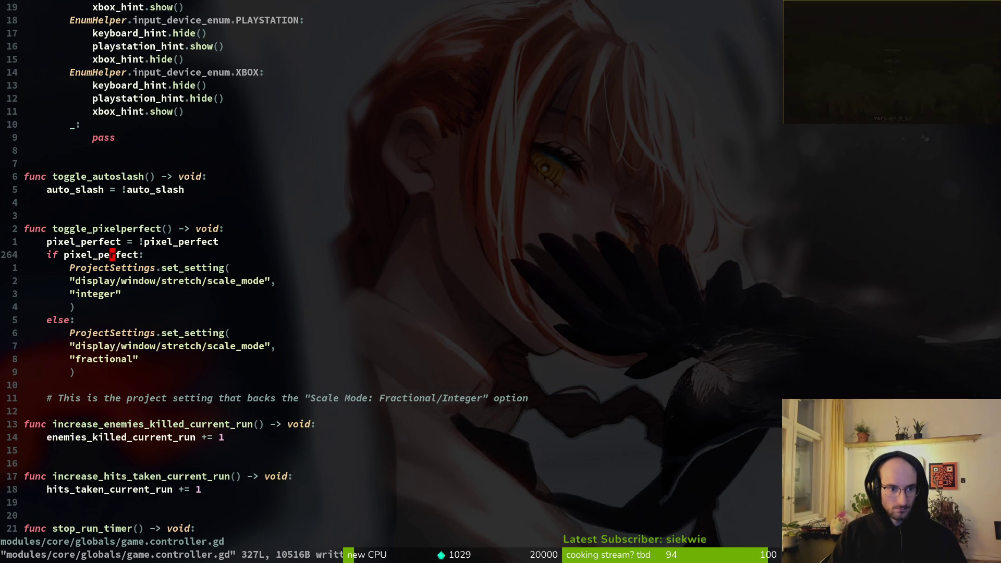
key(j)
key(j)
key(j)
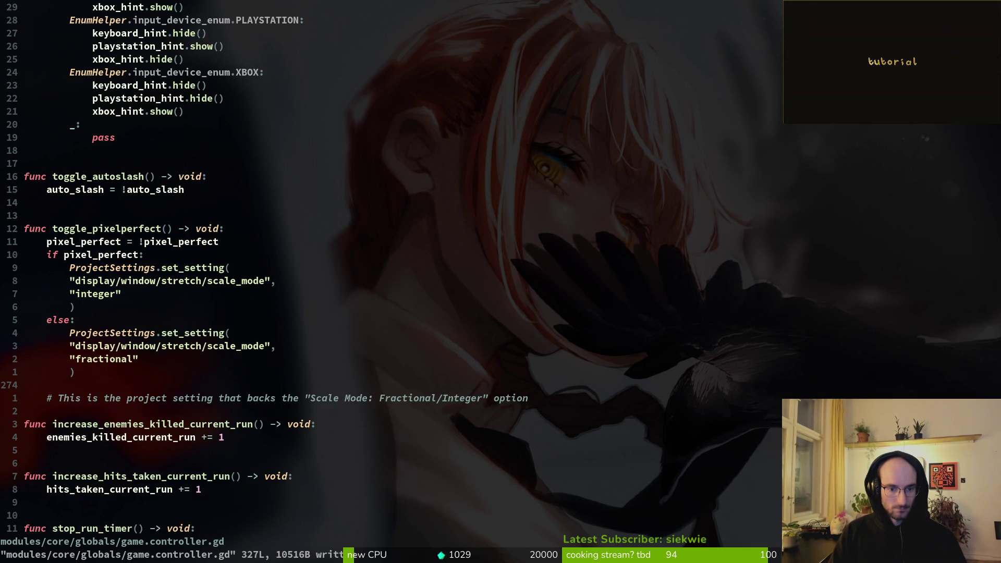
key(shift+v)
text(d:w)
key(Return)
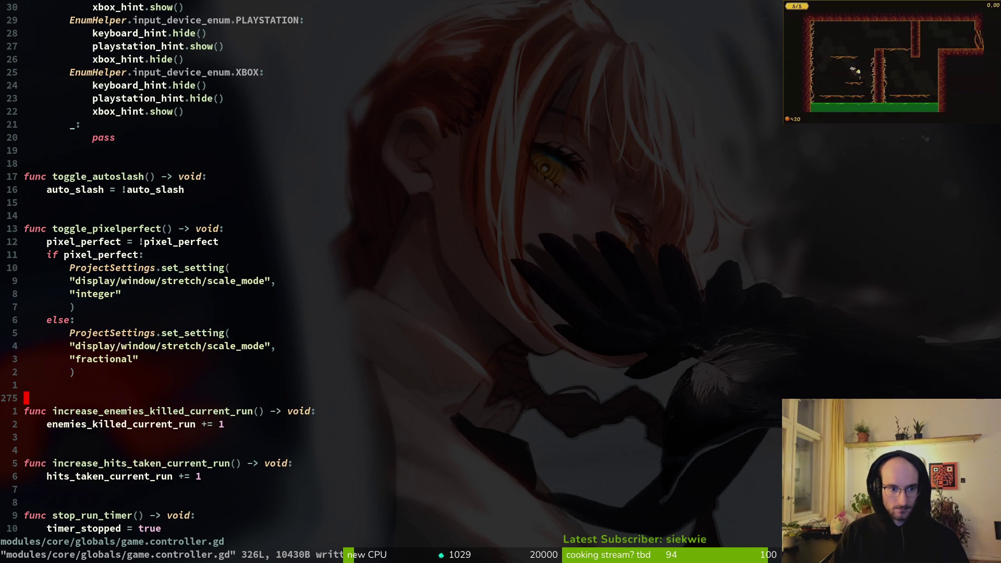
Step: Back in Godot, Quick Open settingsOverlay.tscn and collapse its autoslash node
key(alt+Tab)
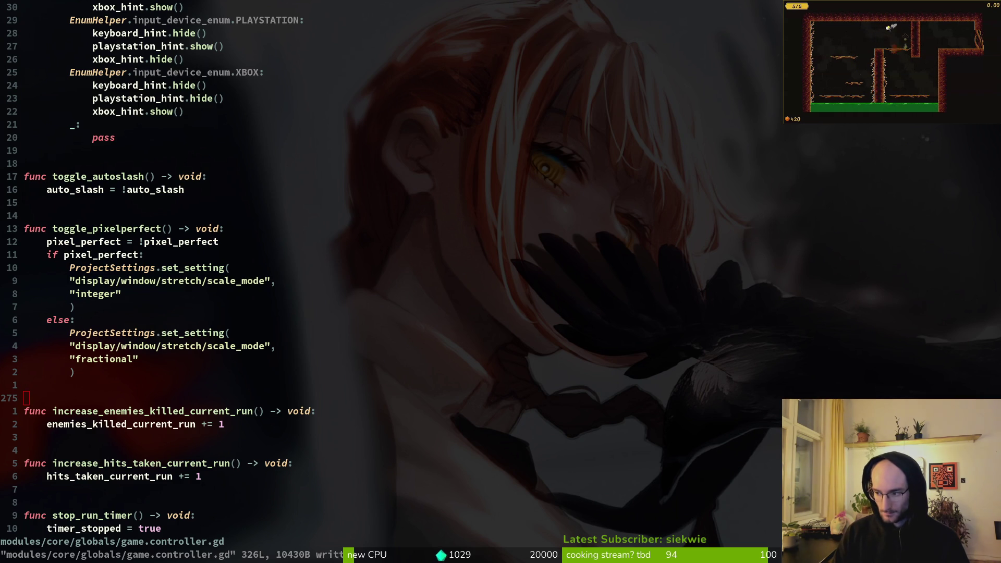
key(alt+Tab)
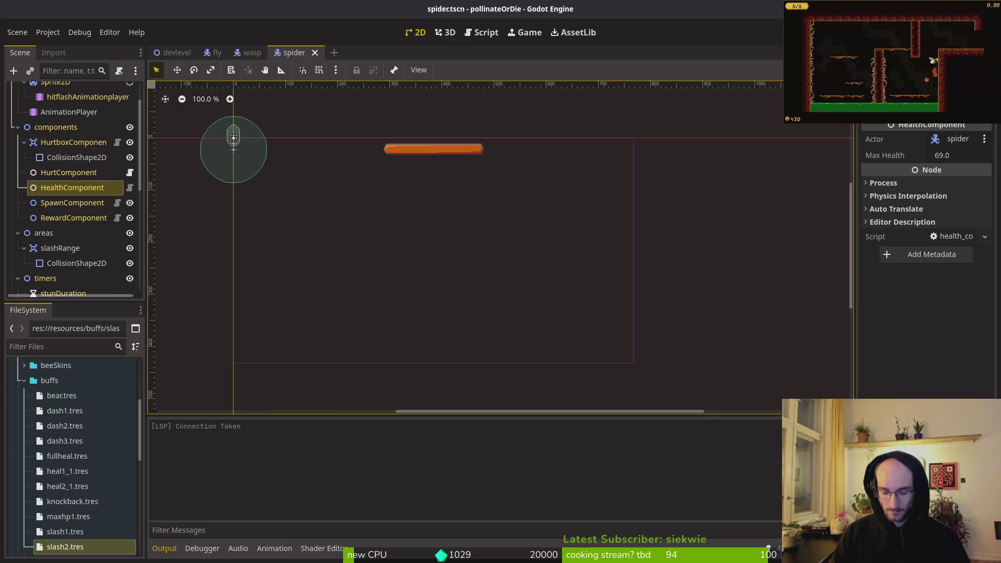
key(alt+shift+o)
text(settover)
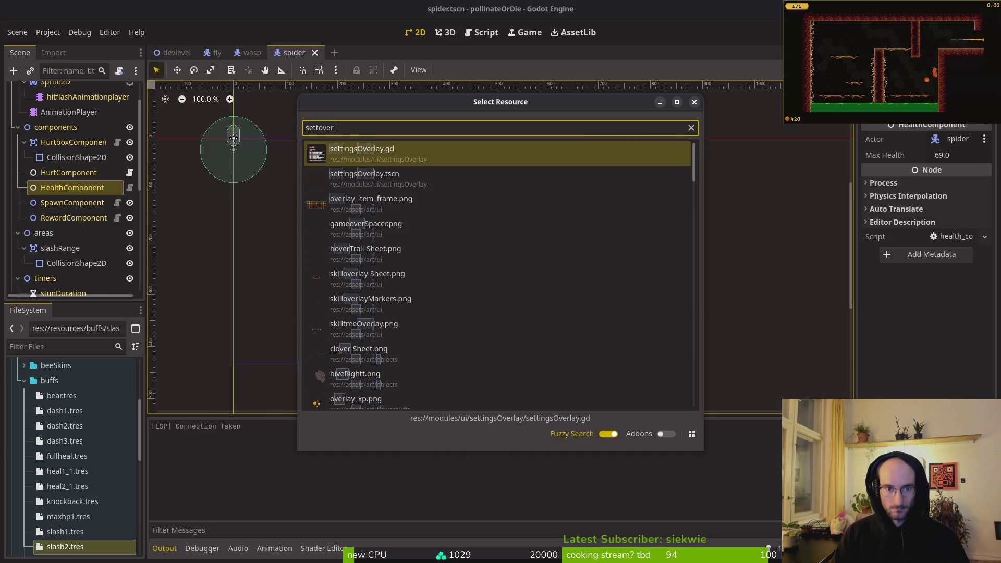
key(Down)
key(Return)
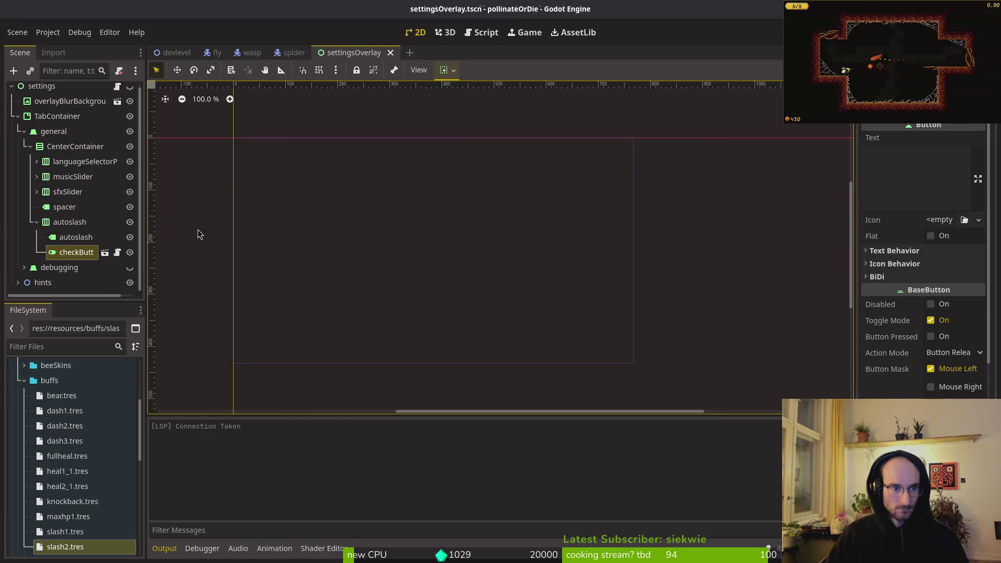
click(37, 223)
Step: Paste a copy of the autoslash row into CenterContainer and rename it pixelperfect
click(58, 153)
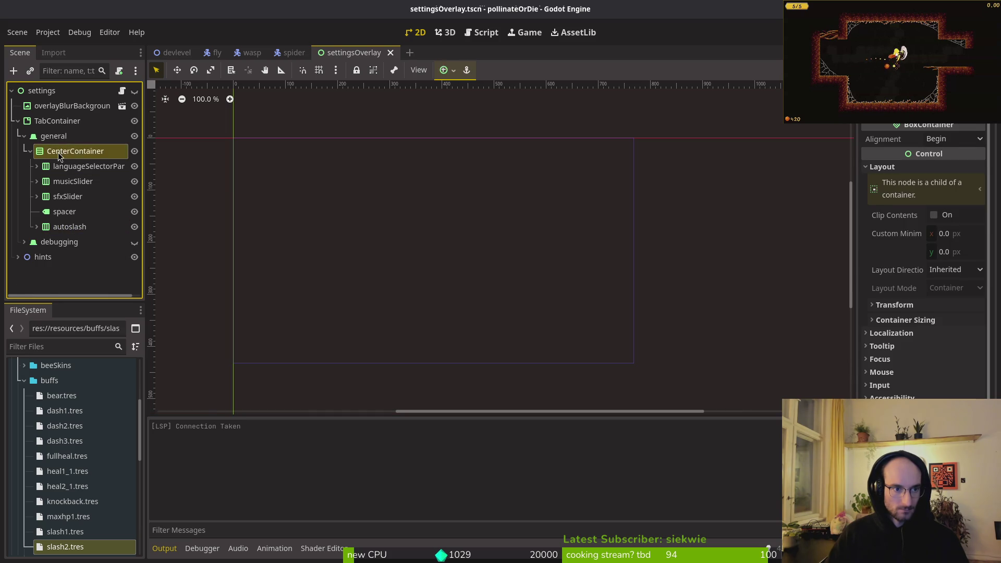
key(ctrl+v)
double_click(70, 237)
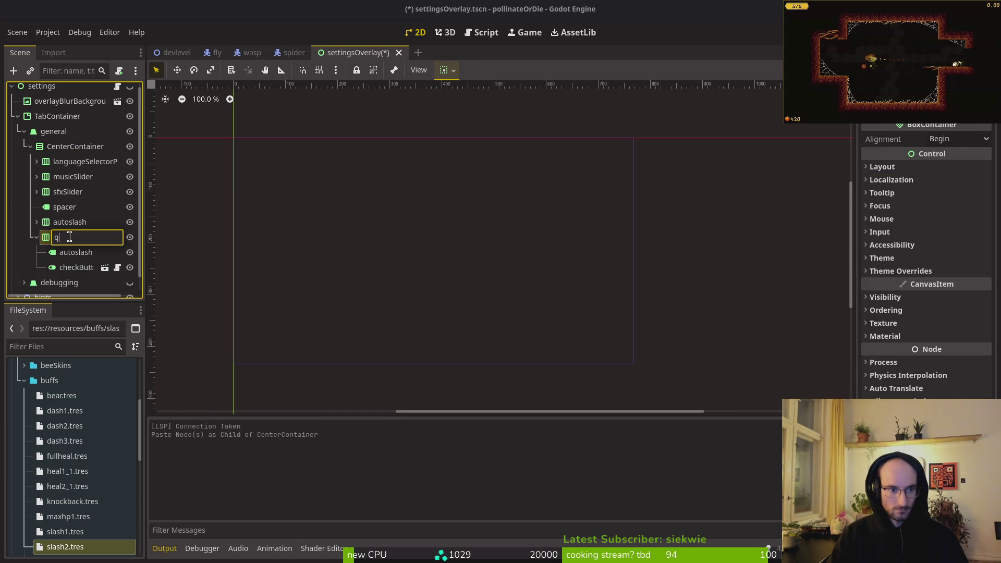
key(BackSpace)
text(pixelp)
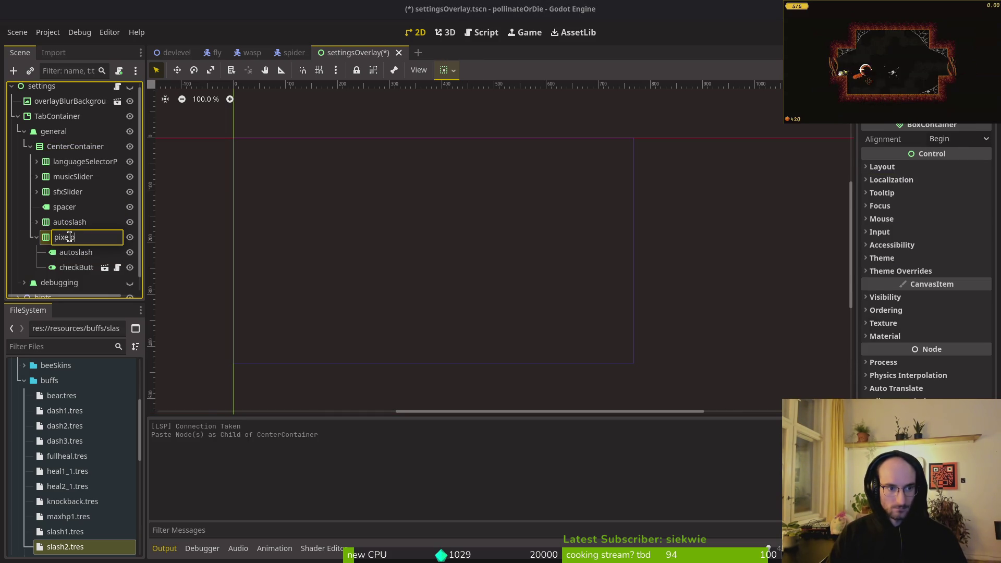
text(erfect)
key(Return)
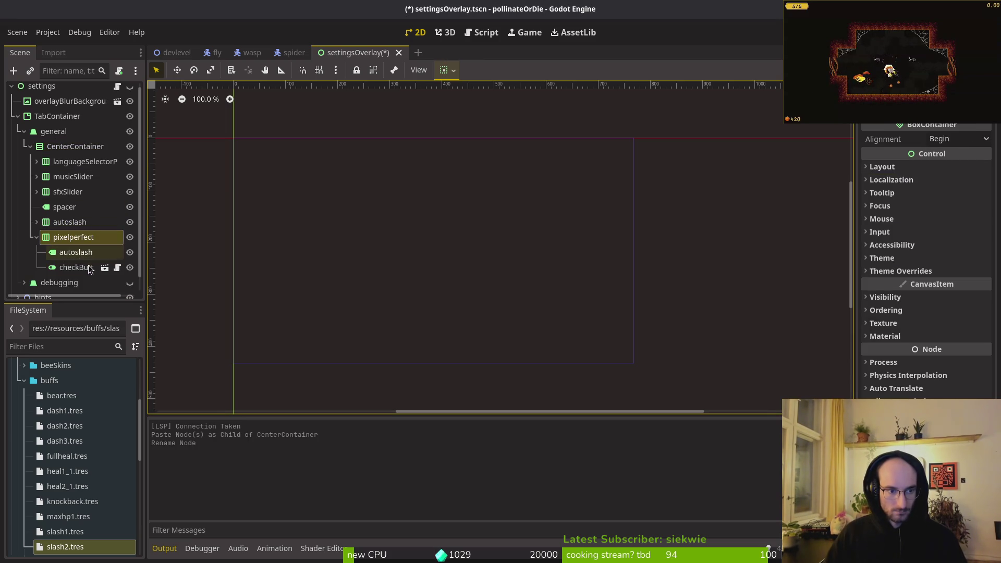
Step: Change the pixelperfect label's Text from AUTOSLASH_SETTING to PIXELPERFECT_SETTING
click(84, 255)
click(934, 149)
key(ctrl+a)
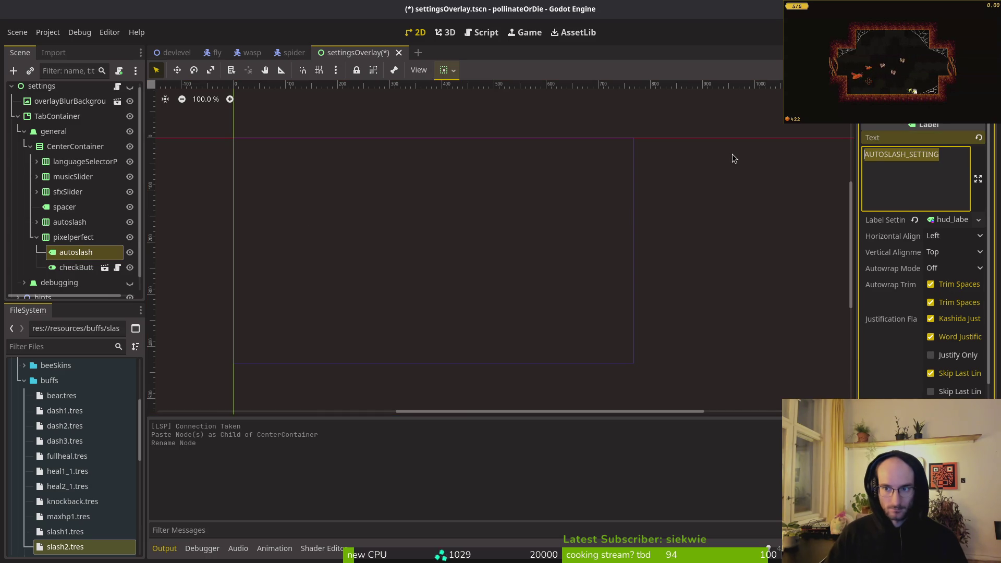
text(PIXELPERFECT)
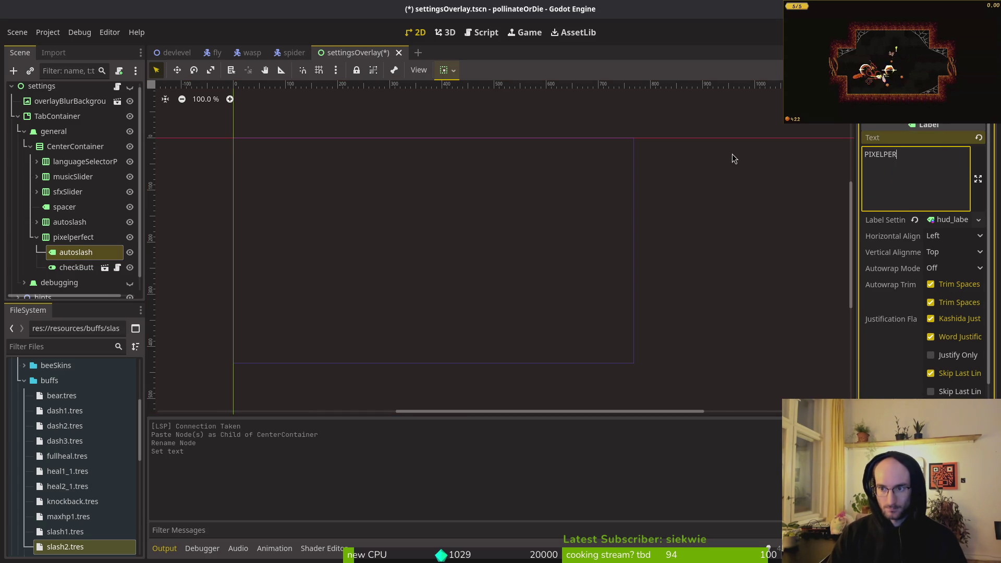
text(_SETTING)
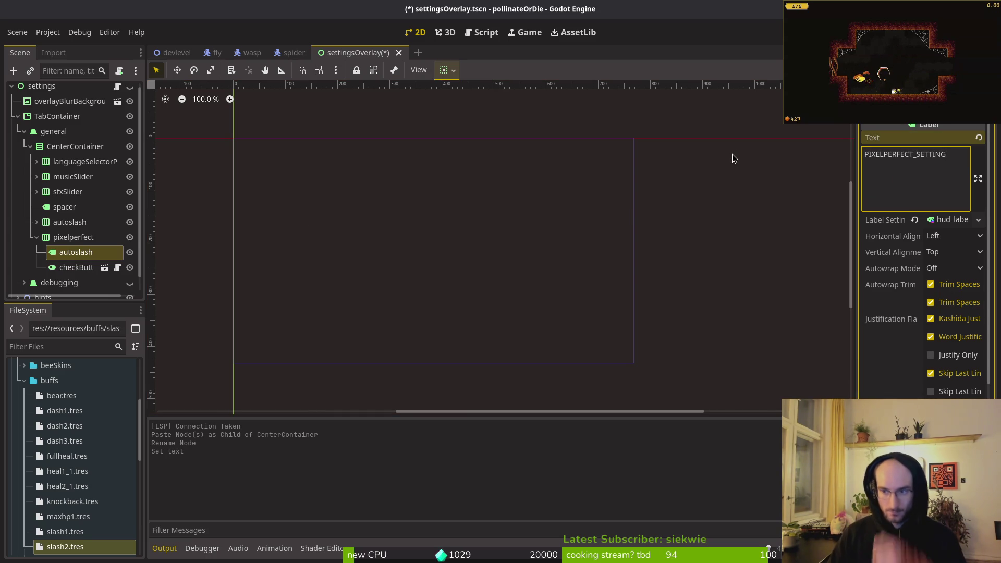
Step: Set the pixelperfect toggle's Focus Neighbor Bottom to the language node
click(76, 267)
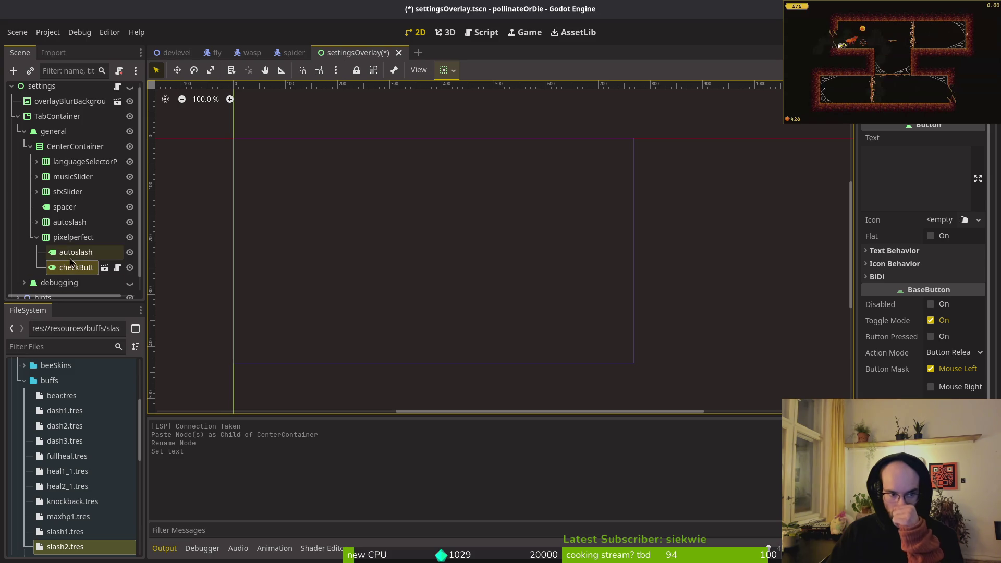
scroll(918, 357, down, 5)
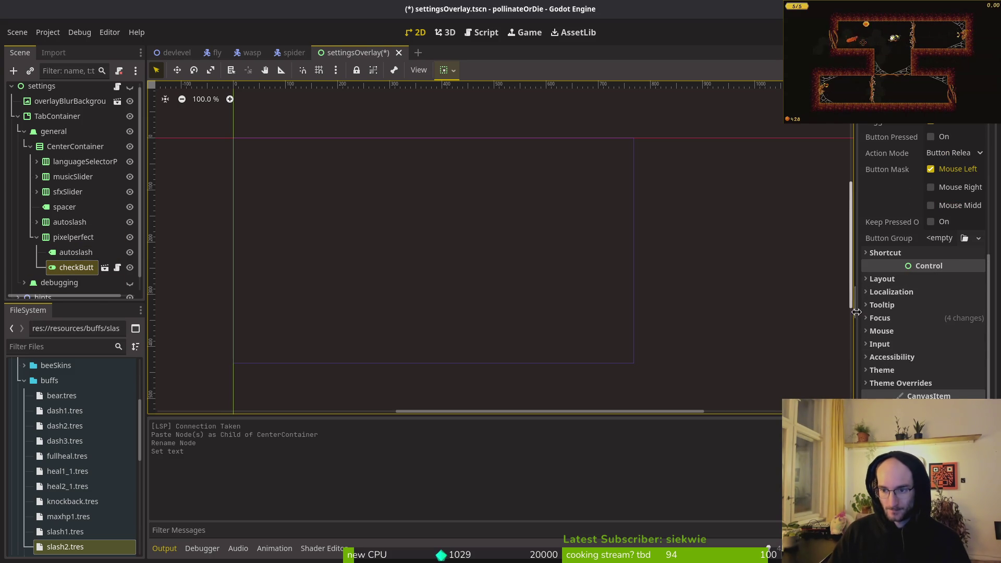
click(876, 318)
click(950, 387)
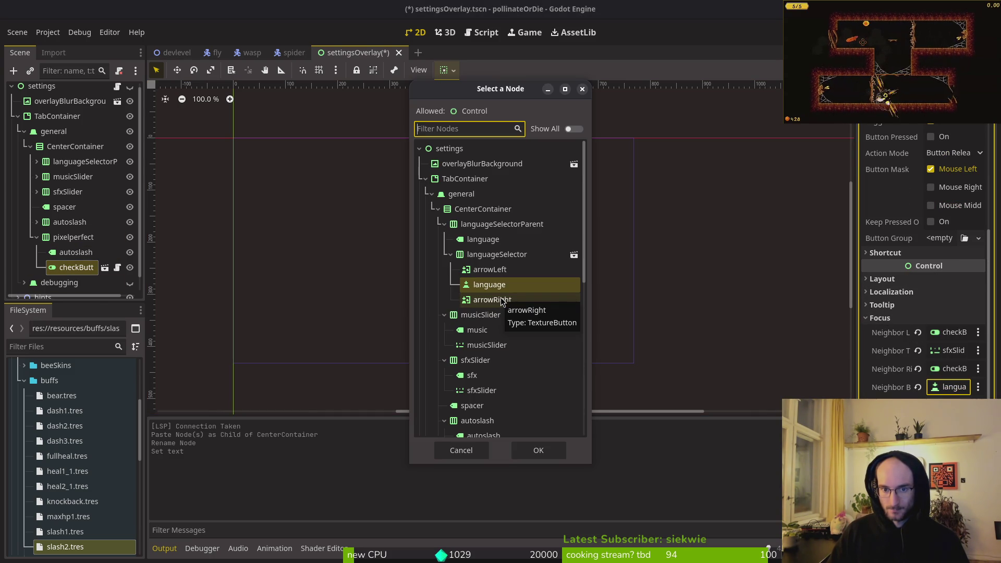
click(538, 450)
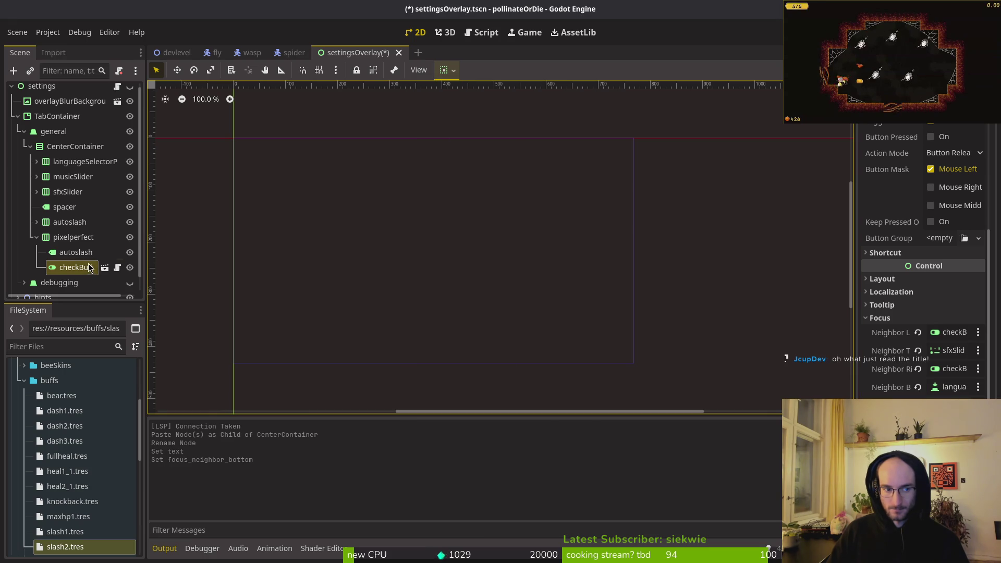
Step: Set the autoslash toggle's Focus Neighbor Bottom to pixelperfect's checkButton
click(76, 221)
click(36, 222)
click(76, 252)
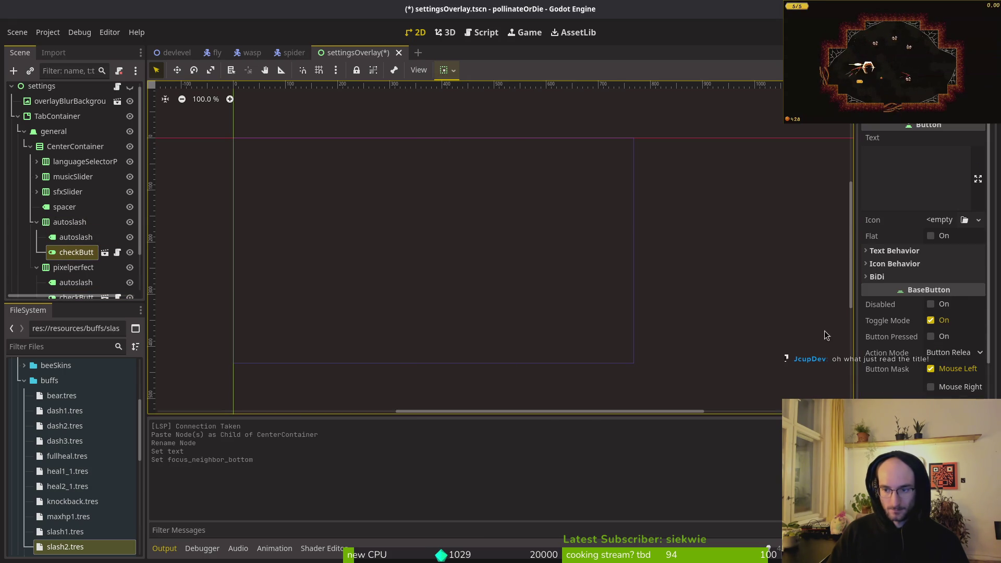
scroll(928, 261, down, 3)
click(952, 313)
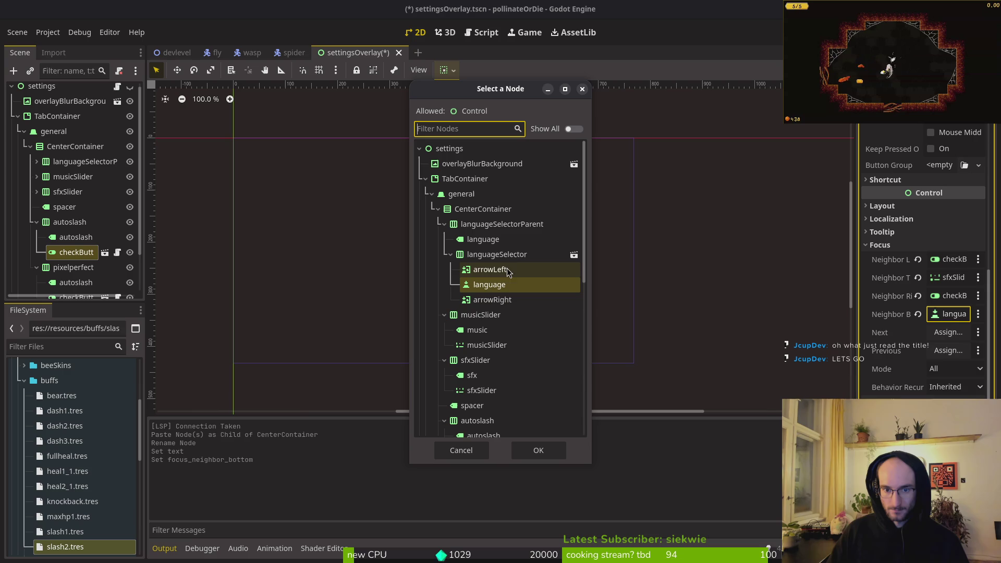
scroll(524, 377, down, 3)
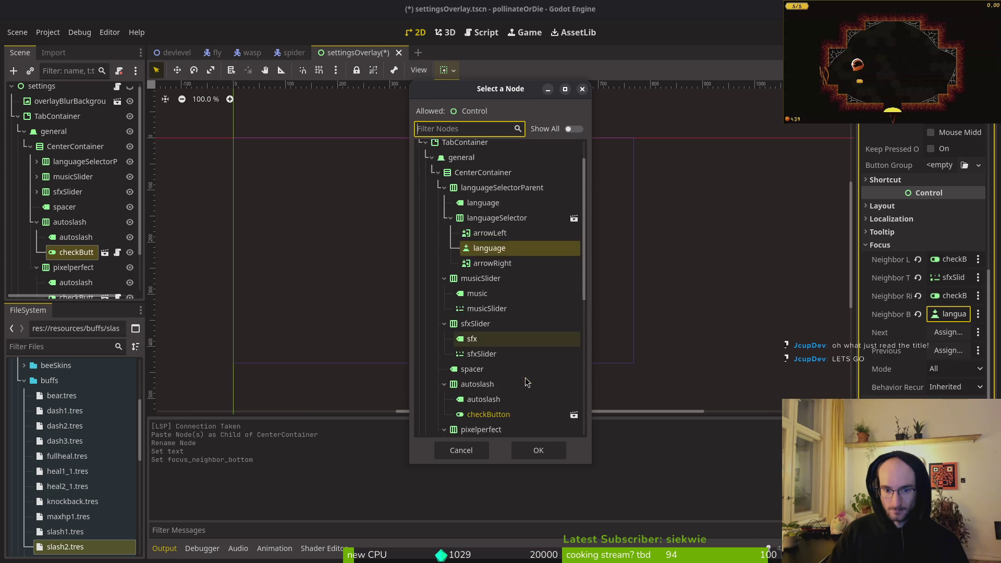
click(488, 422)
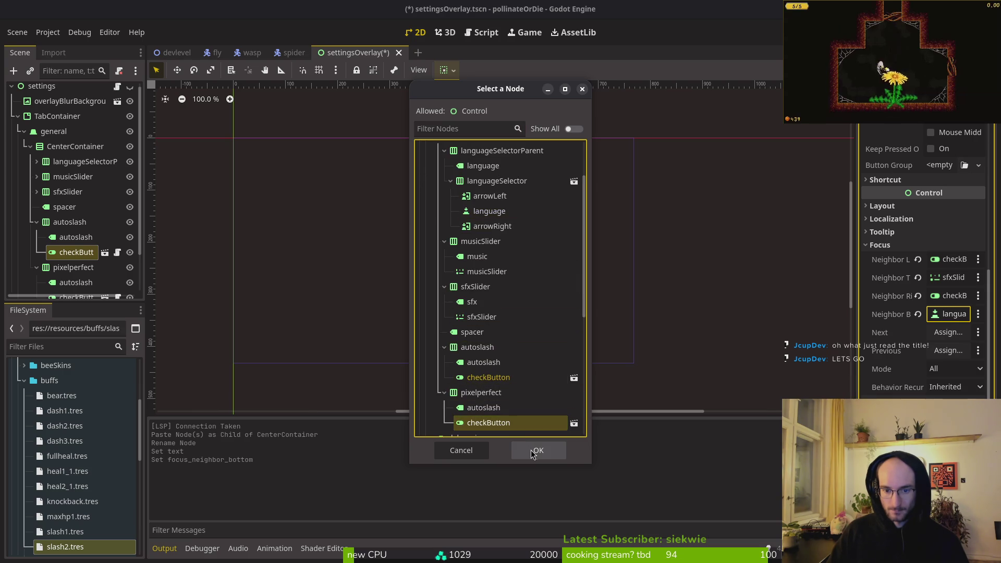
click(531, 450)
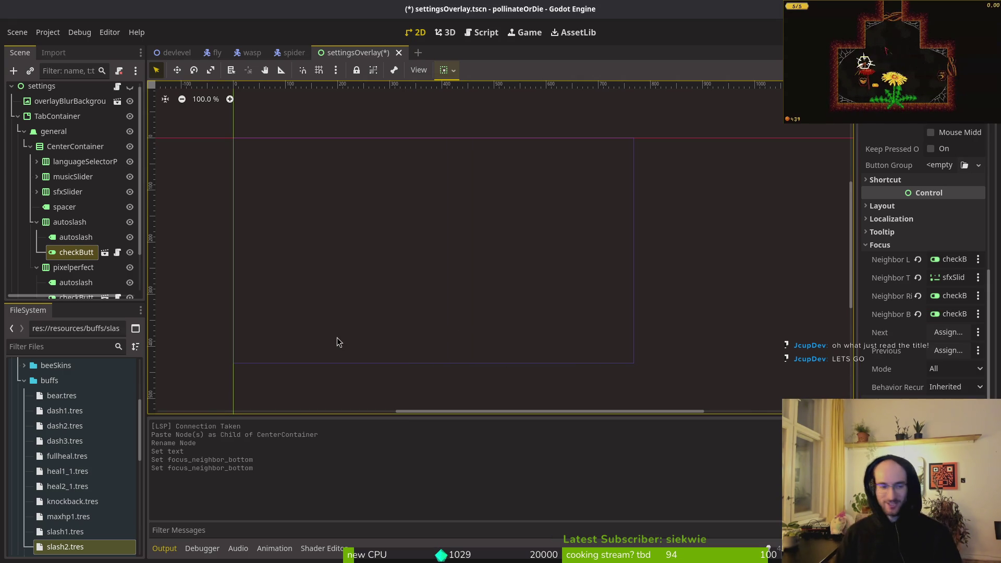
scroll(78, 173, down, 2)
scroll(76, 163, up, 3)
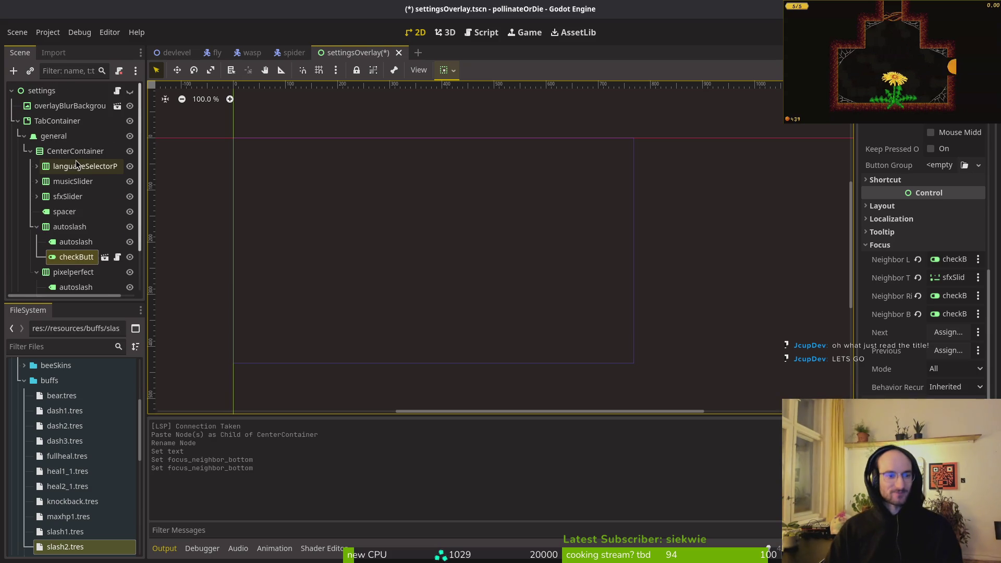
Step: Set the language node's Focus Neighbor Top to pixelperfect's checkButton and save the scene
click(37, 166)
click(79, 229)
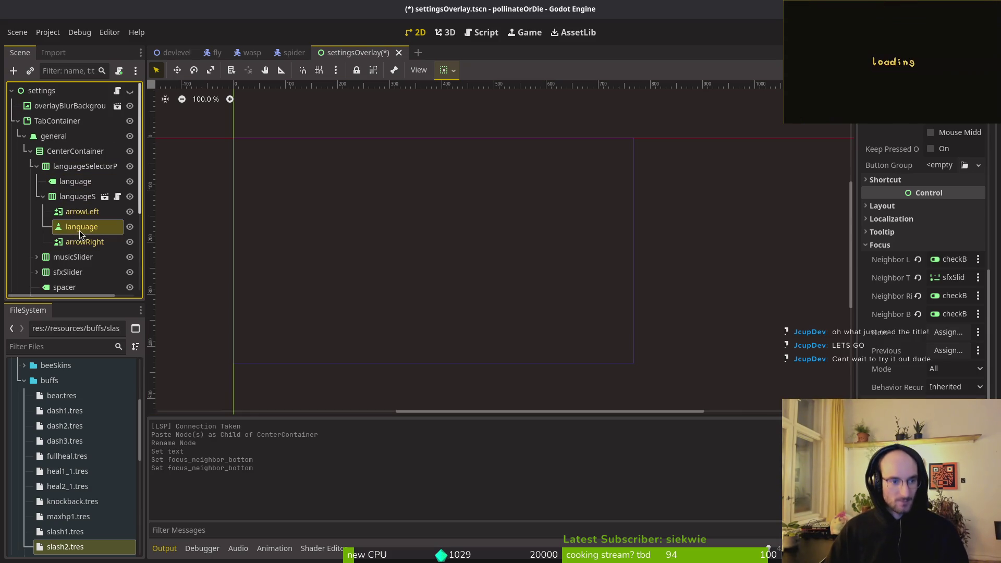
scroll(915, 337, down, 3)
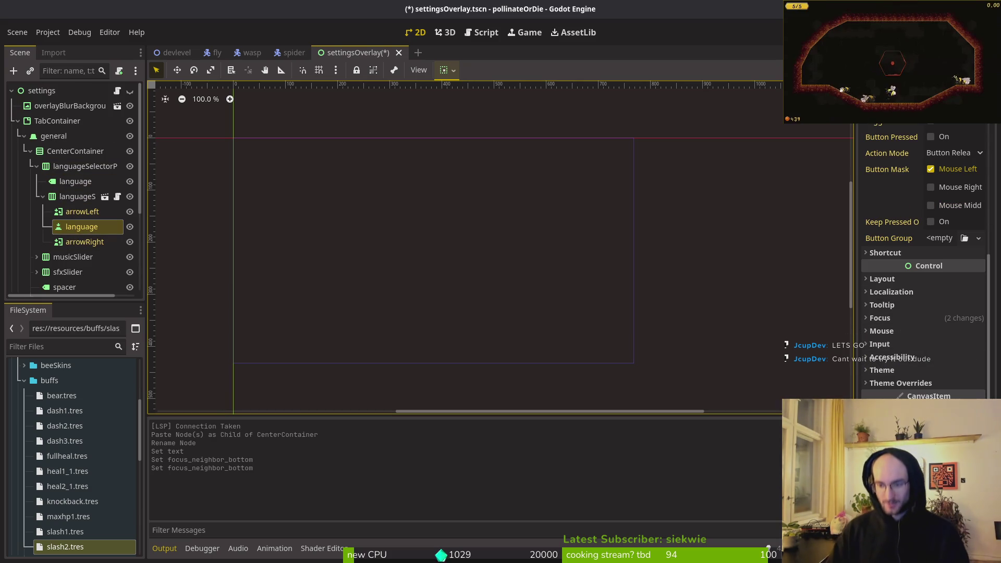
click(909, 319)
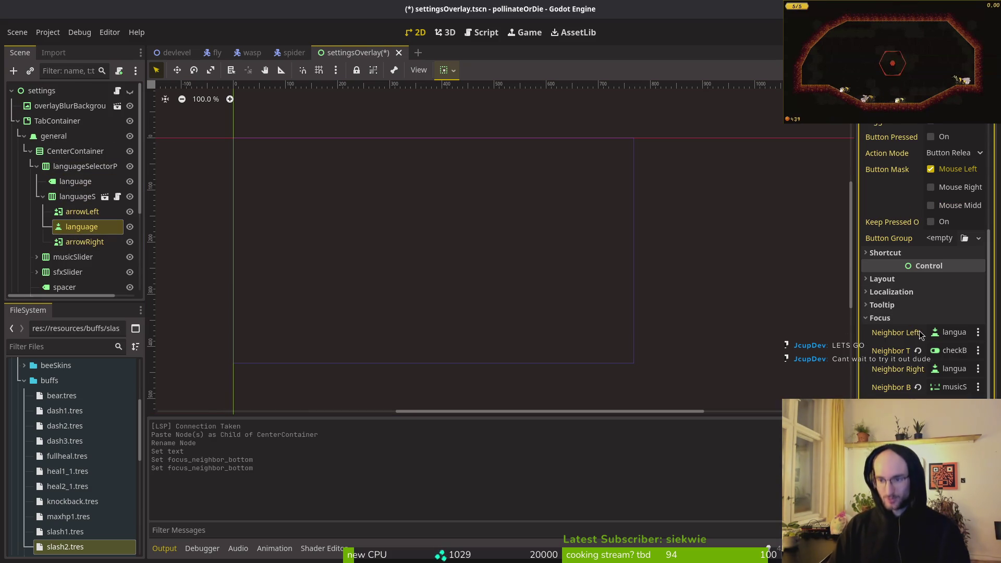
click(946, 352)
scroll(506, 228, down, 2)
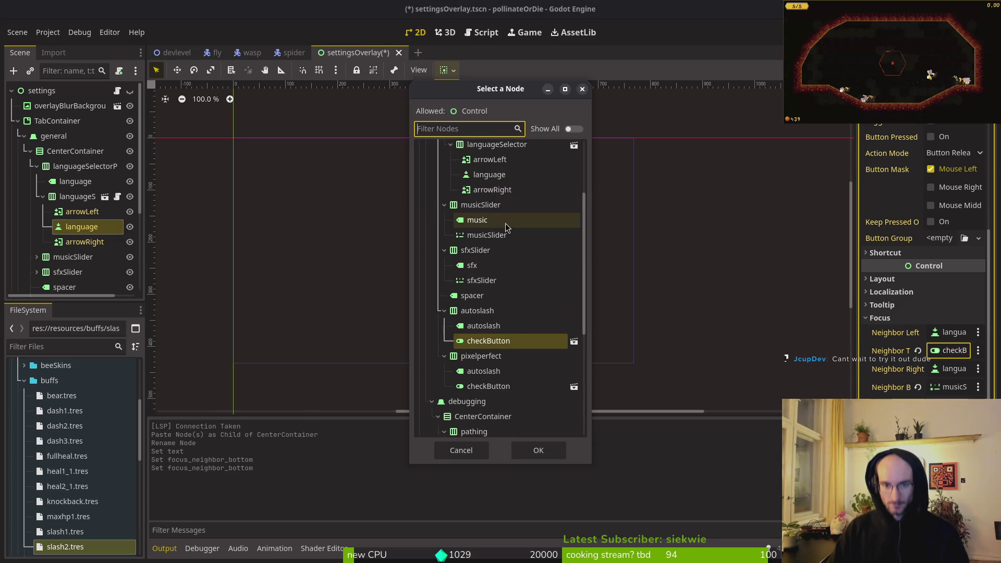
click(486, 390)
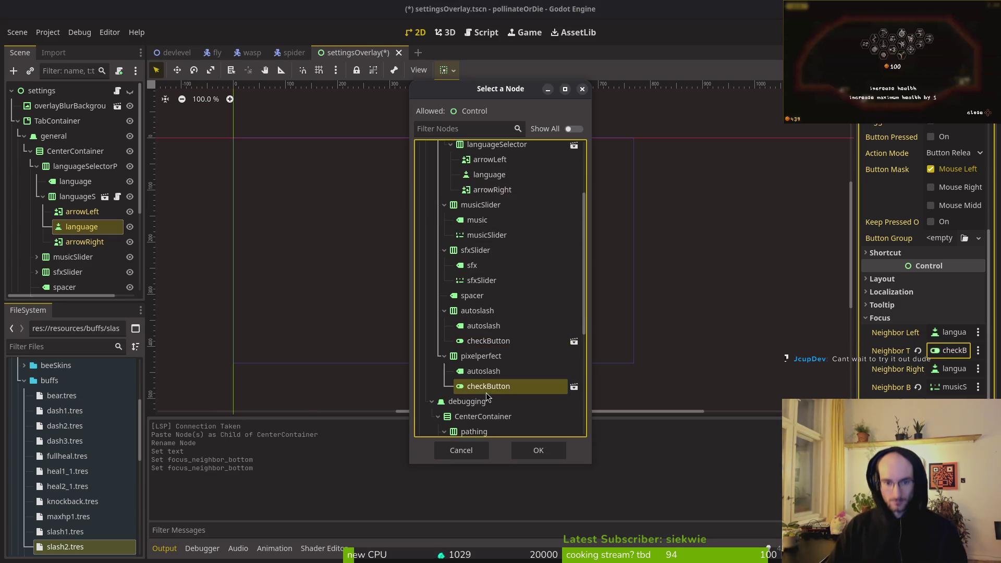
click(515, 451)
key(ctrl+s)
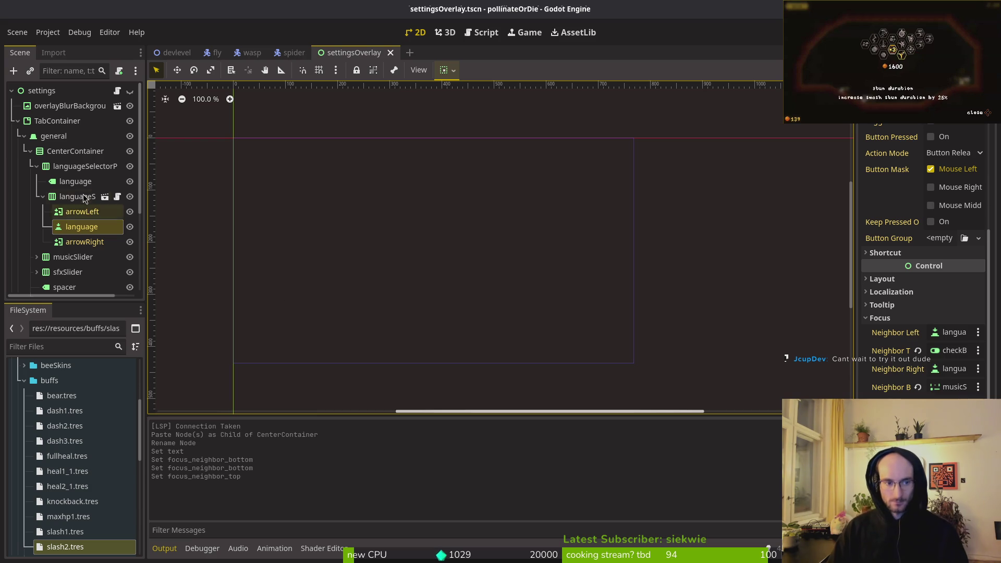
Step: Run the game to try the settings menu, then collapse the language selector's children
click(76, 215)
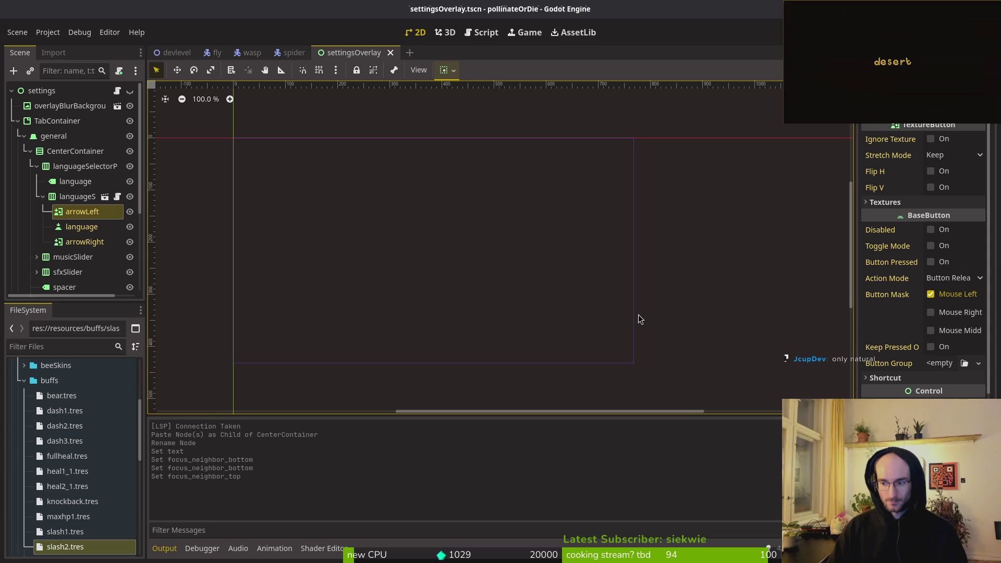
key(ctrl+s)
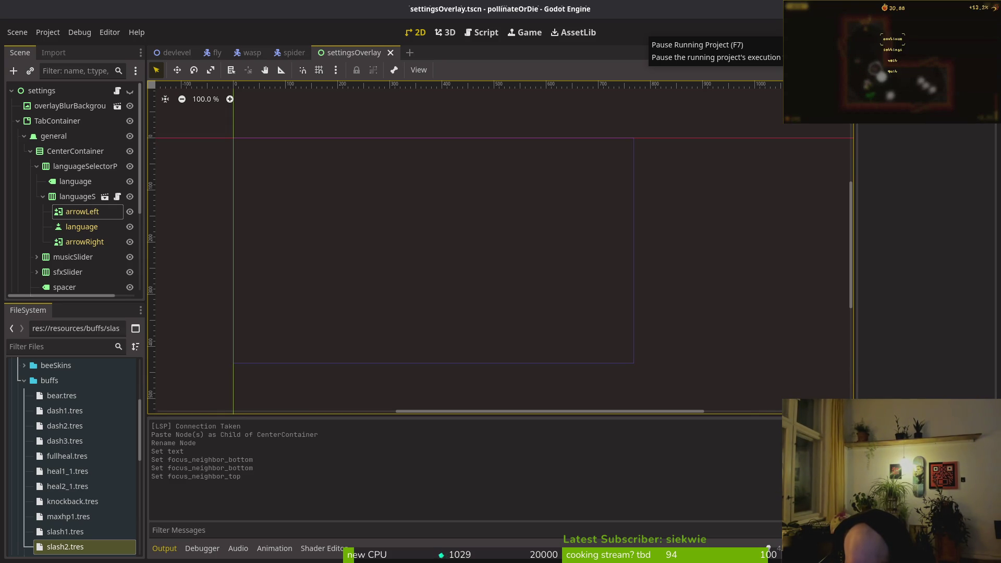
key(Escape)
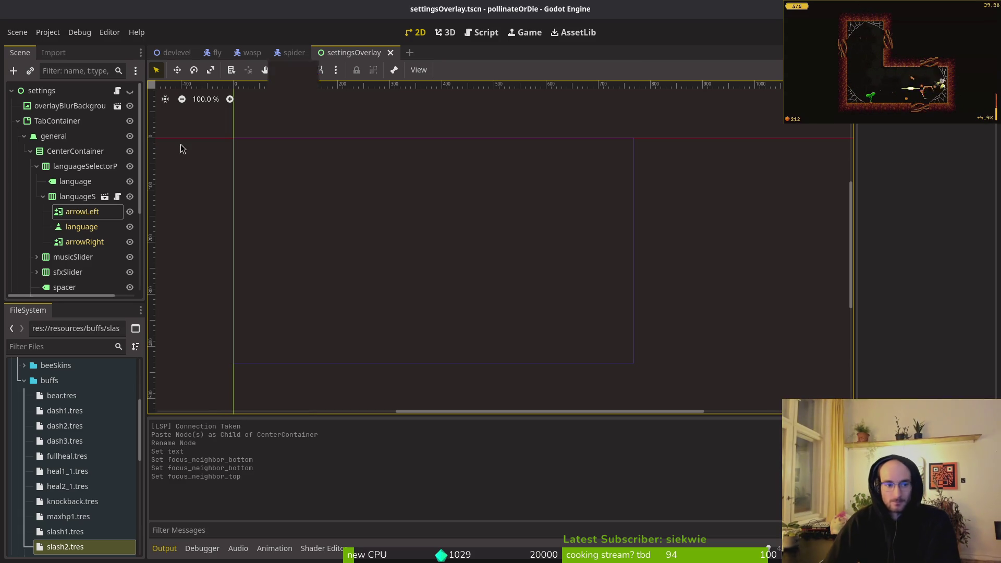
click(44, 197)
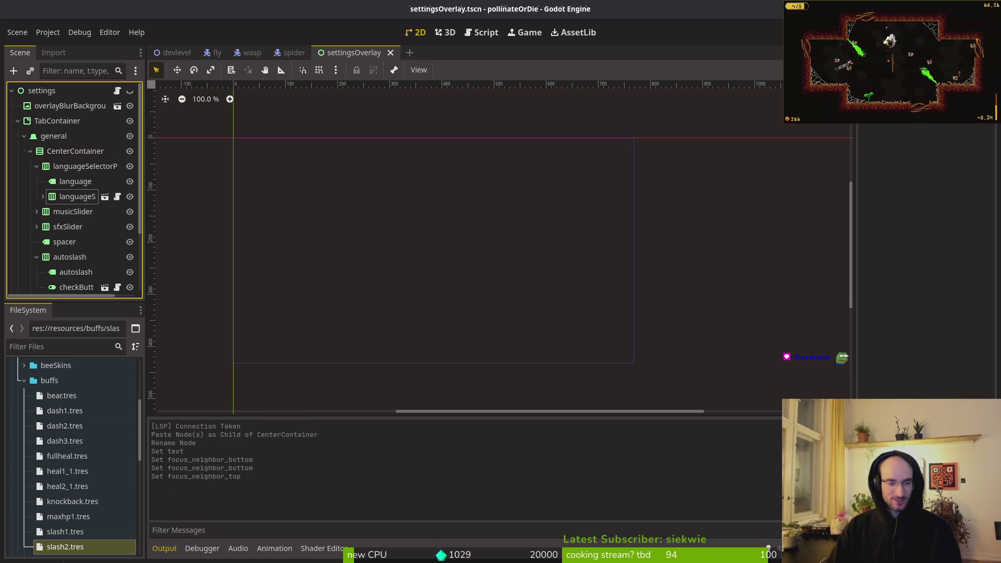
Step: Rename the autoslash label node inside the pixelperfect row to pixelperfect and save settingsOverlay.tscn
click(36, 166)
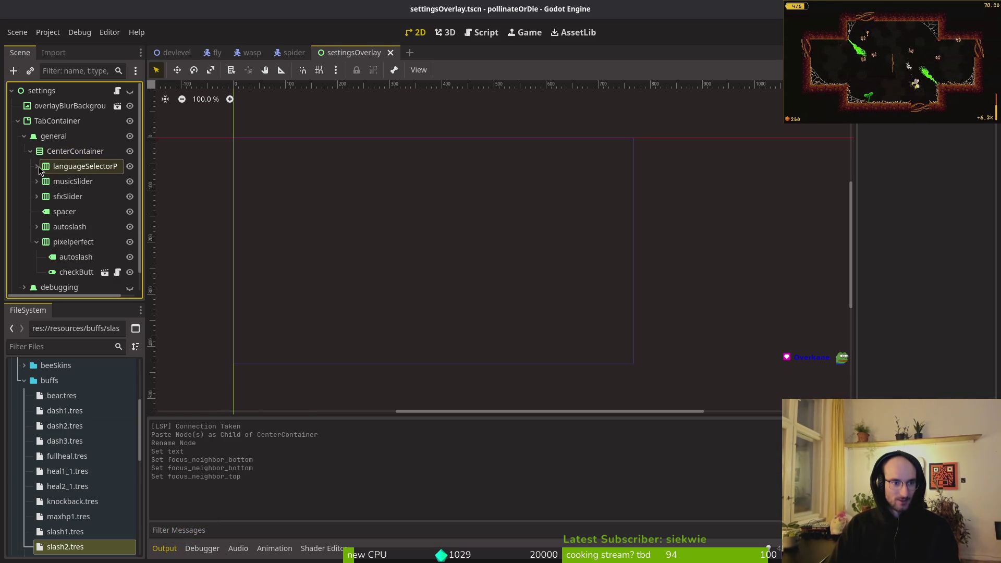
click(30, 150)
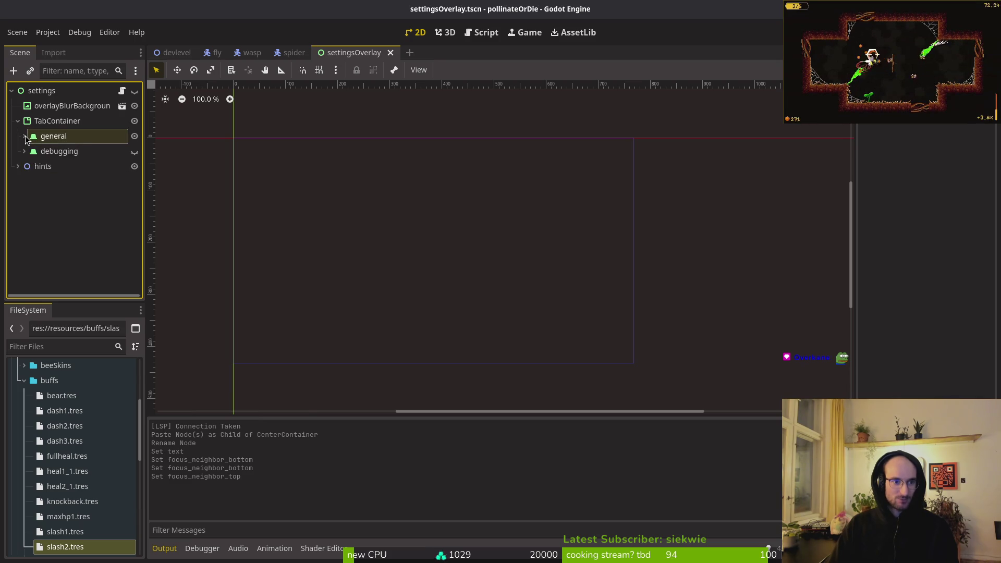
click(30, 151)
click(30, 151)
key(ctrl+s)
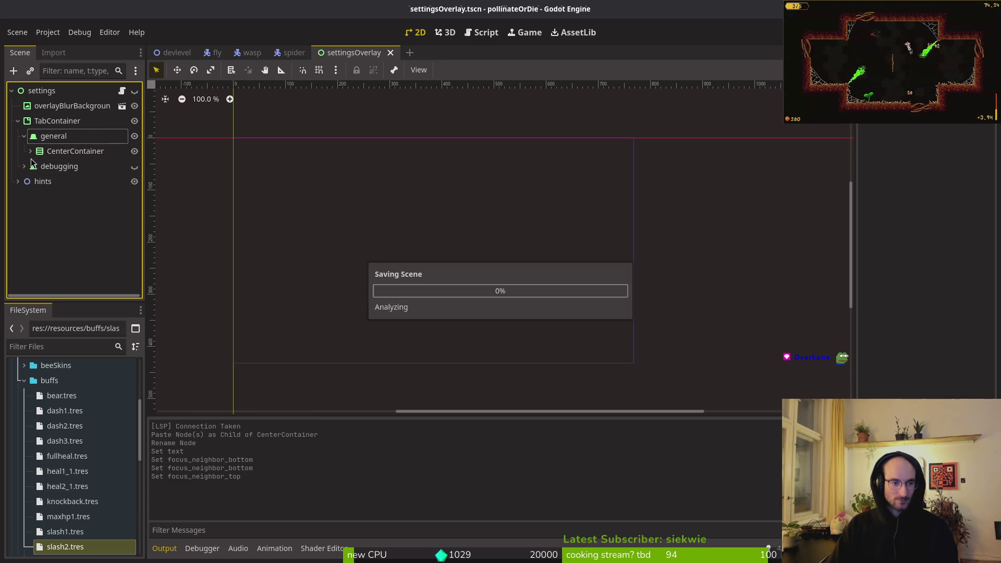
click(30, 151)
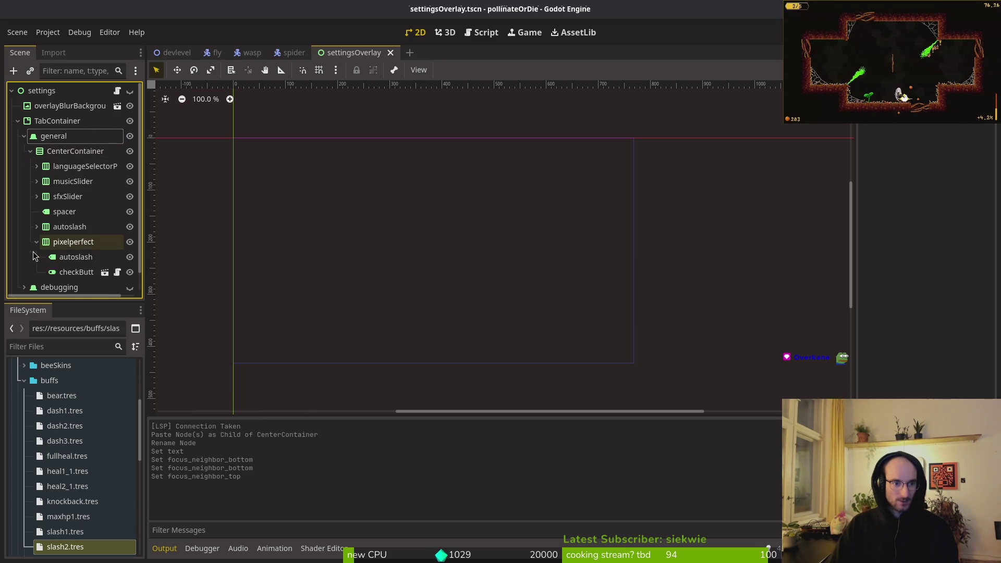
click(81, 263)
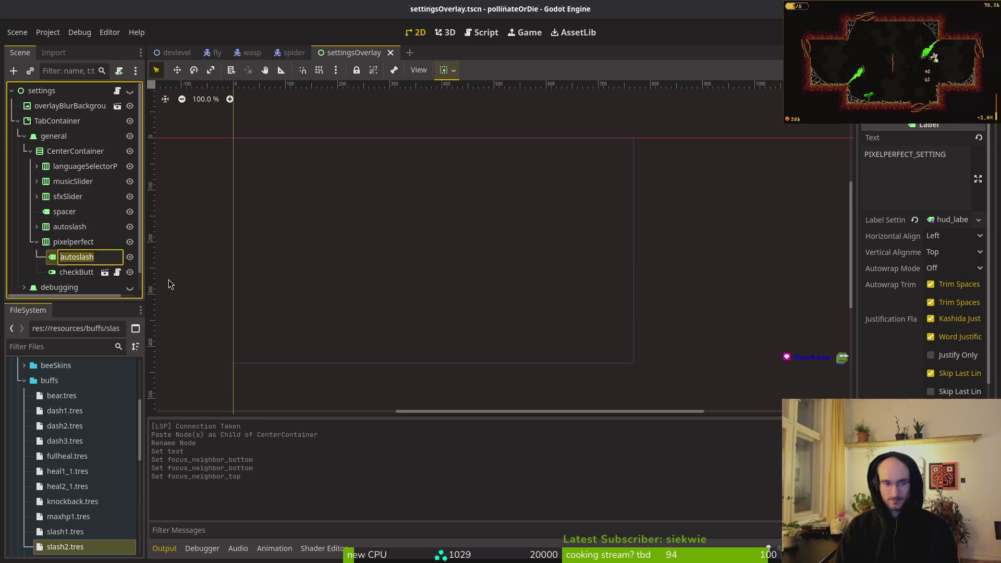
key(F2)
text(pixelpe)
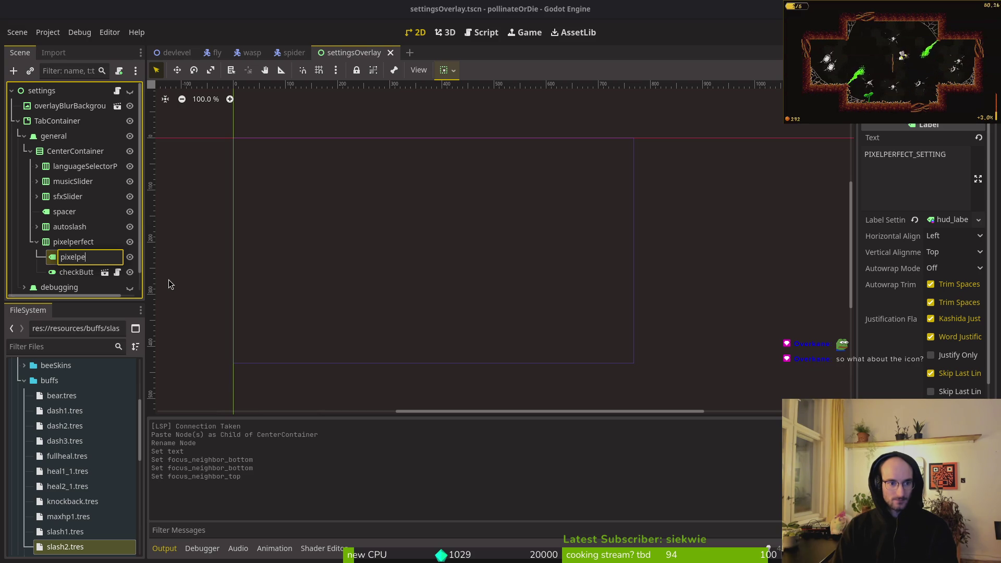
text(rfect)
key(Return)
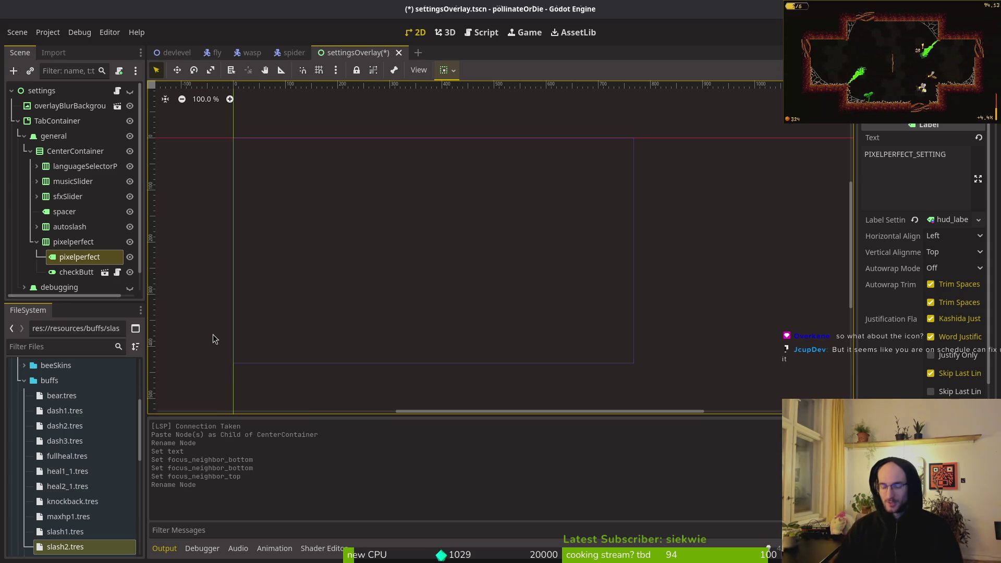
click(37, 243)
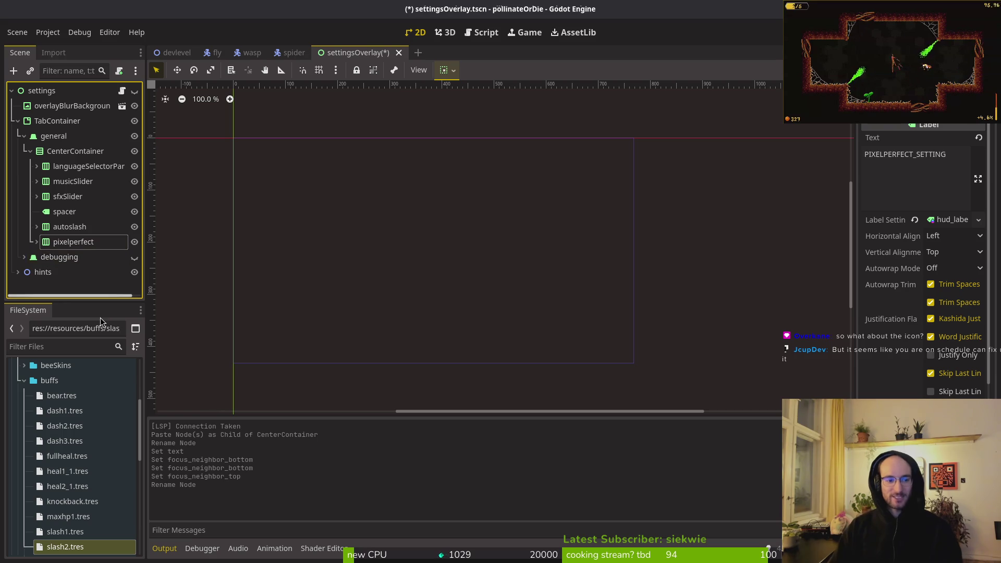
key(ctrl+s)
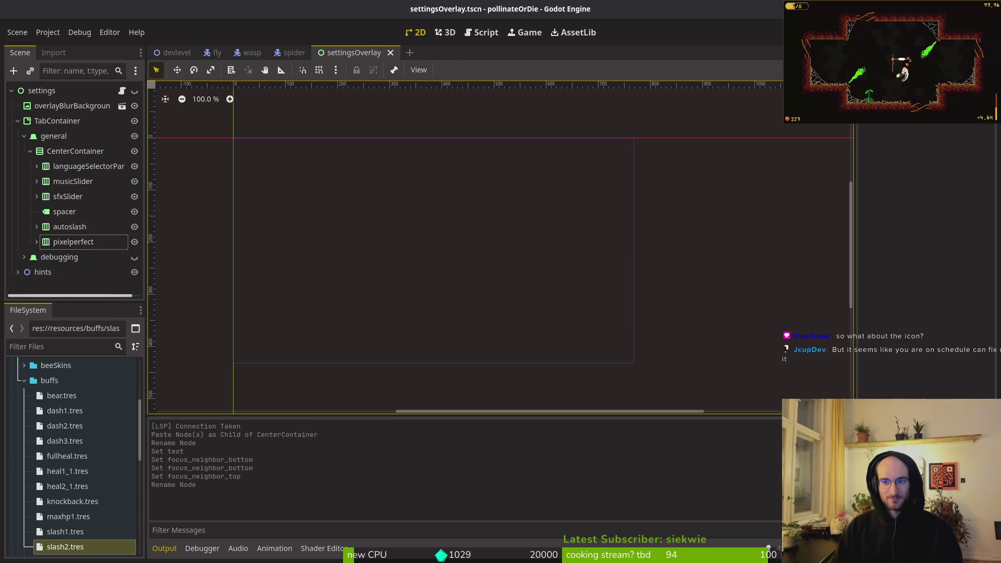
Step: Run the project, then assign pixelperfect/checkButton to the settings node's Pixel Perfect property
key(F5)
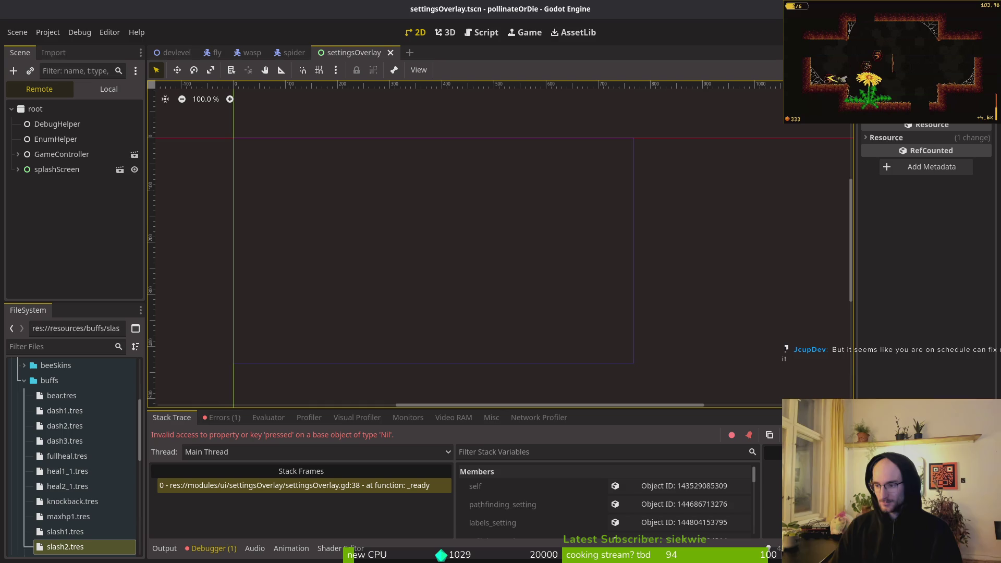
click(109, 89)
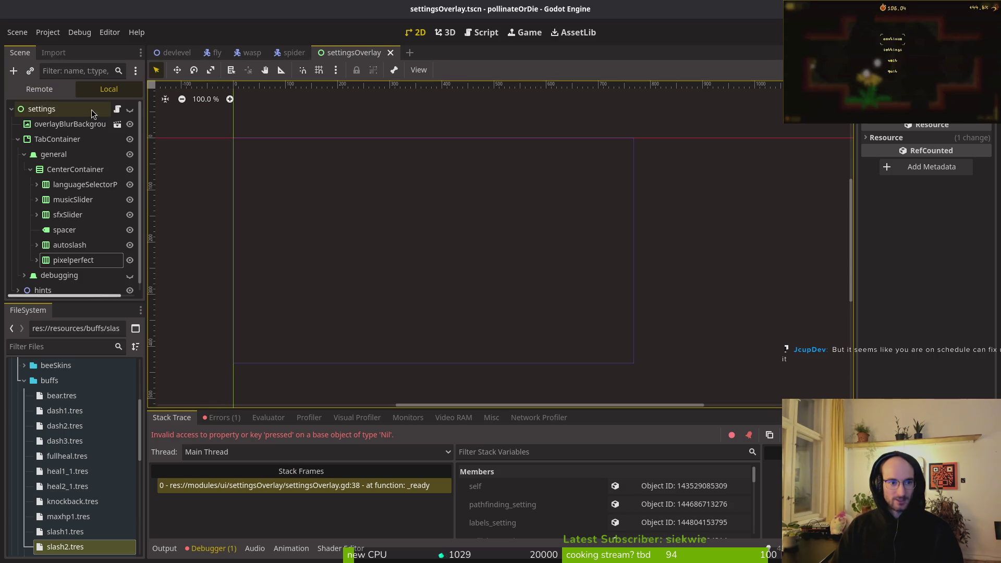
click(74, 111)
click(947, 284)
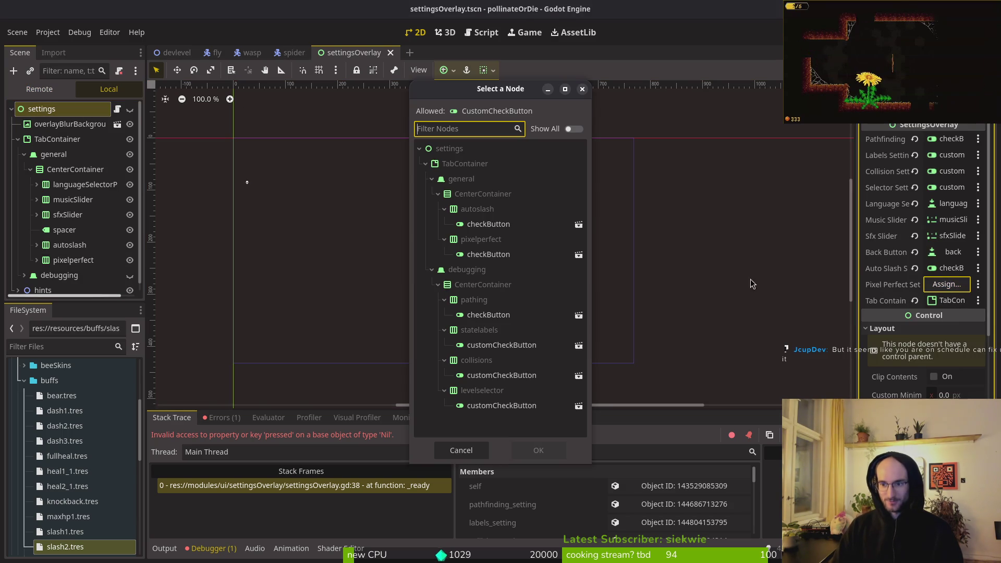
click(496, 257)
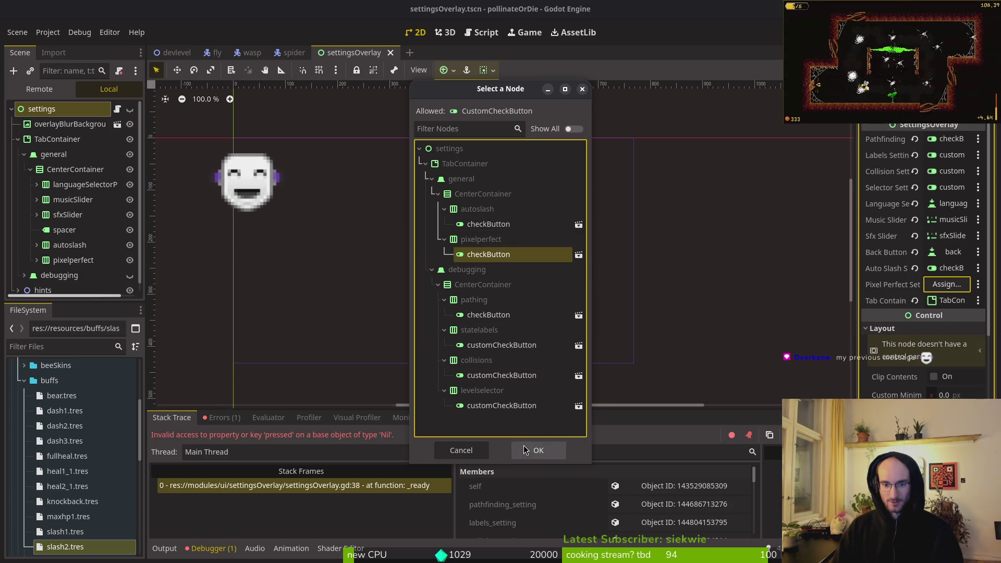
click(528, 449)
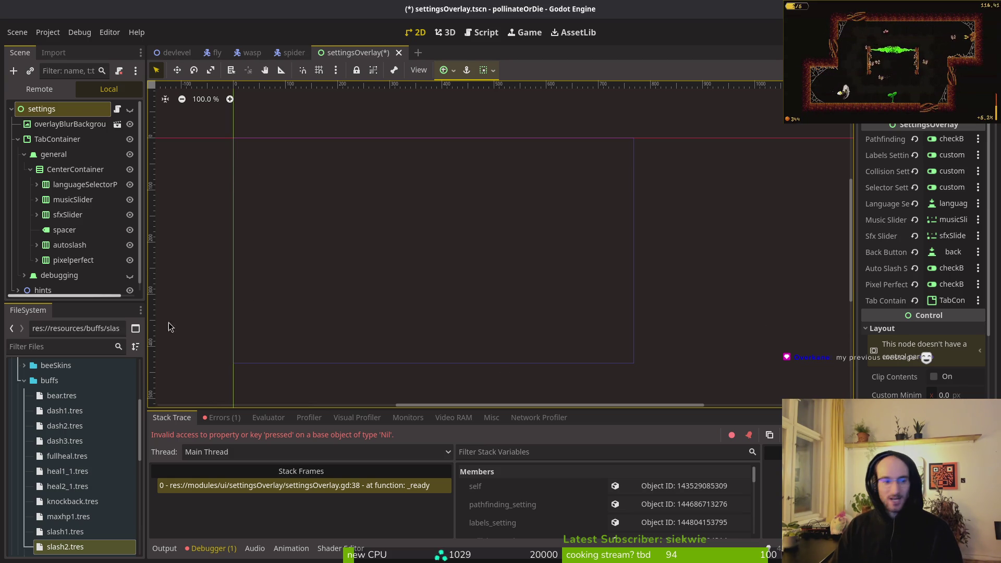
Step: Collapse the CenterContainer and general nodes and clear the selection
click(31, 169)
click(24, 154)
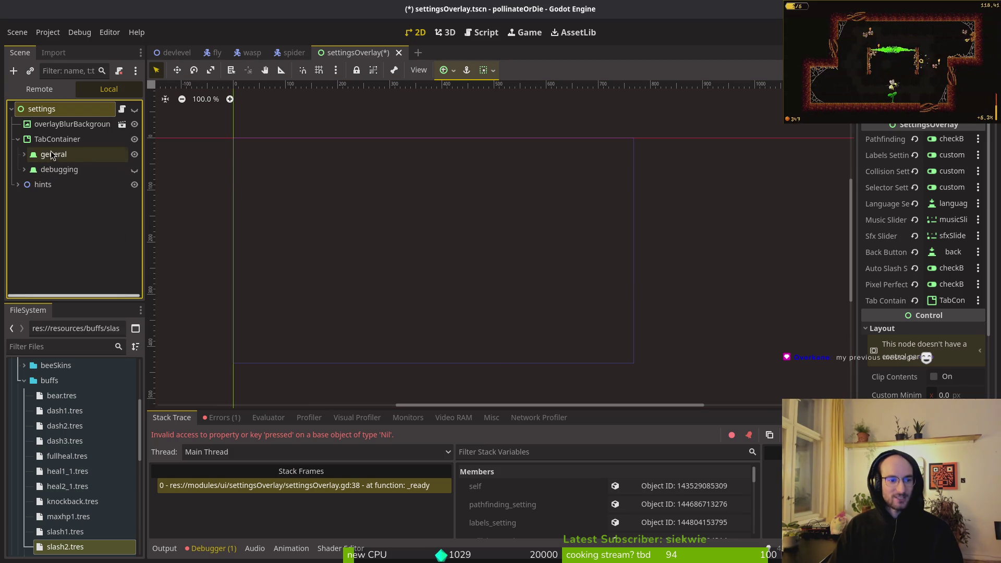
click(596, 281)
Step: Save settingsOverlay.tscn with Ctrl+S
key(ctrl+s)
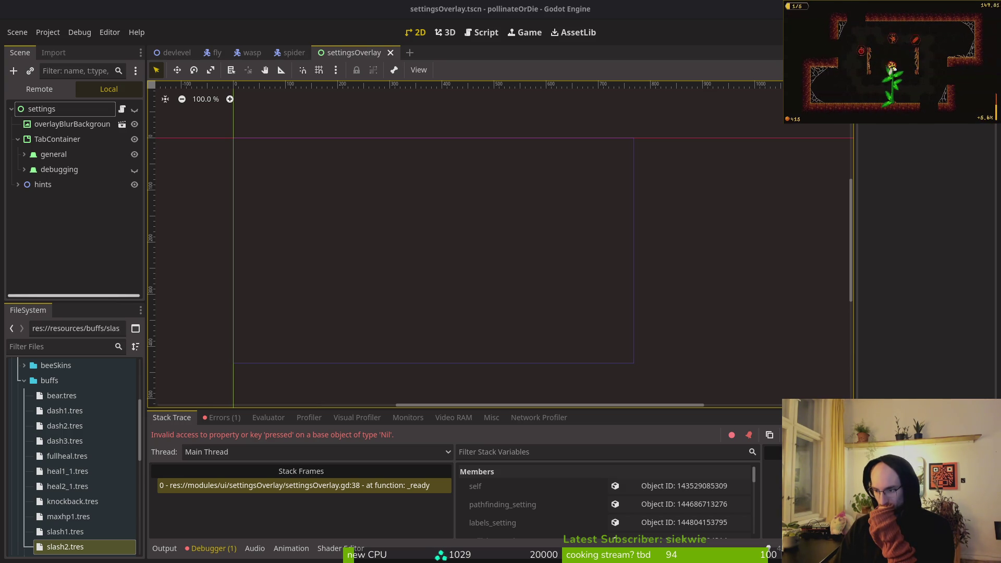
Step: Open Project Settings on the Application > Config page showing the icon options
click(55, 31)
click(62, 45)
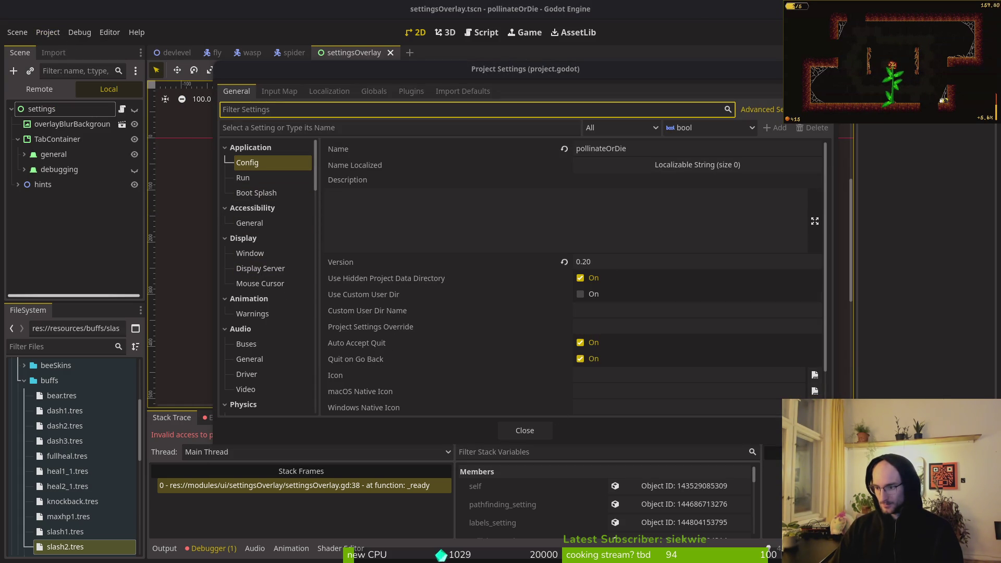
click(257, 165)
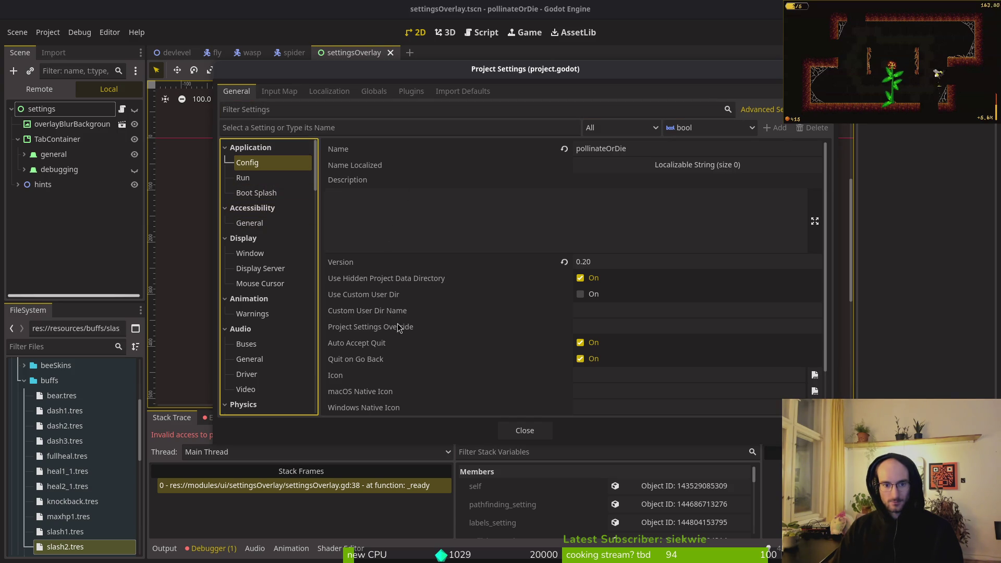
scroll(604, 302, down, 2)
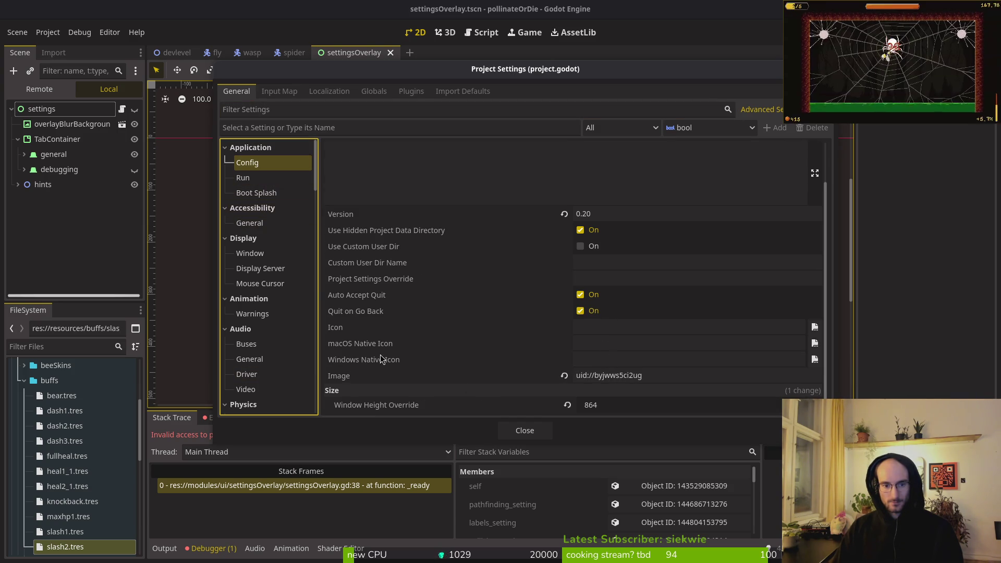
Step: Browse assets/art/ui for a Windows Native Icon file, find no .ico, and cancel
click(814, 359)
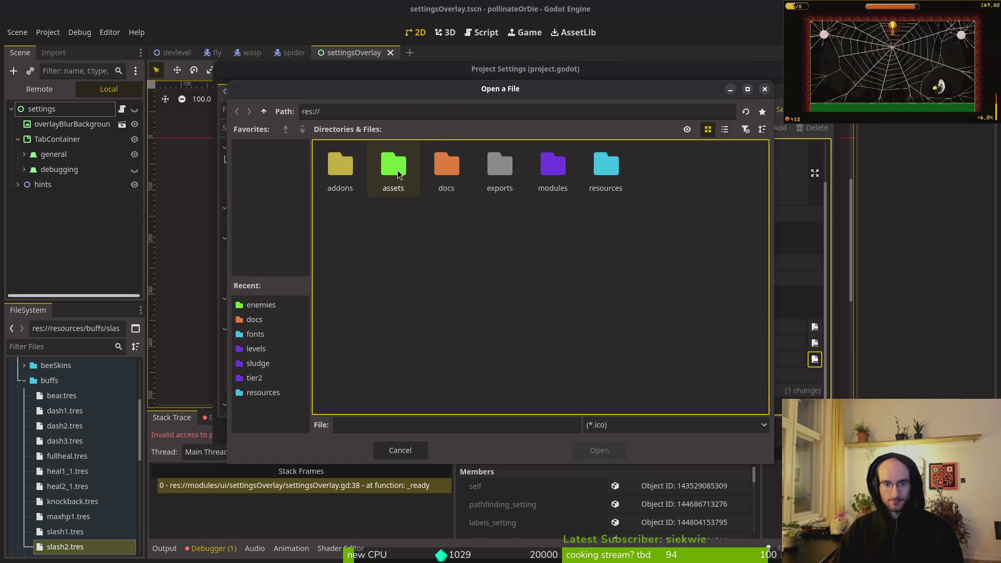
double_click(398, 174)
double_click(354, 178)
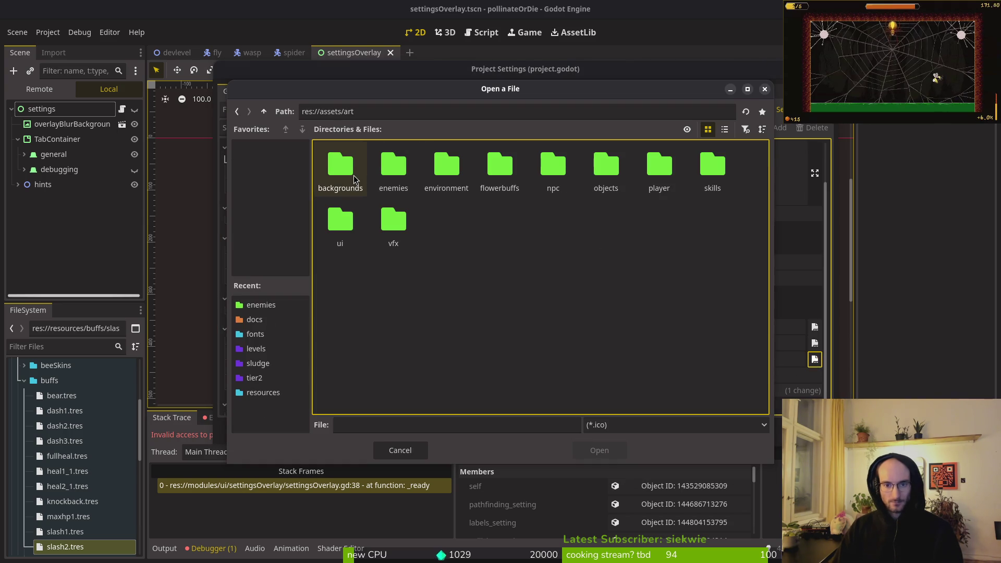
double_click(340, 224)
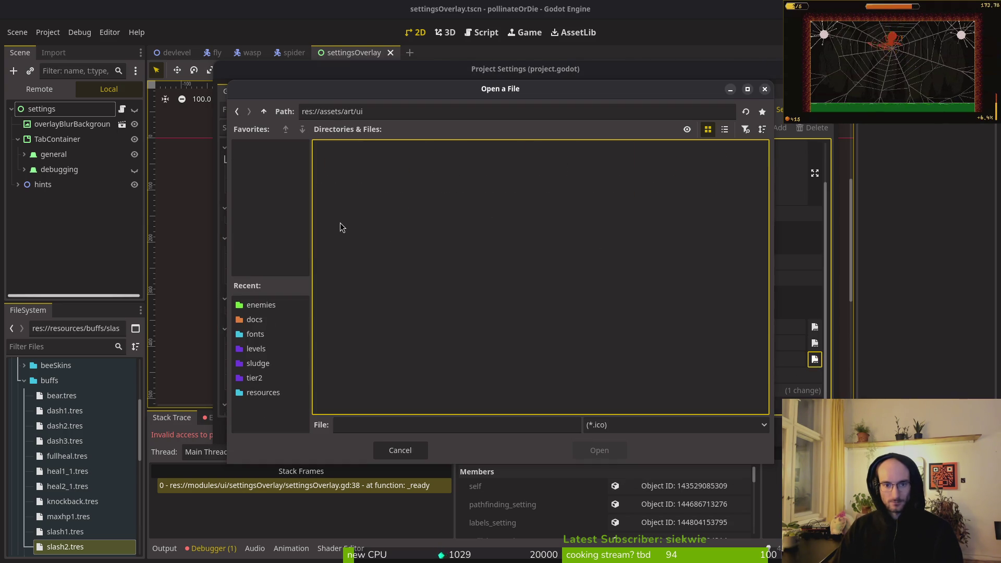
click(400, 450)
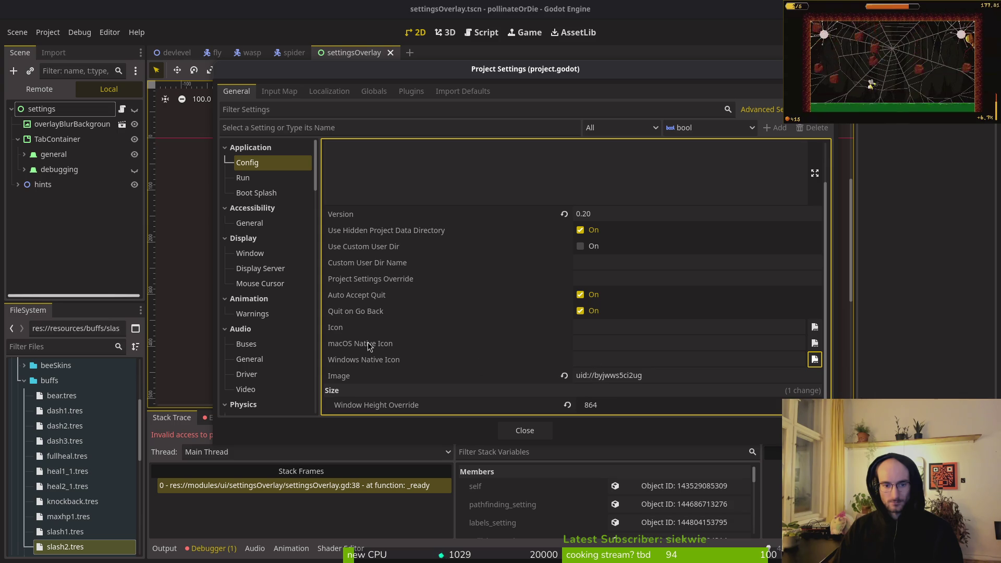
mouse_move(369, 344)
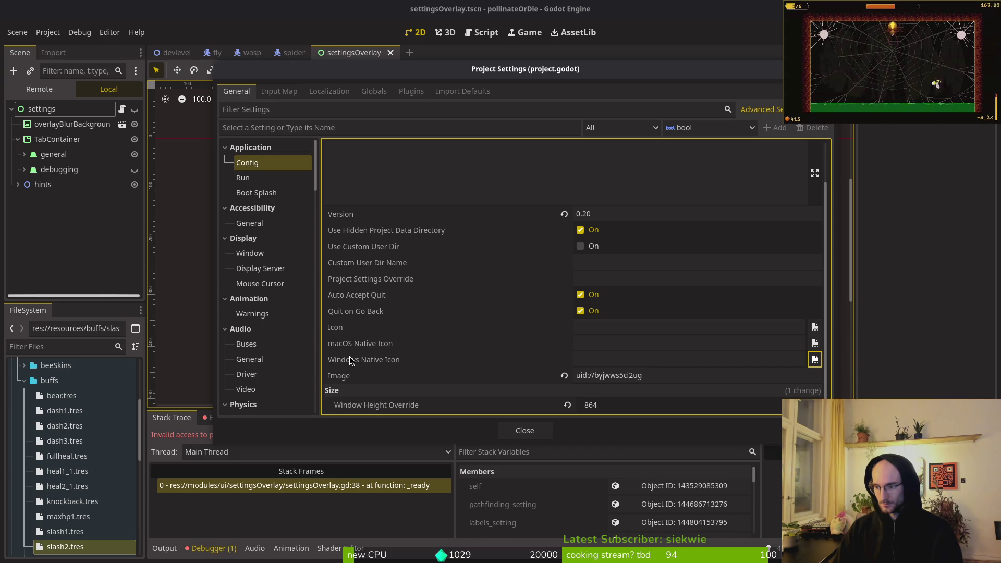
Step: Switch to the terminal and run magick to view its usage help
key(super+w)
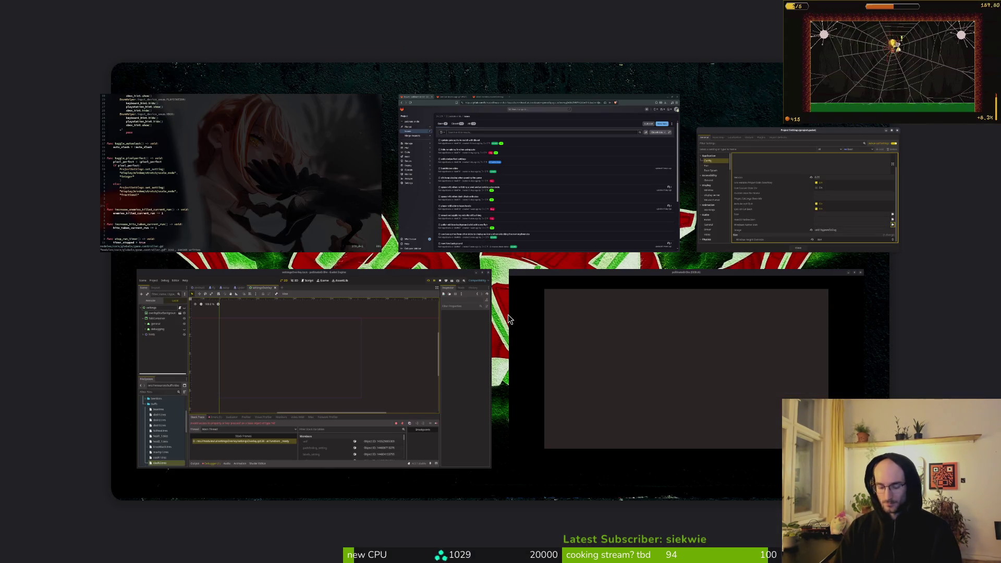
key(super+w)
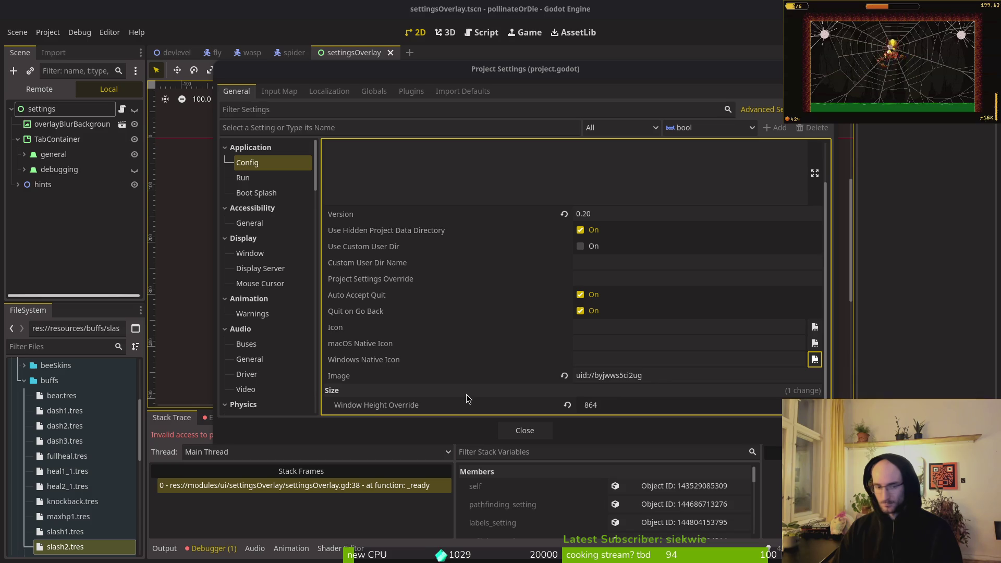
key(super+w)
key(super+w)
key(super+Return)
text(magick)
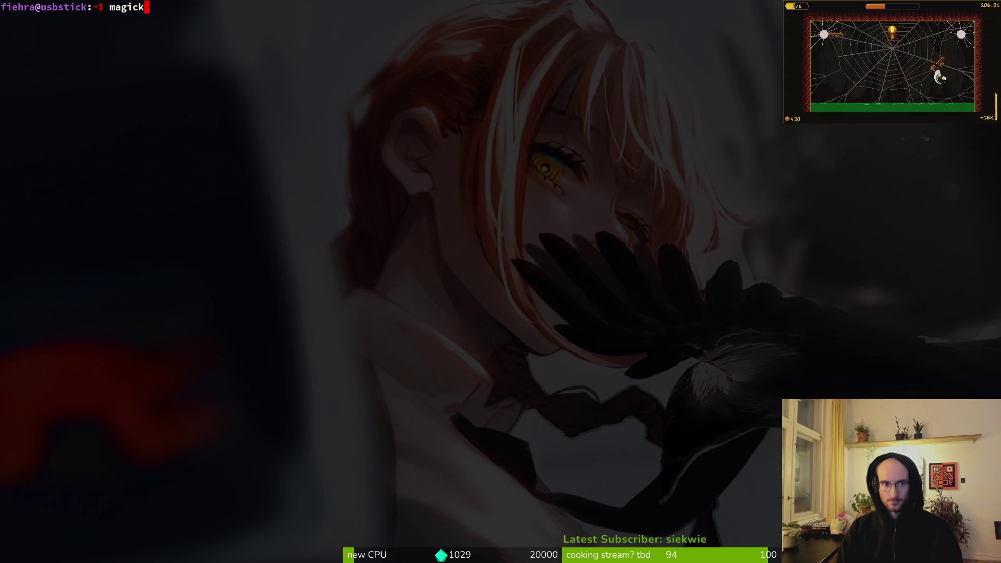
key(Return)
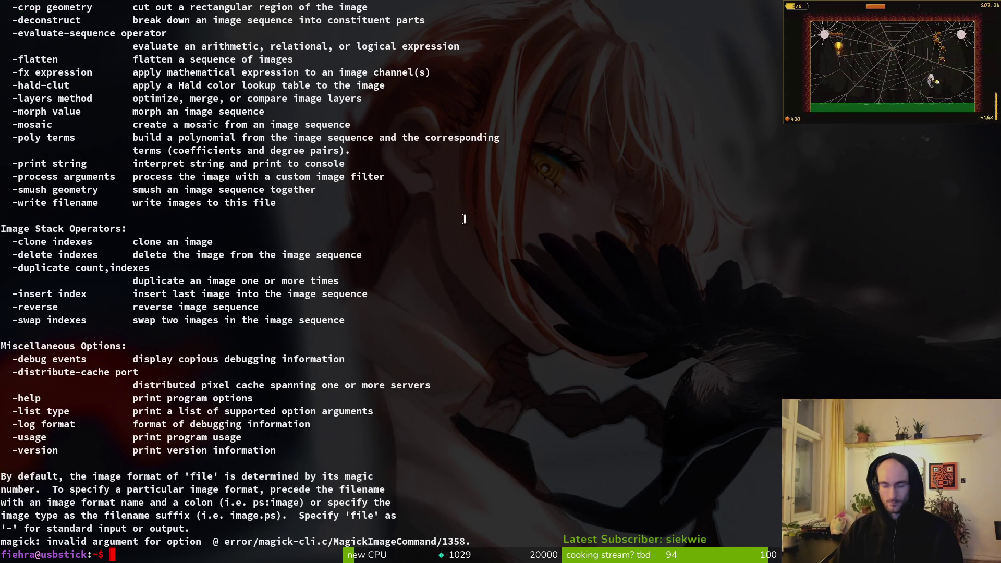
key(super+w)
key(super+w)
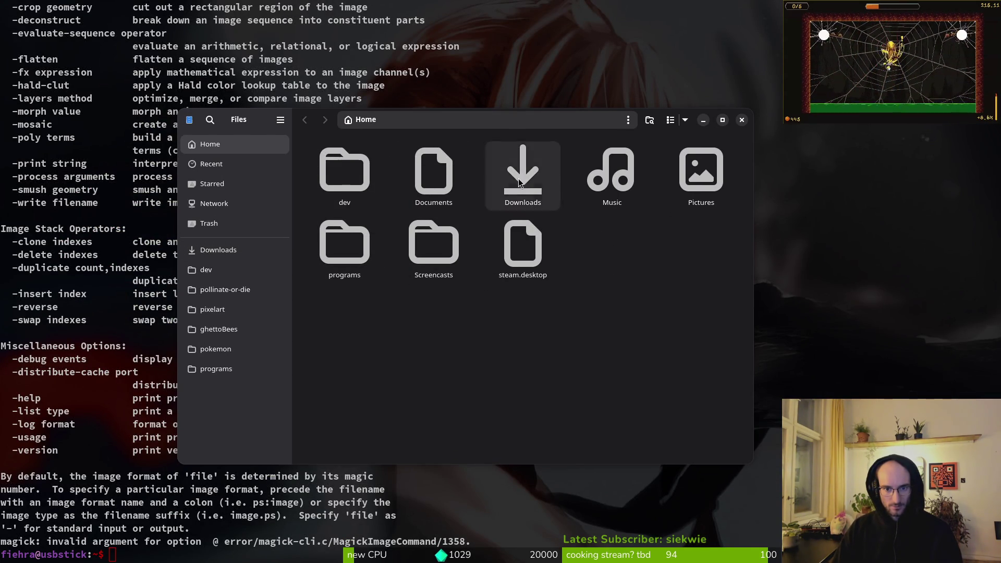
Step: Open the Steam marketing assets folder under Downloads and preview the dandelion JPG artwork
double_click(518, 178)
double_click(433, 183)
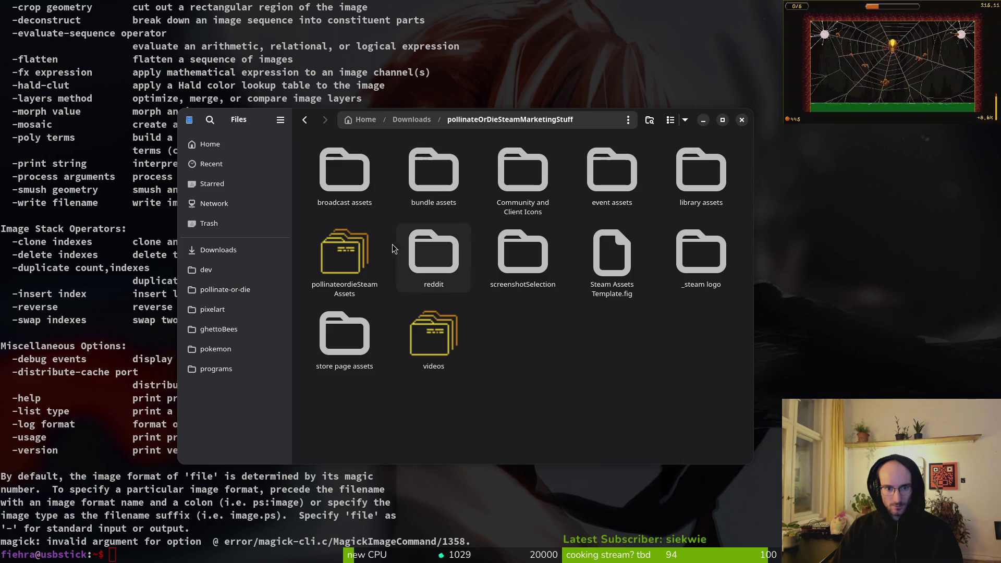
double_click(367, 255)
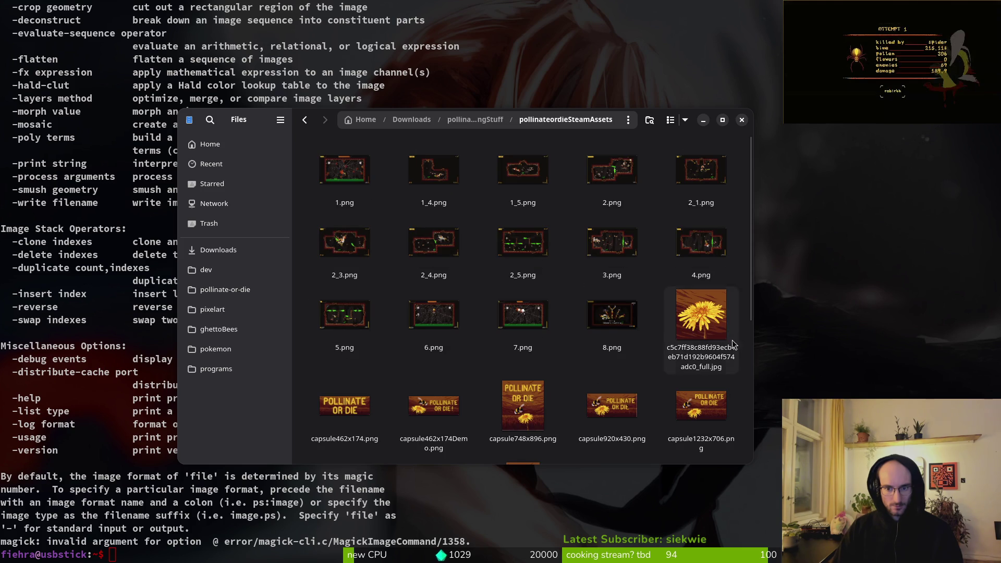
click(706, 335)
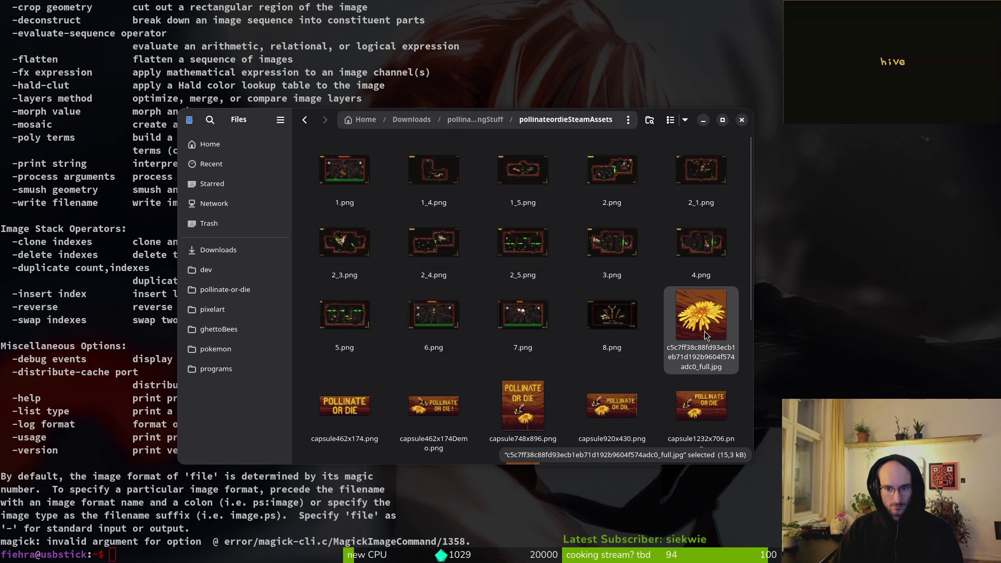
scroll(705, 326, down, 2)
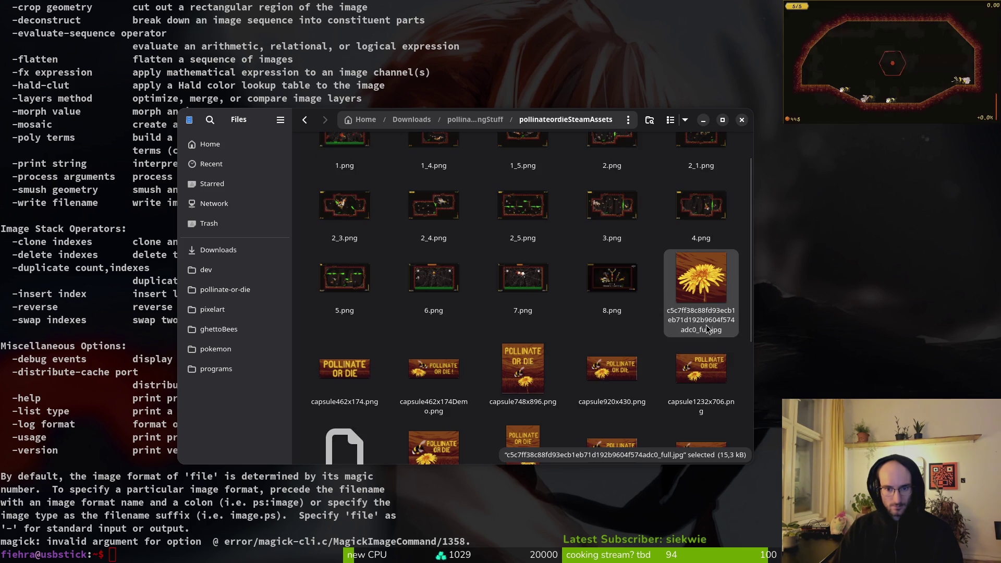
scroll(710, 330, down, 2)
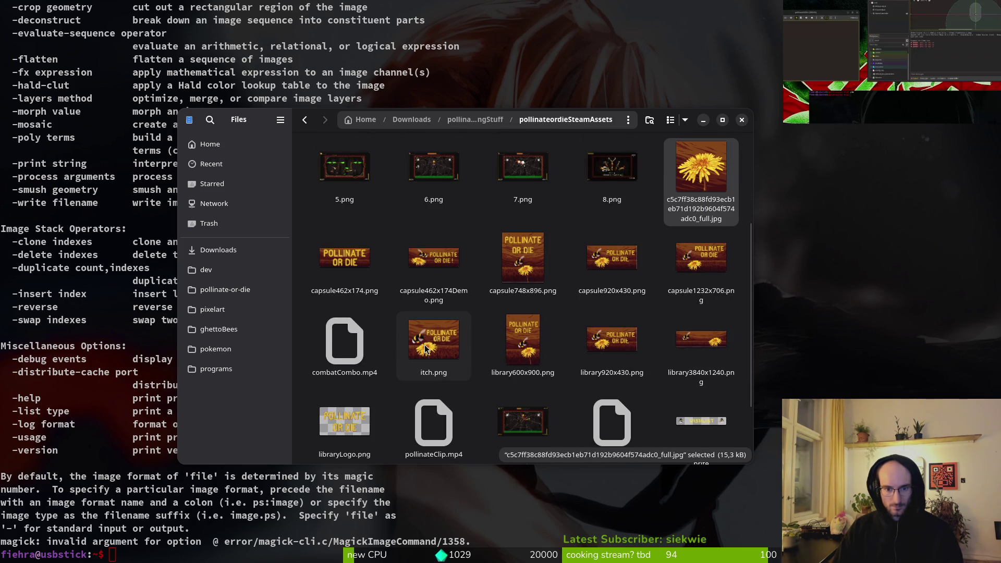
scroll(597, 355, down, 3)
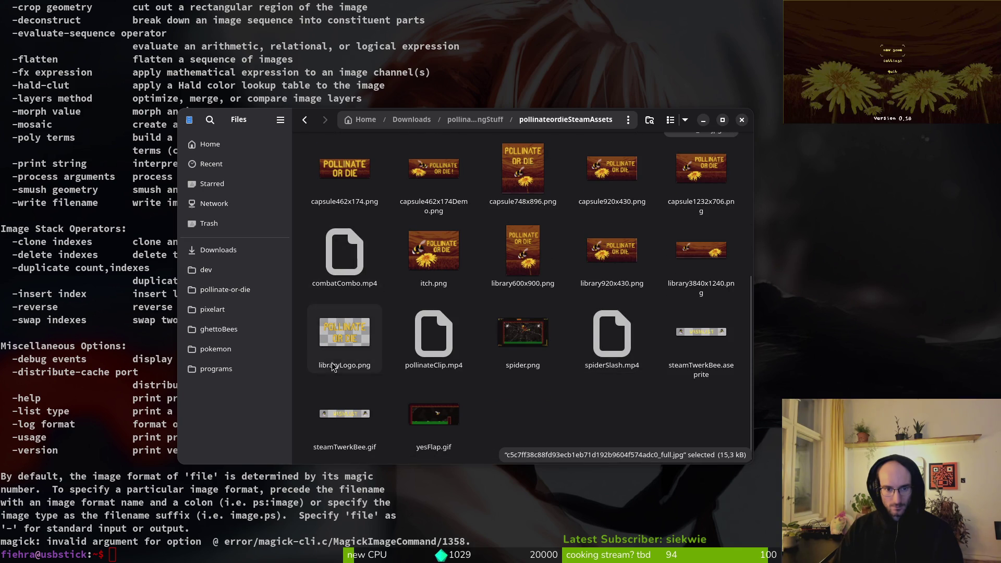
scroll(596, 380, up, 5)
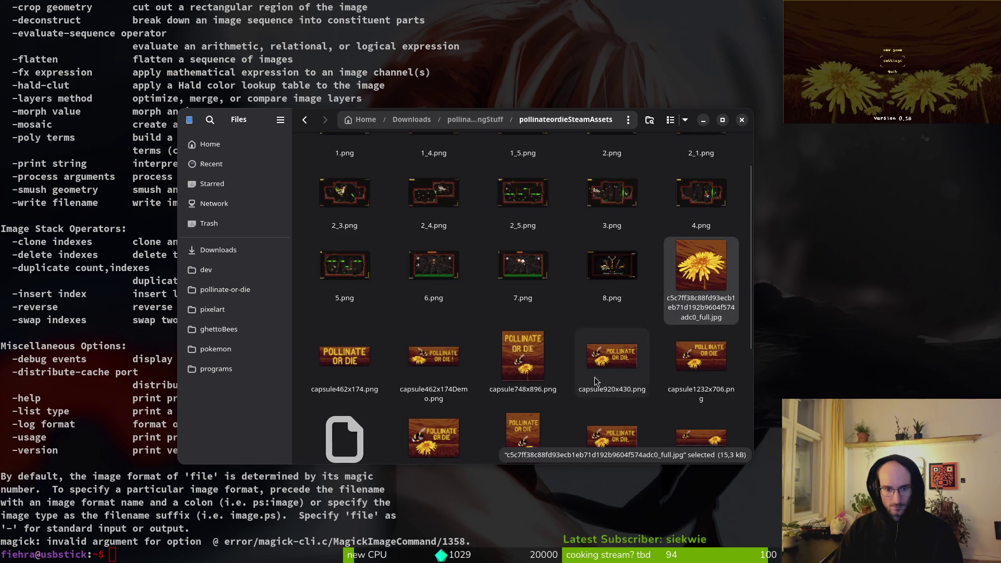
double_click(702, 262)
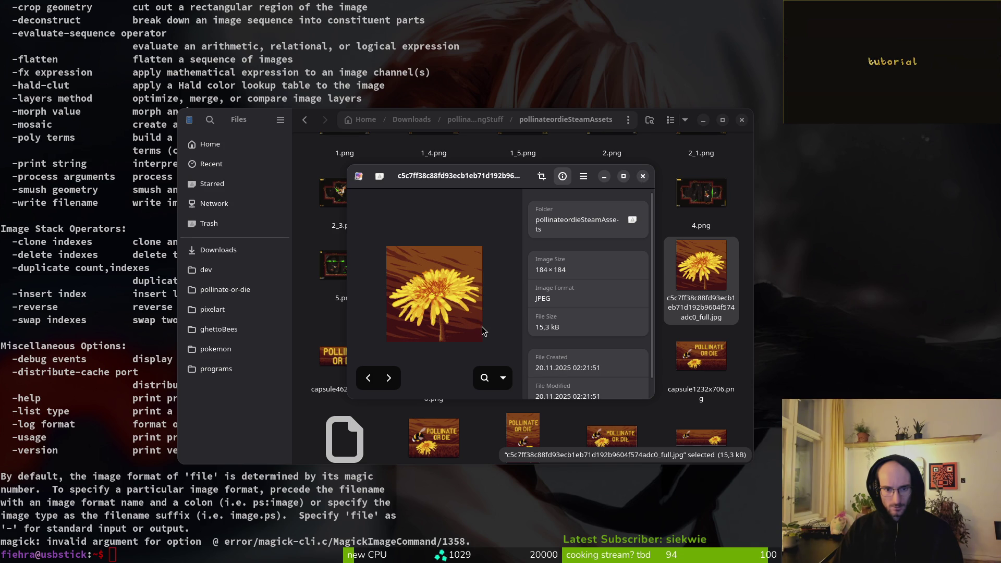
click(643, 177)
scroll(700, 285, up, 2)
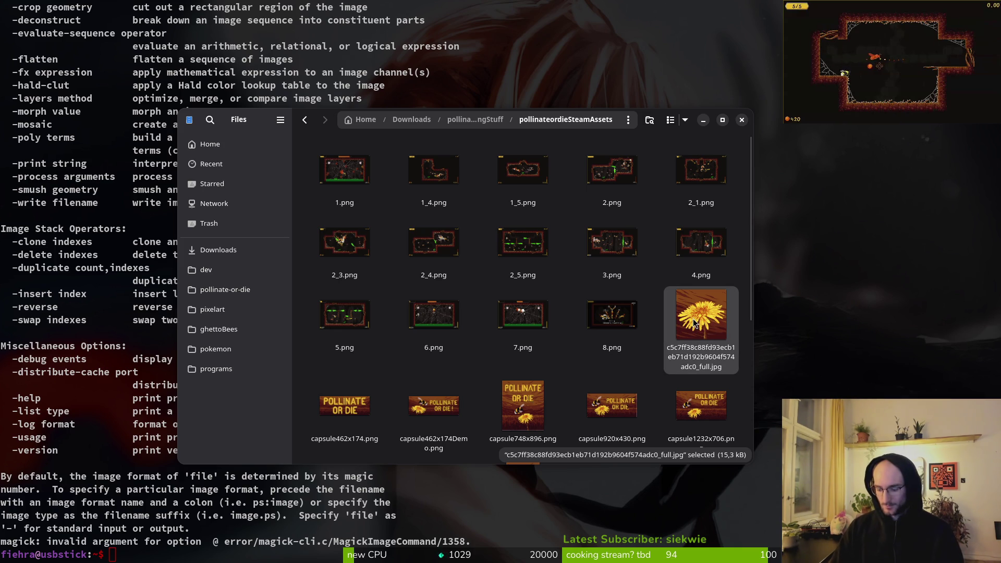
Step: Reload the folder and rename the dandelion JPG to icon.jpg
key(ctrl+r)
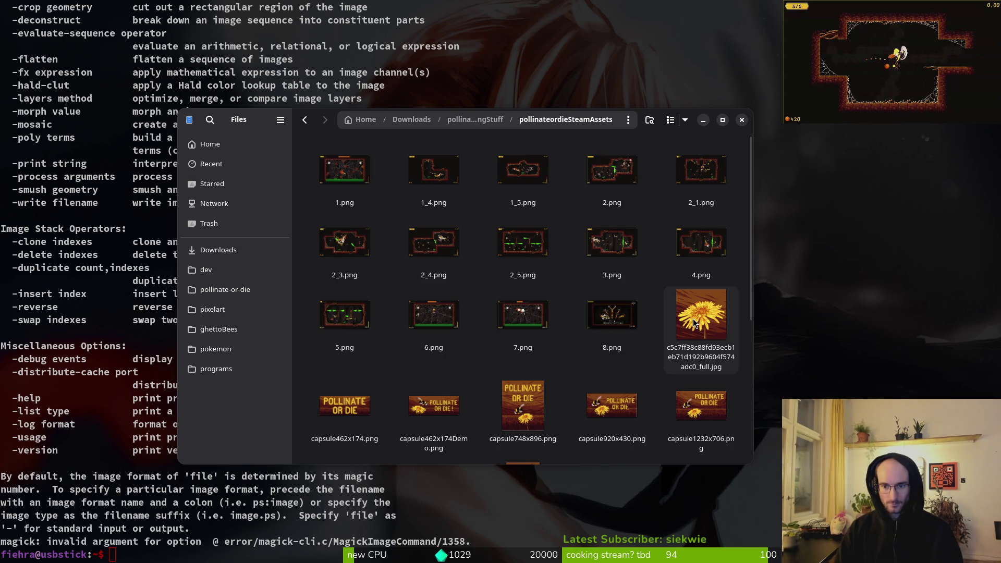
click(693, 321)
key(F2)
text(icon.jpg)
key(Return)
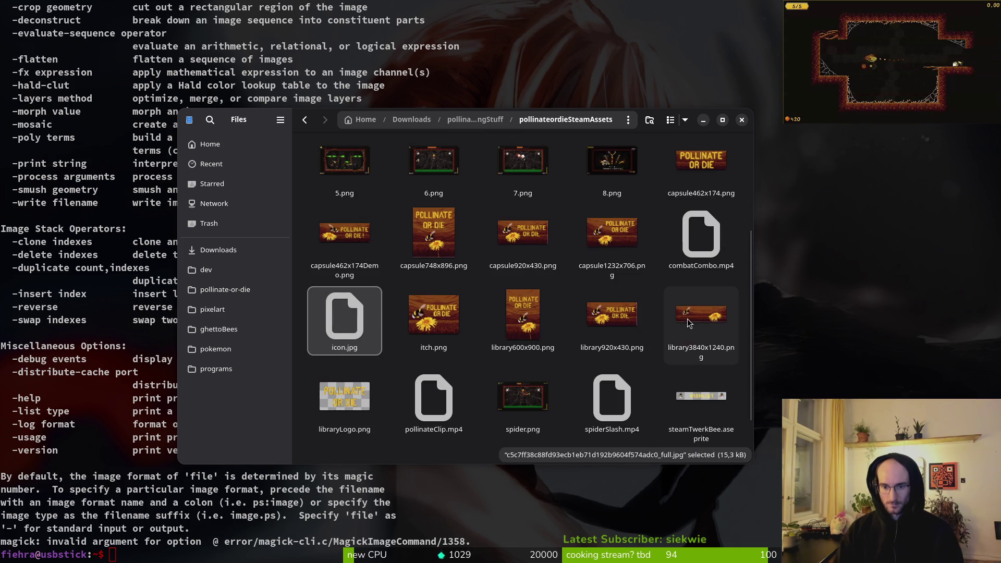
Step: Move icon.jpg into the Downloads folder and close the file manager
click(532, 518)
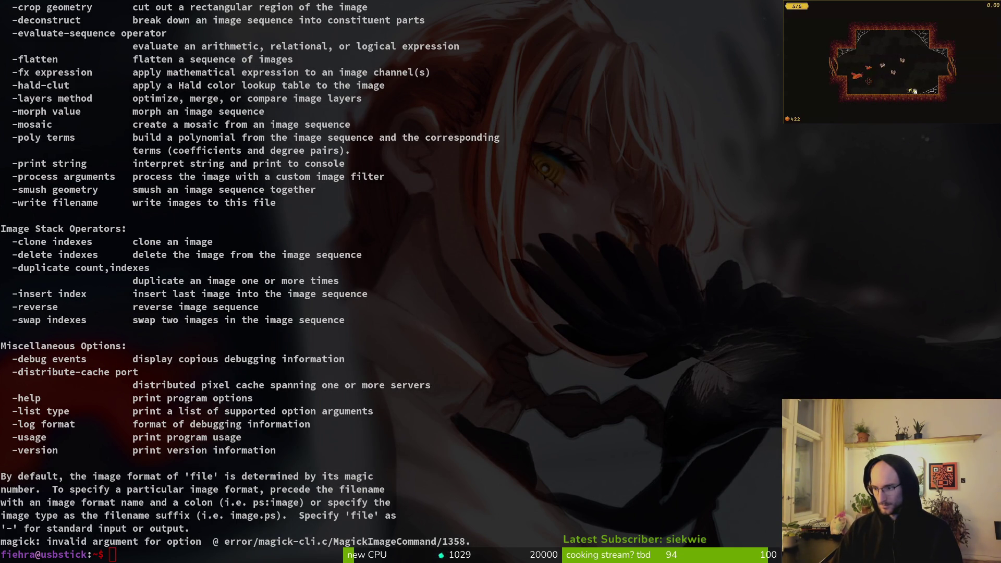
key(ctrl+shift+v)
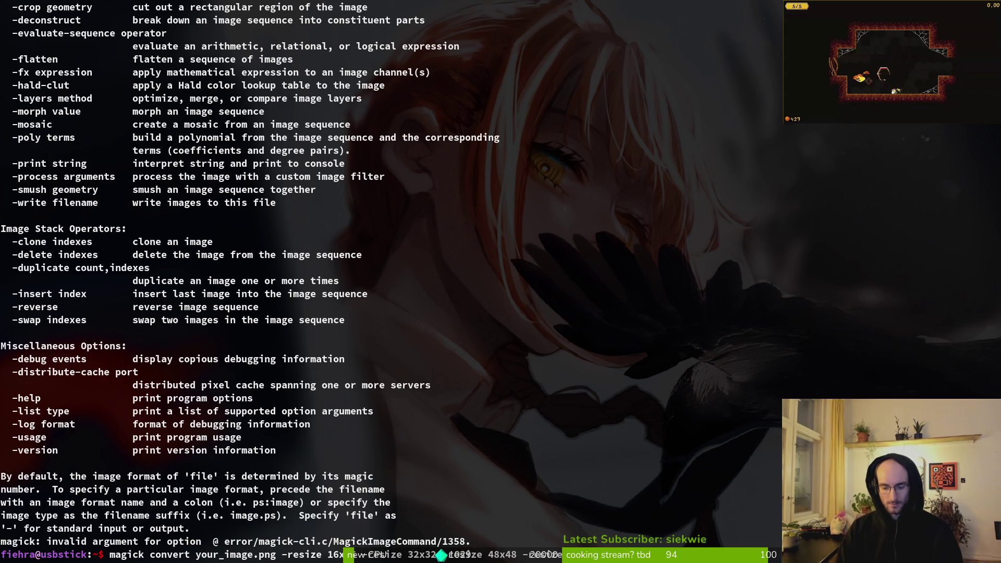
key(ctrl+u)
key(alt+Tab)
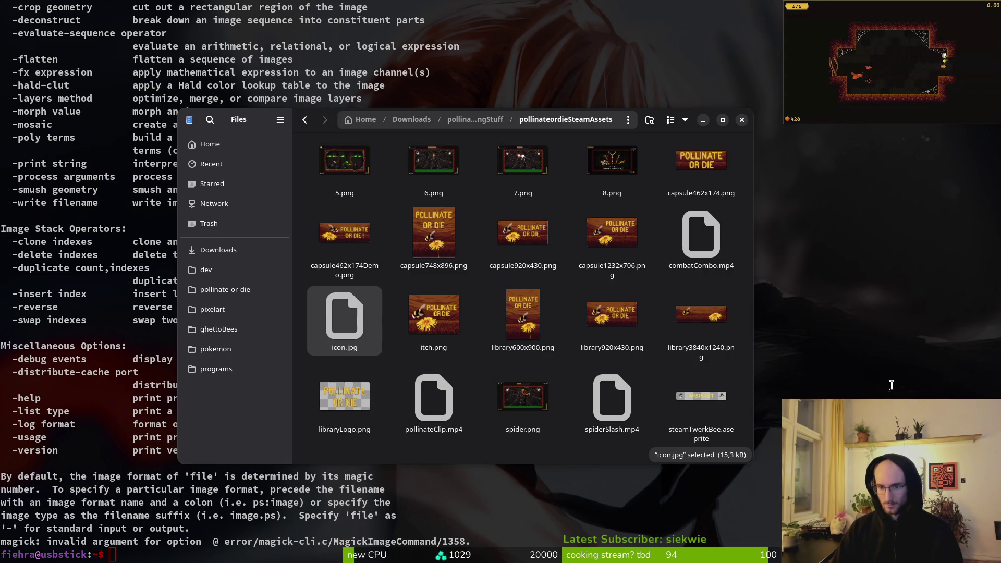
mouse_move(344, 318)
mouse_down()
mouse_move(360, 334)
mouse_move(219, 250)
mouse_move(496, 351)
mouse_move(689, 170)
mouse_up()
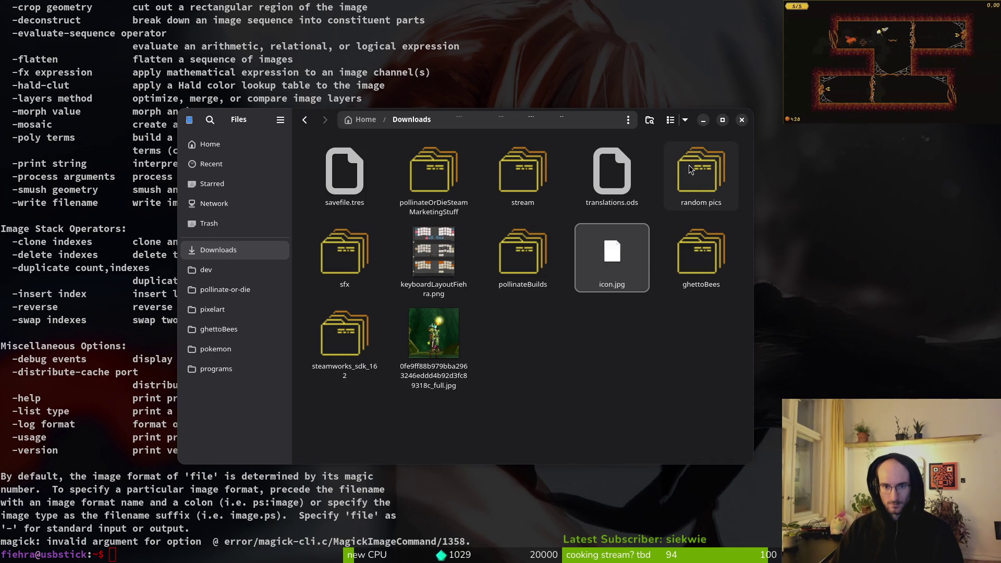
click(742, 121)
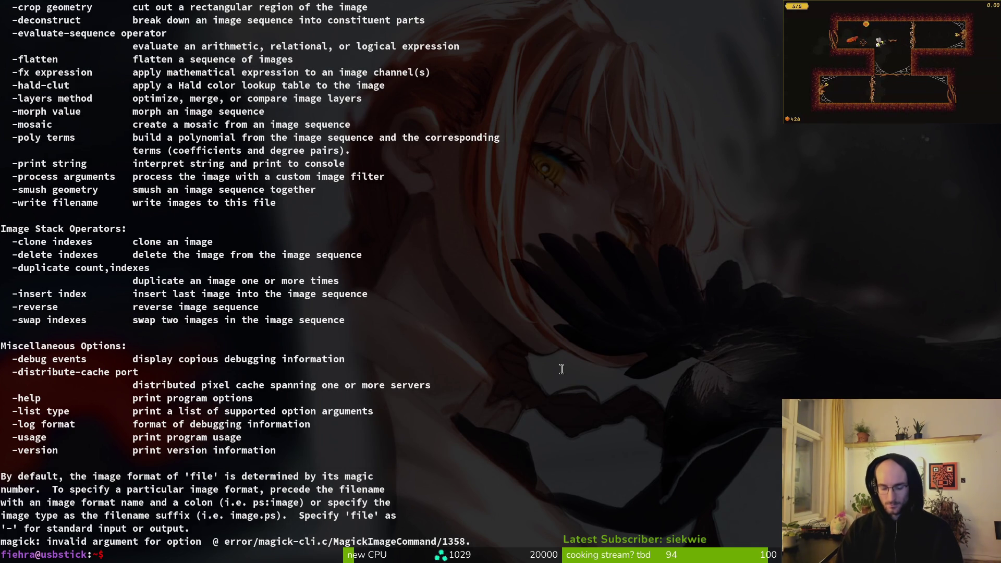
Step: Change the Terminal's working directory to Downloads
text(magick)
key(BackSpace)
key(BackSpace)
key(BackSpace)
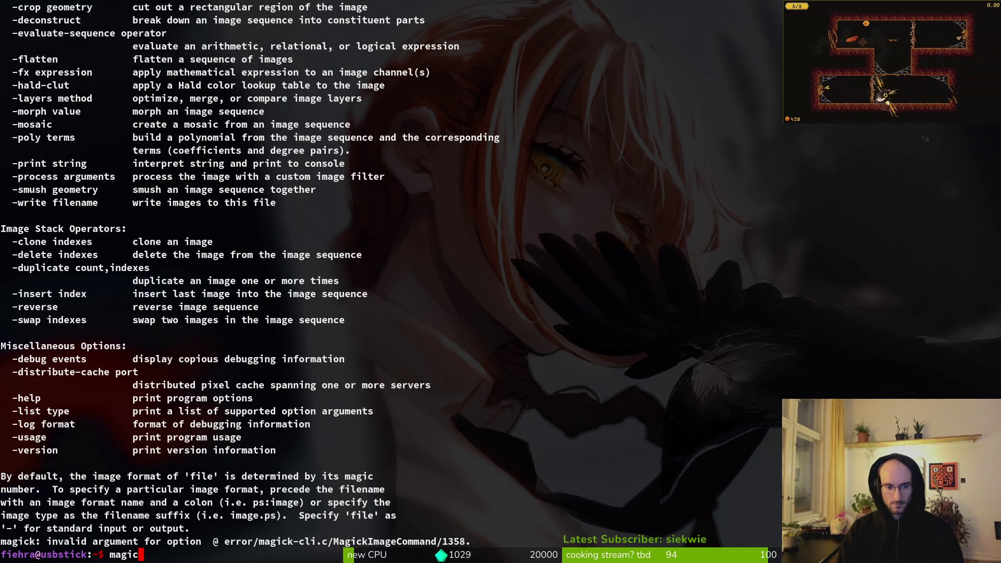
text(cd Down)
key(Tab)
key(Return)
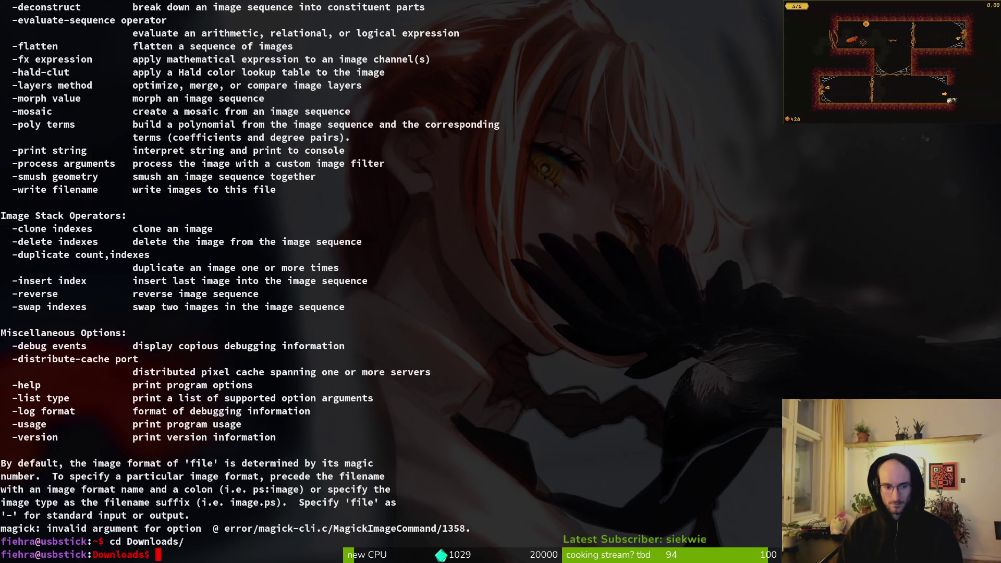
Step: Run the saved magick convert multi-size command with icon.jpg in place of your_image.png
key(Up)
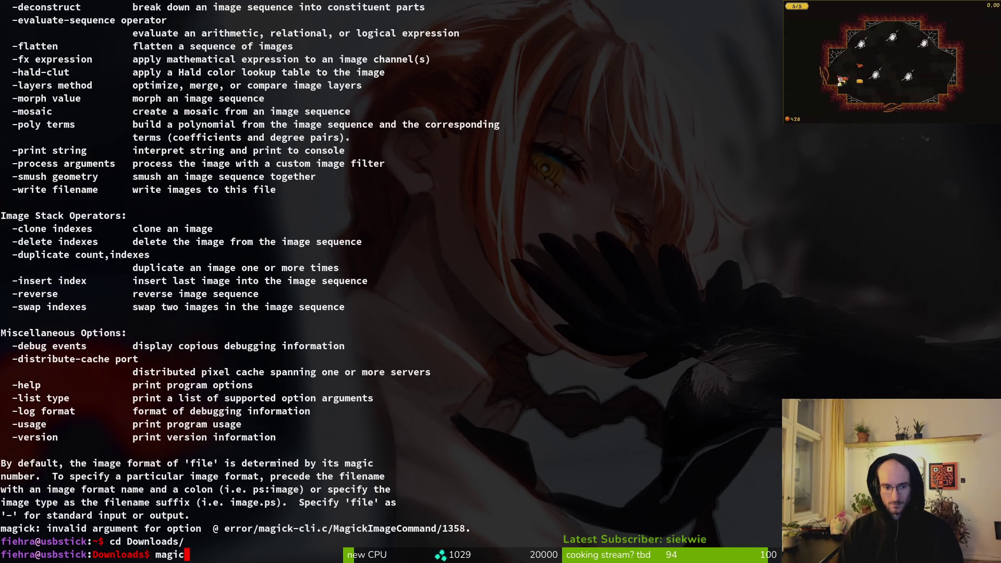
key(ctrl+u)
key(ctrl+shift+v)
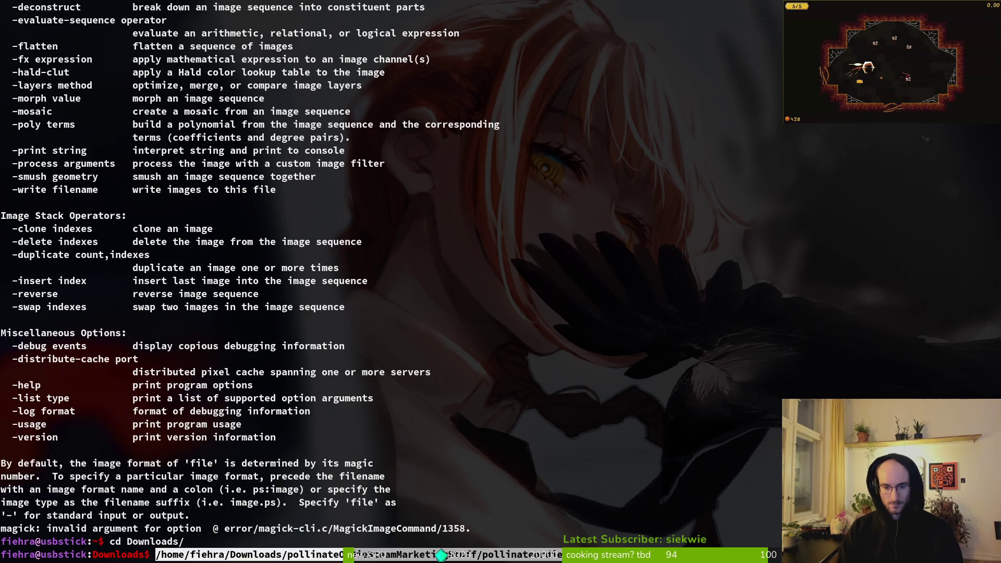
key(ctrl+a)
key(BackSpace)
key(BackSpace)
key(BackSpace)
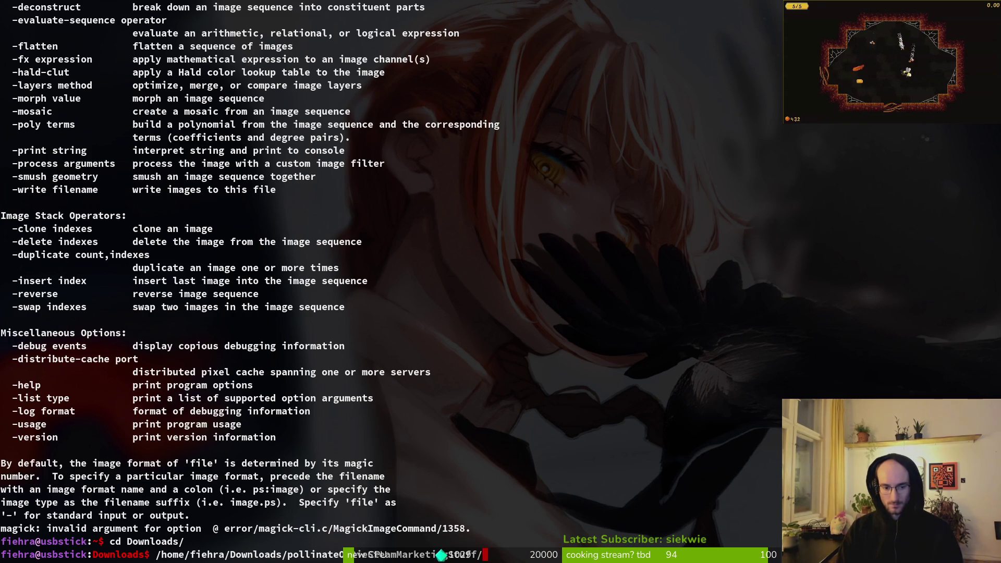
key(BackSpace)
key(BackSpace)
key(BackSpace)
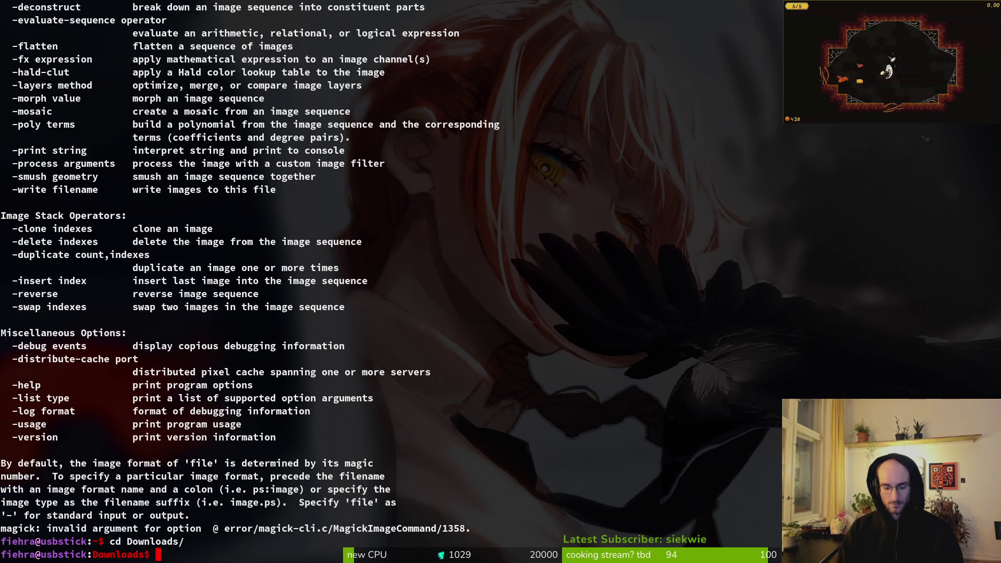
key(super+v)
key(Down)
key(Return)
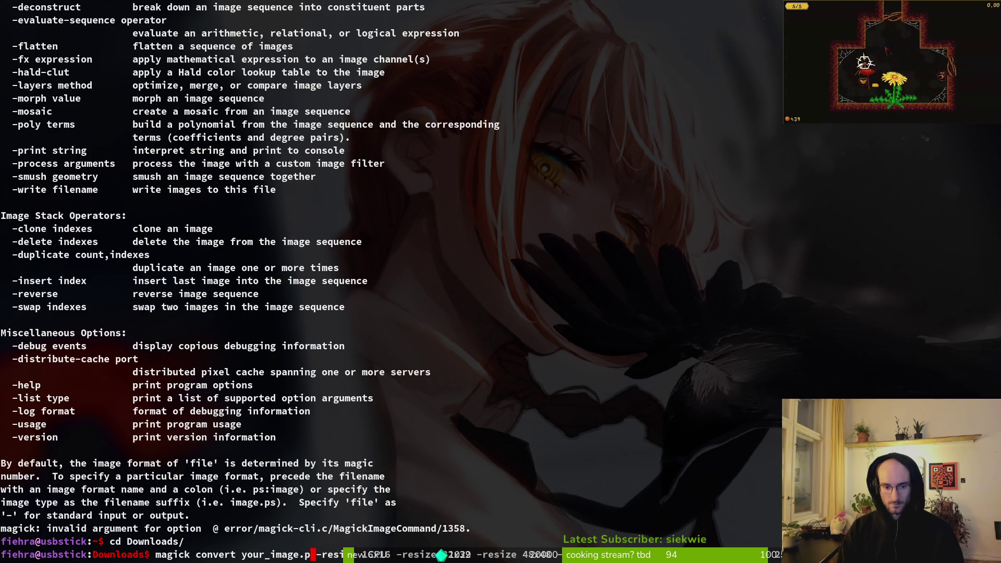
key(BackSpace)
key(BackSpace)
key(BackSpace)
key(BackSpace)
key(BackSpace)
key(BackSpace)
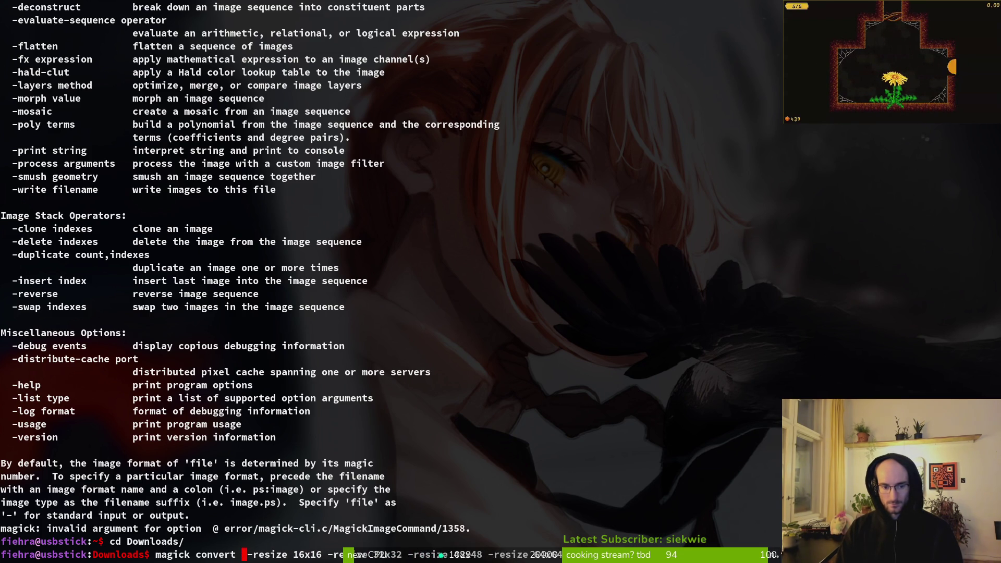
text(icon.jpg)
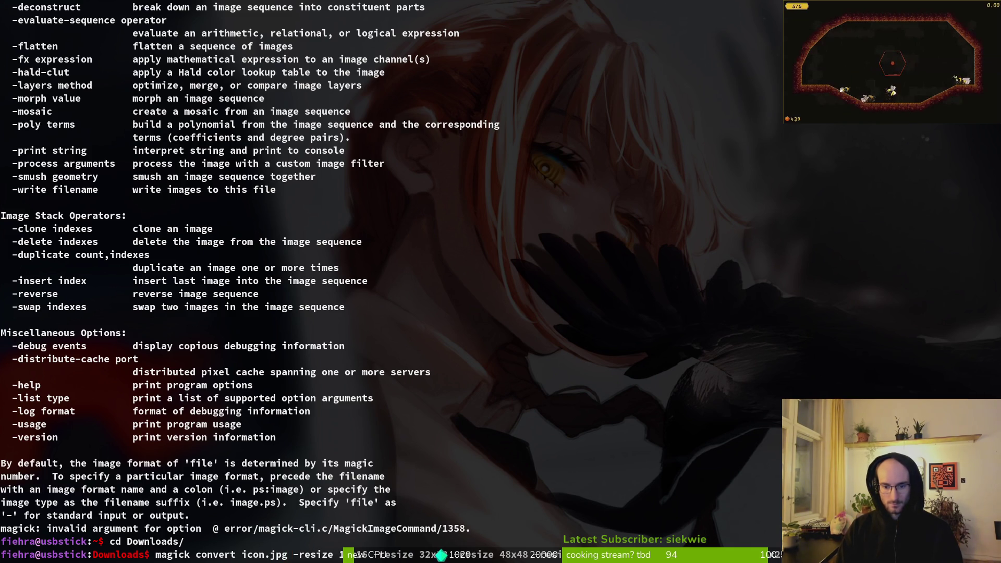
key(Return)
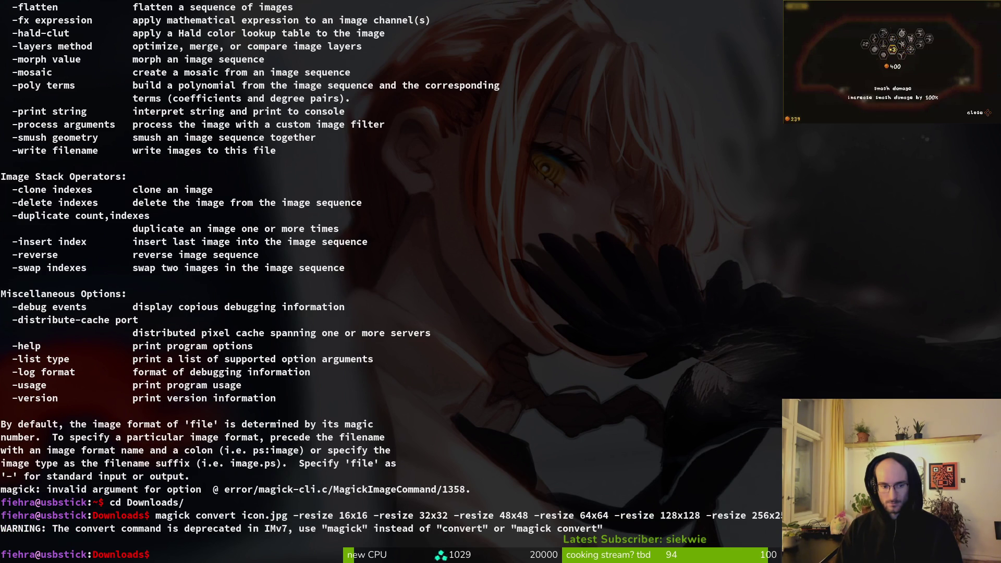
Step: Rerun the icon command without the deprecated 'convert' word
key(Up)
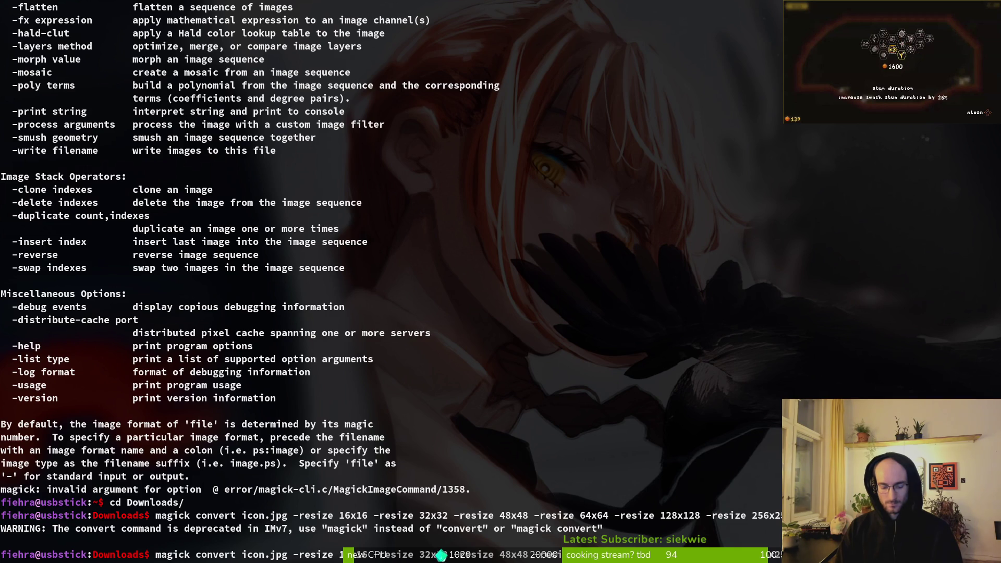
key(Right)
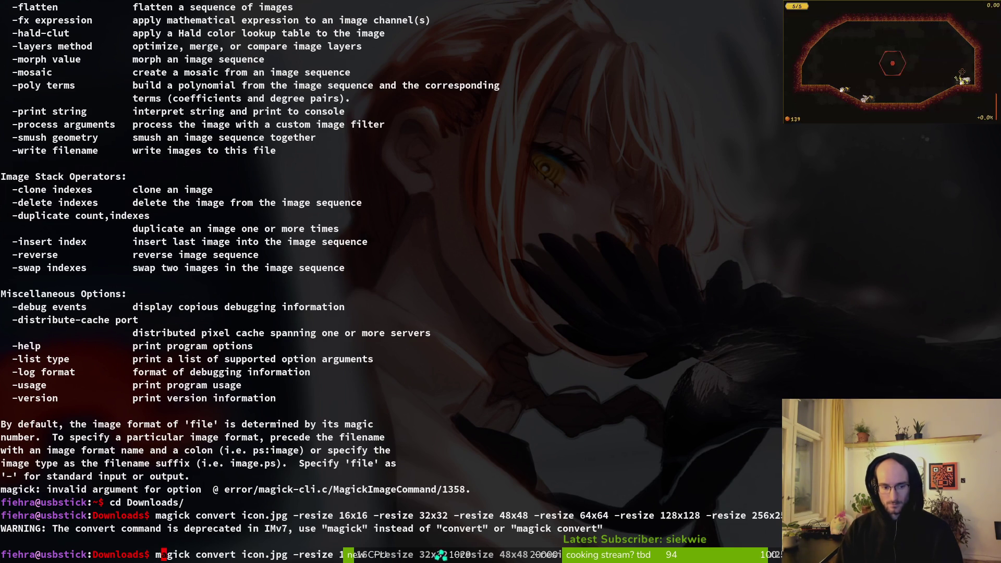
key(Right)
key(Right)
key(Right)
key(Delete)
key(Delete)
key(Delete)
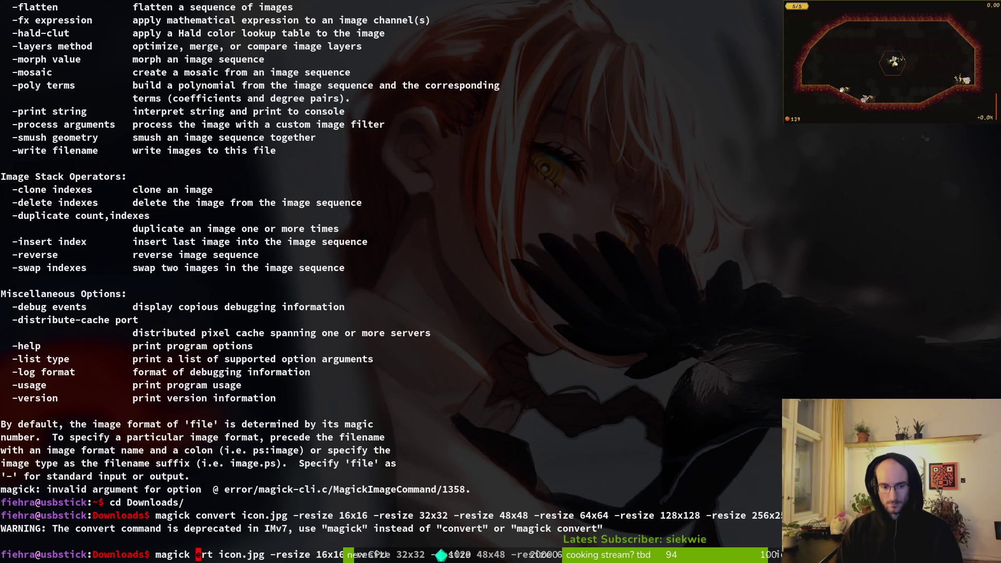
key(Return)
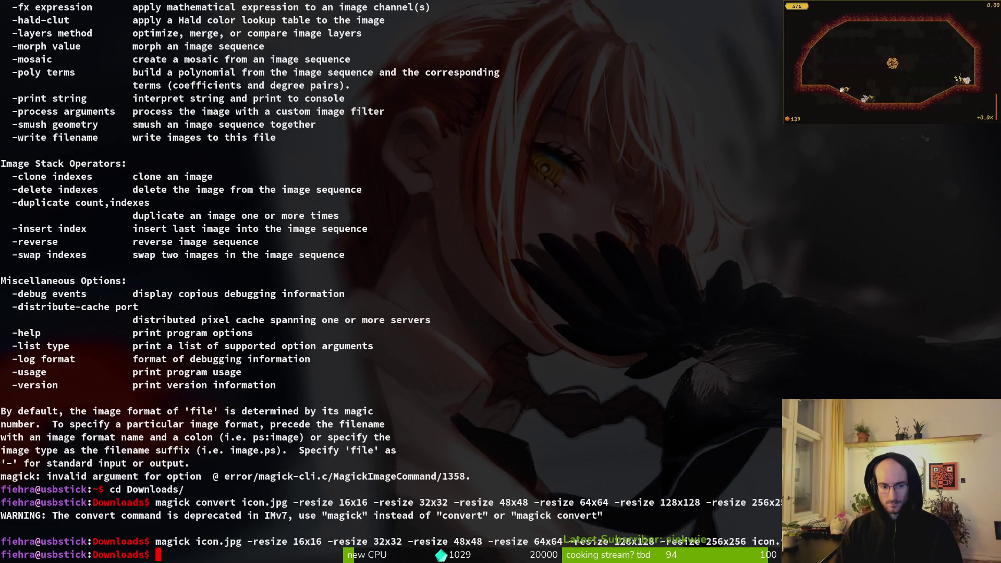
key(super)
Step: Open Downloads and preview the new icon.ico, stepping between it and icon.jpg
click(562, 370)
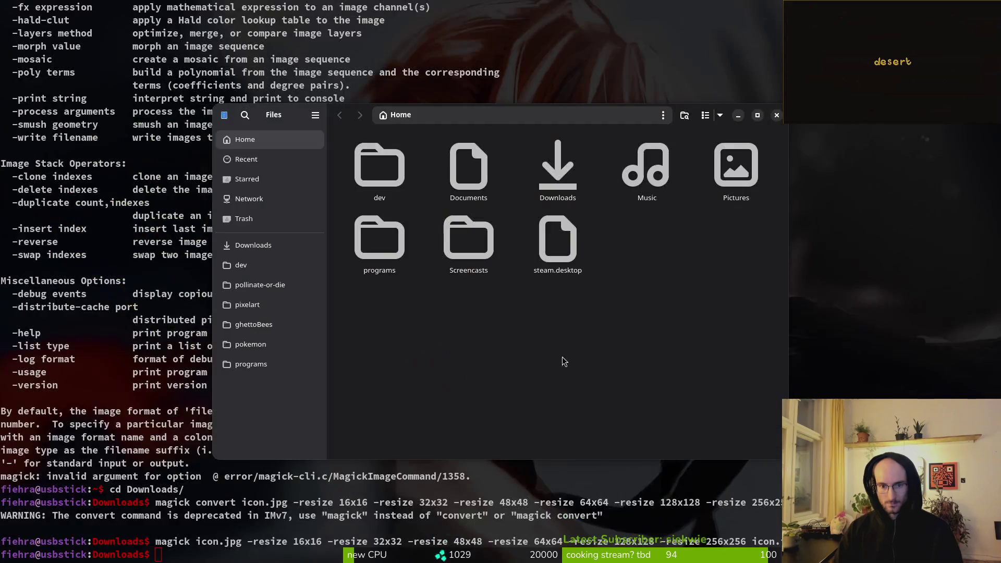
double_click(542, 196)
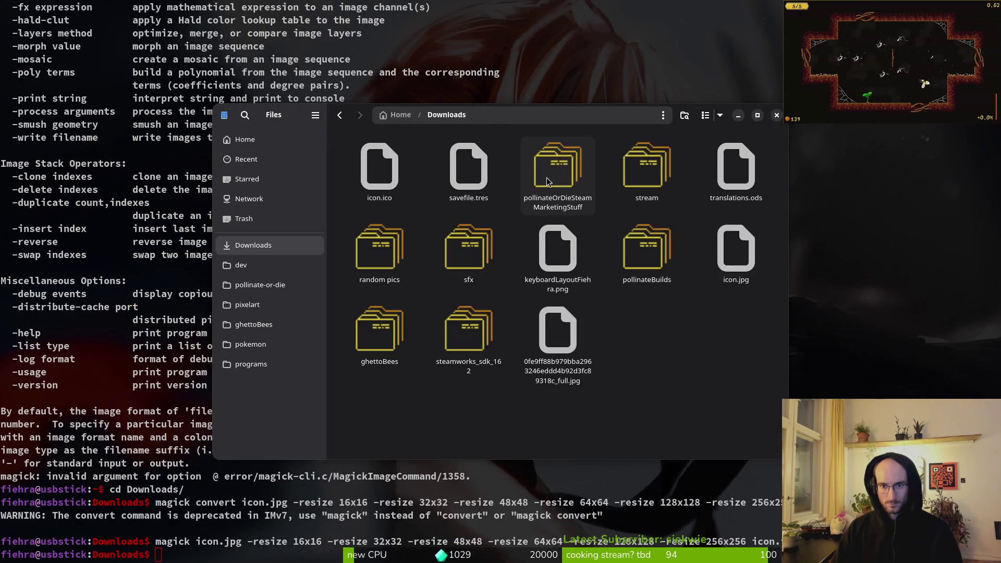
click(382, 173)
double_click(381, 177)
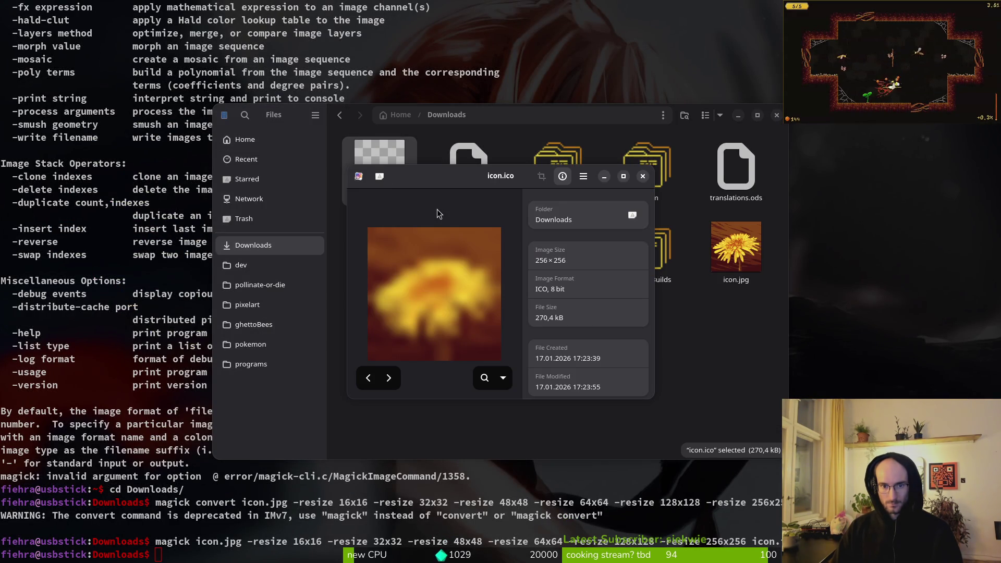
click(390, 379)
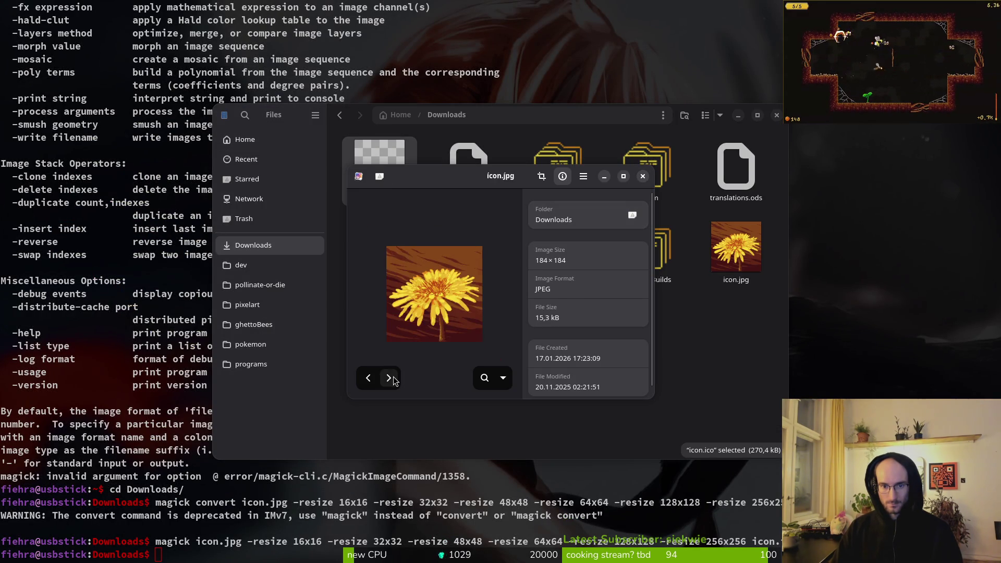
click(392, 380)
click(368, 377)
click(368, 377)
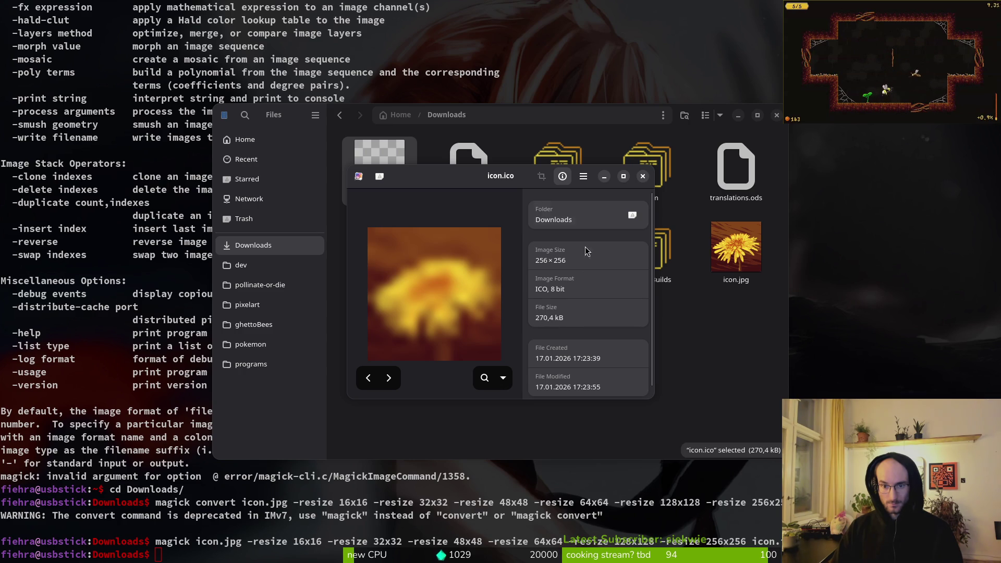
click(643, 176)
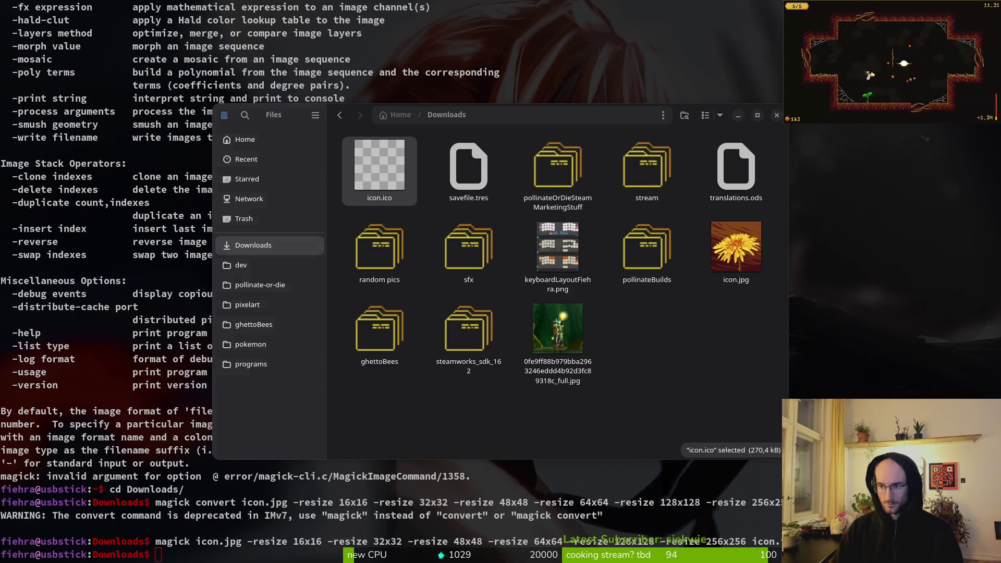
Step: Reopen icon.ico and icon.jpg to compare 256×256 against 184×184, then close the viewer
double_click(379, 196)
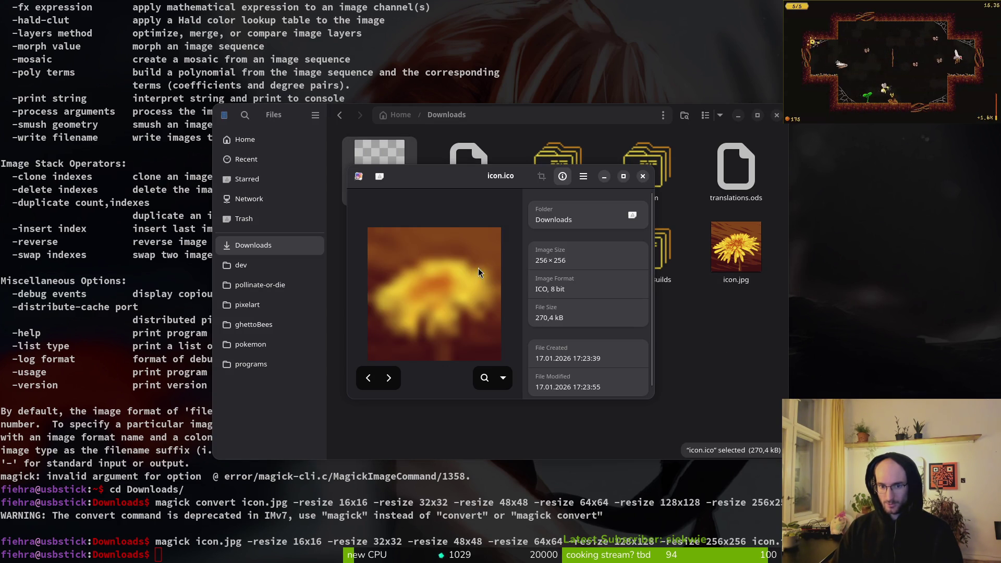
click(643, 176)
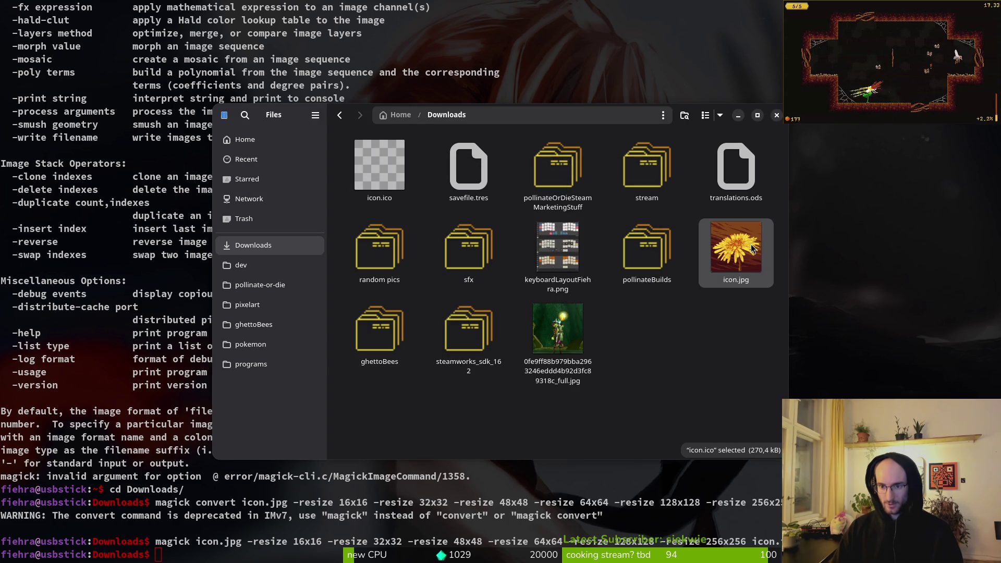
double_click(749, 249)
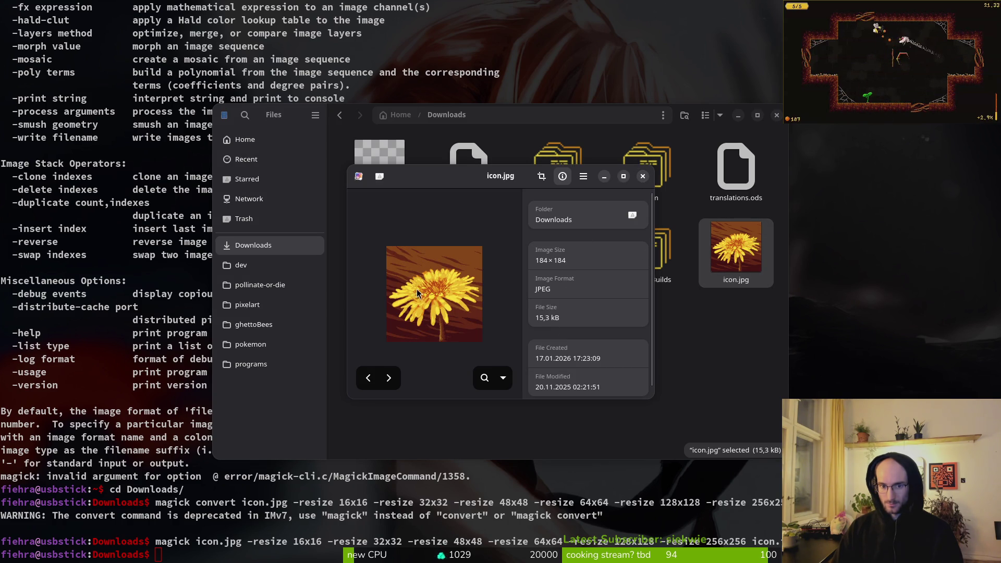
click(643, 177)
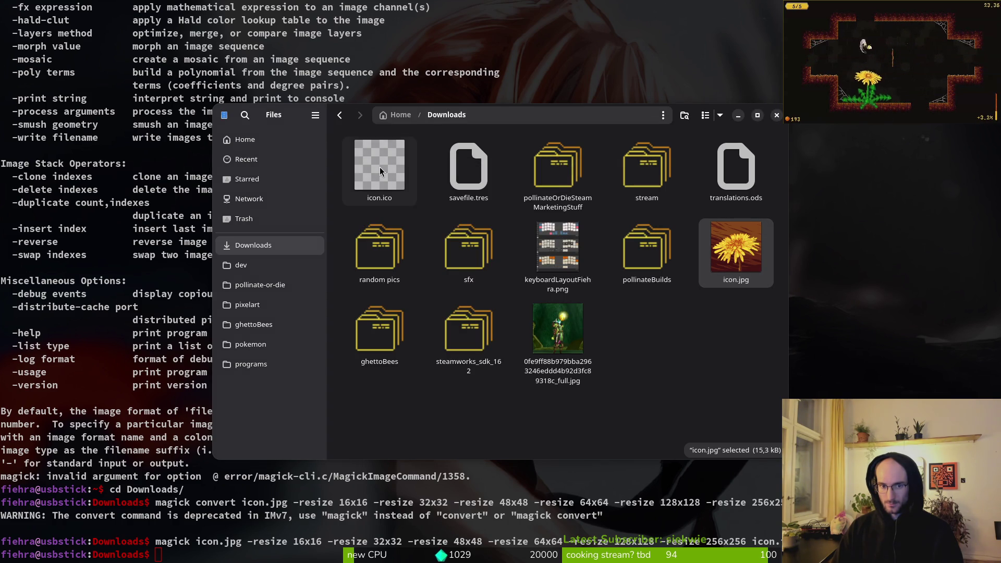
double_click(380, 168)
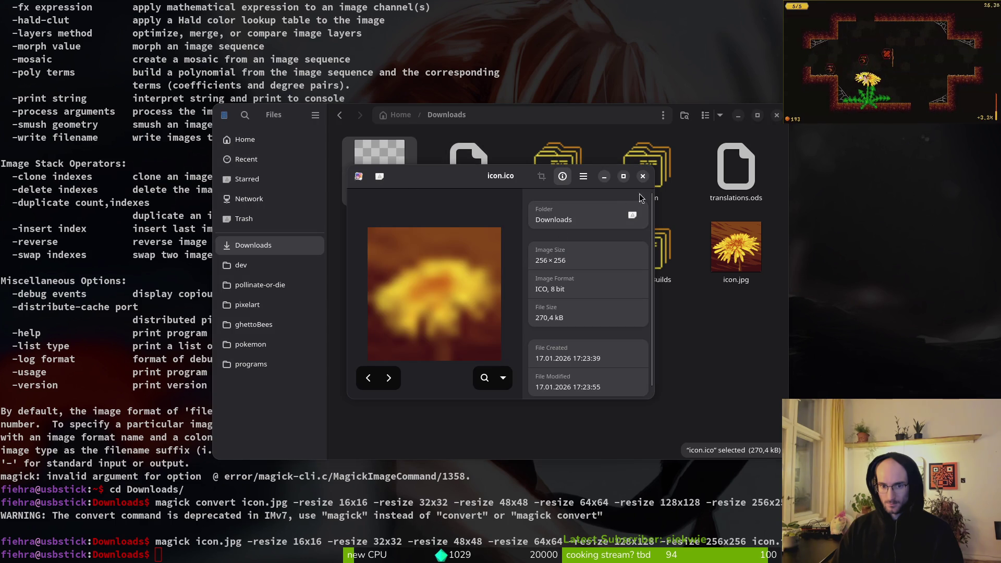
click(643, 177)
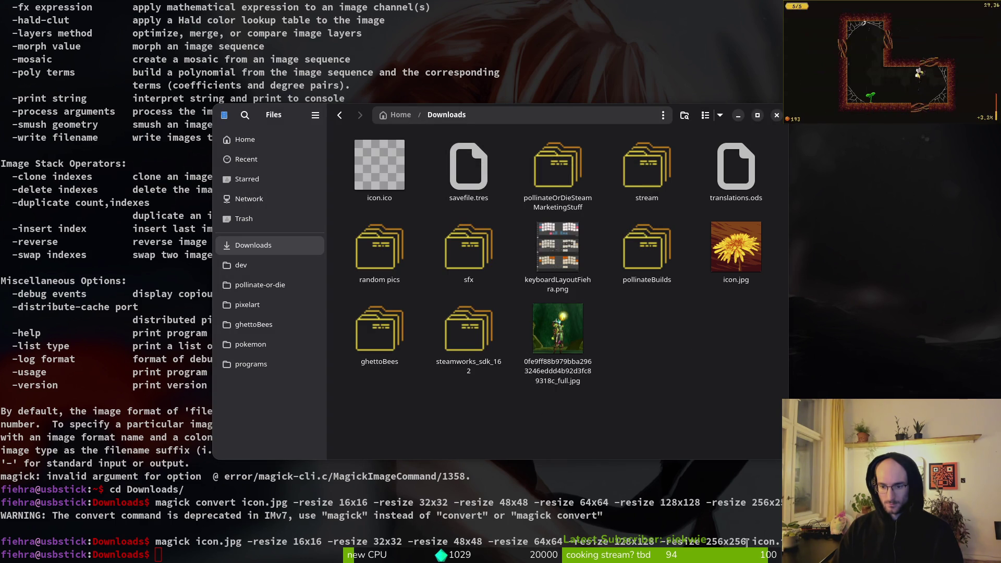
click(892, 63)
key(Escape)
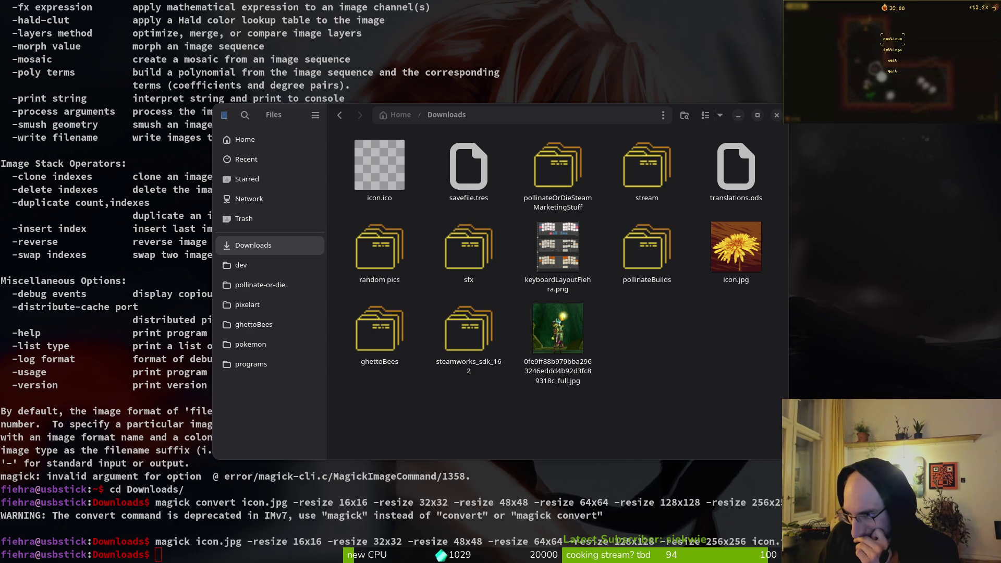
Step: Switch from Files to the browser showing the 'How to change .exe icon' forum thread
key(Escape)
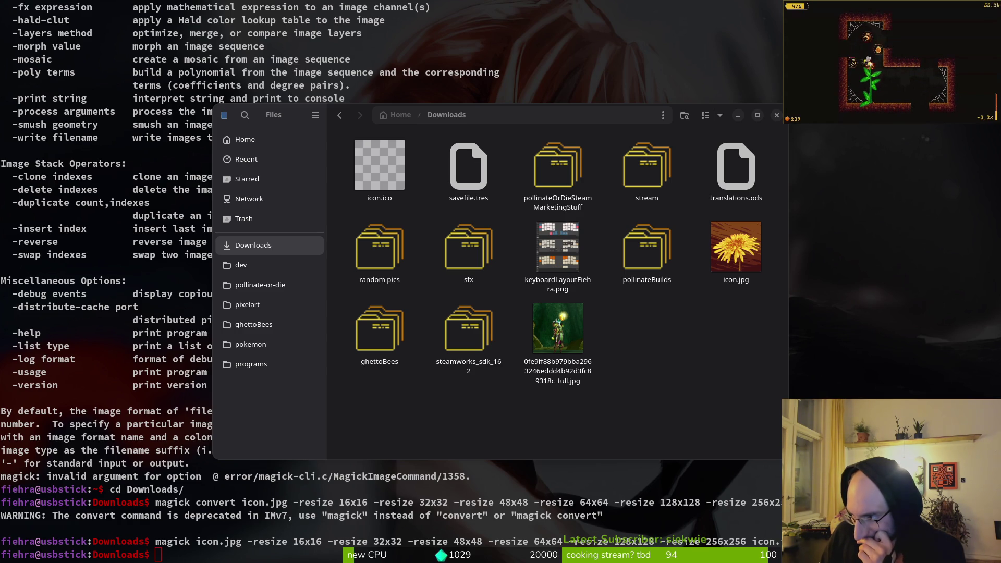
key(alt+Tab)
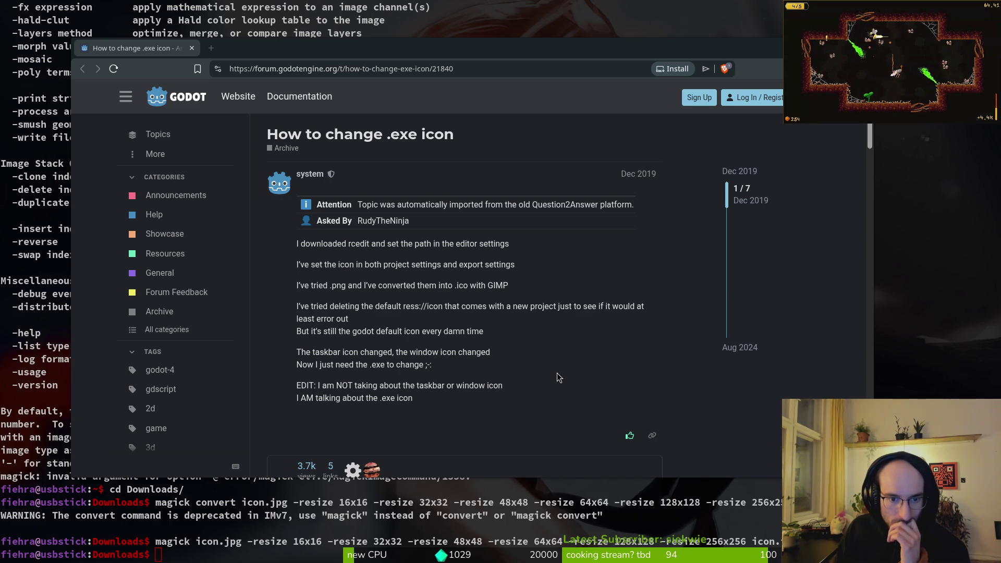
Step: Scroll to the reply and open its icon_export_settings.png Export dialog screenshot full-size
scroll(557, 373, down, 3)
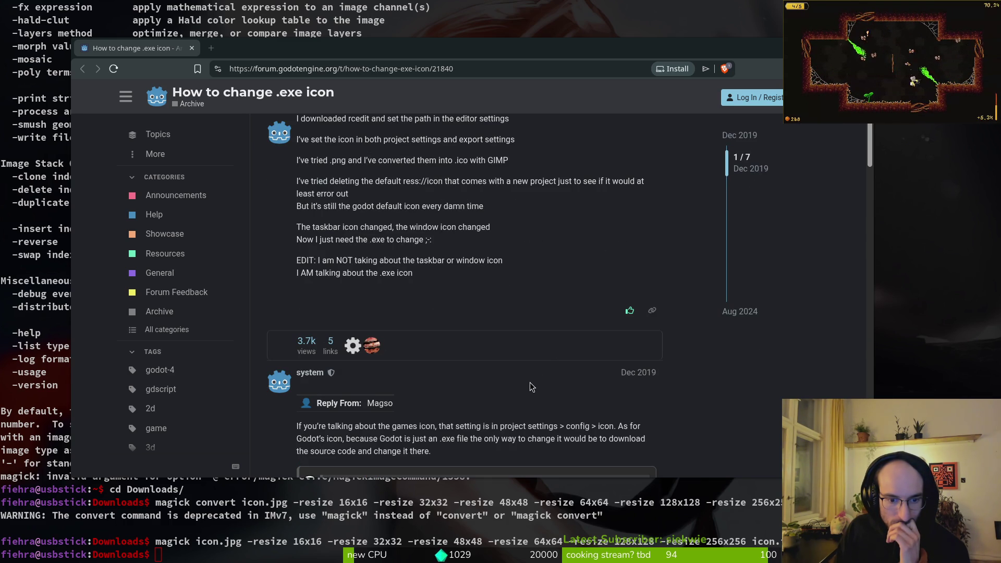
scroll(530, 384, down, 4)
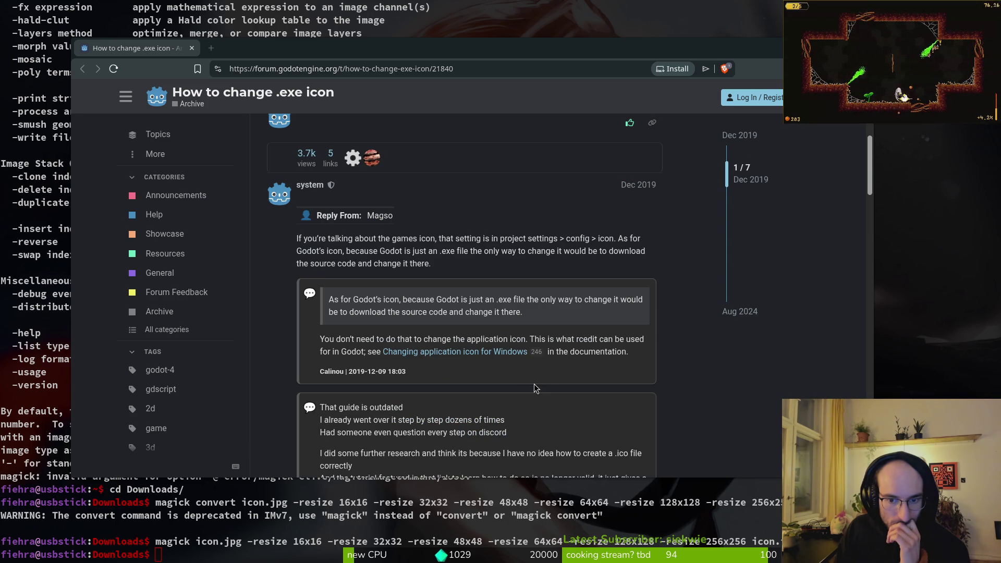
scroll(534, 384, down, 10)
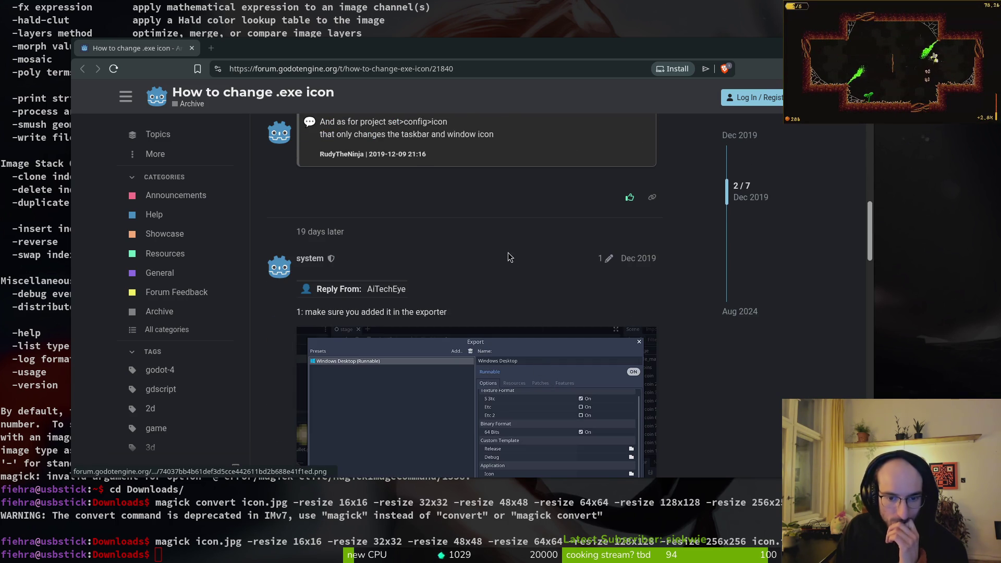
scroll(508, 253, down, 3)
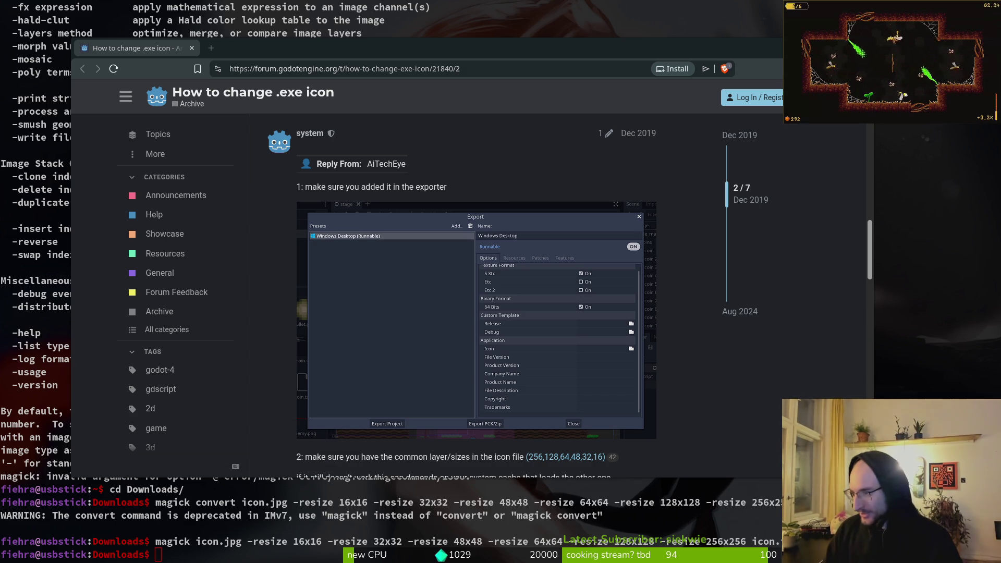
key(alt+Tab)
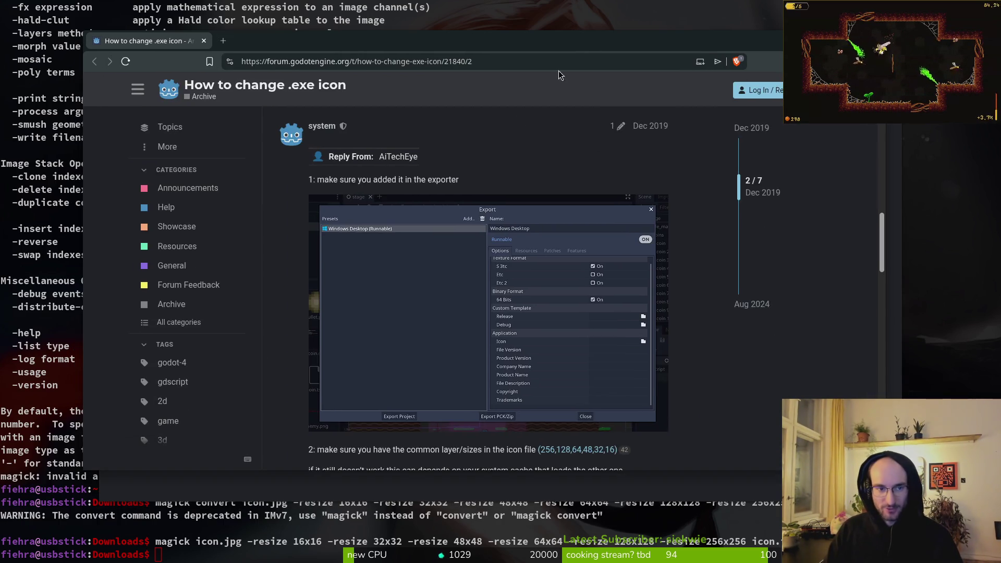
click(482, 254)
Step: Go to YouTube, reposition the browser window and pause the playing video
click(293, 64)
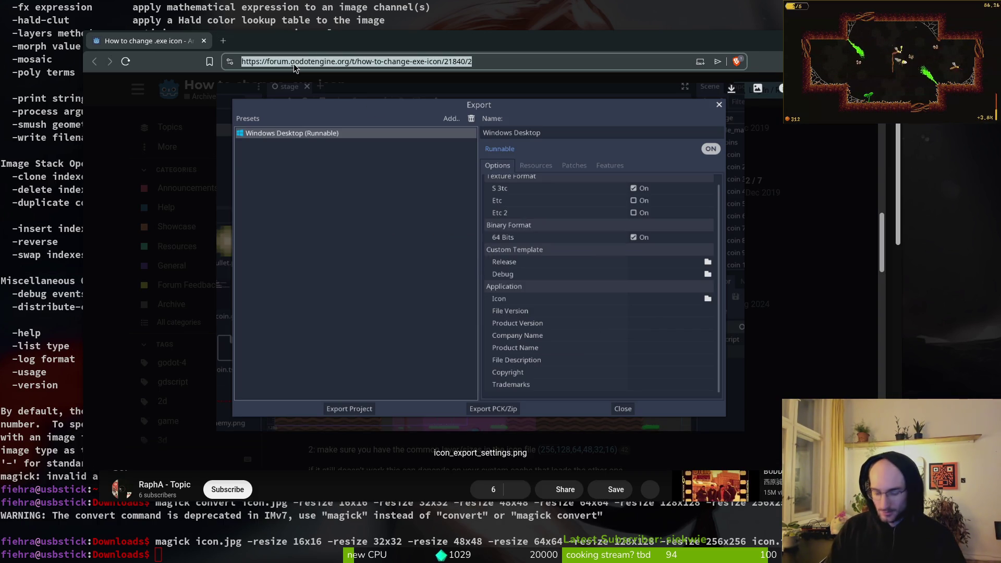
text(you)
key(Return)
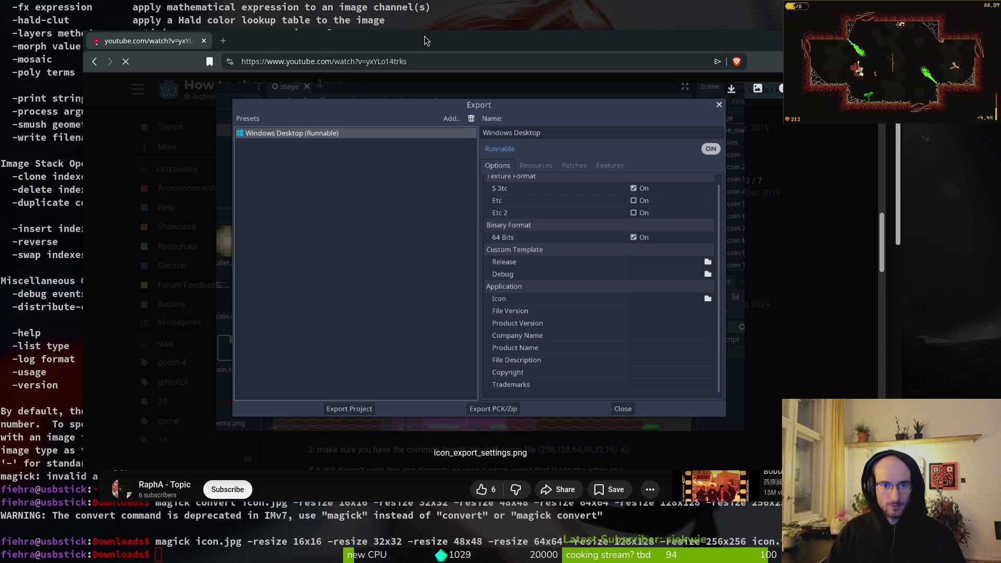
drag(424, 36, 384, 182)
click(359, 83)
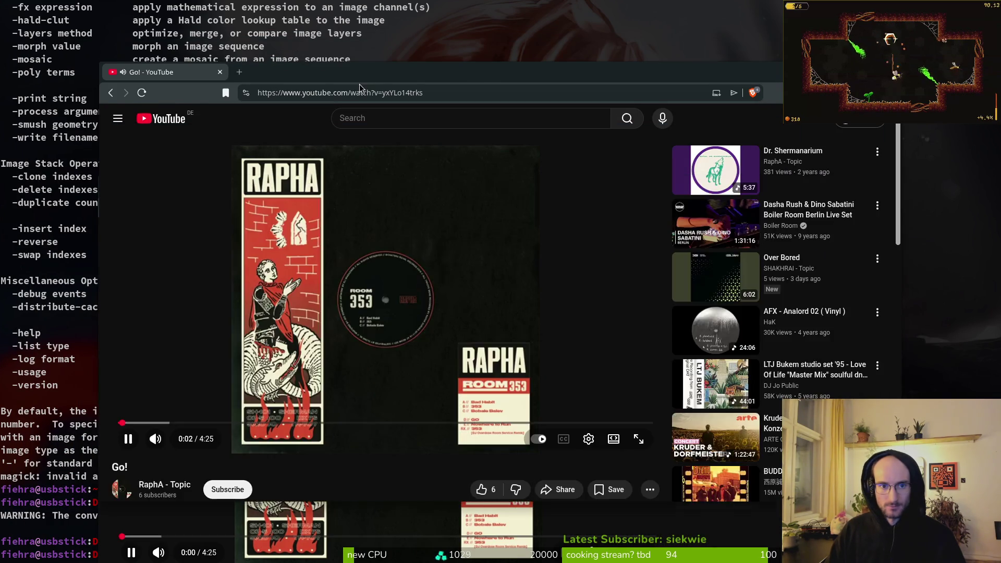
mouse_move(358, 84)
mouse_down()
mouse_move(358, 196)
mouse_move(368, 56)
mouse_up()
key(k)
Step: Search 'change game icon godot' and play 'How to make a custom icon for Godot Windows exe build'
click(397, 88)
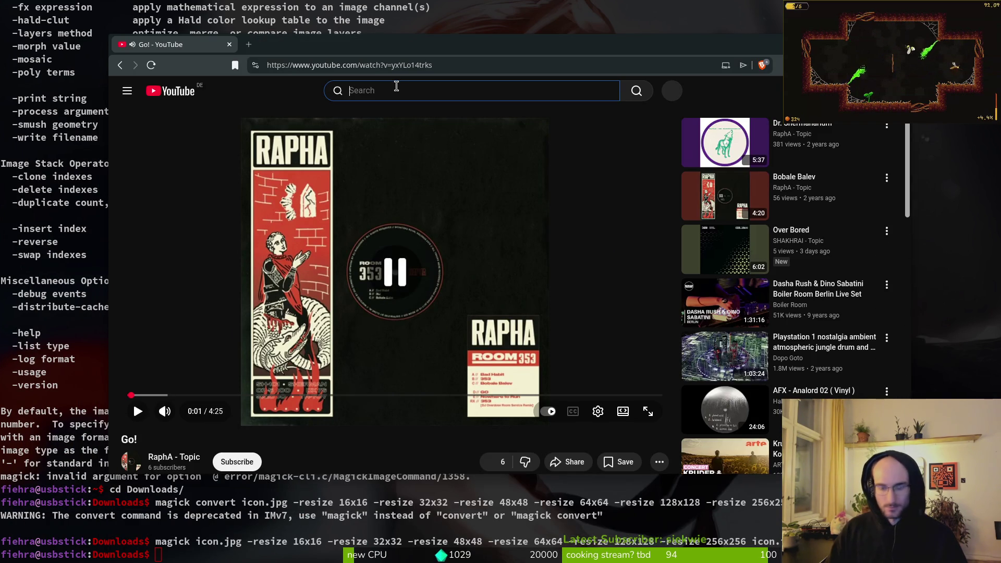
text(change game icon)
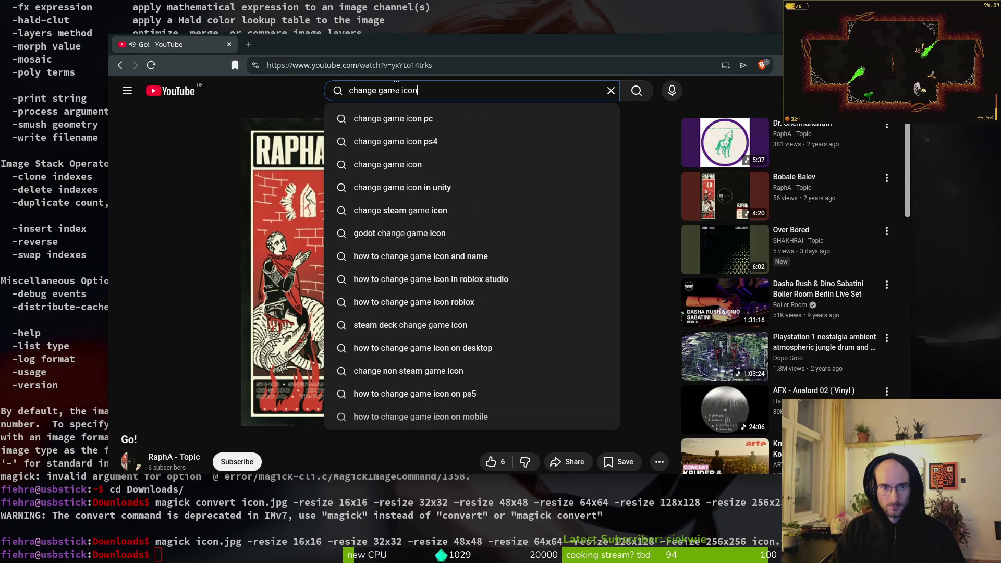
text( godot)
key(Return)
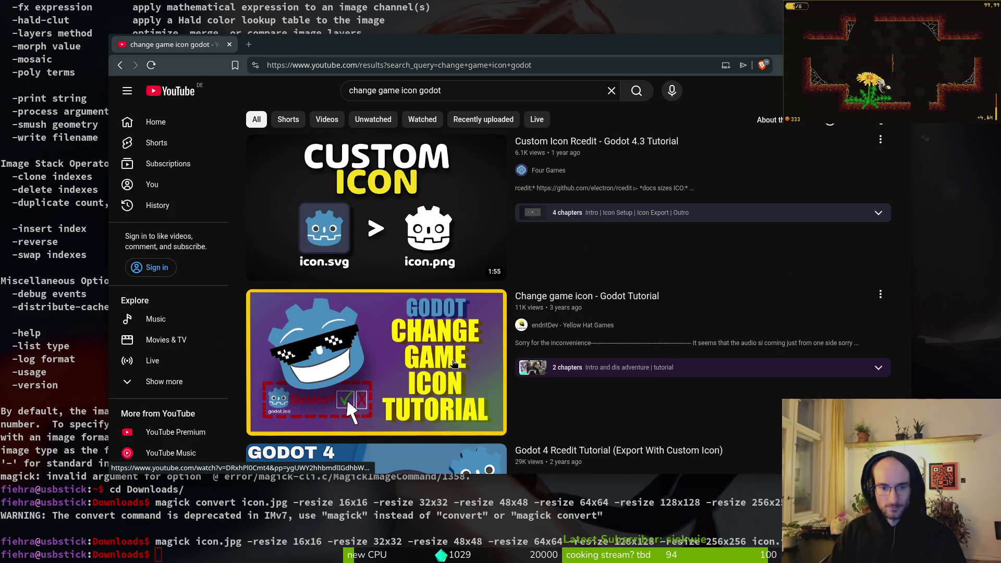
scroll(751, 292, down, 2)
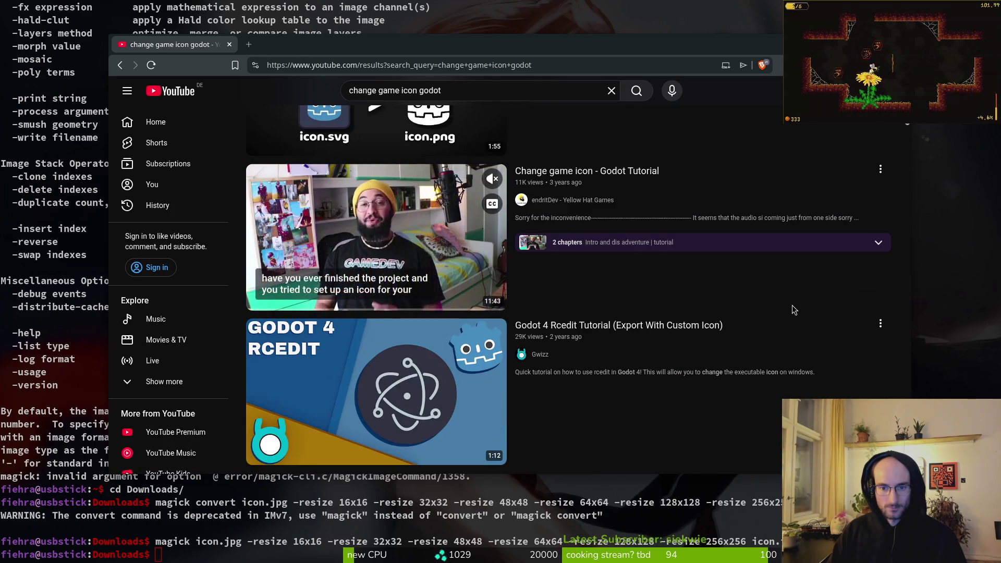
scroll(777, 310, down, 1)
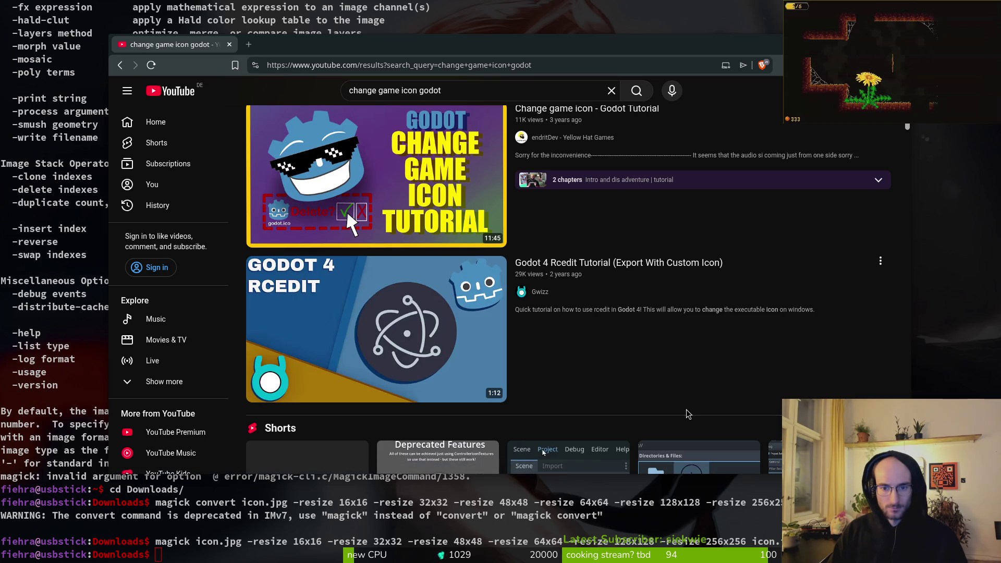
scroll(688, 415, up, 3)
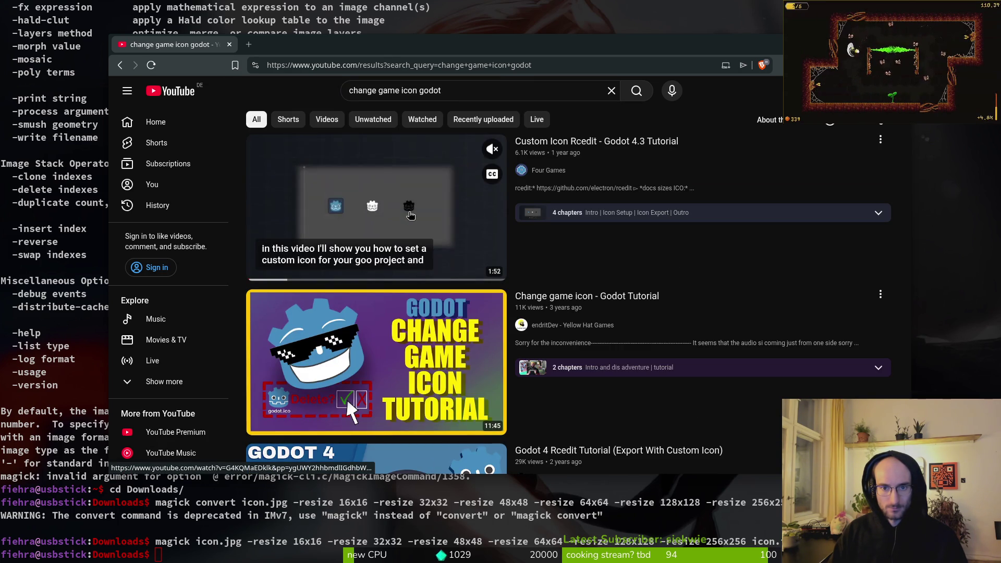
scroll(721, 239, down, 10)
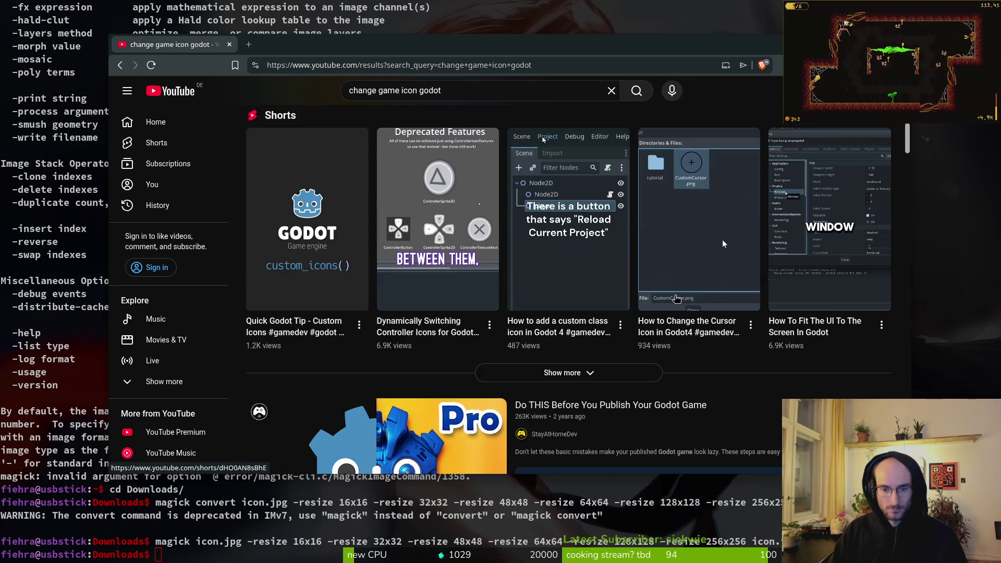
scroll(722, 243, down, 5)
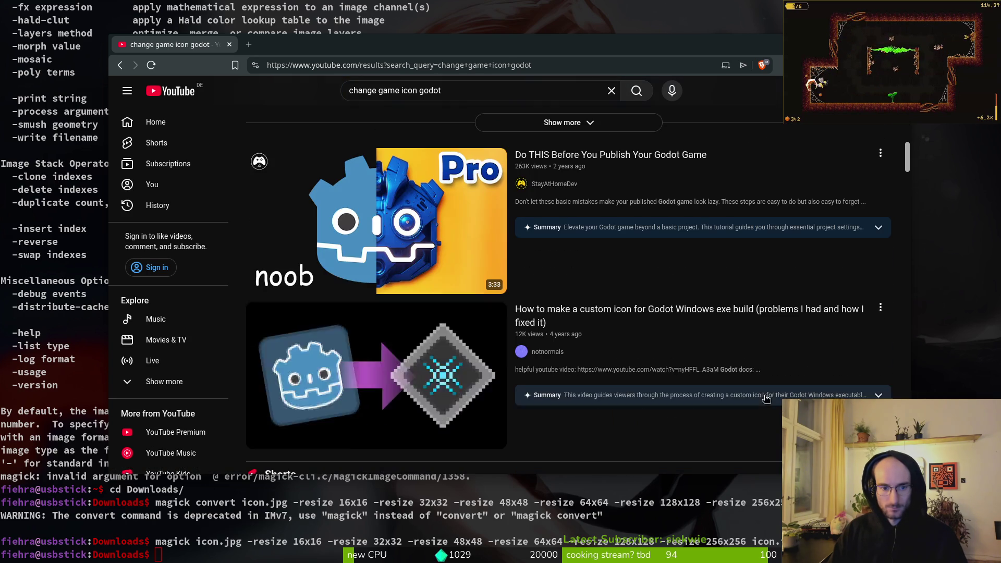
click(646, 312)
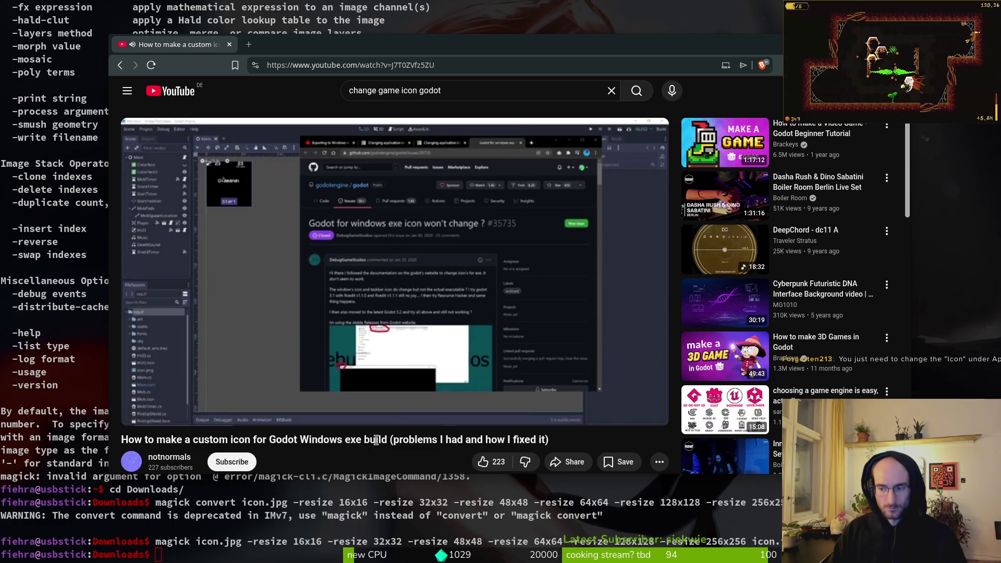
click(352, 289)
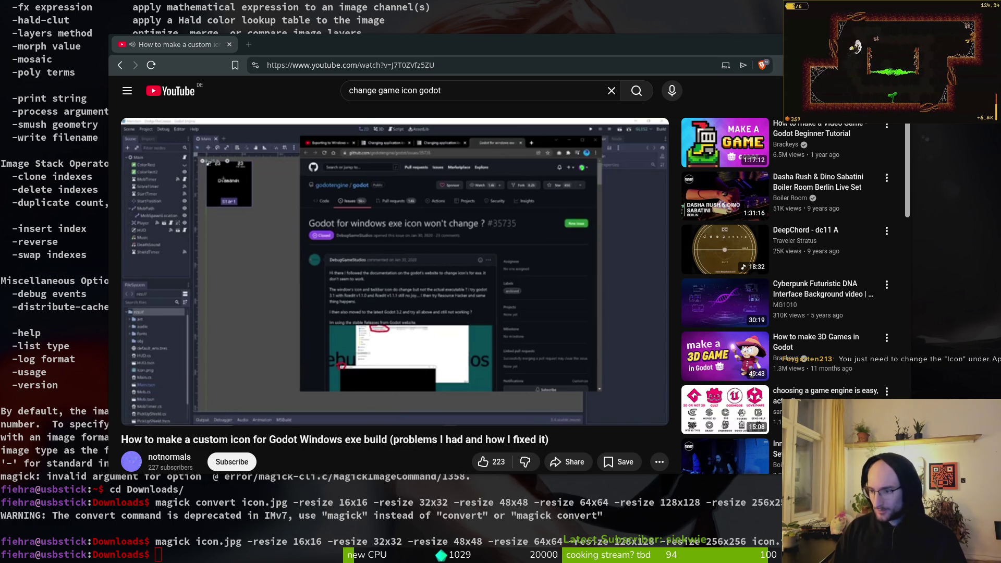
key(alt+Tab)
Step: Confirm icon.jpg is only 184×184 and icon.ico is 270,4 kB, then hide Files and the browser
click(752, 261)
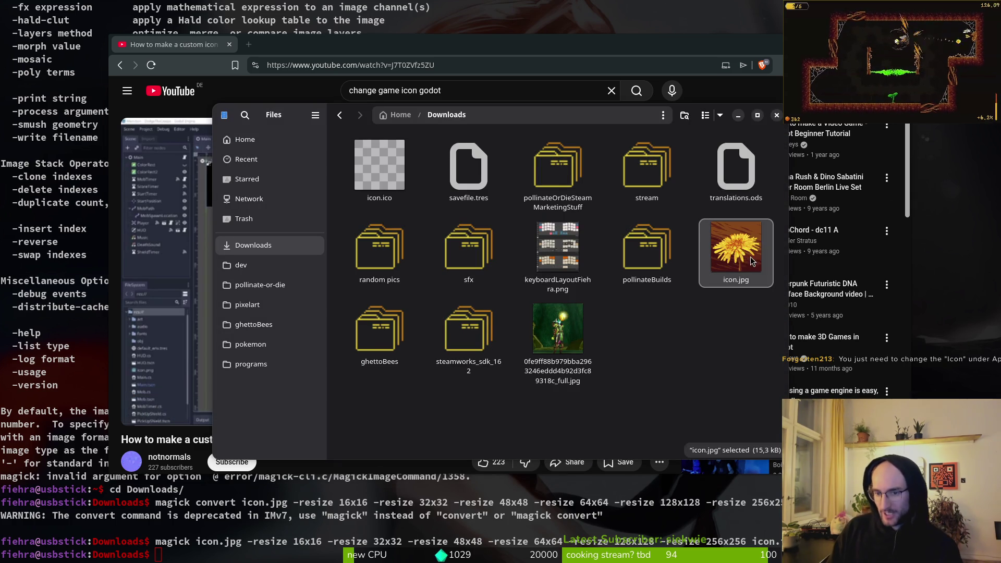
double_click(729, 259)
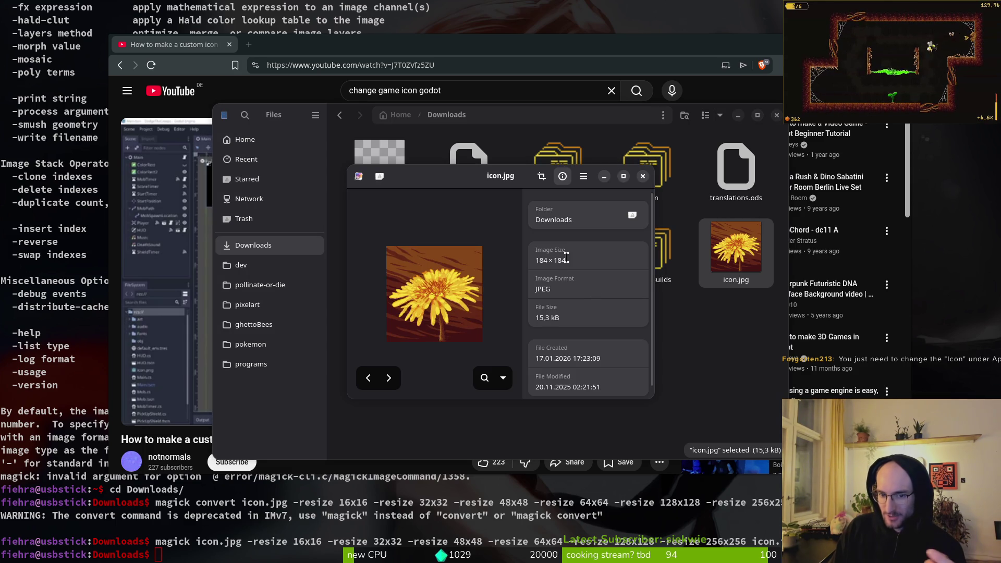
key(ctrl+w)
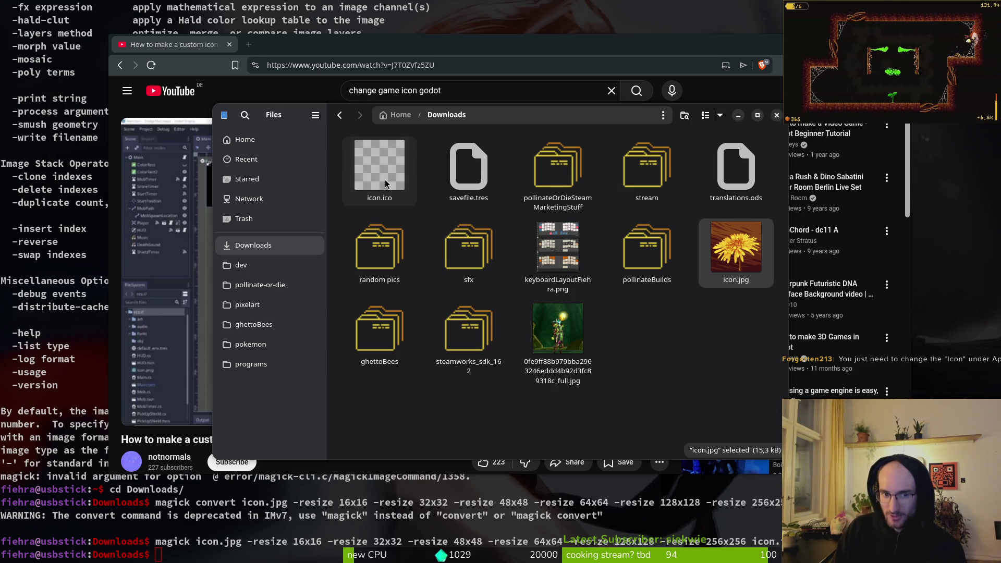
click(370, 171)
click(696, 359)
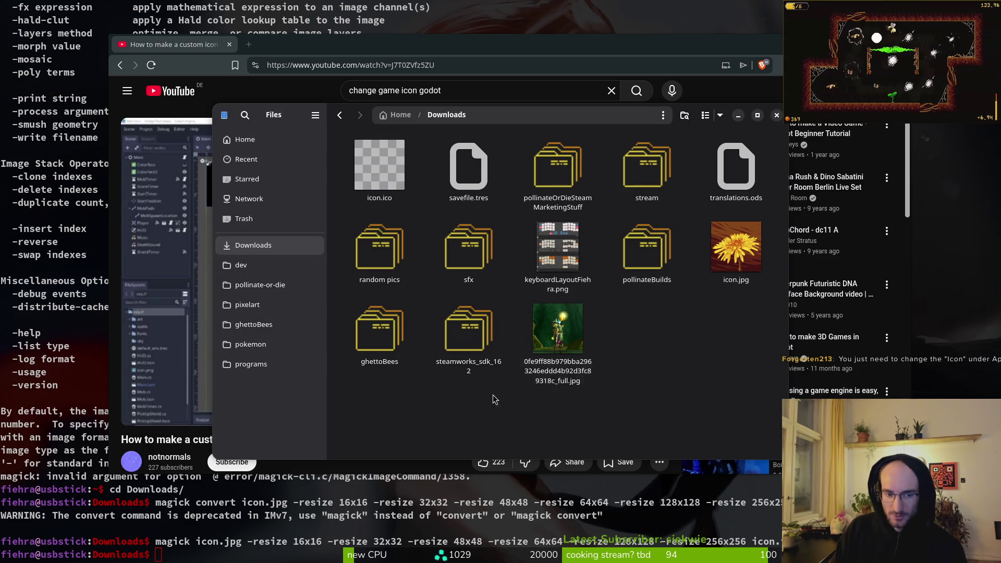
double_click(723, 258)
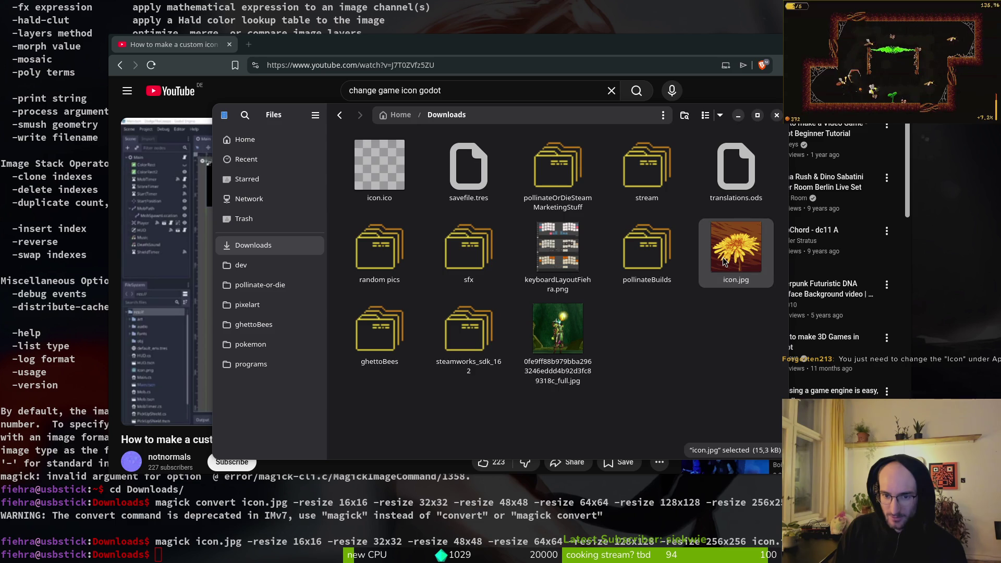
click(642, 176)
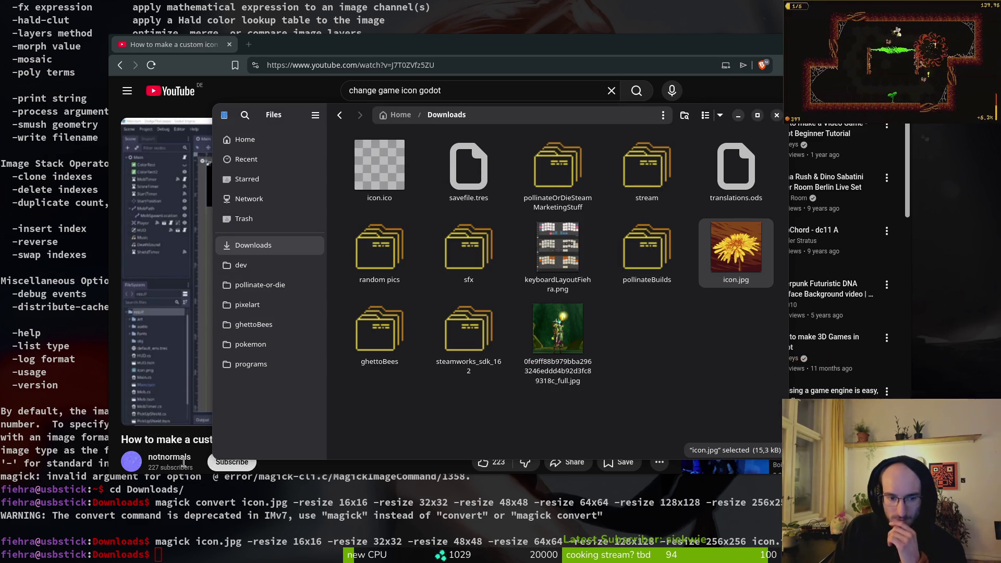
click(387, 184)
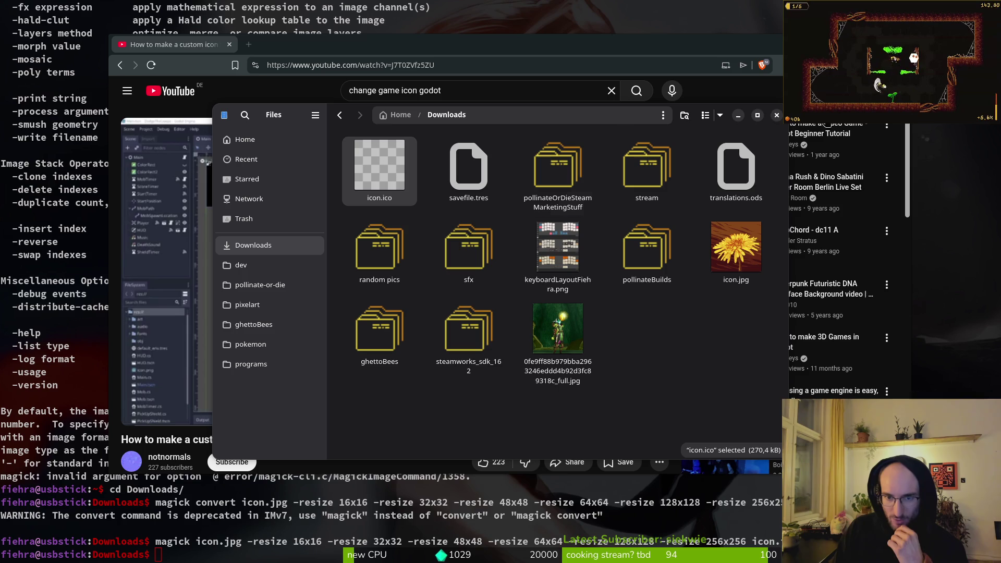
key(ctrl+w)
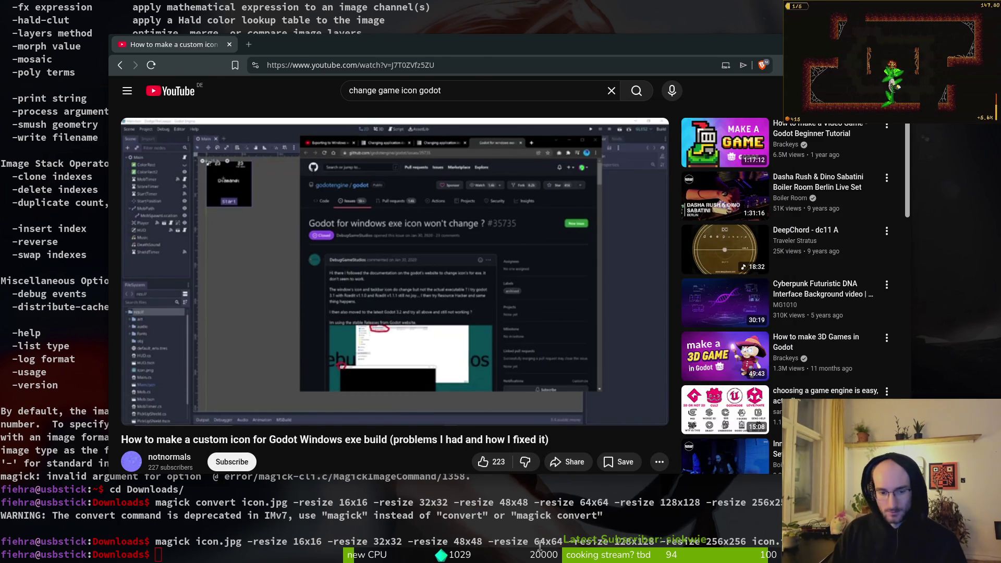
key(ctrl+w)
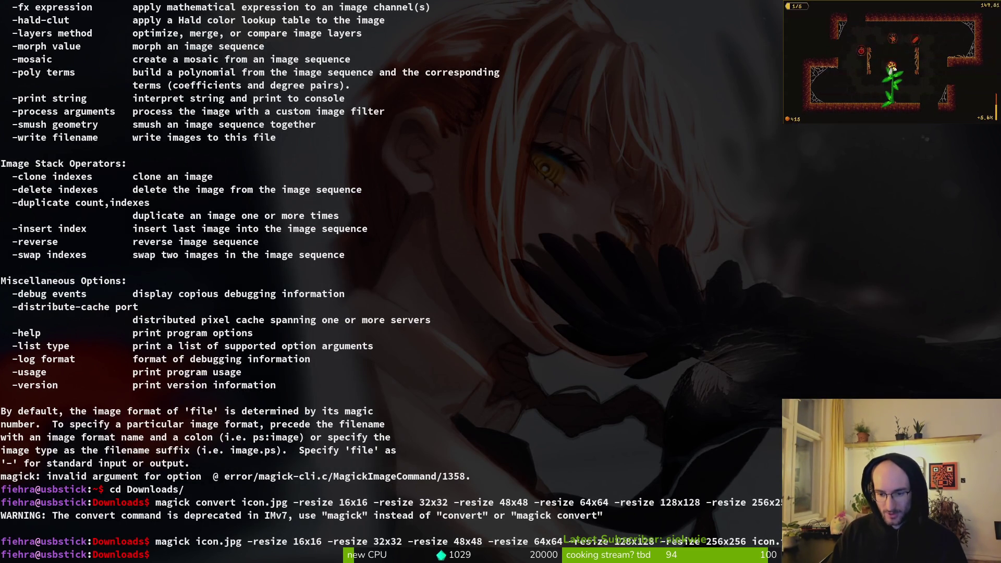
Step: Rerun magick icon.jpg -resize 16x16 icon.ico, dropping all larger sizes
drag(293, 542, 389, 537)
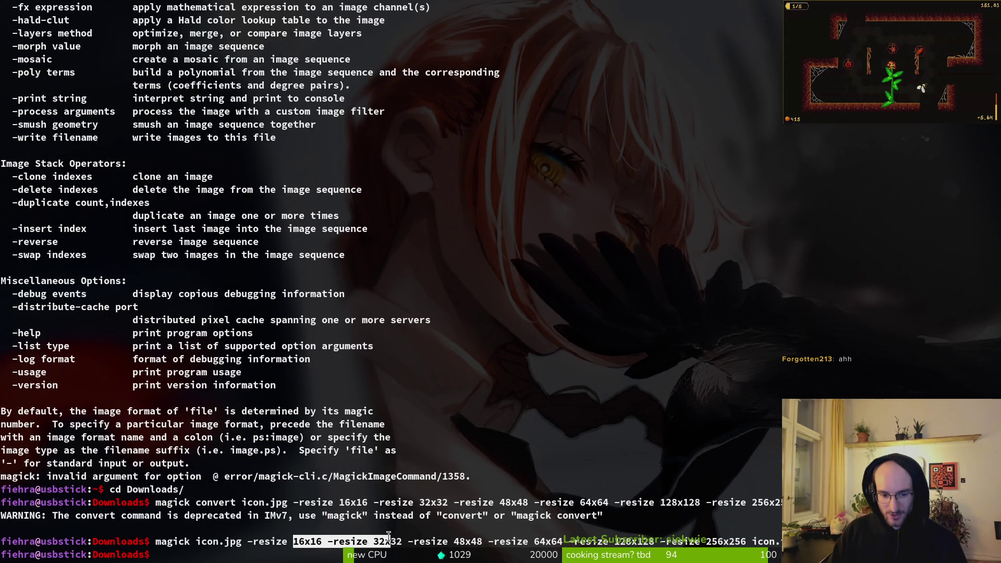
click(388, 537)
drag(293, 542, 354, 542)
click(243, 559)
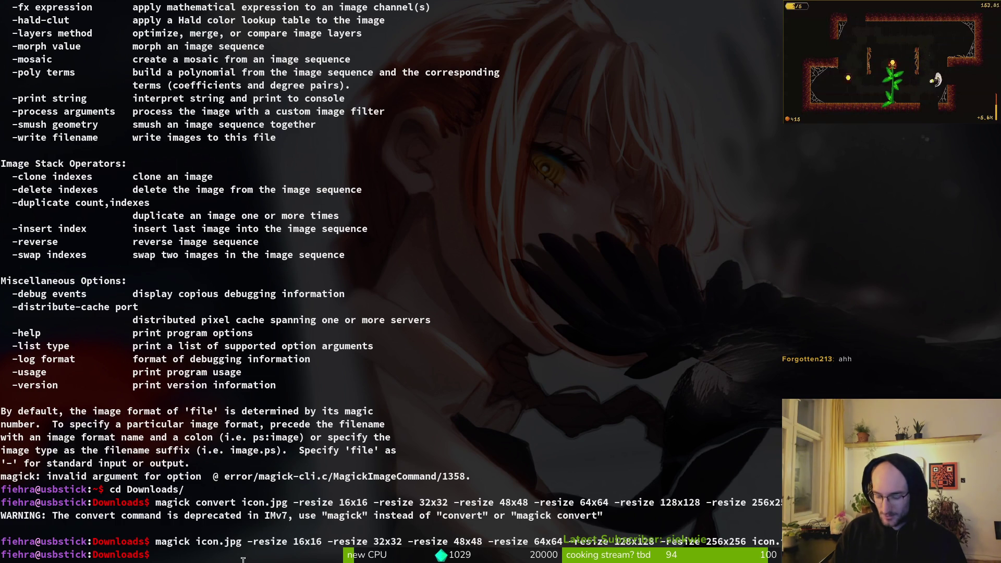
key(Up)
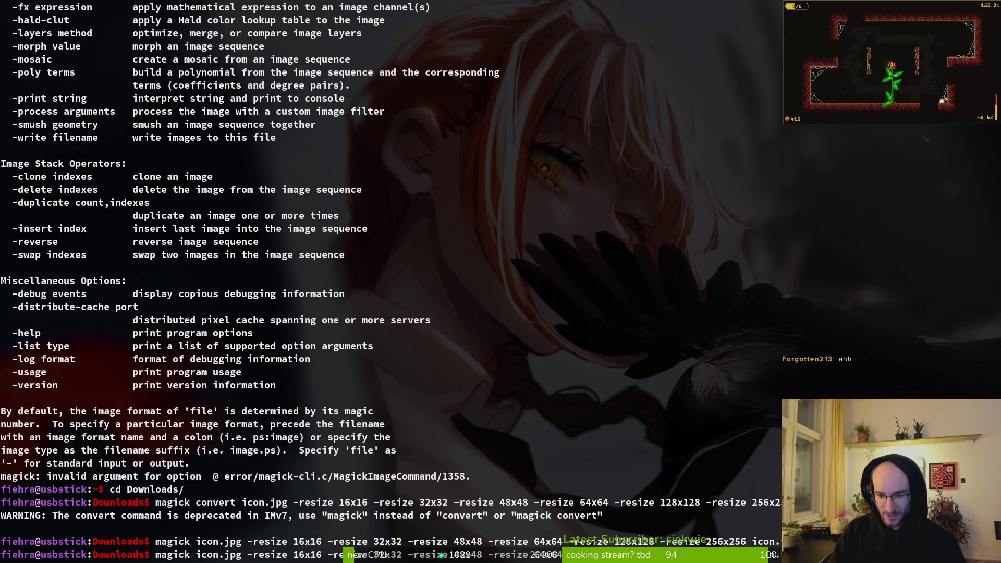
key(BackSpace)
key(BackSpace)
key(BackSpace)
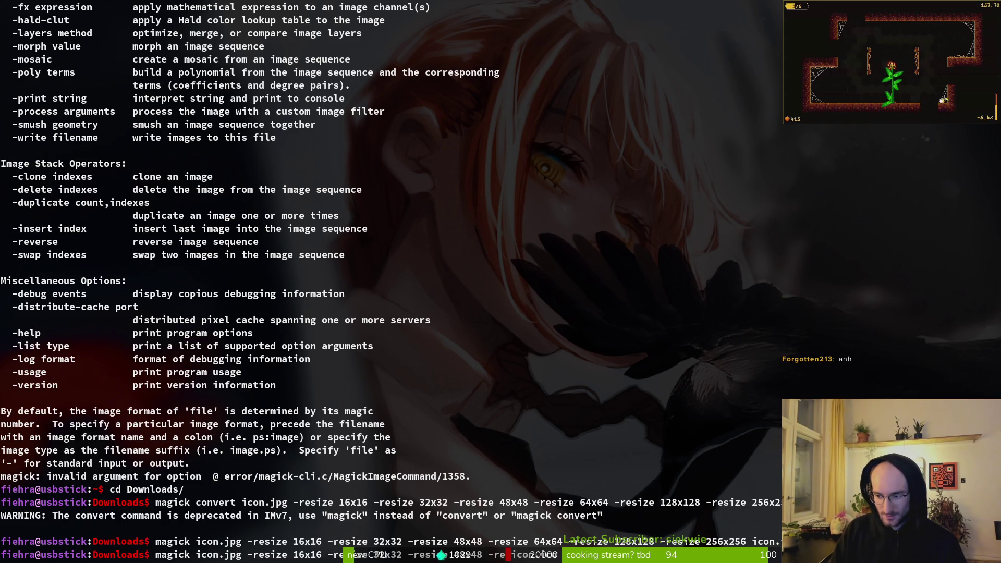
key(BackSpace)
key(BackSpace)
key(BackSpace)
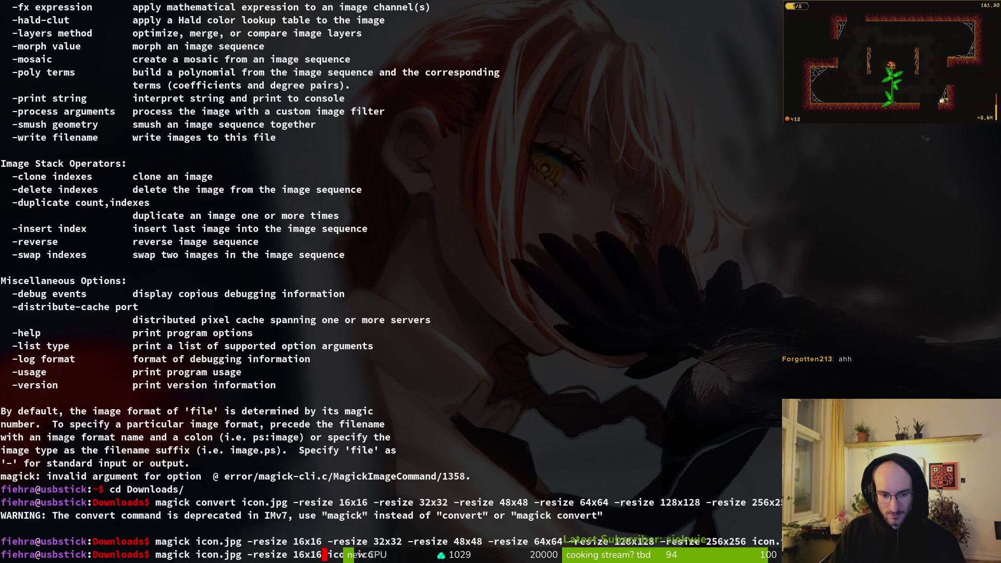
key(Return)
Step: Cycle through the open windows via the overview, ending back at the Terminal
key(alt+Tab)
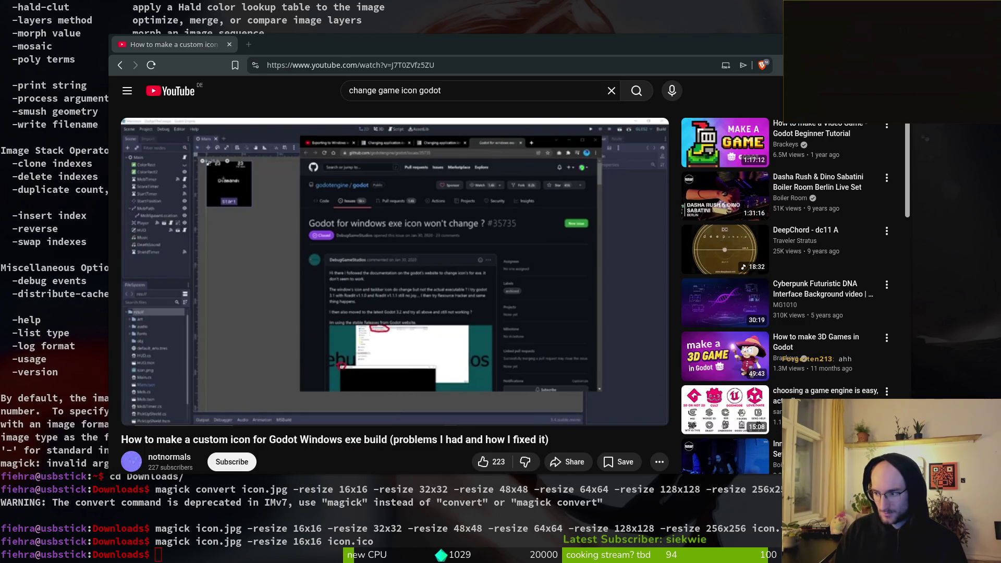
key(alt+Tab)
key(super)
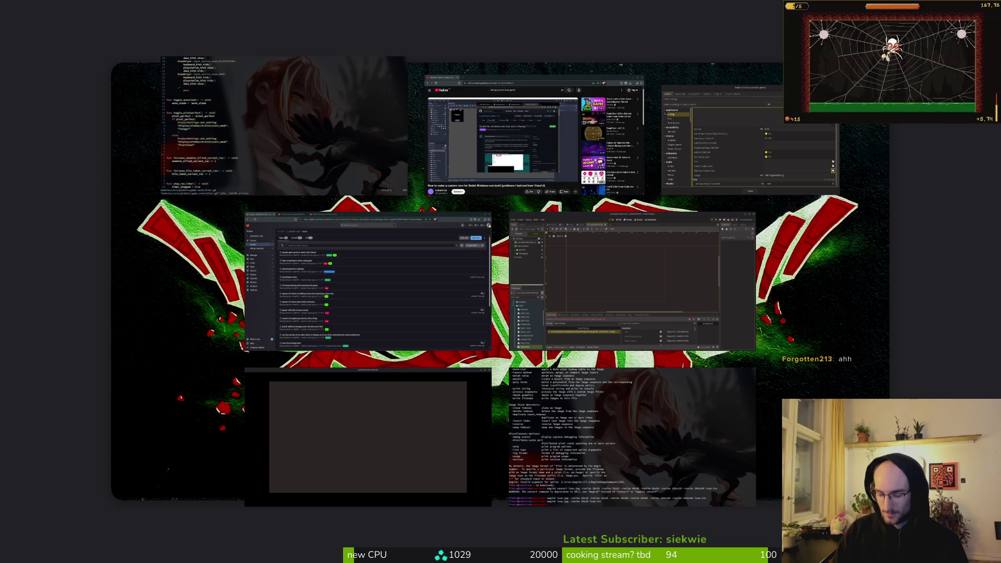
key(super)
Step: Check in Downloads that icon.ico is now 16×16, 1,1 kB, then return to YouTube
key(super+e)
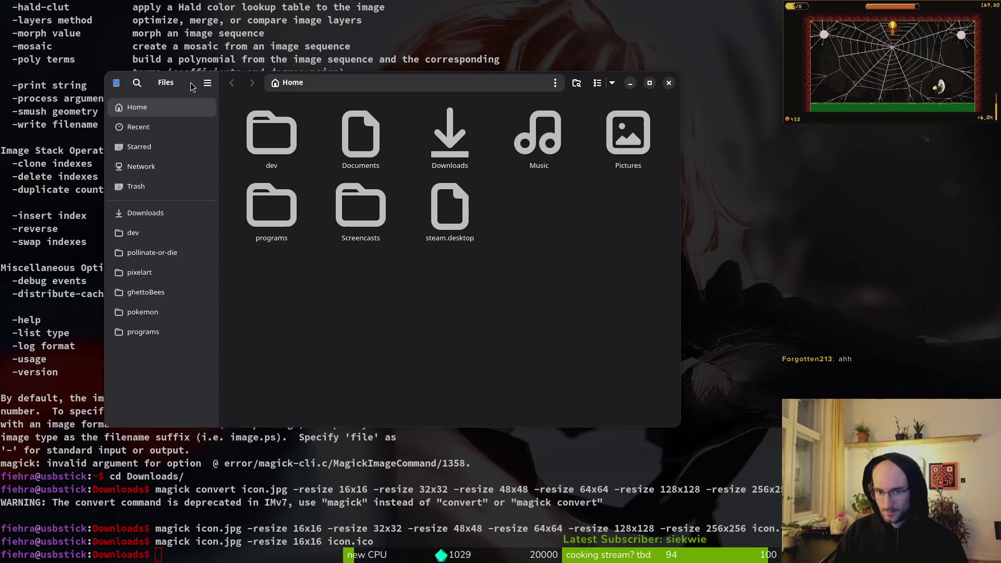
double_click(432, 135)
double_click(283, 128)
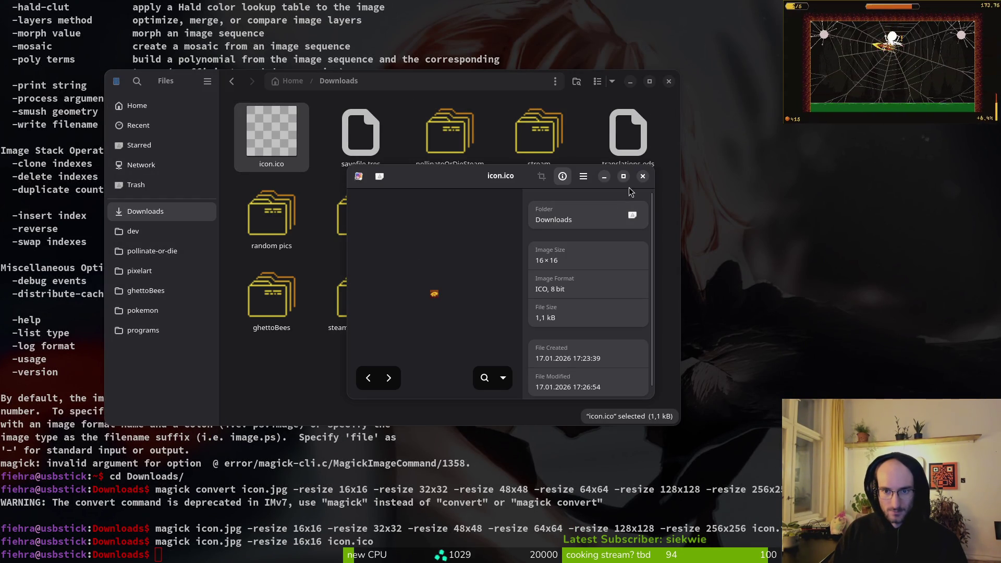
click(643, 177)
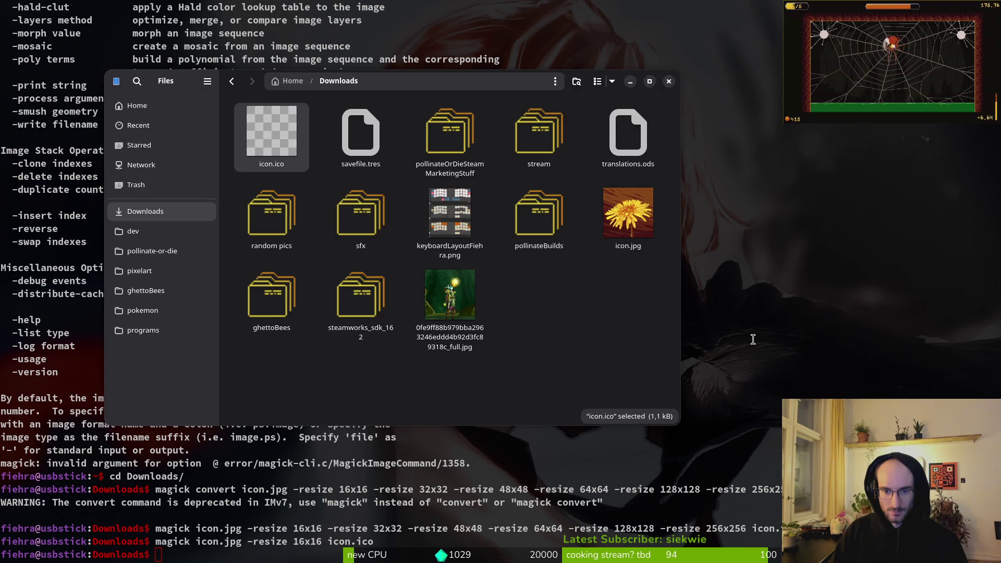
key(ctrl+w)
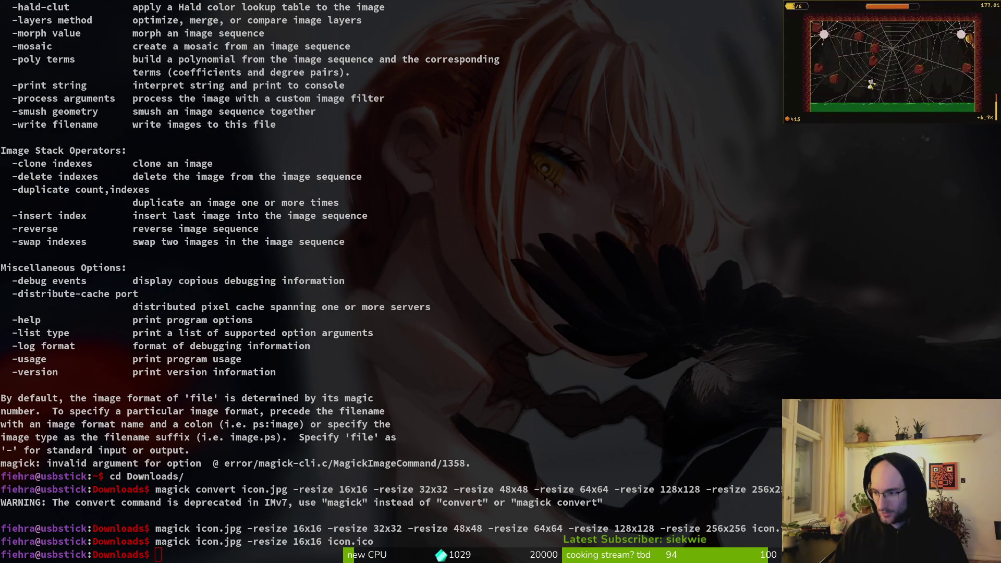
key(alt+Tab)
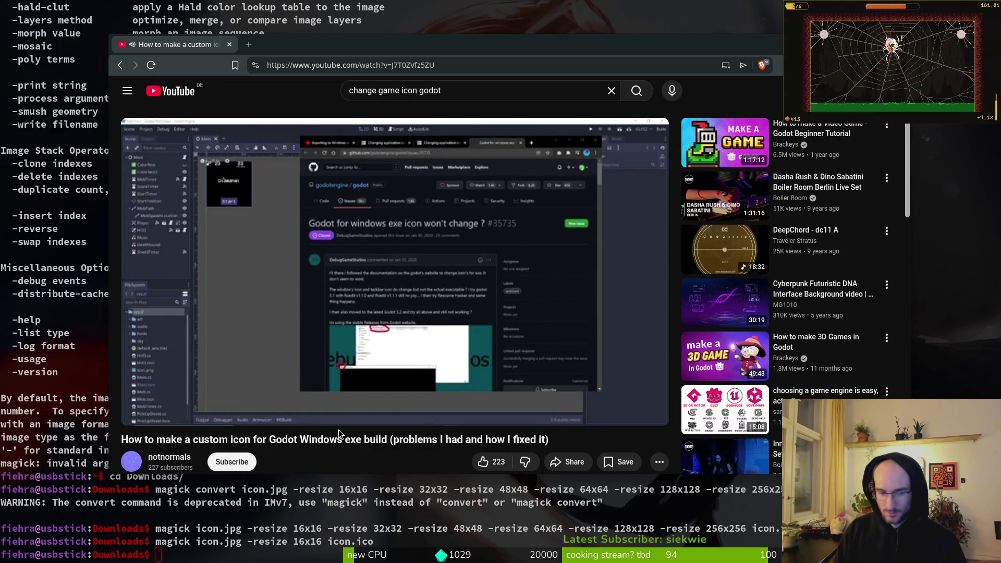
Step: Search the Godot docs for 'icon' and open the Exporting for Windows page
key(Right)
key(Right)
key(Right)
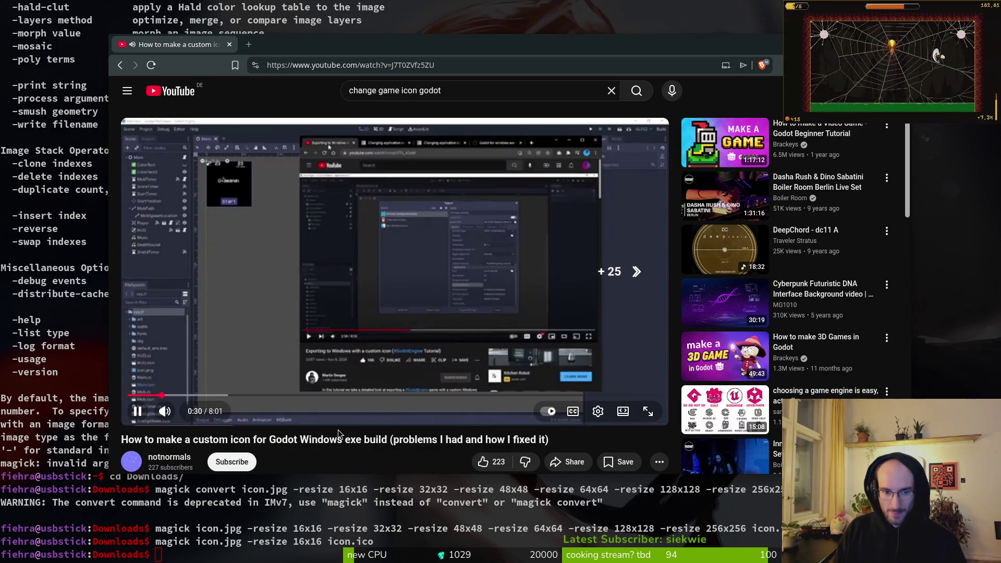
key(Right)
key(Right)
key(Right)
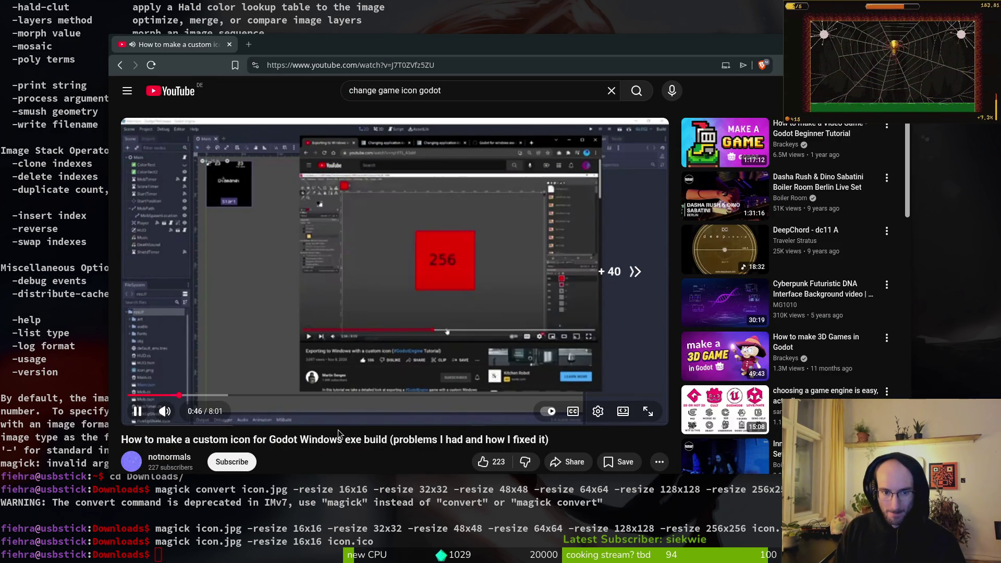
key(Right)
key(Right)
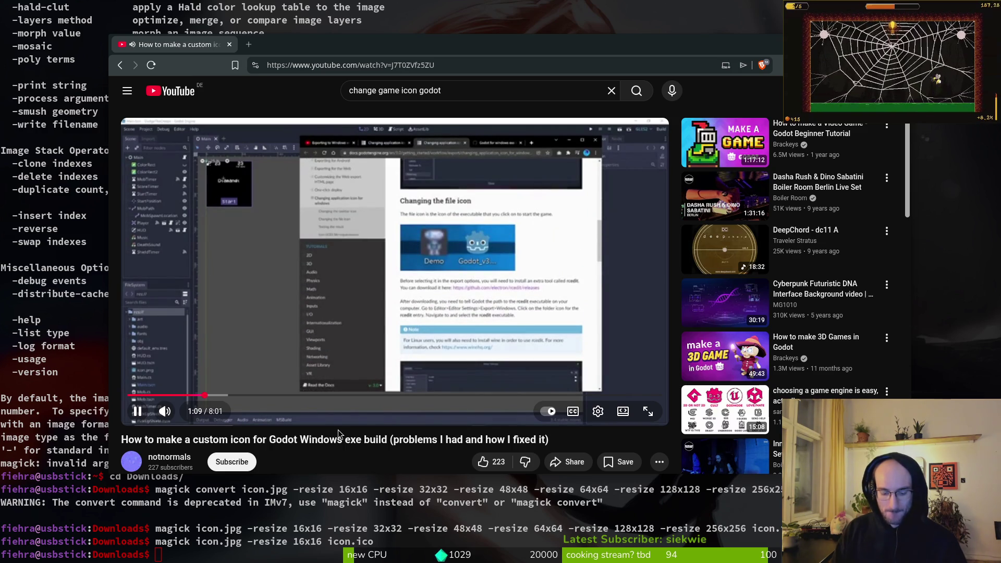
key(ctrl+t)
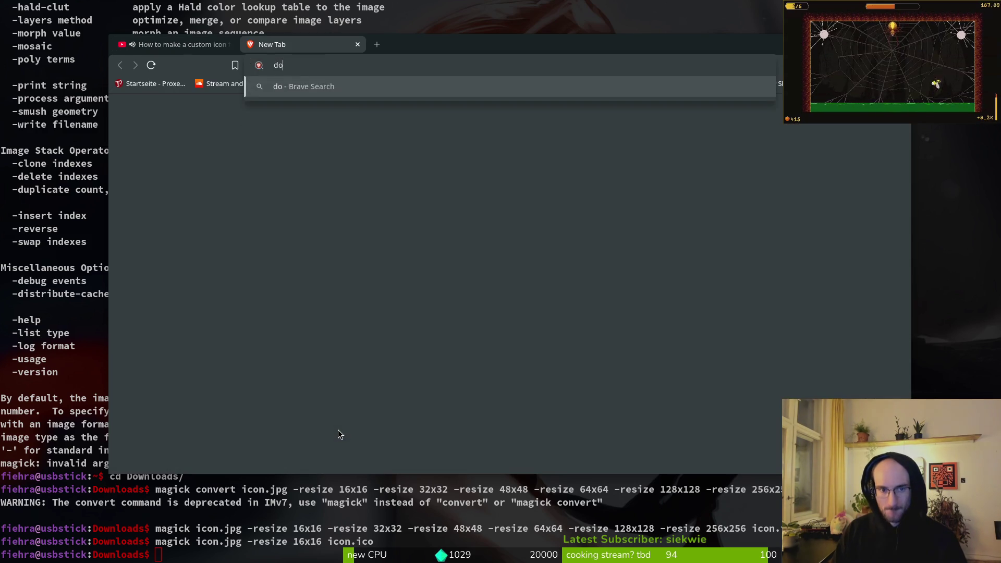
text(docs.godotengine.org/en/stable/)
key(Return)
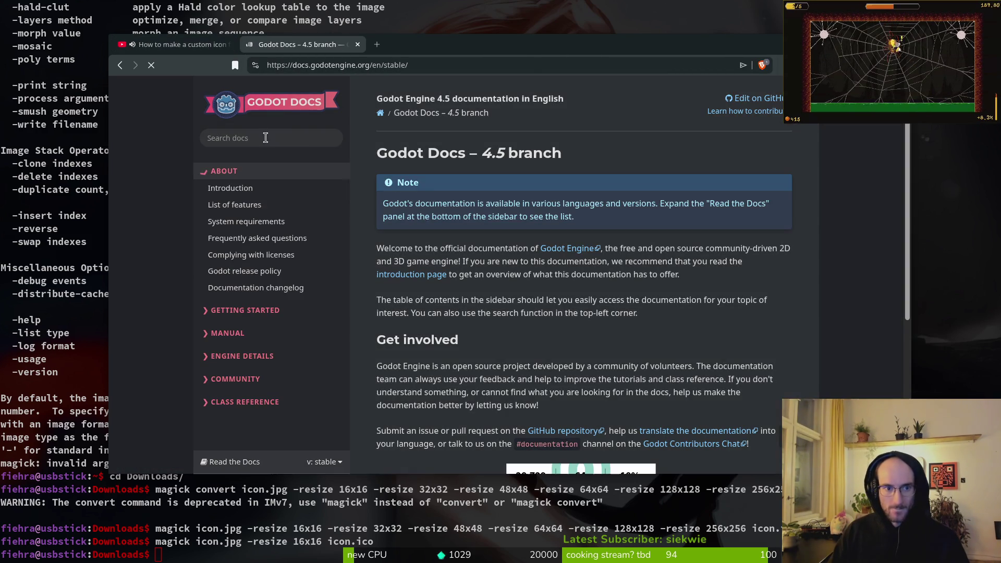
click(259, 136)
text(on)
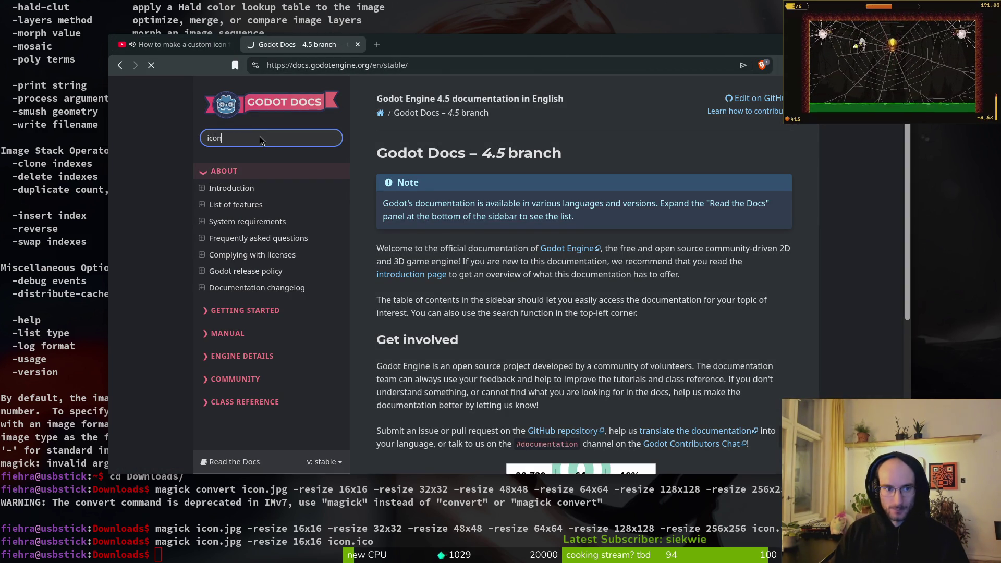
key(Return)
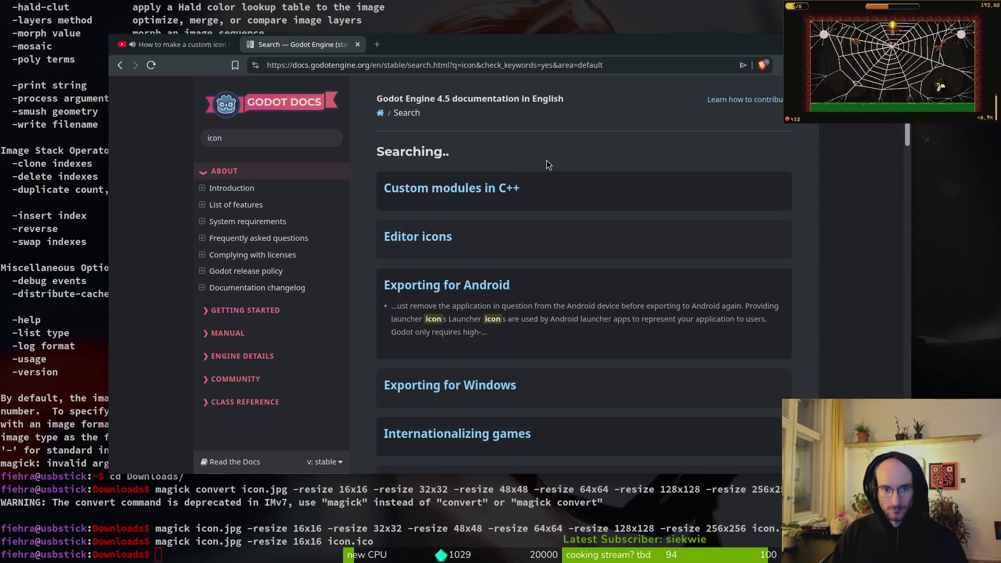
scroll(623, 307, down, 4)
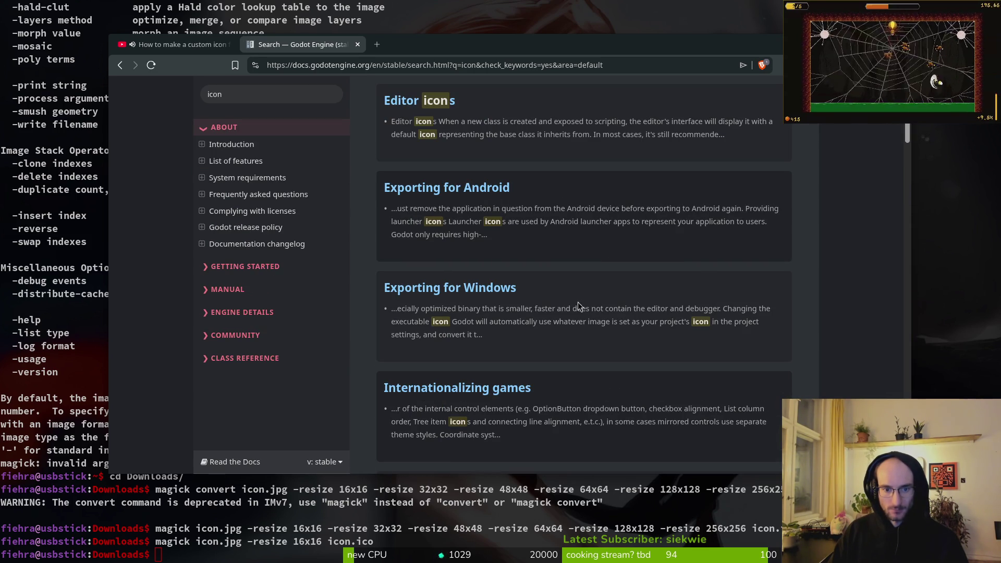
click(453, 290)
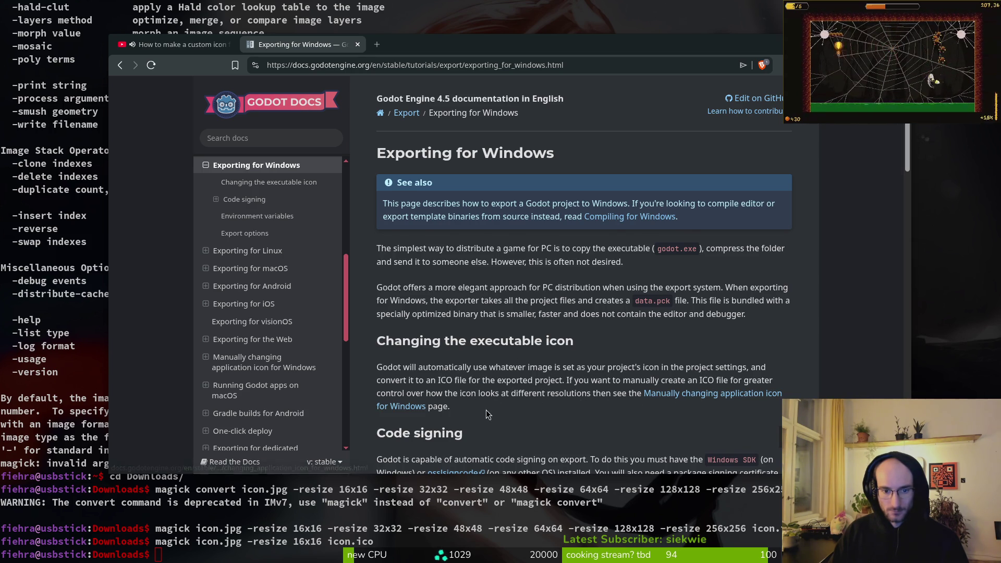
Step: Read 'Changing the executable icon', pause the tutorial video, then return to the Godot editor
scroll(498, 396, down, 2)
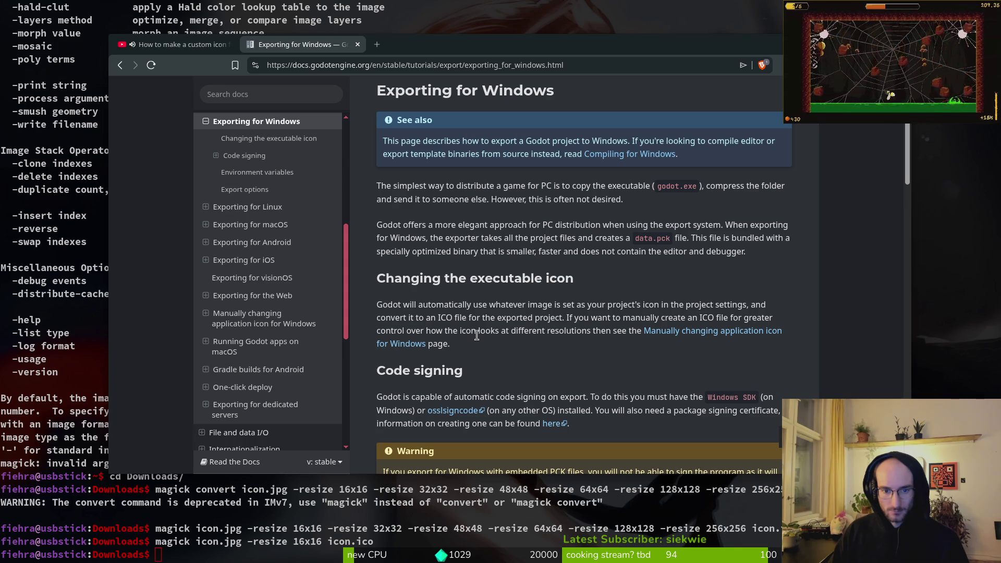
click(172, 44)
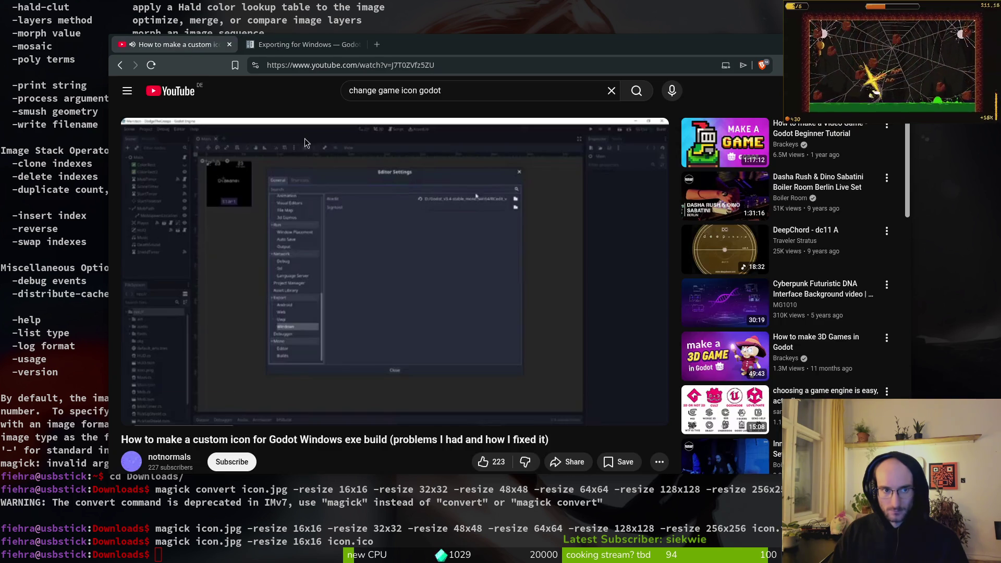
click(393, 270)
click(303, 45)
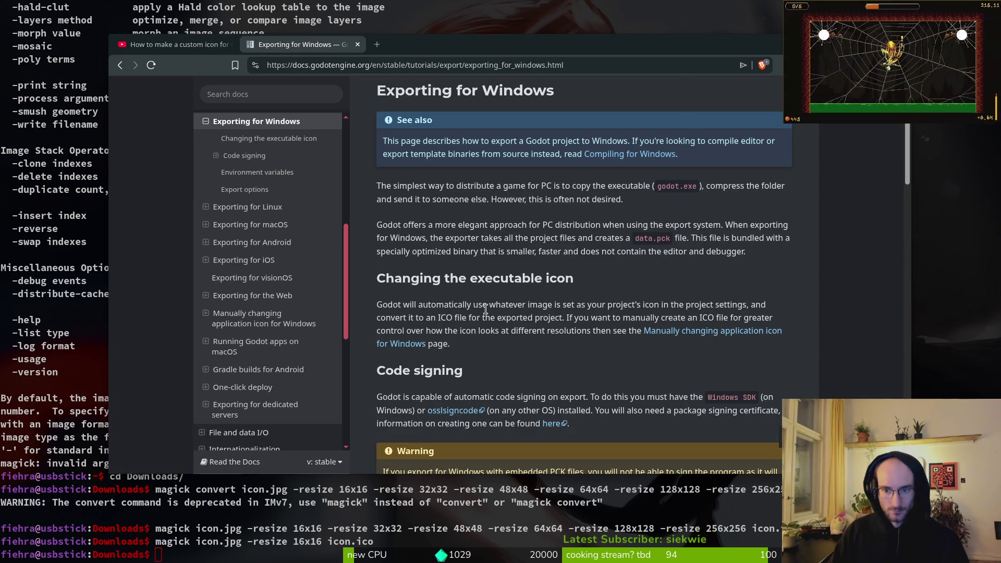
key(alt+Tab)
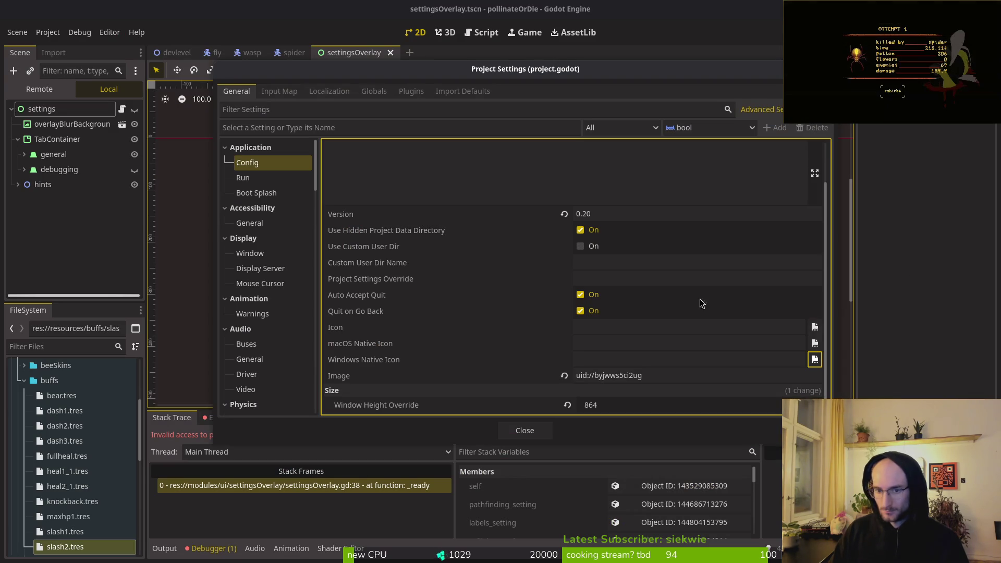
Step: Browse res://assets for a project icon file, then cancel the file picker without choosing one
click(815, 327)
double_click(395, 162)
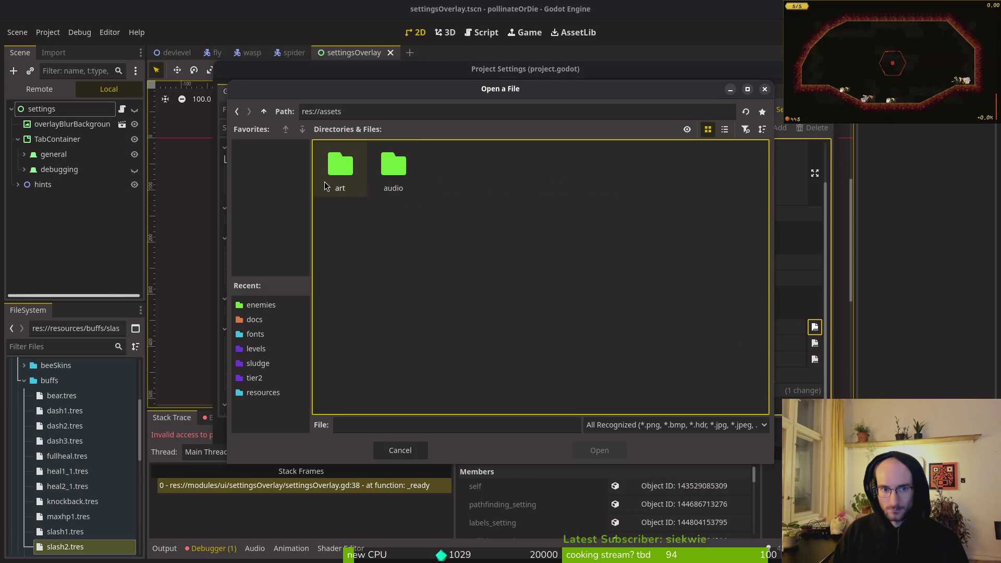
click(262, 112)
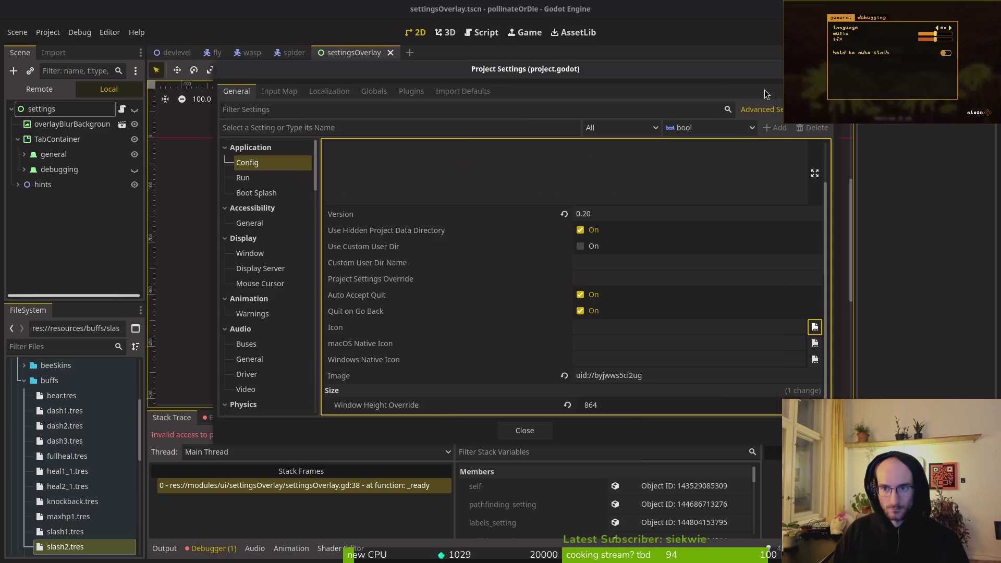
click(764, 89)
Step: Cut icon.jpg from Downloads, then show the debugger's Errors list in Godot
key(super)
click(764, 93)
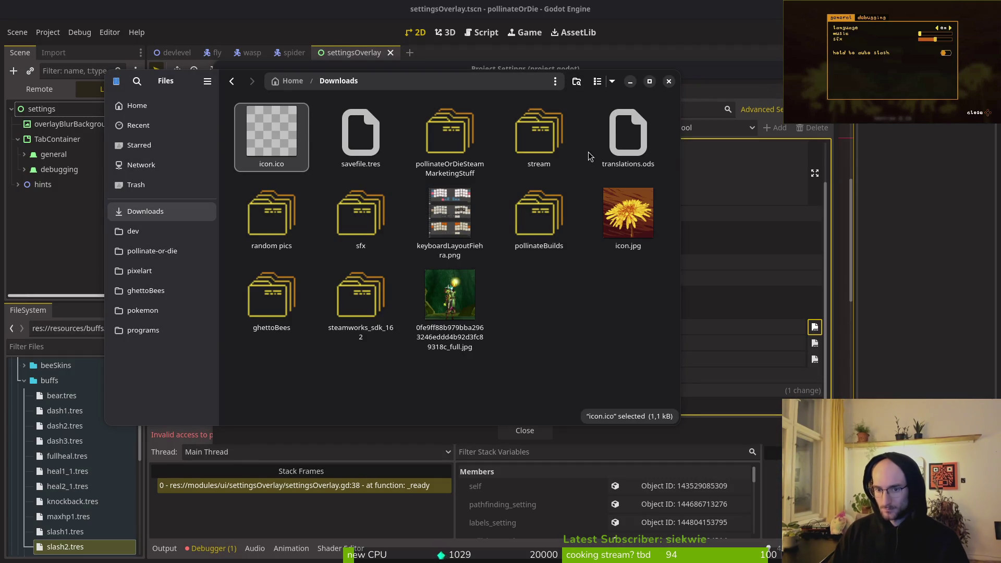
click(631, 213)
key(ctrl+x)
key(alt+Tab)
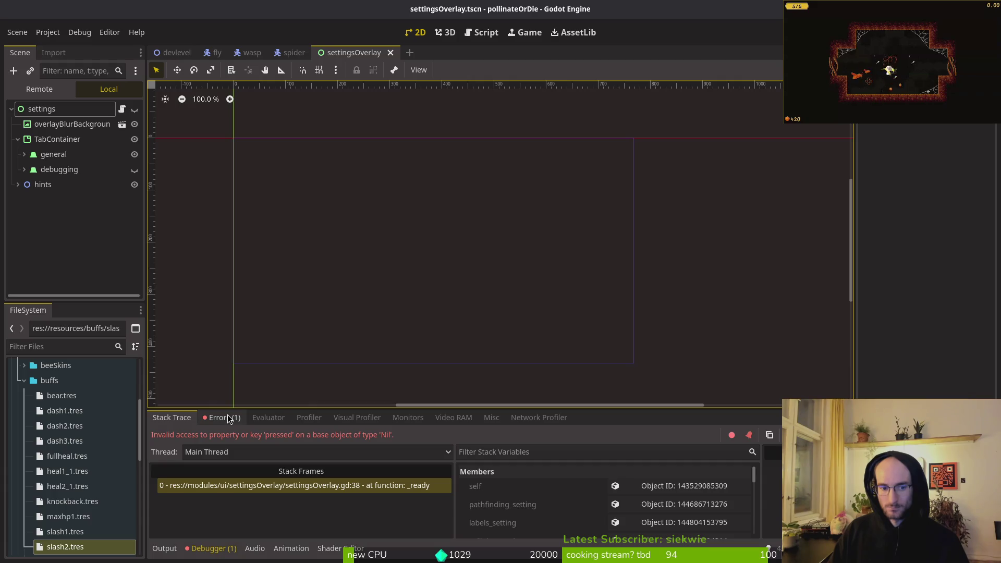
click(228, 419)
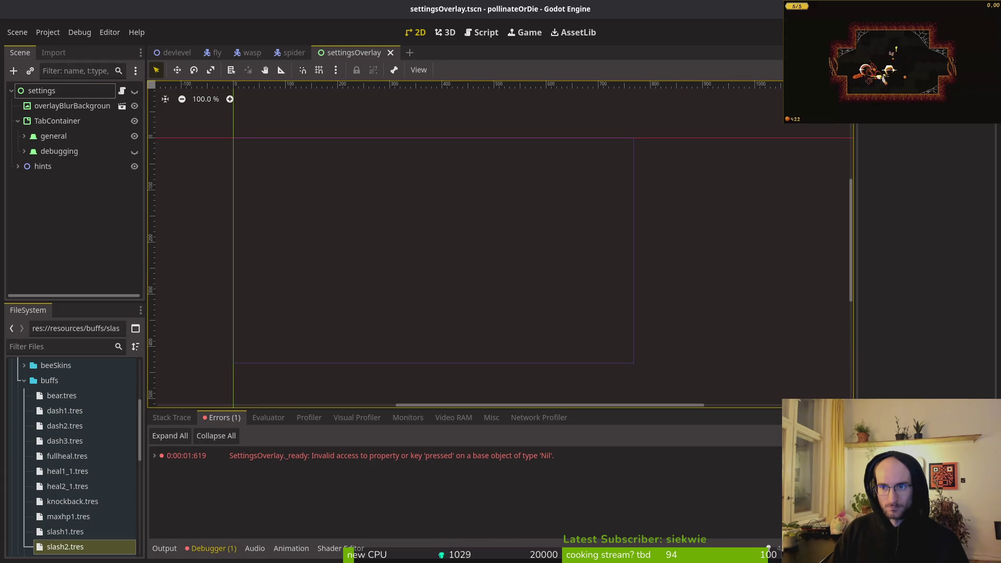
Step: Export the project using the Linux (Runnable) preset and save the build
click(47, 32)
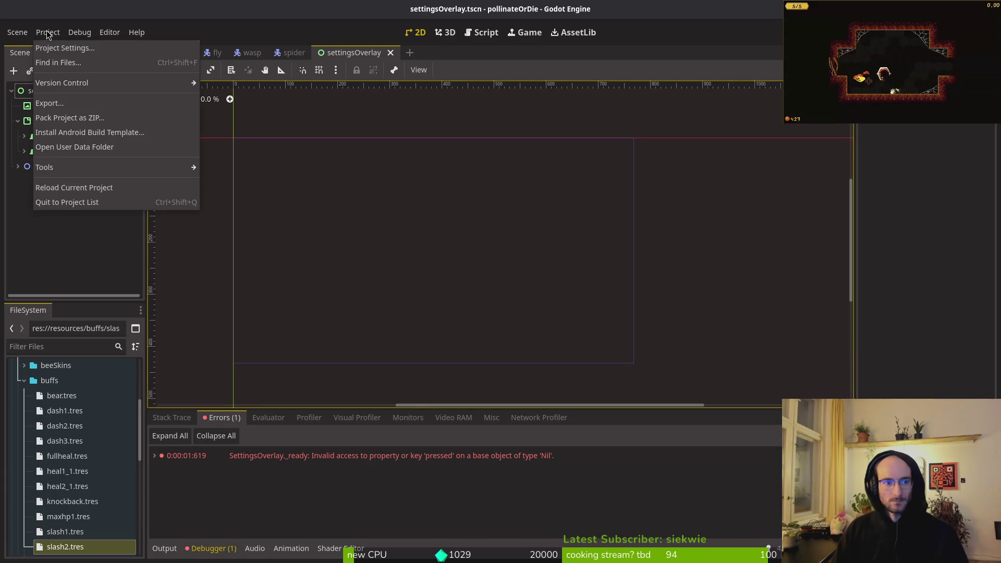
click(51, 104)
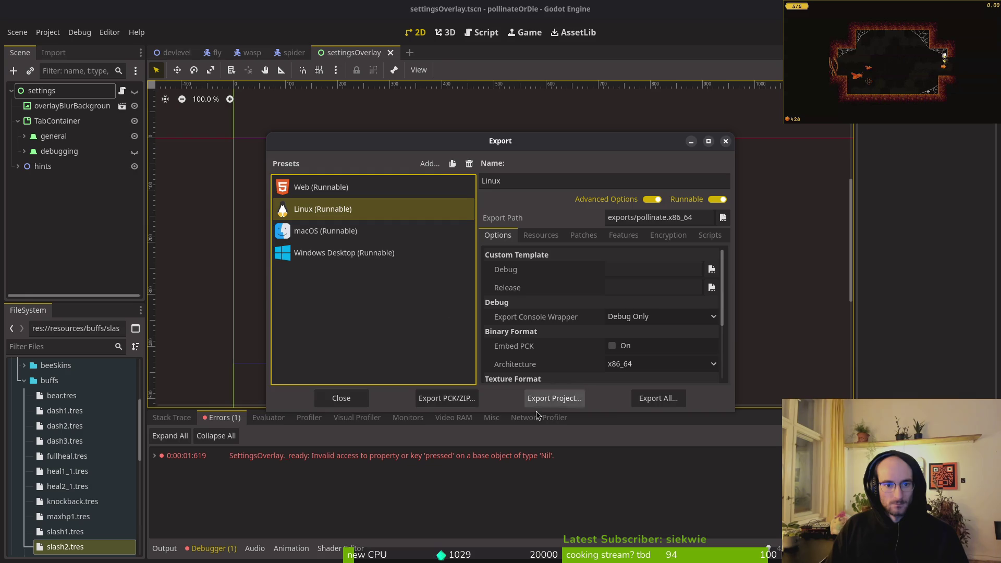
click(553, 399)
click(599, 449)
Step: Launch the exported pollinate.x86_64 from the pollinate-or-die exports folder
key(super)
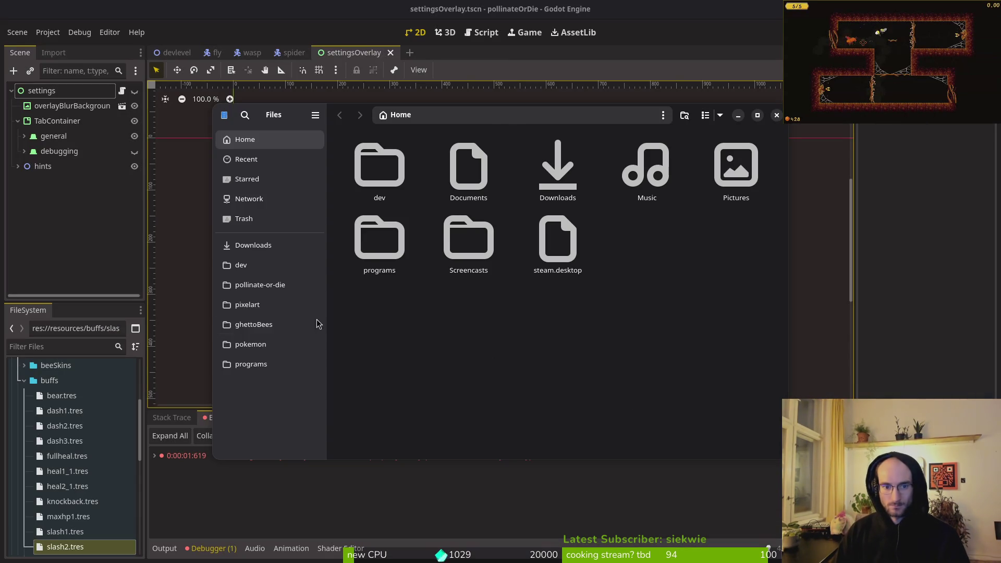
click(266, 286)
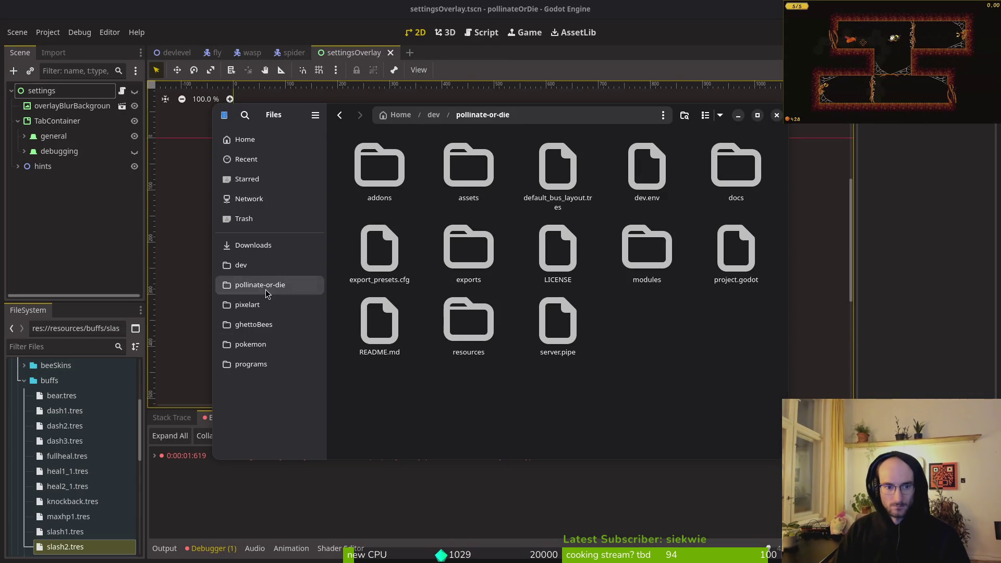
double_click(454, 252)
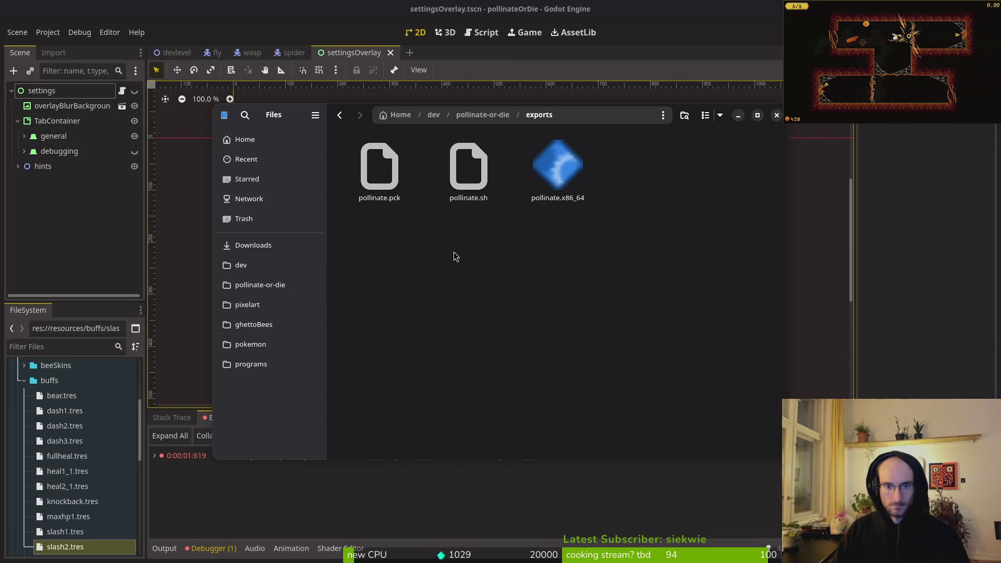
double_click(555, 163)
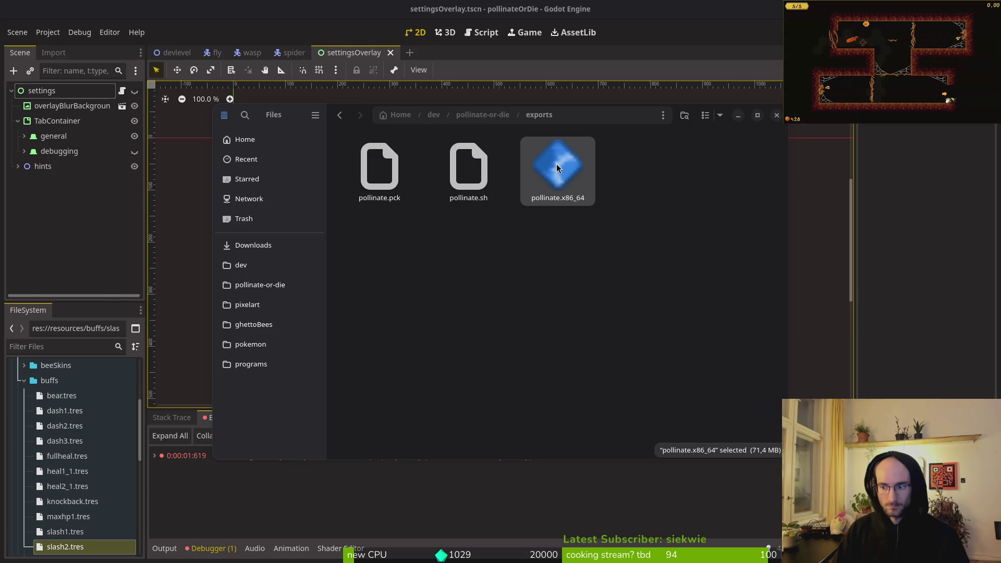
Step: Return to the Godot editor and close the Export dialog
key(super)
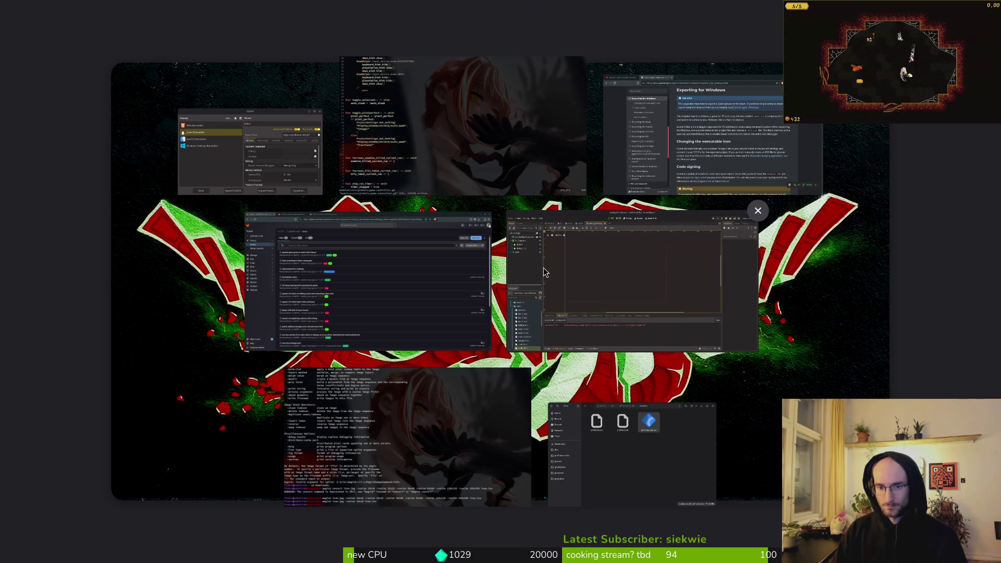
click(681, 262)
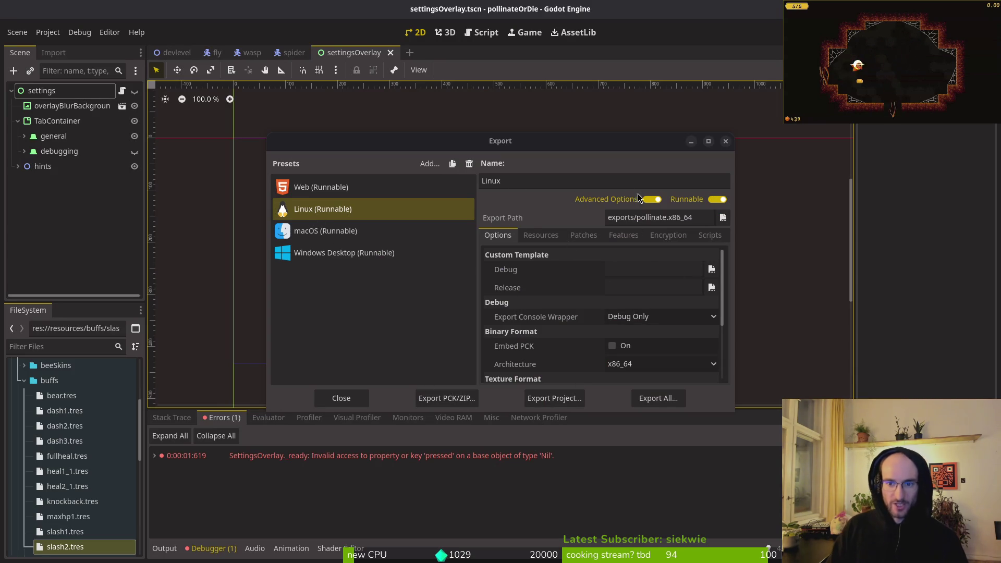
scroll(599, 321, down, 5)
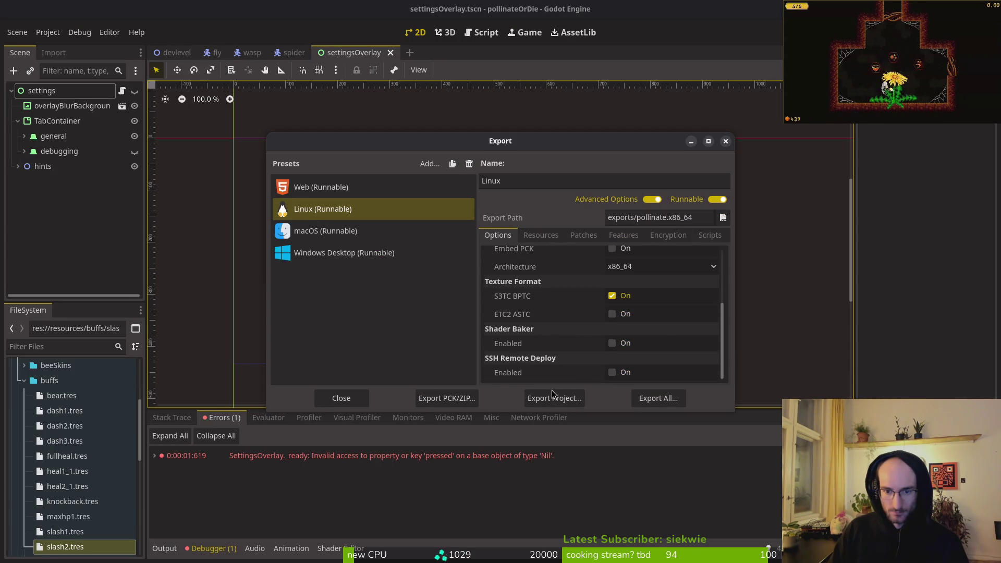
click(725, 141)
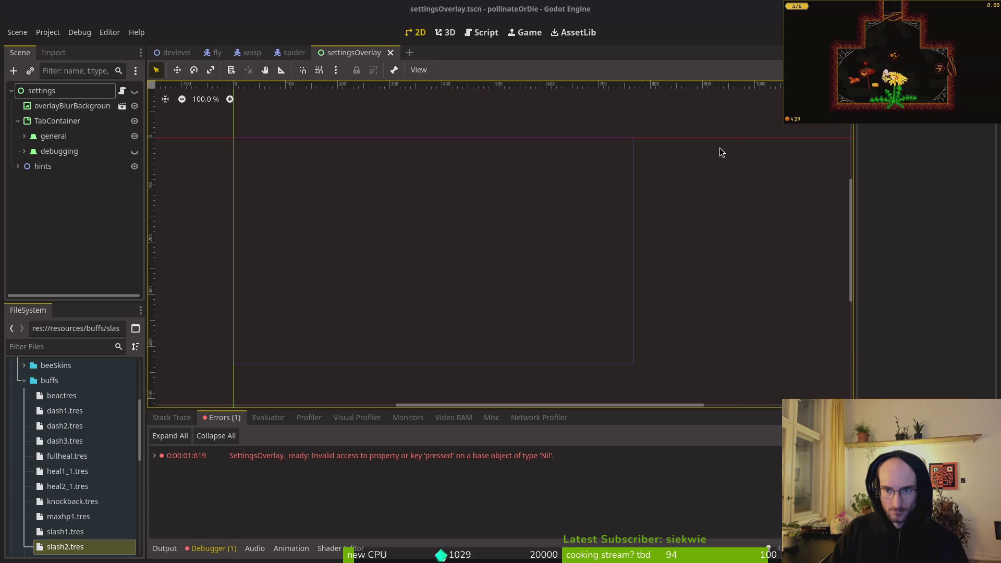
click(48, 33)
click(59, 47)
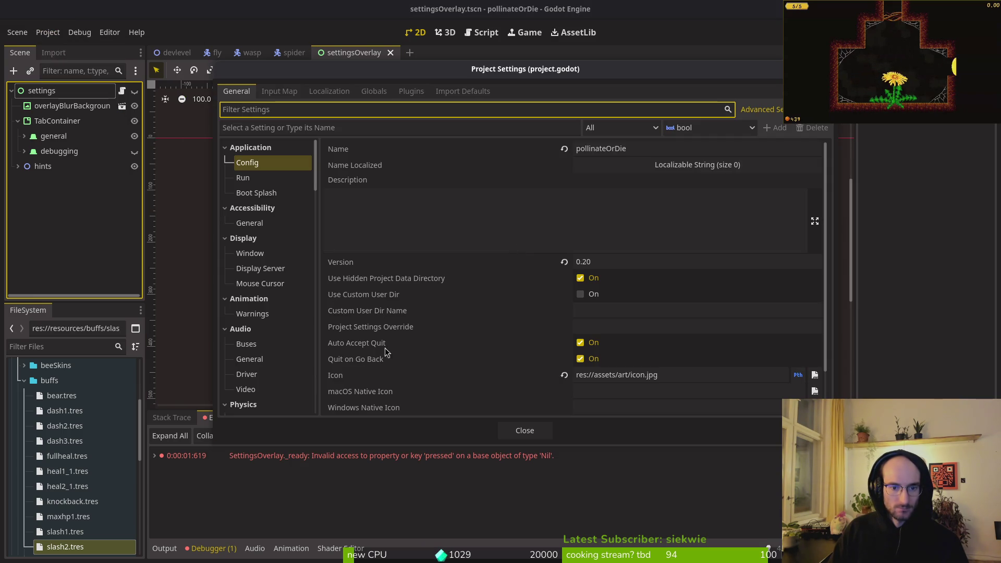
scroll(656, 335, down, 3)
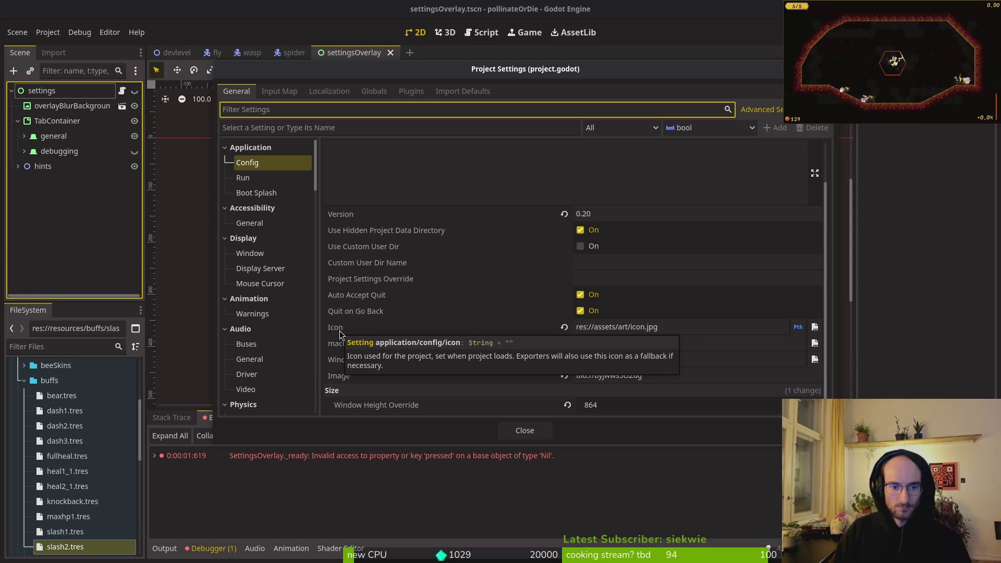
click(523, 430)
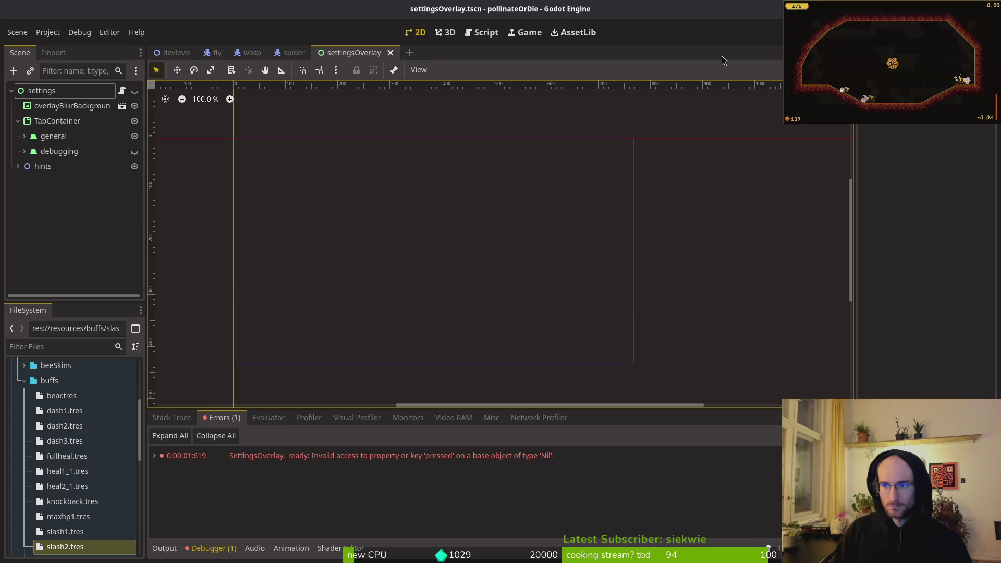
Step: Quit the editor to the Project List and run the pollinate.x86_64 build
click(49, 34)
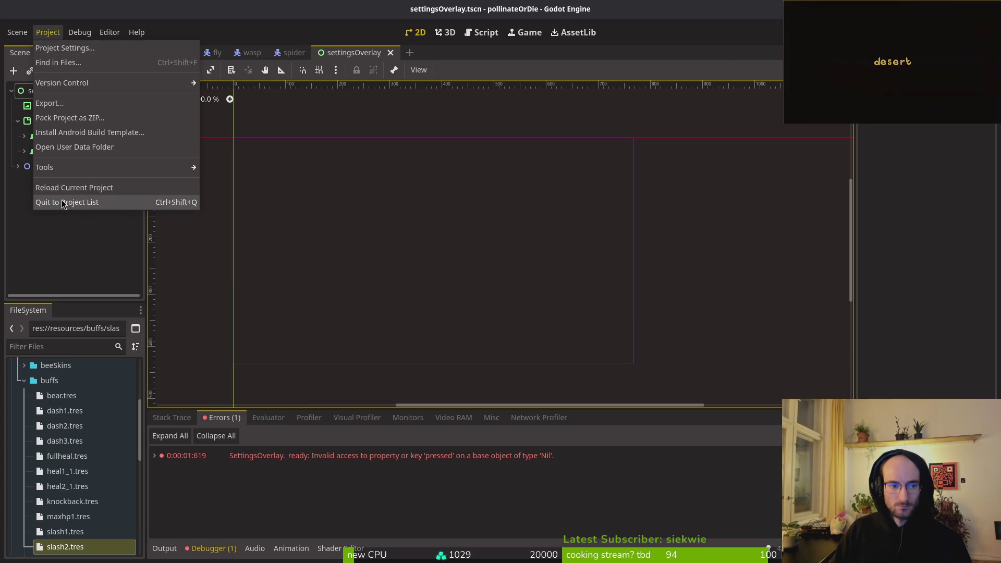
click(73, 188)
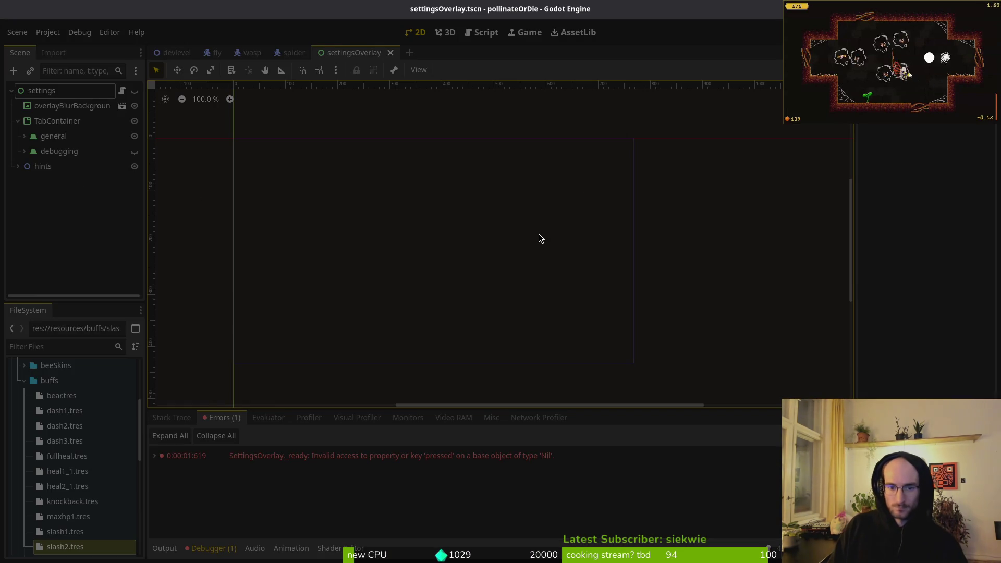
key(Return)
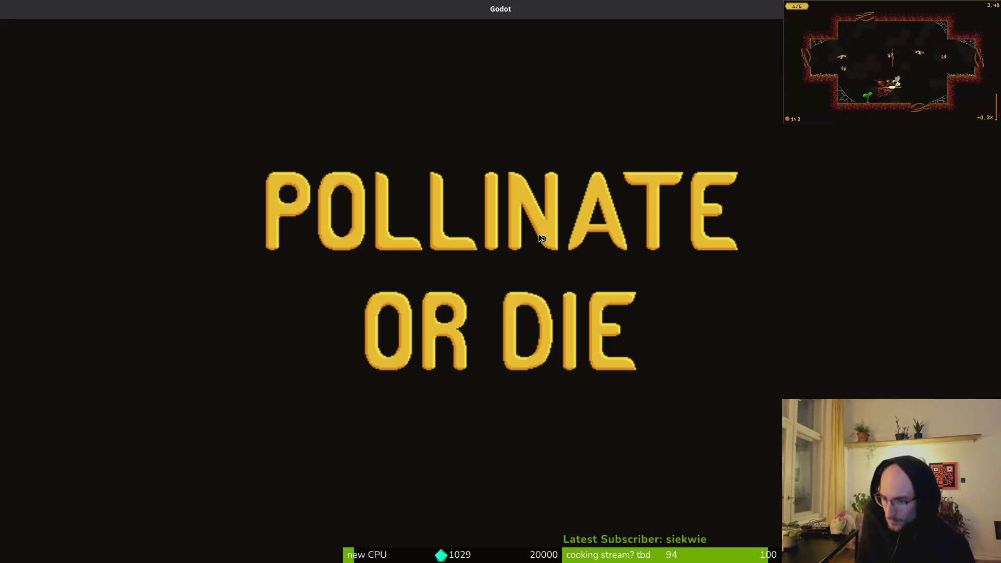
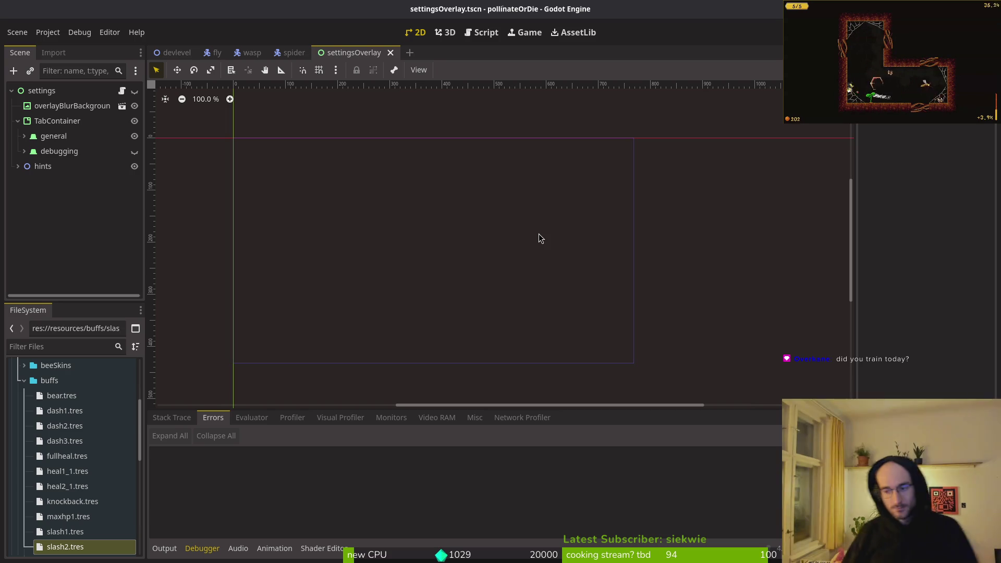
Step: Collapse the TabContainer branch in the scene tree and close the exports folder window
click(667, 5)
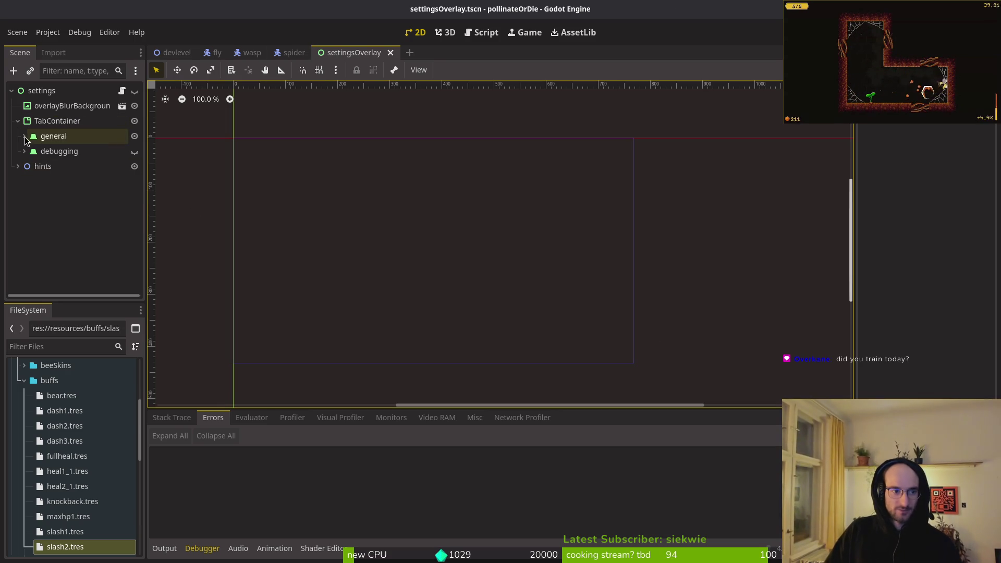
click(18, 121)
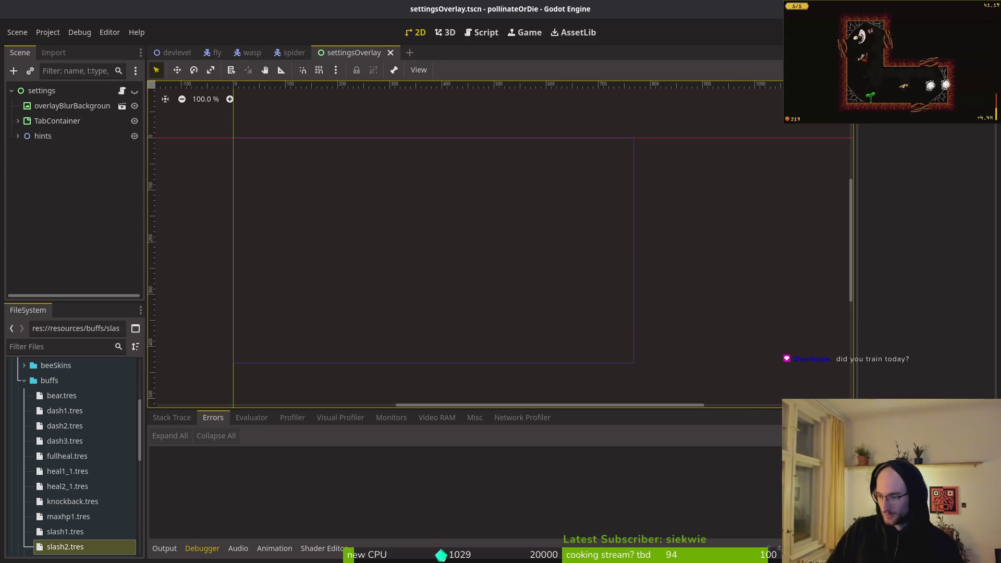
key(alt+Tab)
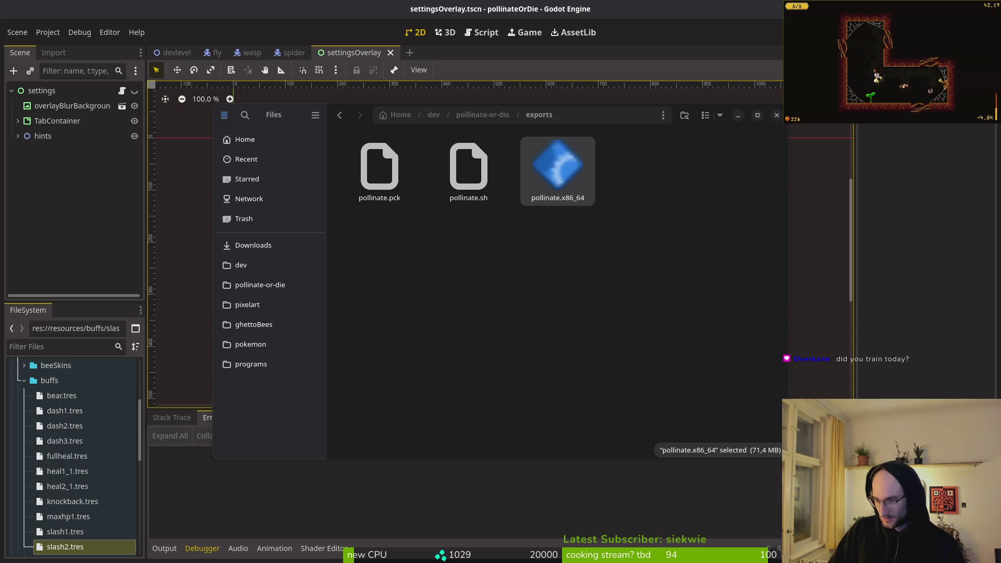
click(776, 114)
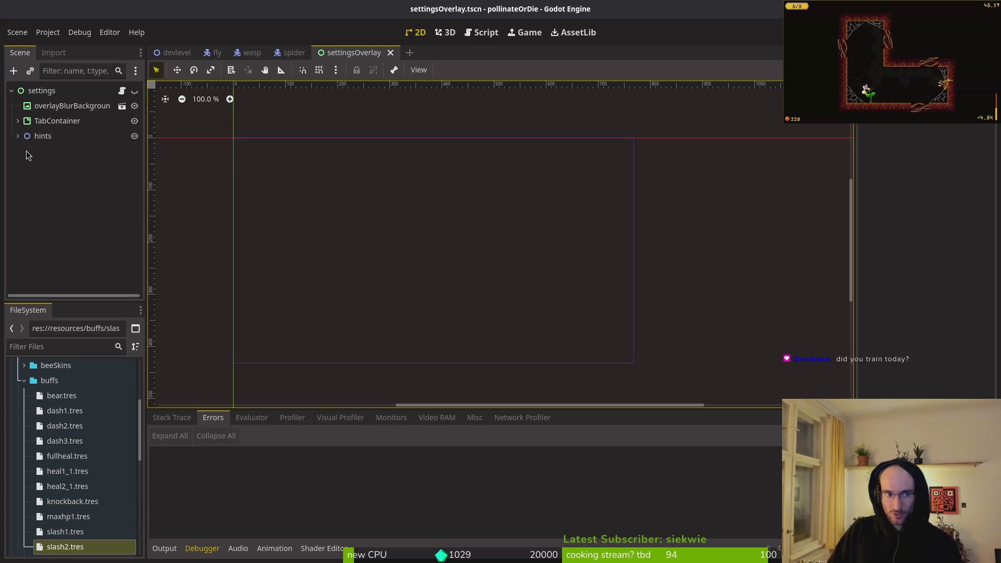
Step: Export the Linux preset build, overwriting pollinate.x86_64 in the exports folder
click(48, 32)
click(51, 103)
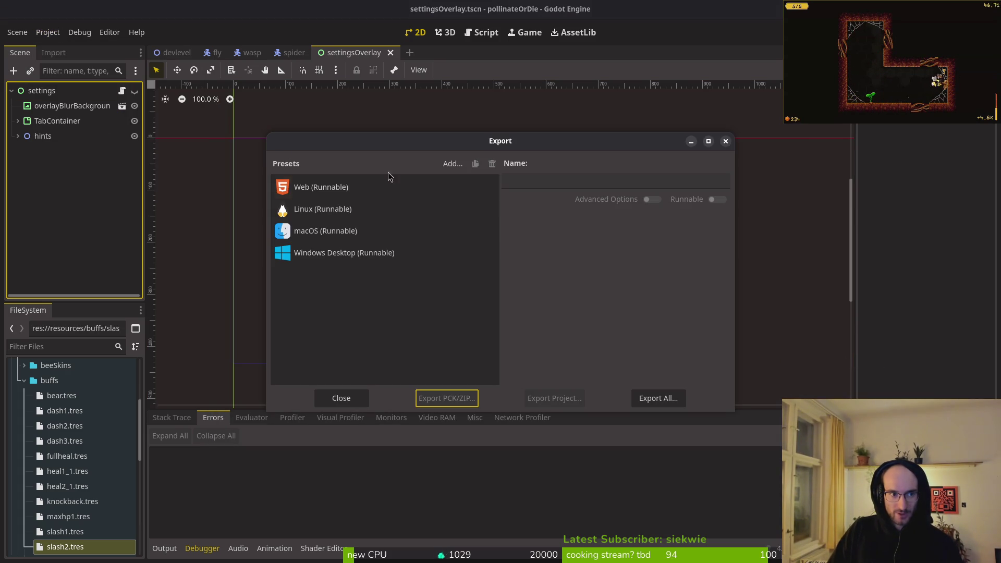
click(320, 208)
click(564, 395)
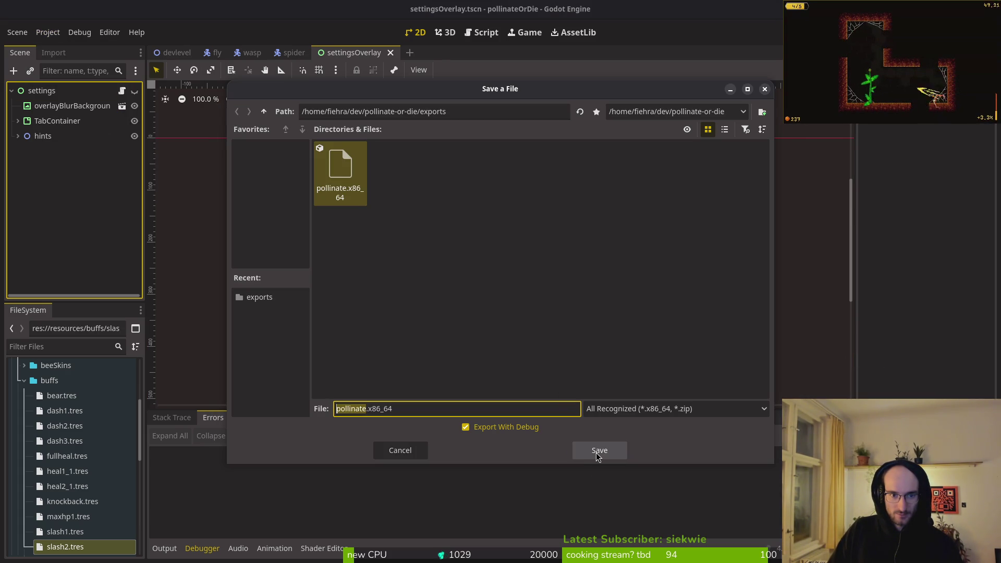
click(598, 456)
click(550, 299)
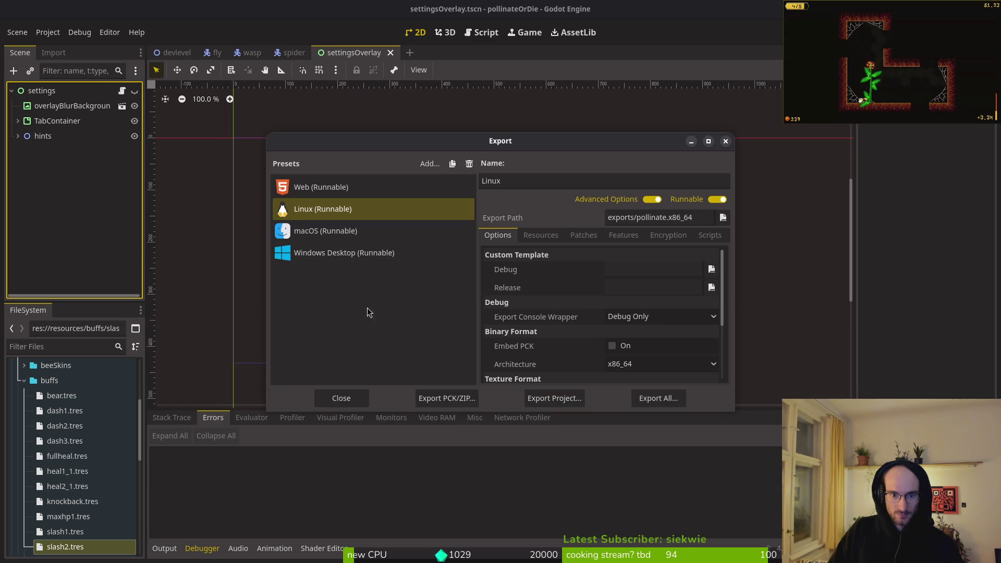
click(726, 141)
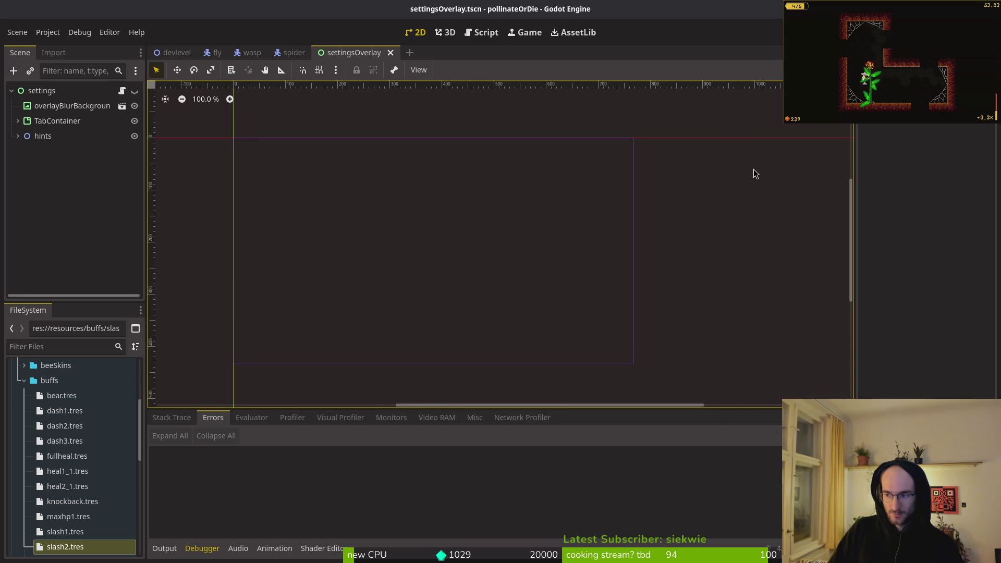
key(alt+Tab)
key(alt+Tab)
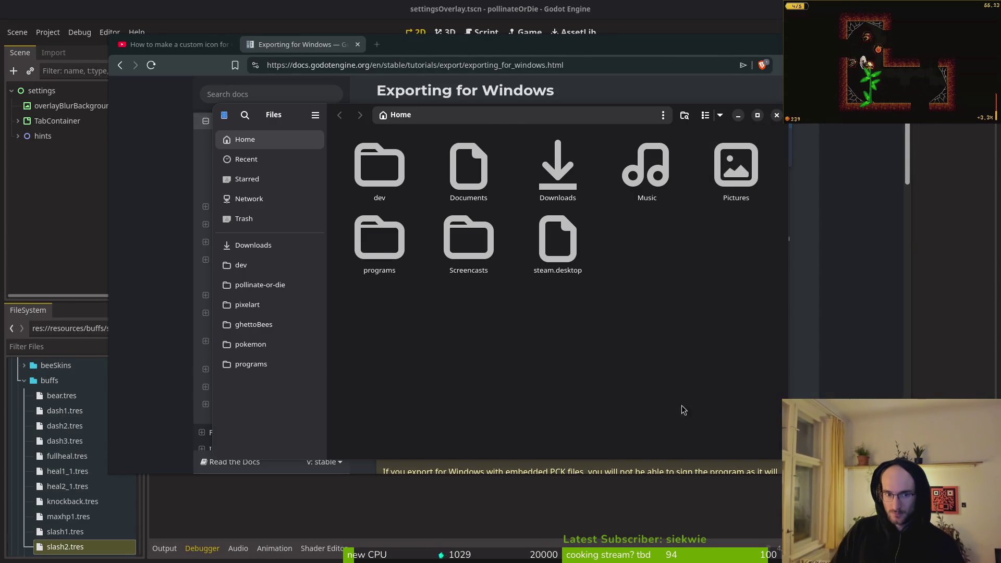
Step: Confirm in Files that exports/pollinate.x86_64 is a 71,4 MB executable, then close Files
click(260, 285)
double_click(449, 254)
click(558, 170)
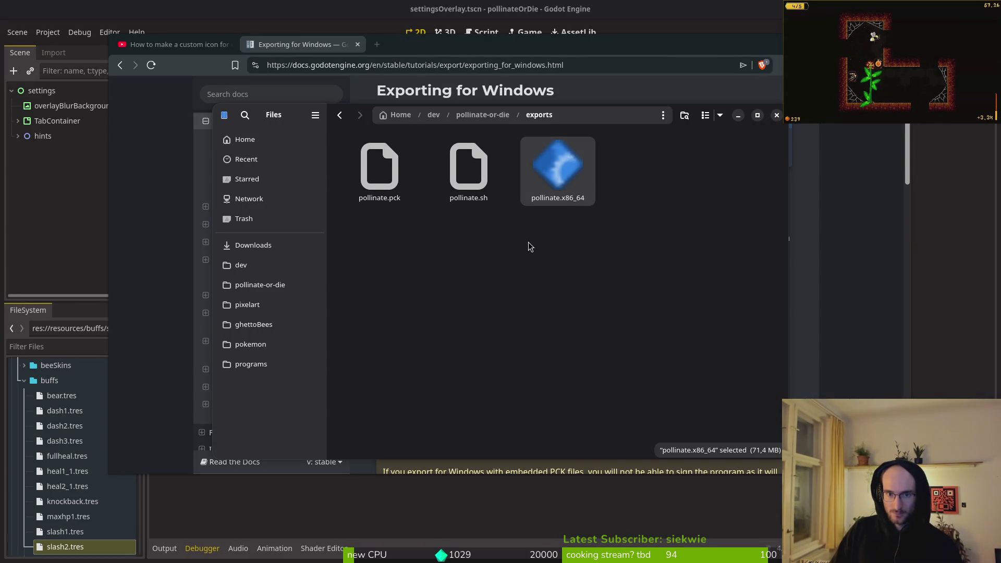
right_click(559, 173)
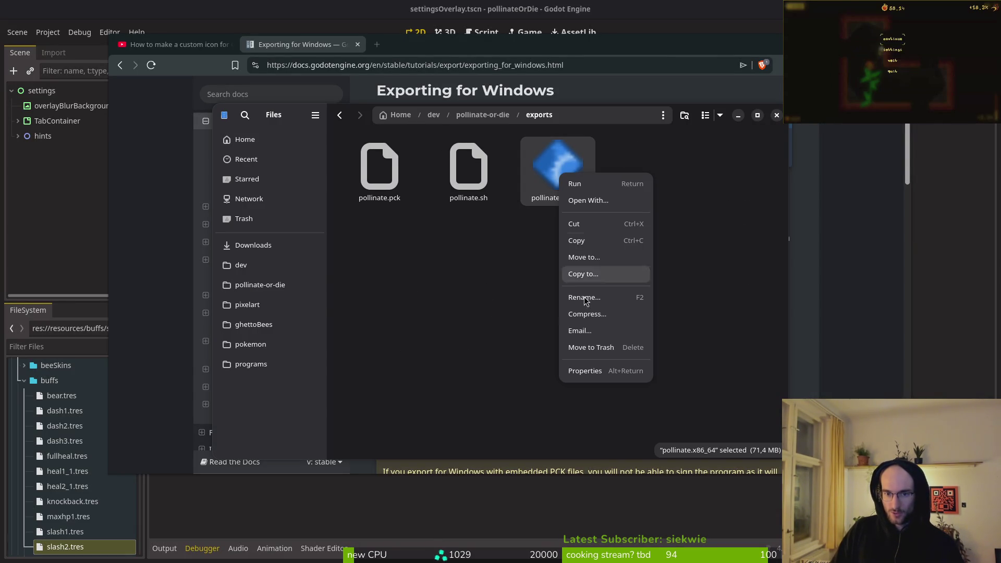
click(584, 367)
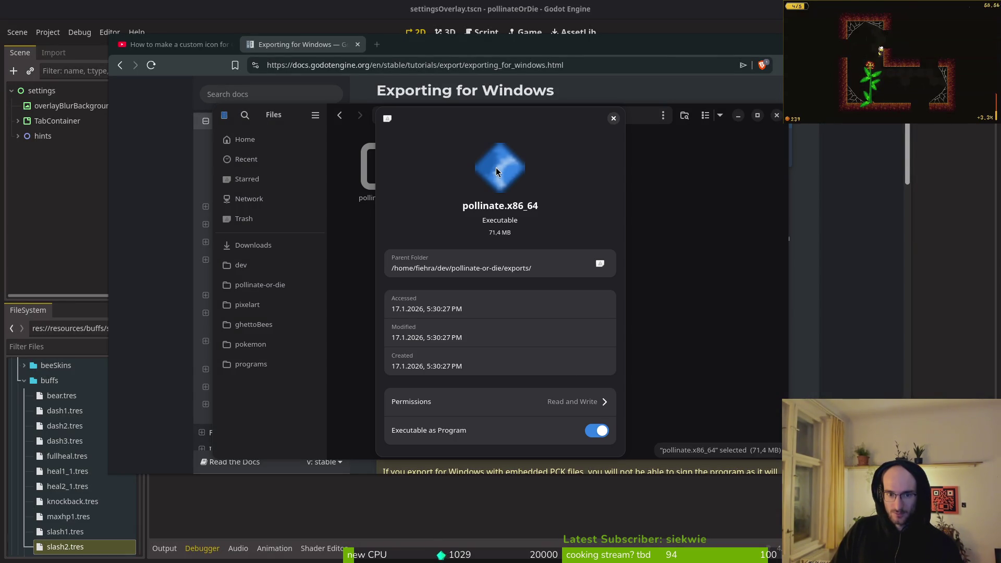
click(613, 118)
click(776, 114)
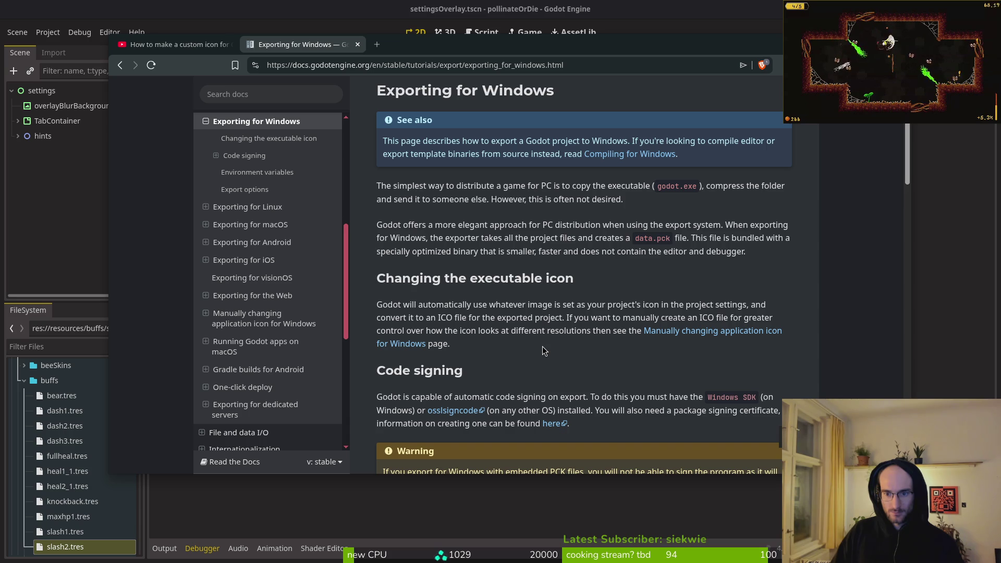
Step: Follow the 'Manually changing application icon for Windows' link from Exporting for Windows, then close the browser
scroll(542, 347, down, 3)
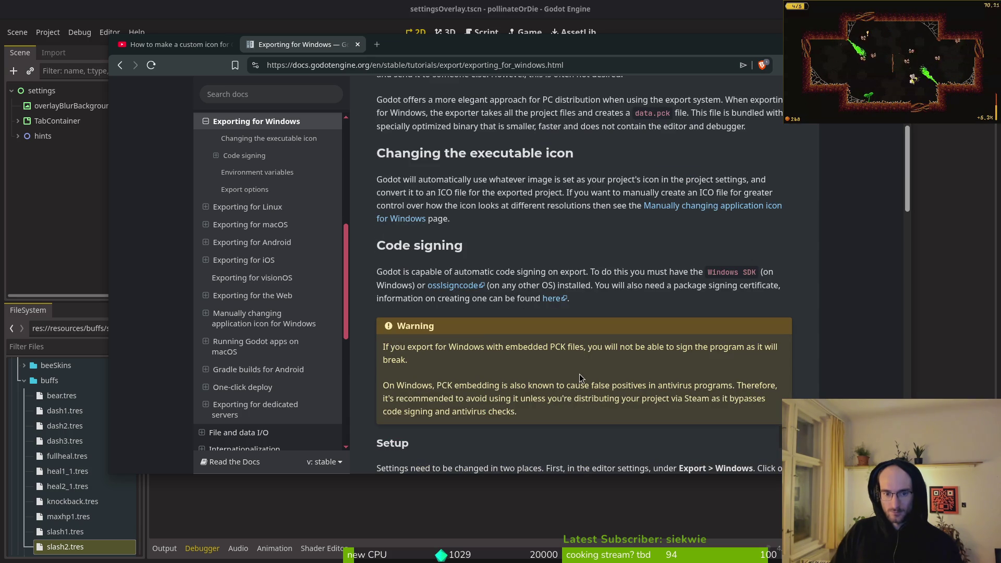
scroll(527, 333, down, 3)
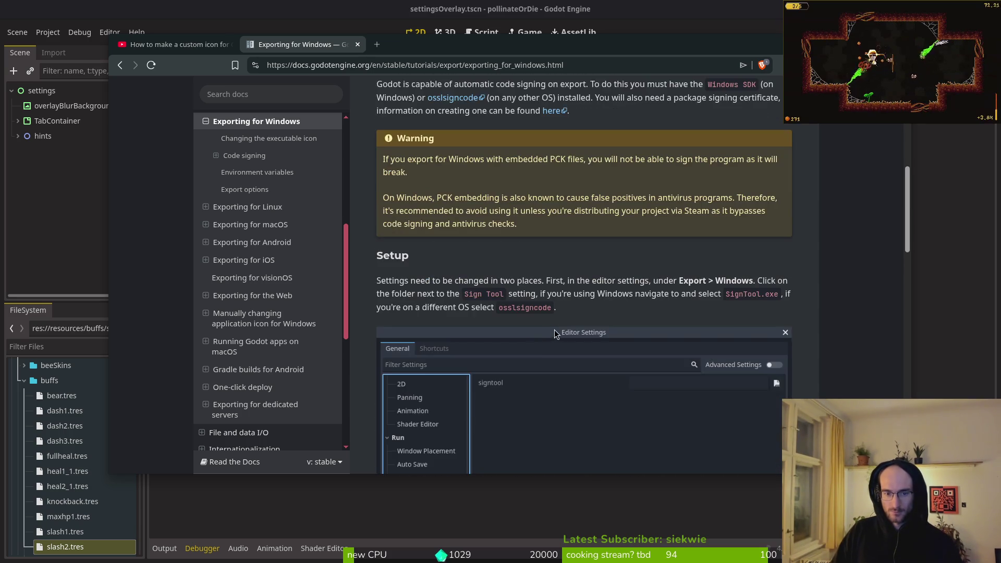
scroll(555, 330, up, 7)
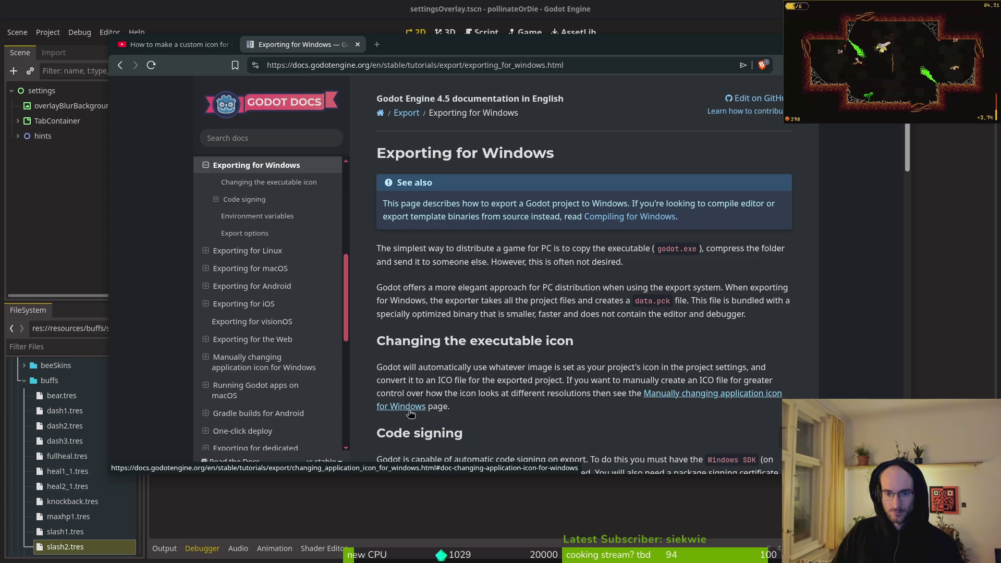
click(408, 414)
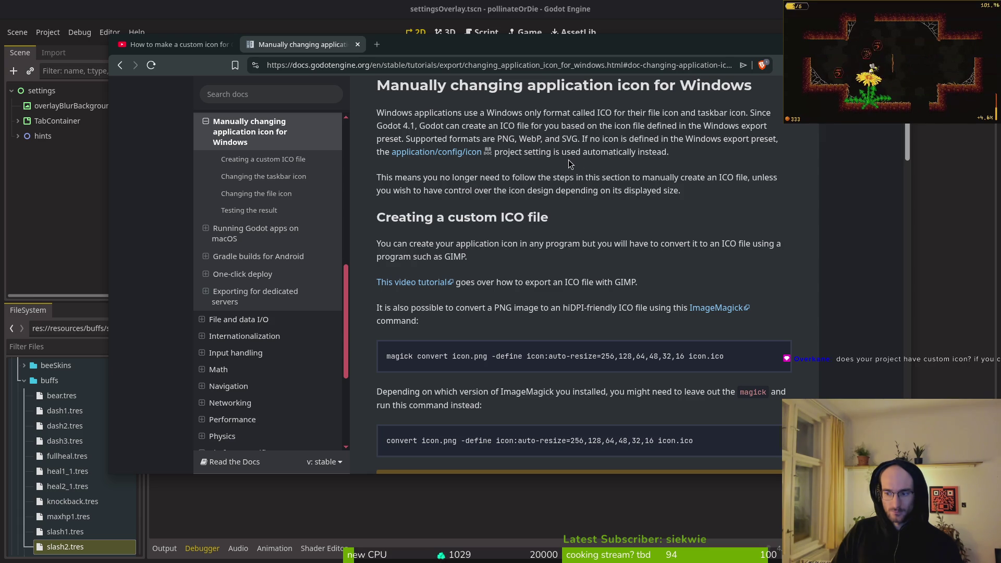
key(ctrl+shift+w)
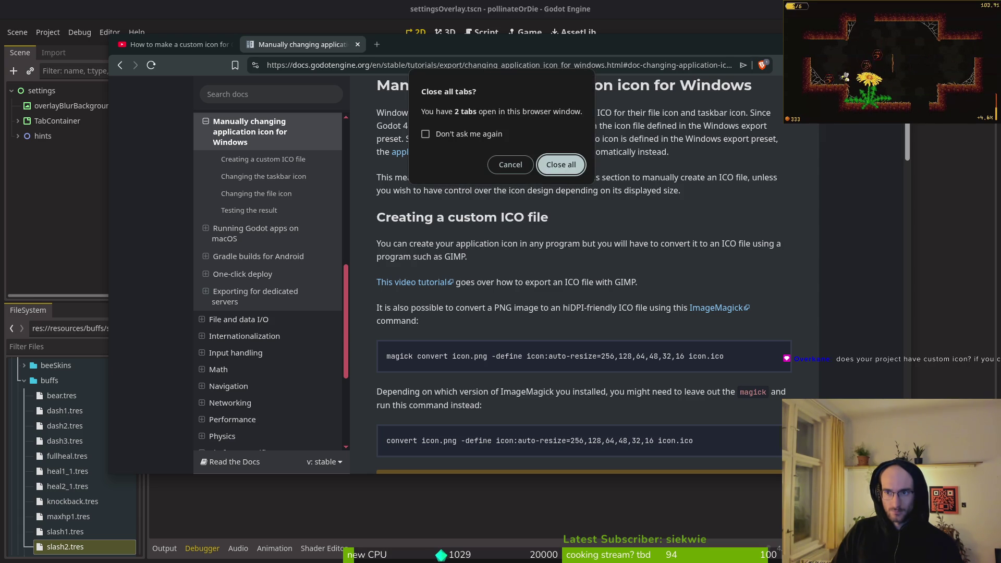
Step: Confirm closing all browser tabs and quit the editor to the Project List
click(510, 164)
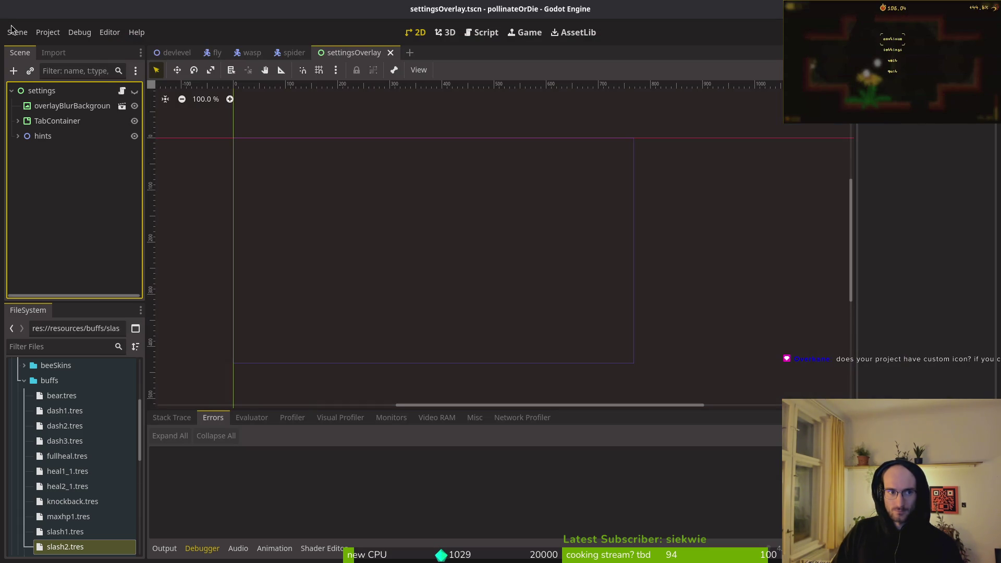
click(44, 32)
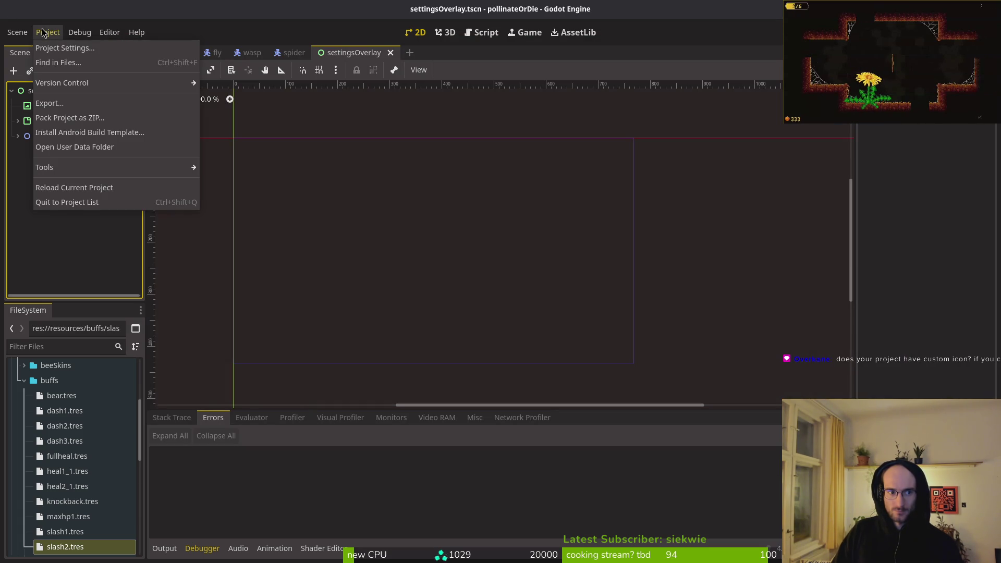
click(61, 204)
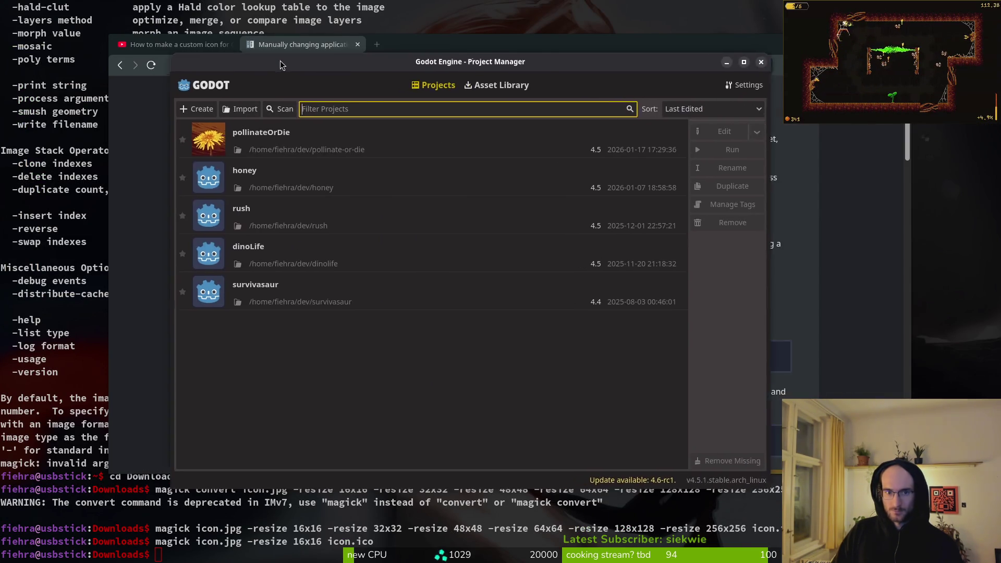
Step: Run the pollinateOrDie project from the Project Manager, then close the game window
click(383, 150)
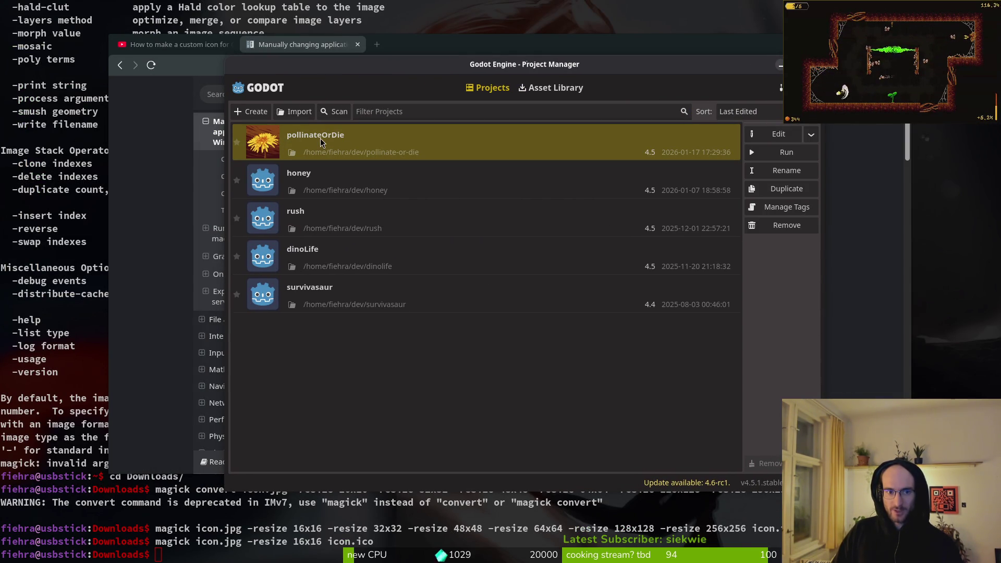
click(775, 155)
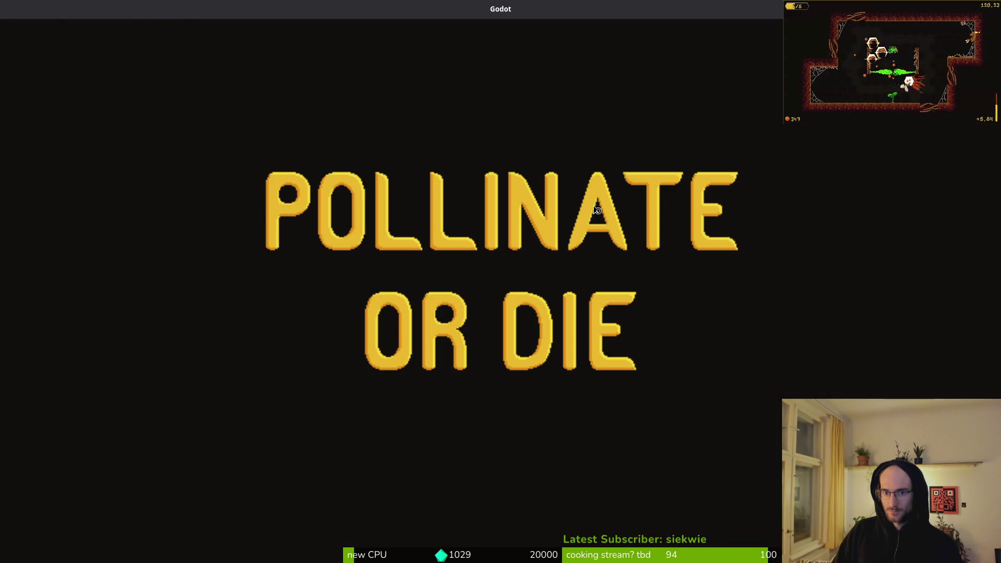
key(alt+F4)
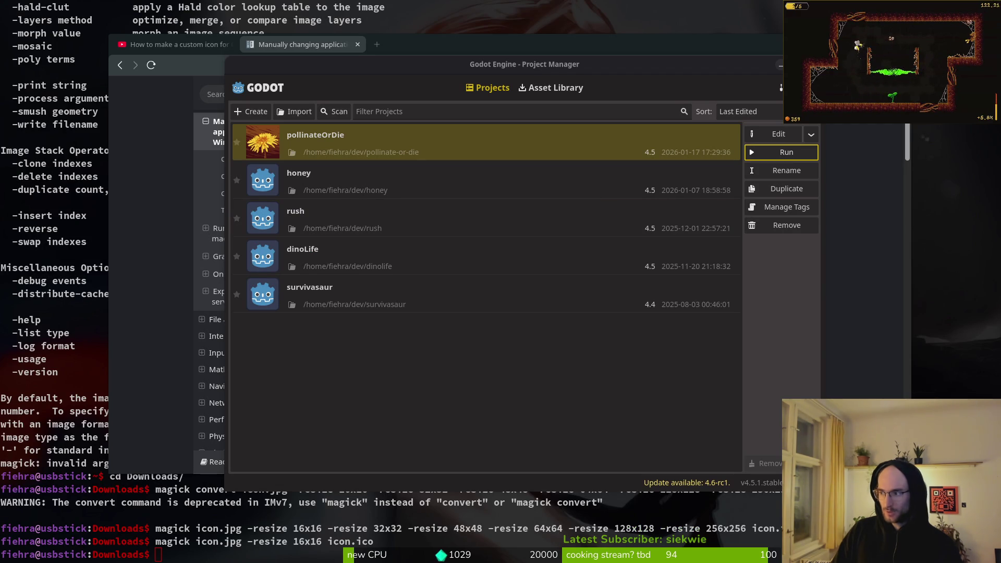
key(super)
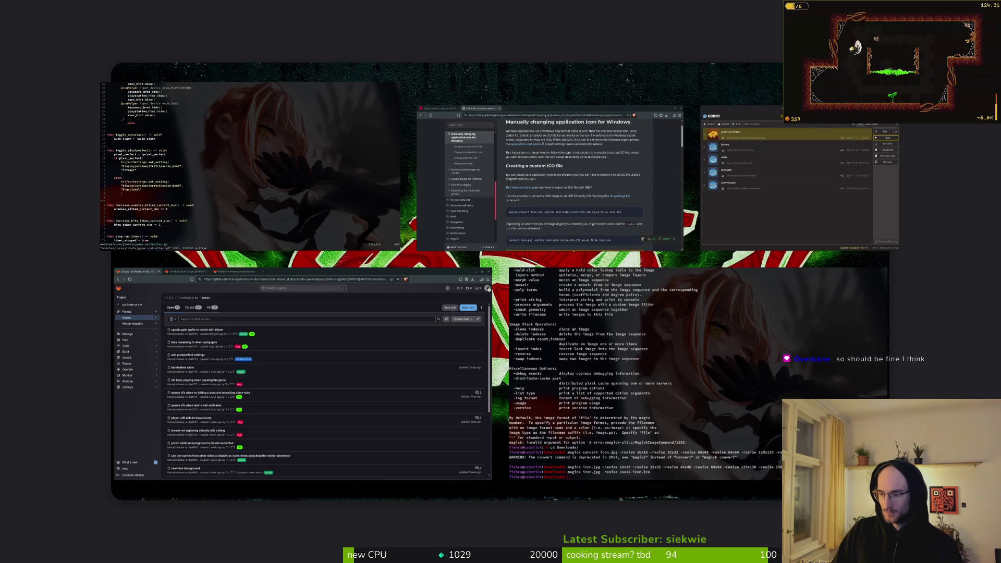
key(super)
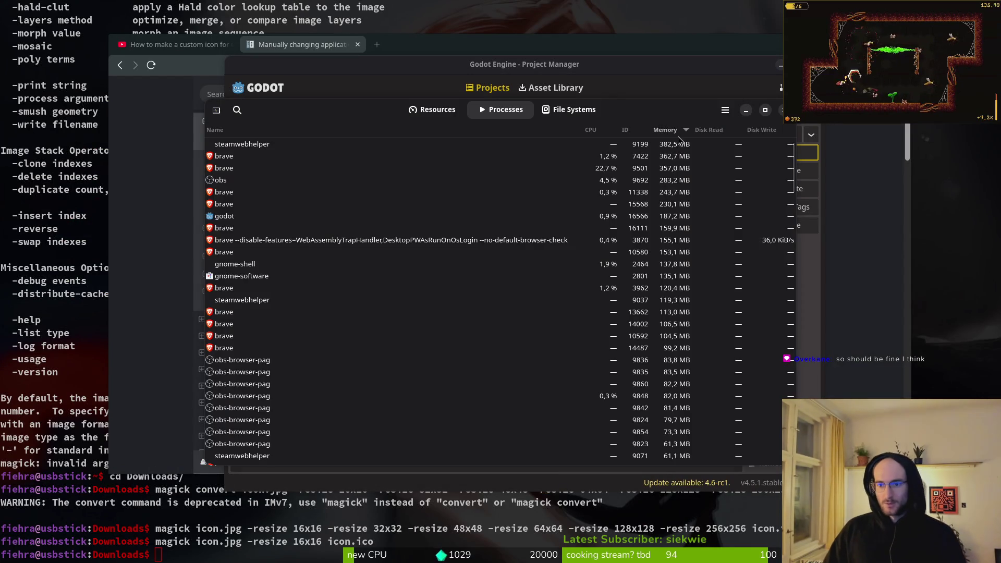
Step: Run pollinateOrDie again and check the System Monitor's resources and process list
click(793, 159)
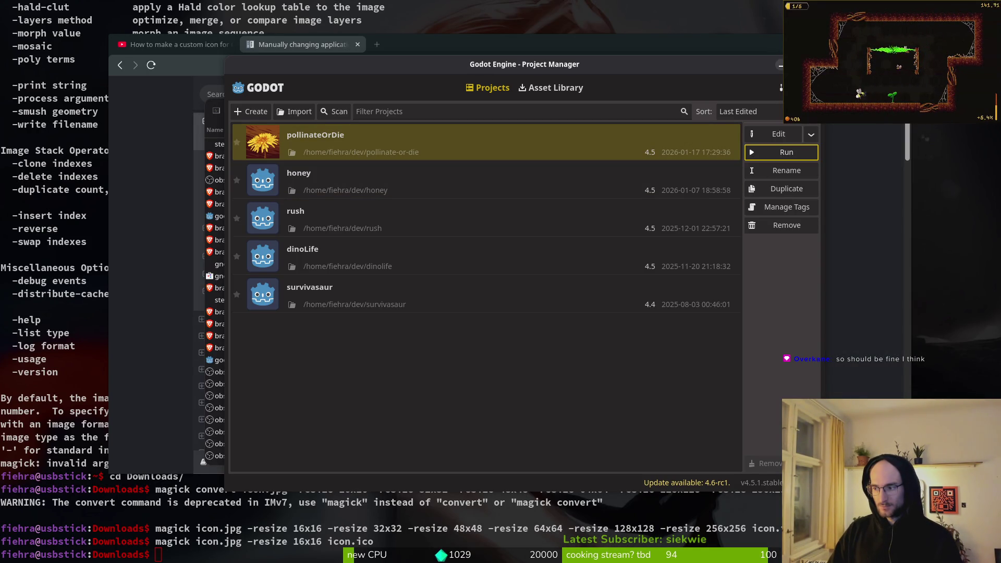
key(alt+Tab)
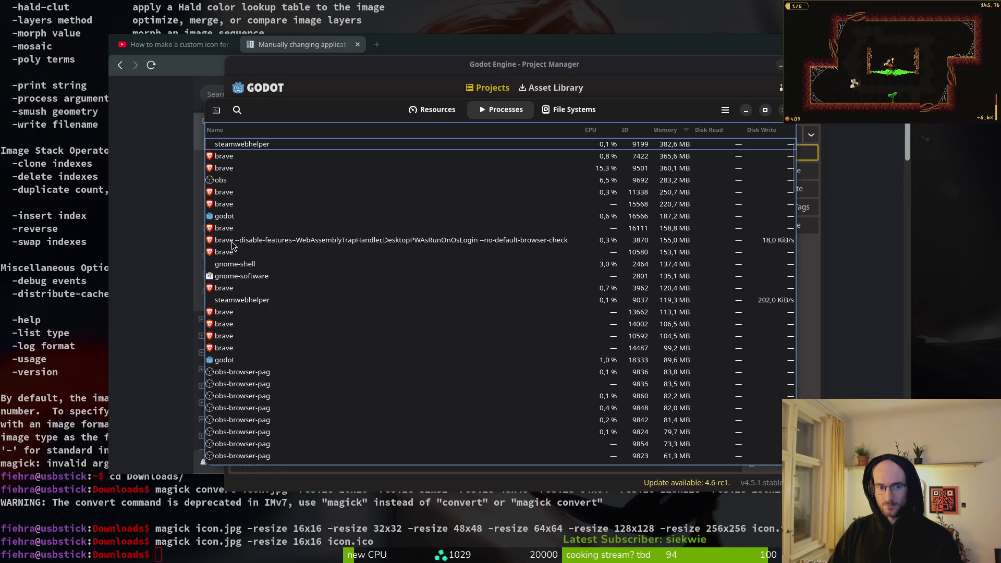
click(433, 110)
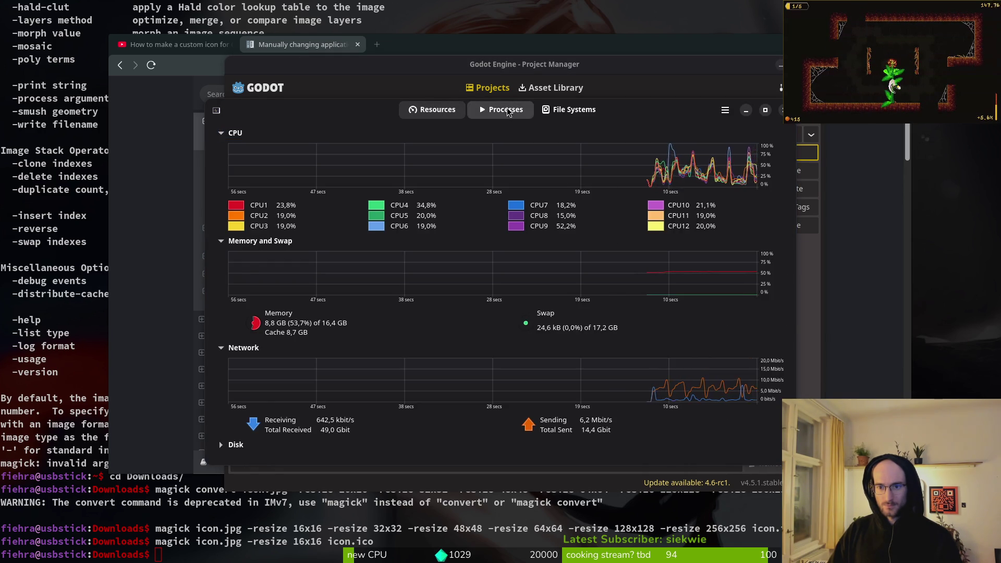
click(494, 114)
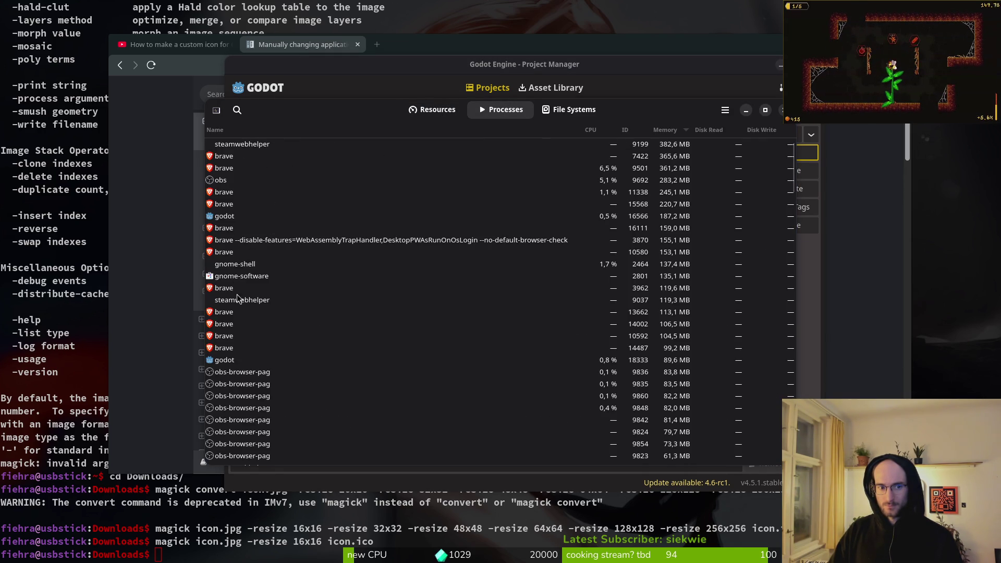
Step: End the godot process 18333 in System Monitor and close the monitor
click(234, 360)
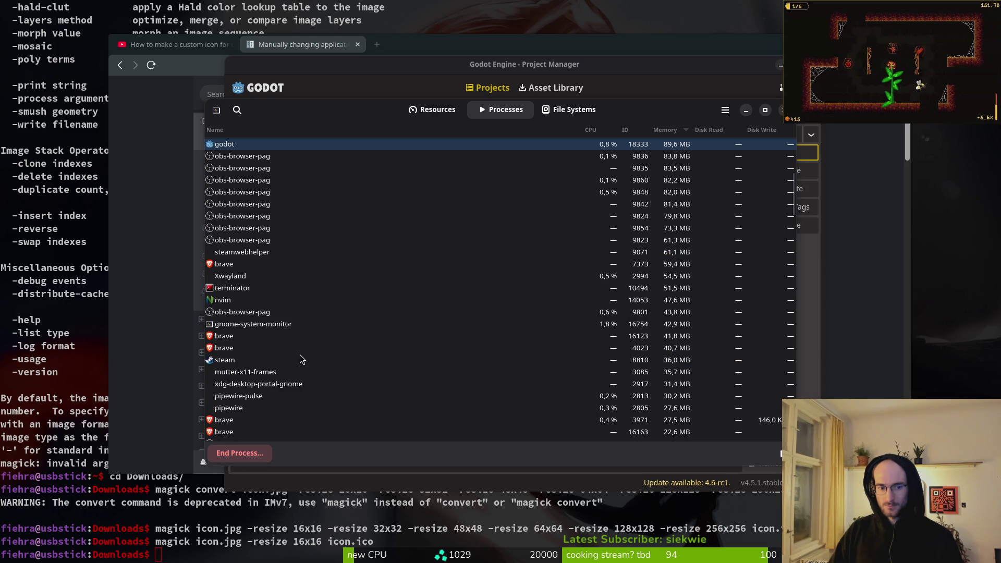
scroll(266, 367, down, 5)
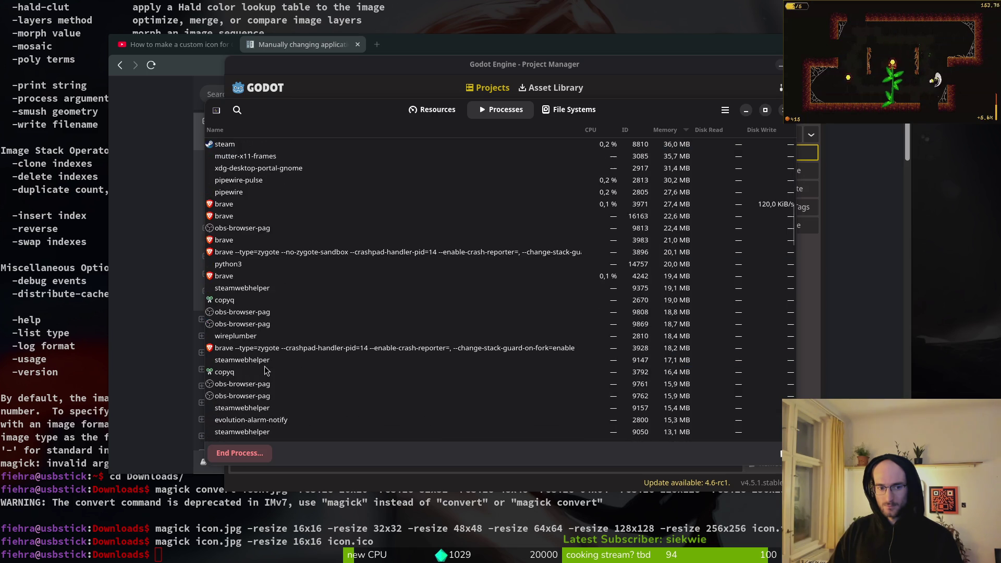
scroll(287, 325, up, 5)
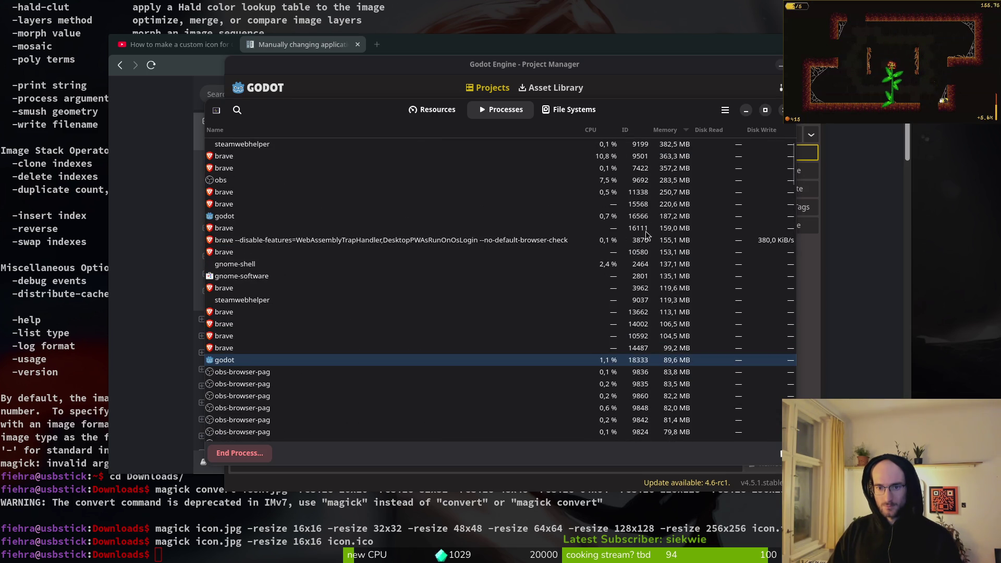
click(234, 222)
click(224, 361)
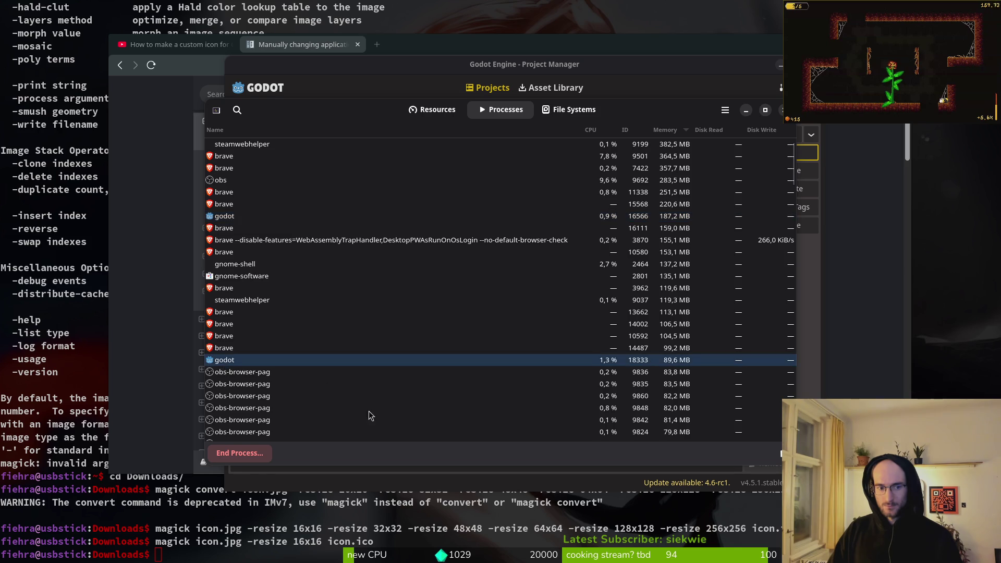
click(250, 460)
click(558, 307)
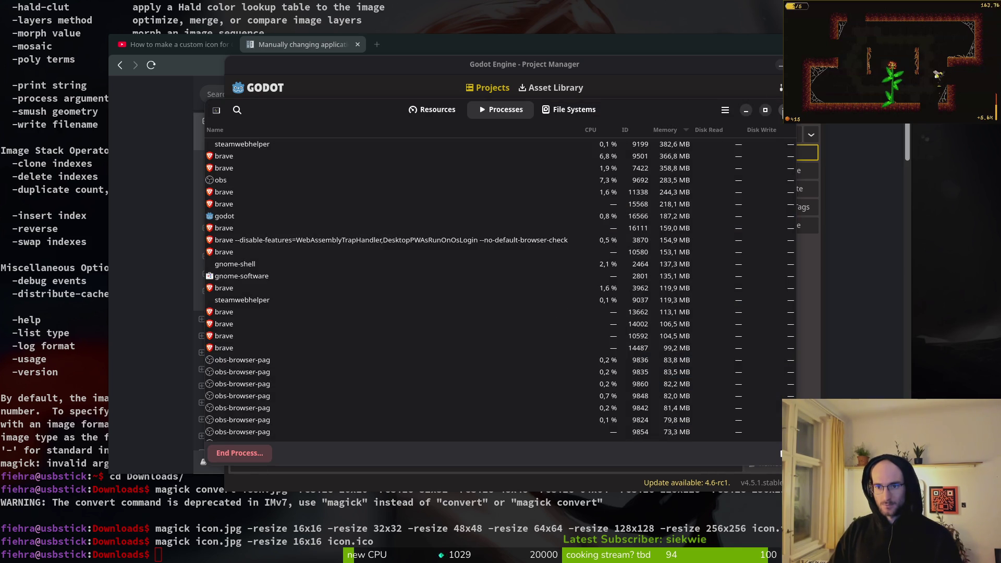
key(ctrl+w)
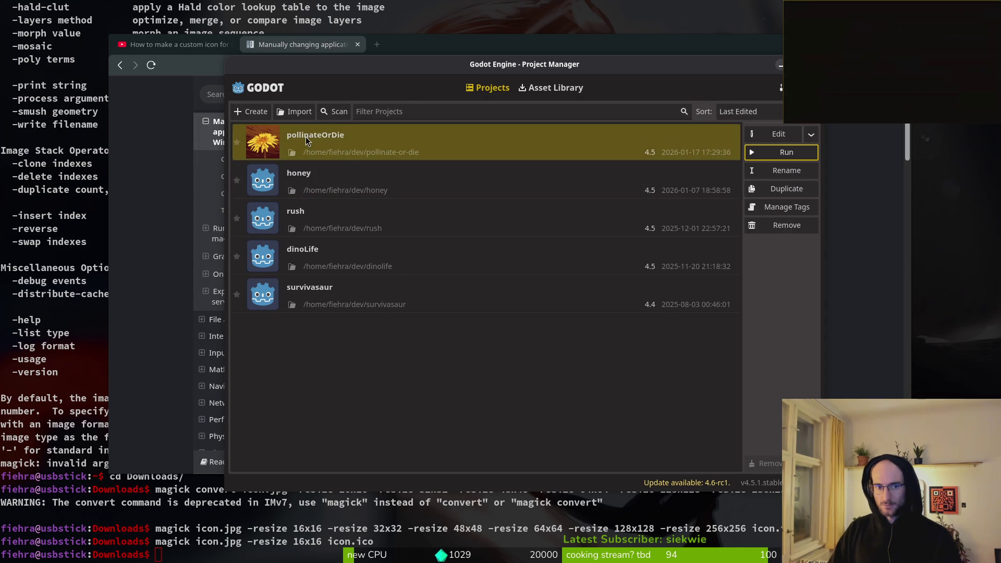
Step: Open the pollinateOrDie project and show the Activities overview
double_click(306, 137)
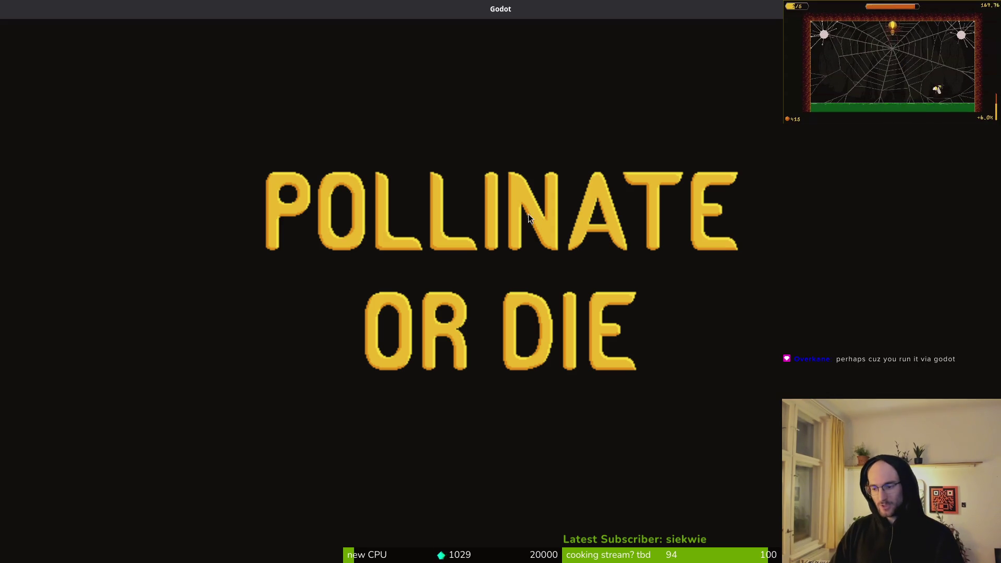
key(super)
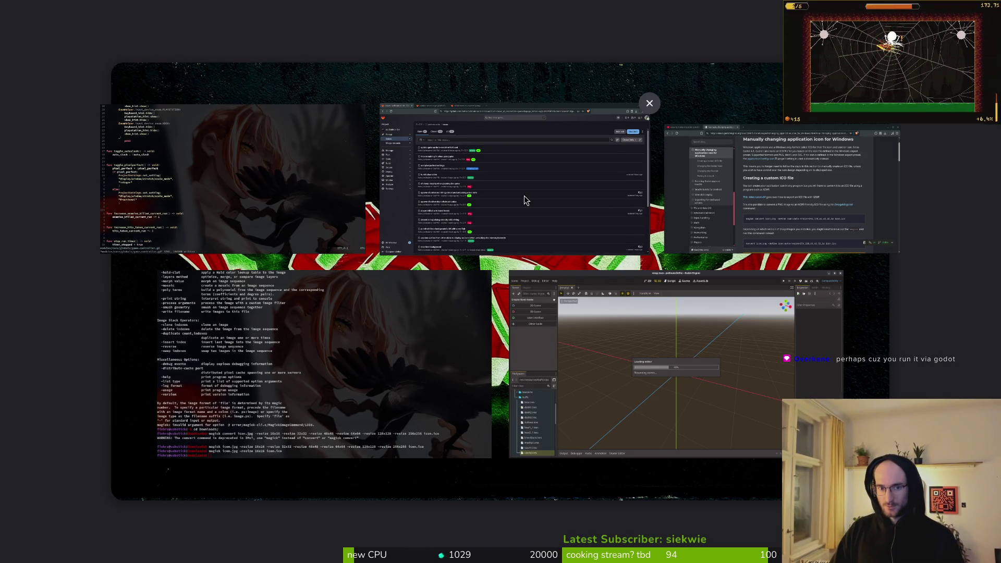
Step: Launch the exported pollinate.x86_64 from the pollinate-or-die exports folder in Files
click(903, 180)
key(super+e)
click(286, 285)
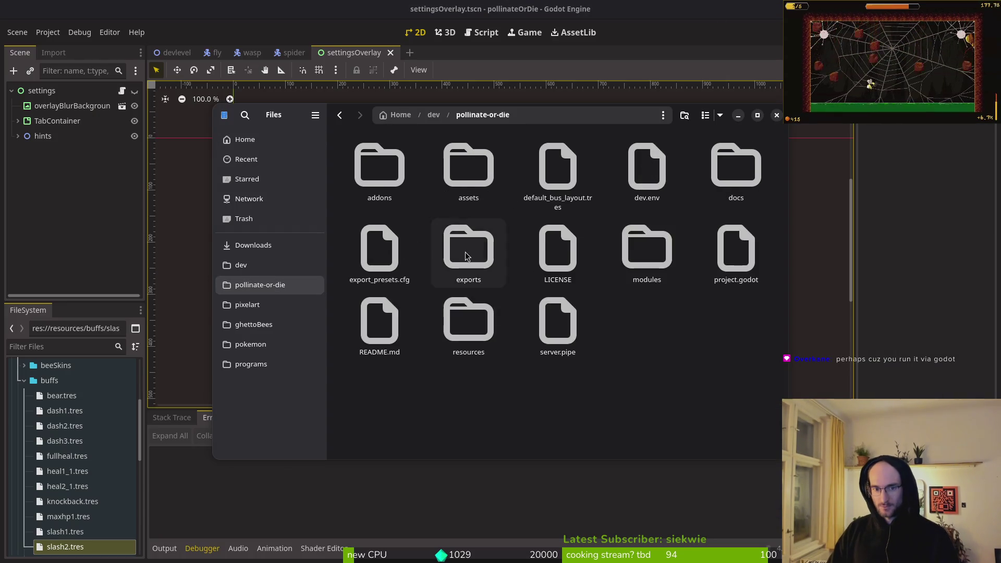
double_click(469, 239)
click(572, 181)
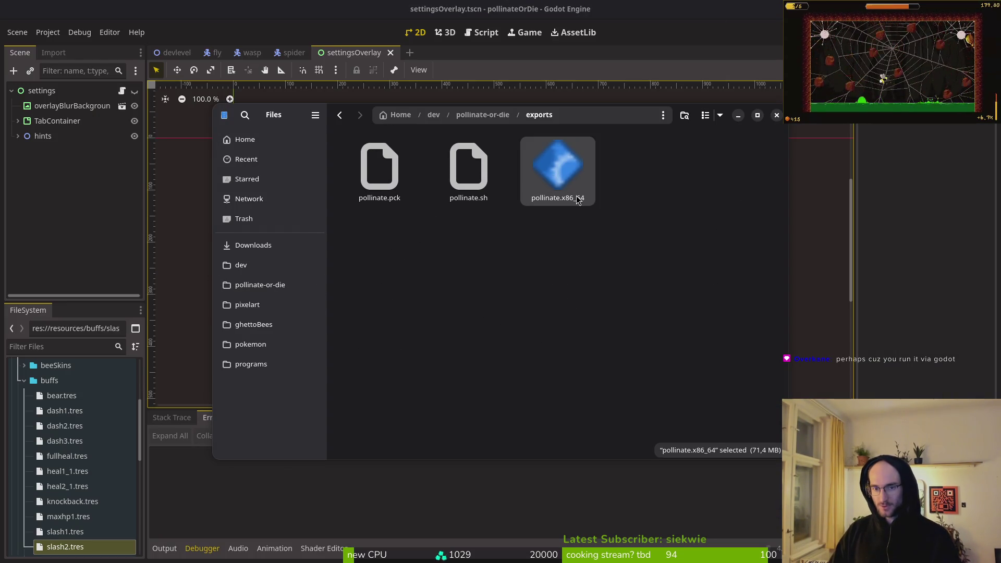
double_click(542, 168)
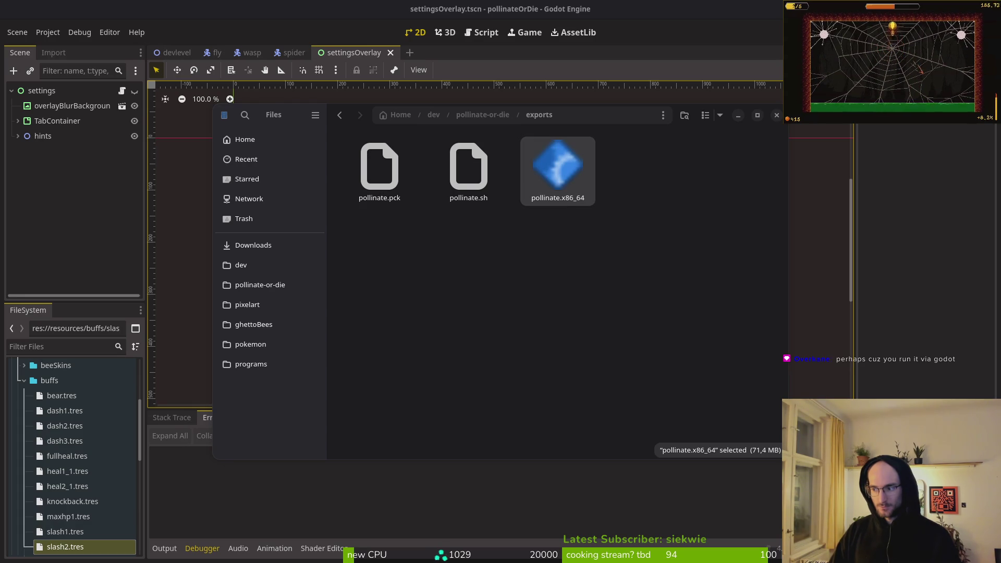
Step: End the running pollinate.x86_64 process in System Monitor and quit the monitor
key(super)
key(super)
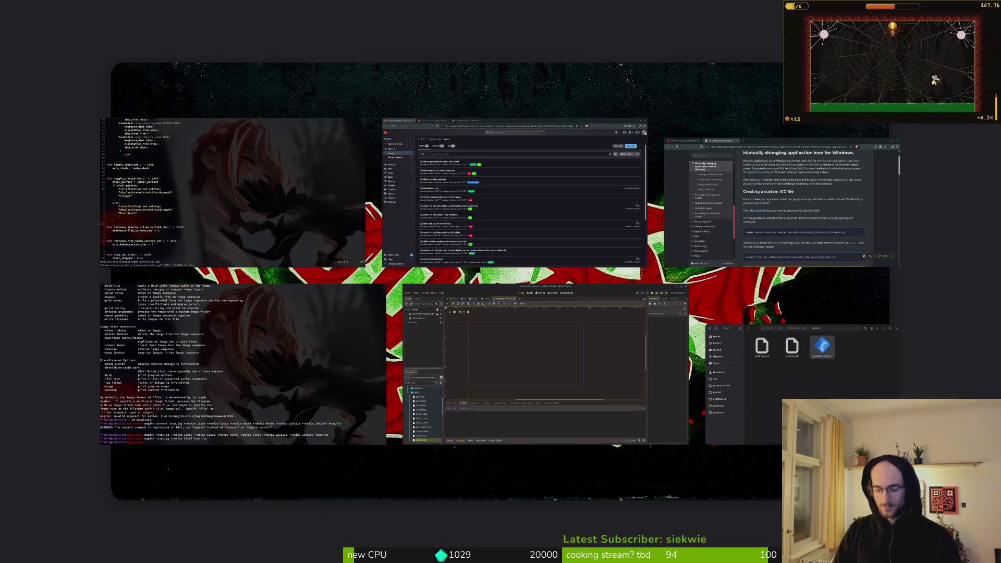
key(alt+Tab)
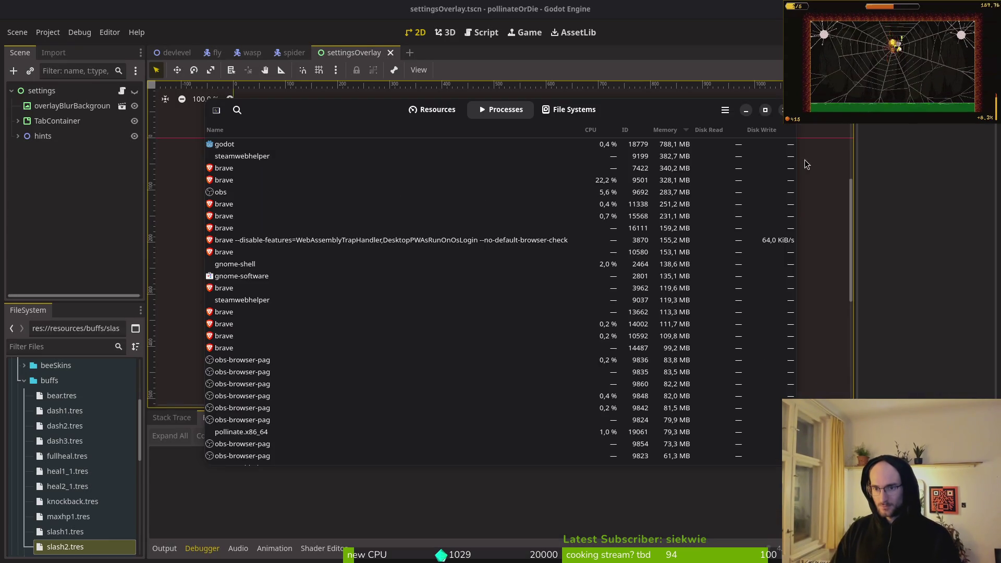
click(259, 145)
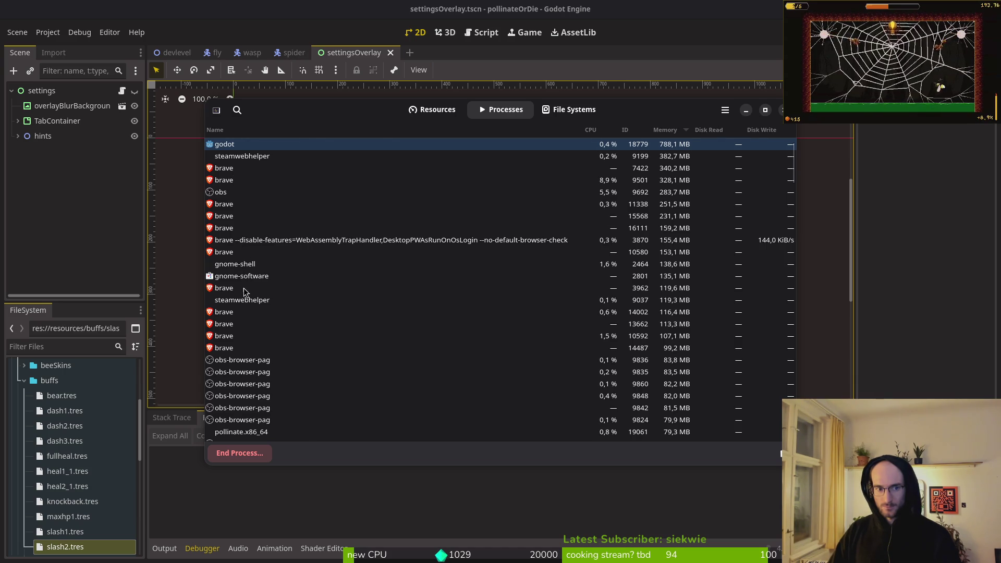
scroll(249, 345, down, 3)
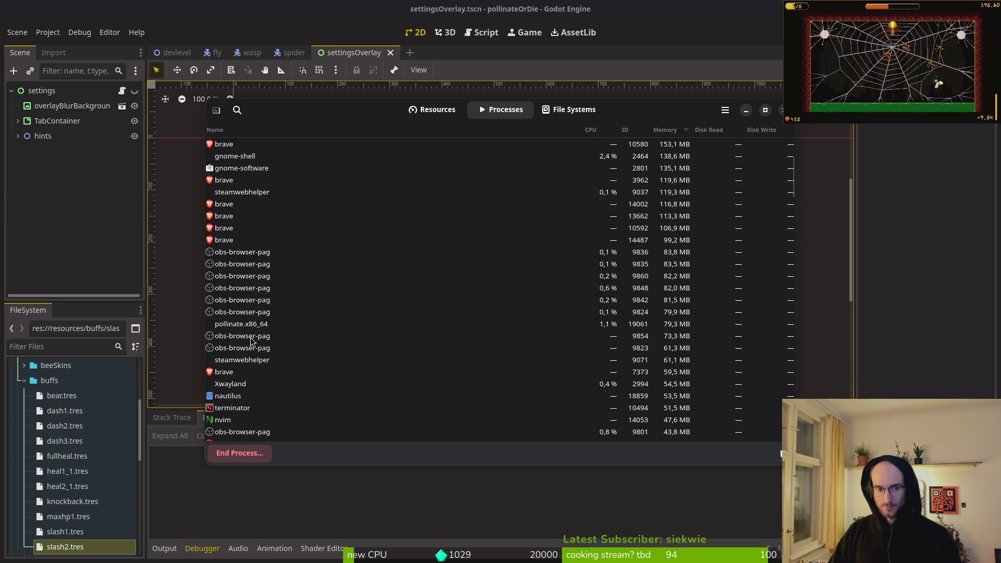
click(246, 328)
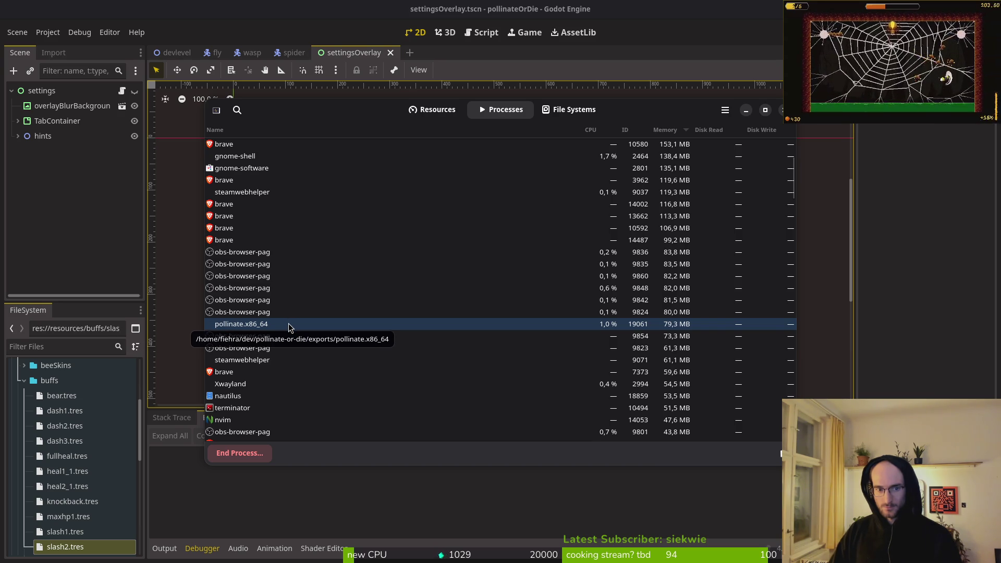
key(super)
key(super)
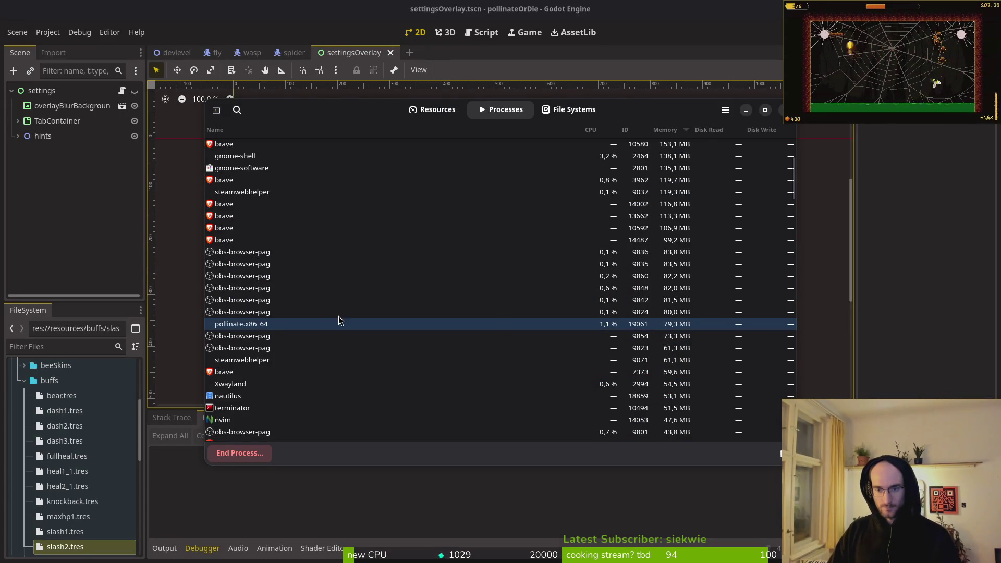
click(225, 457)
click(550, 313)
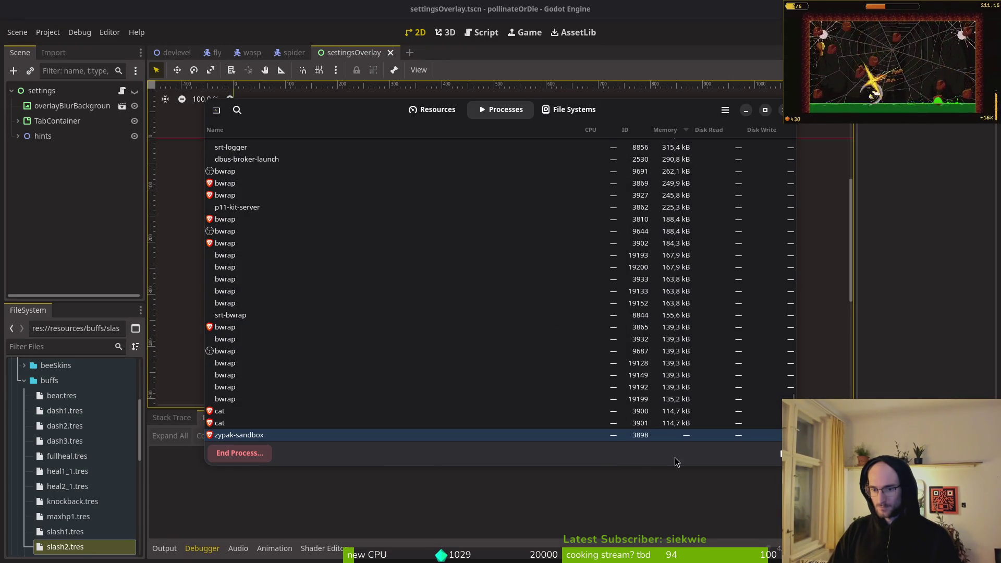
scroll(414, 327, up, 5)
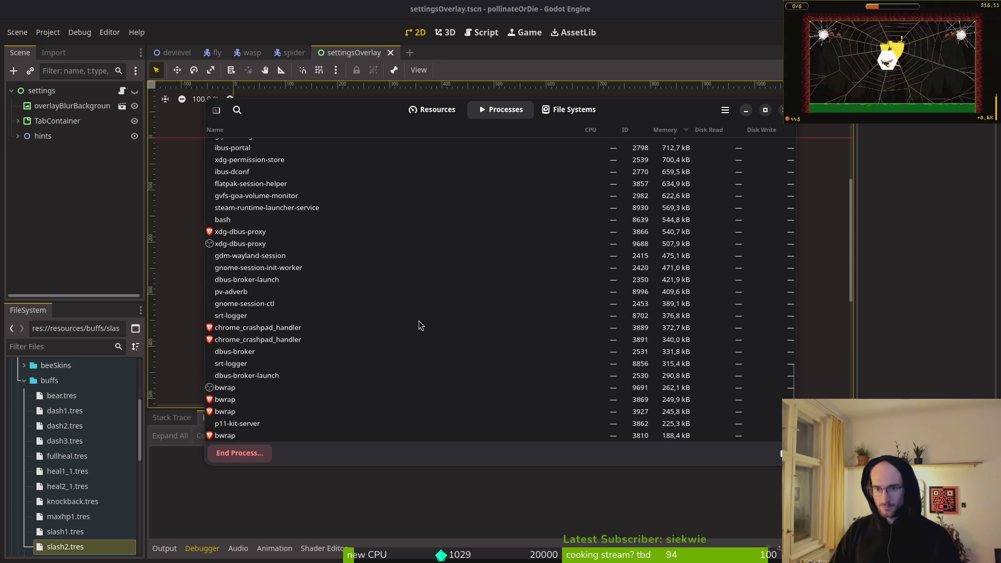
key(ctrl+q)
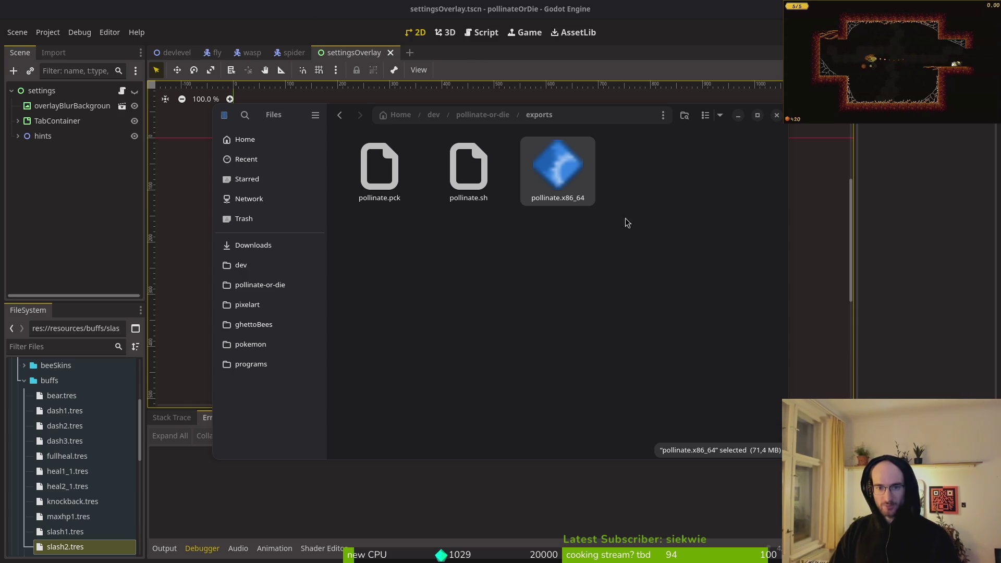
Step: Open the pollinate-or-die folder, then recall and trim the previous magick command in Terminal
click(276, 268)
double_click(468, 245)
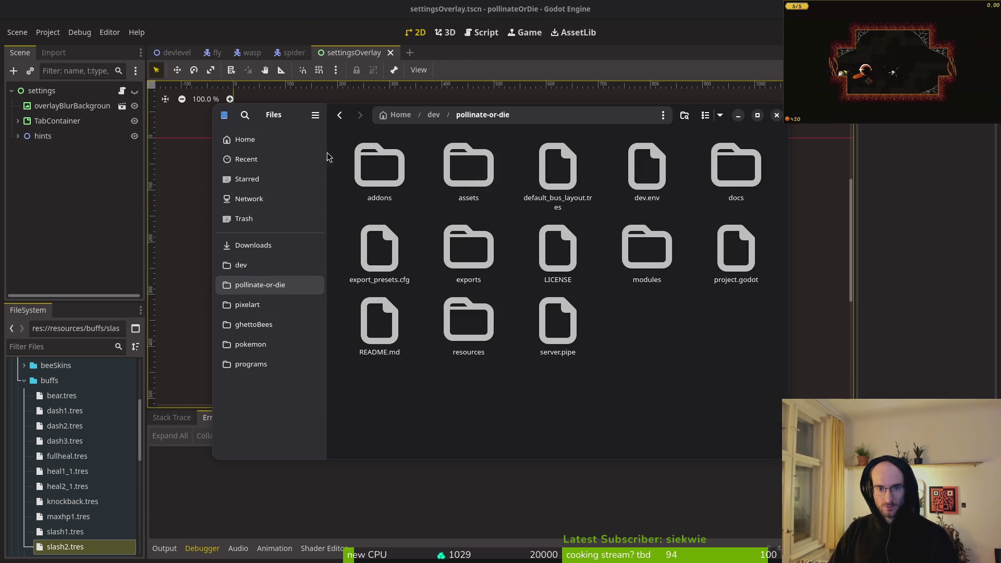
key(alt+Tab)
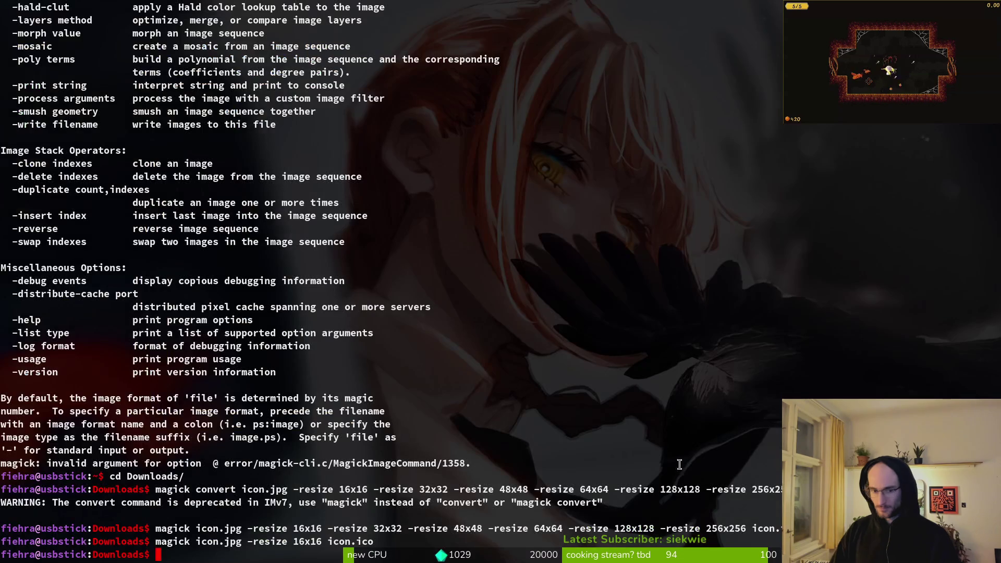
key(Up)
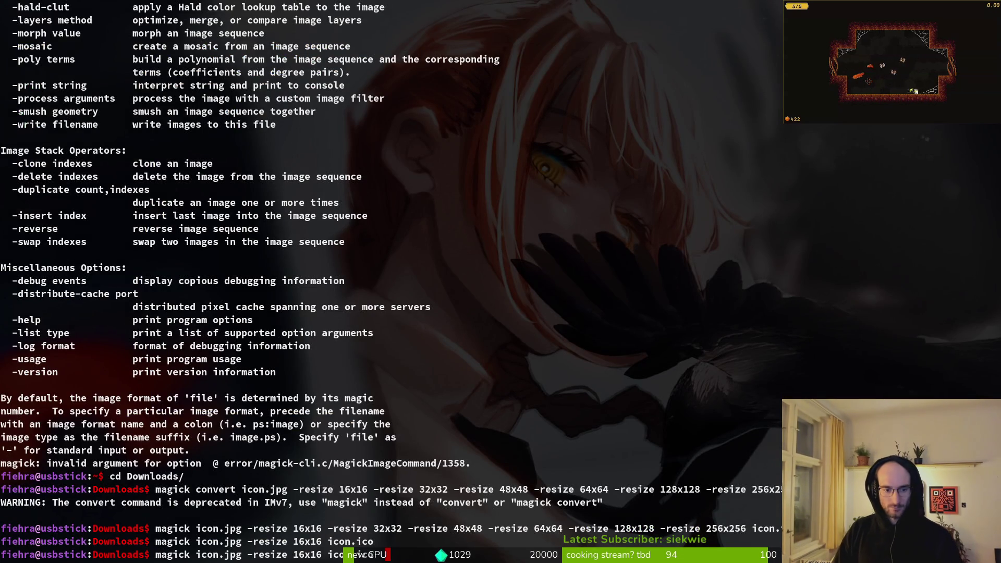
key(BackSpace)
key(BackSpace)
key(BackSpace)
key(BackSpace)
key(BackSpace)
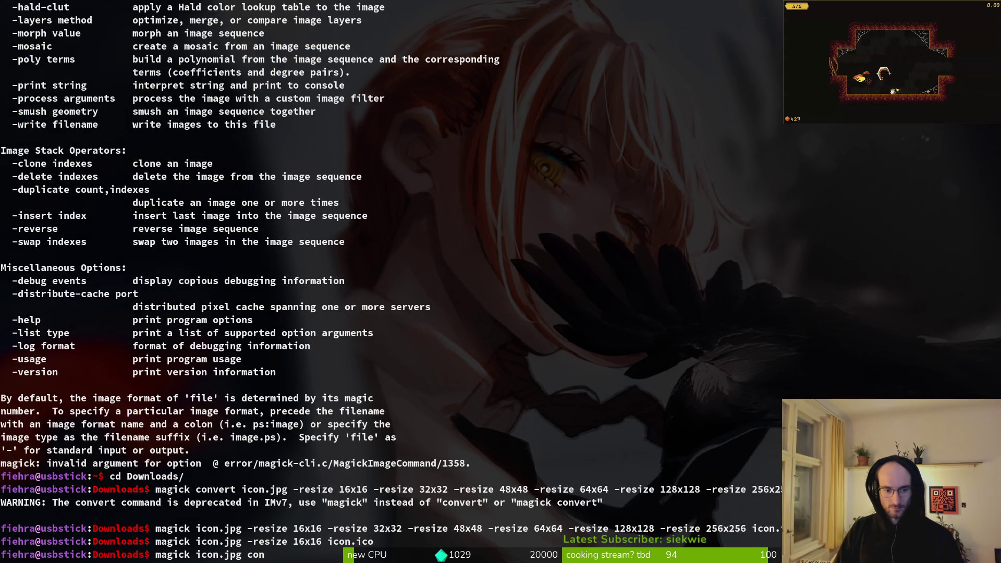
key(BackSpace)
key(BackSpace)
key(BackSpace)
key(BackSpace)
key(BackSpace)
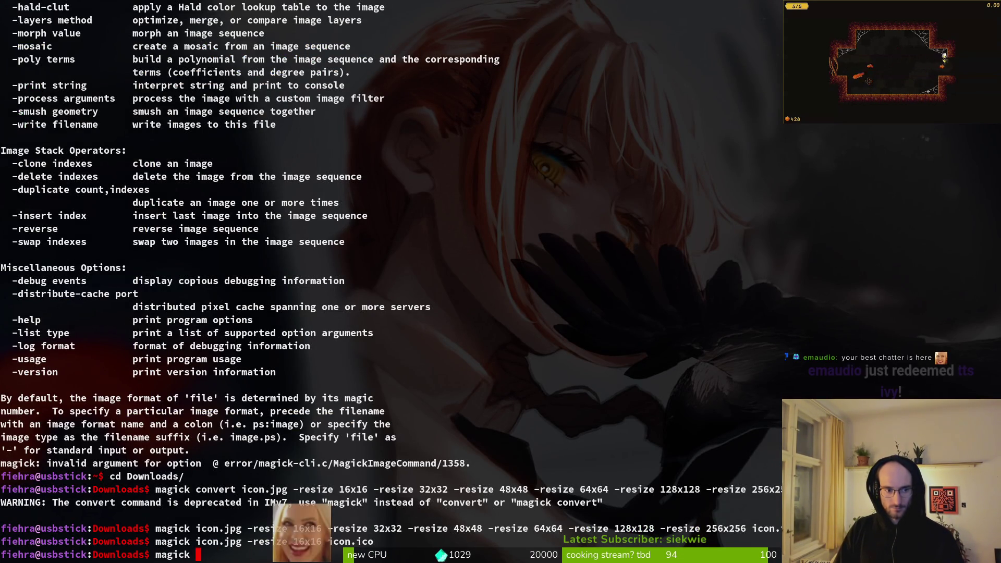
Step: Scroll up through ImageMagick's help listing of image settings and operators
scroll(63, 251, up, 3)
scroll(63, 250, up, 5)
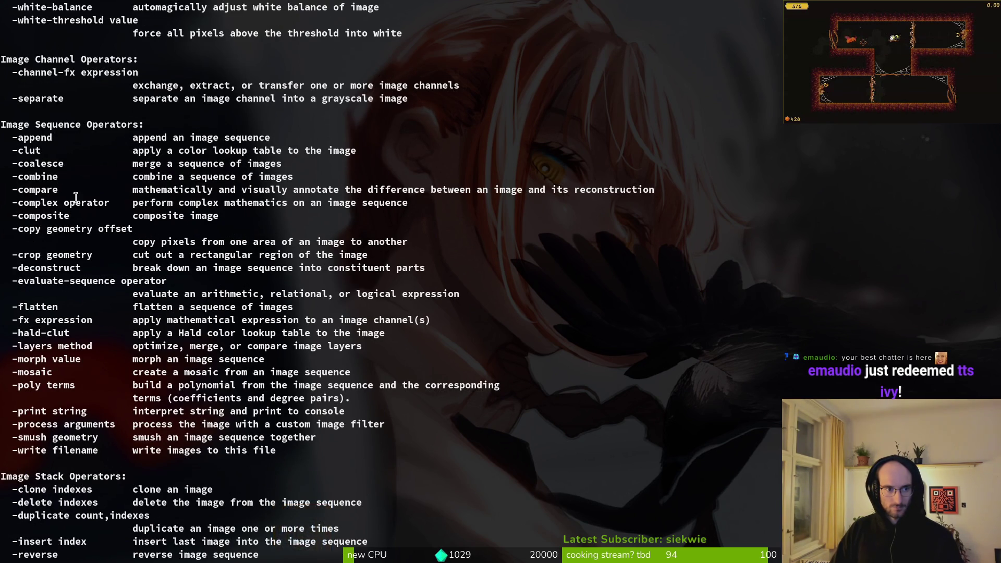
scroll(74, 203, up, 8)
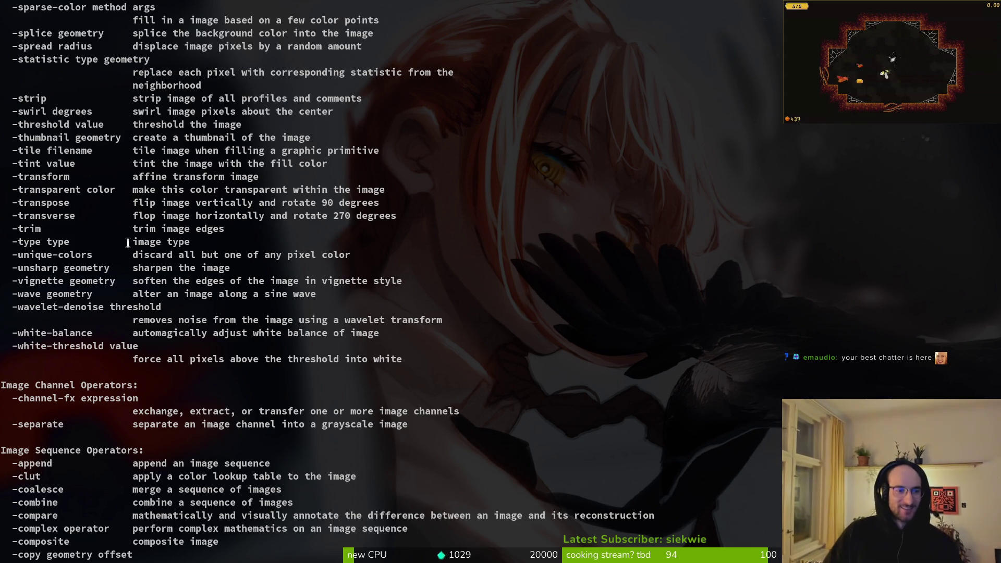
scroll(111, 218, up, 2)
scroll(71, 191, up, 5)
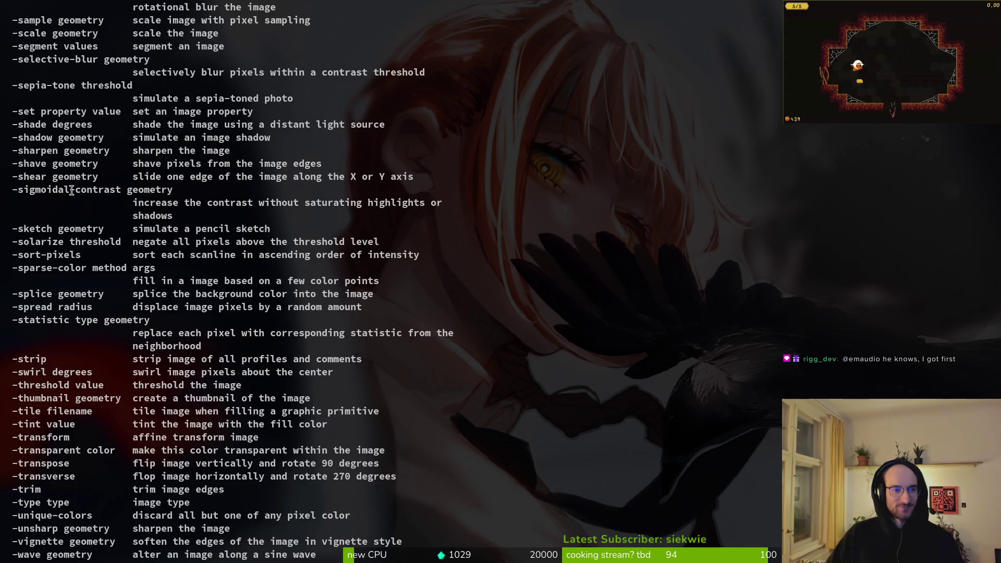
scroll(64, 191, up, 20)
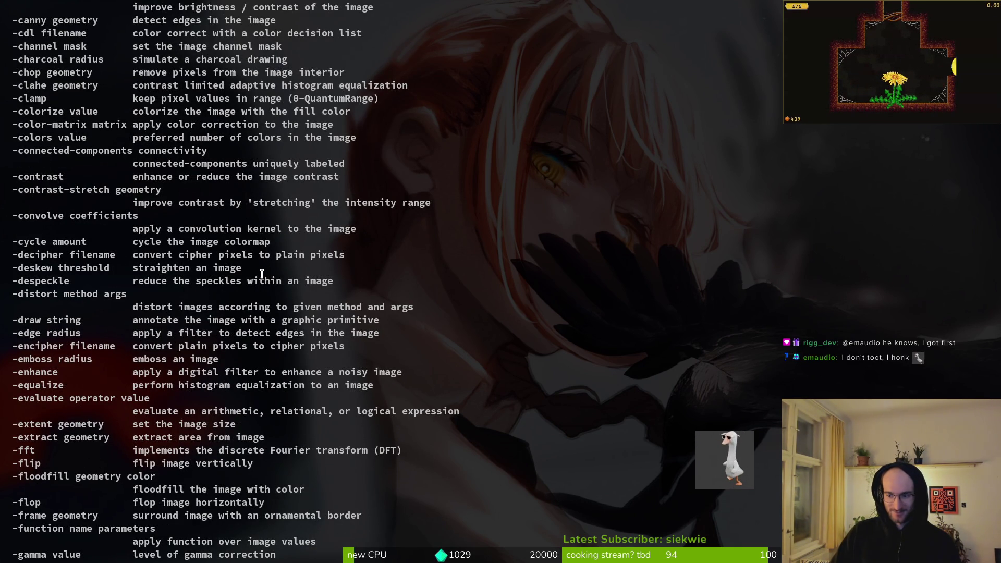
scroll(286, 257, up, 2)
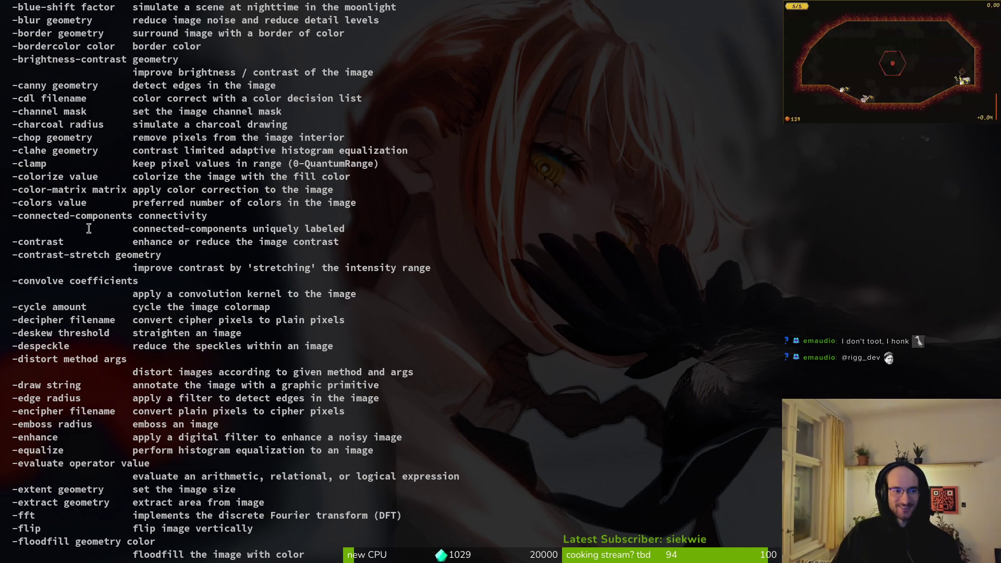
scroll(89, 228, up, 5)
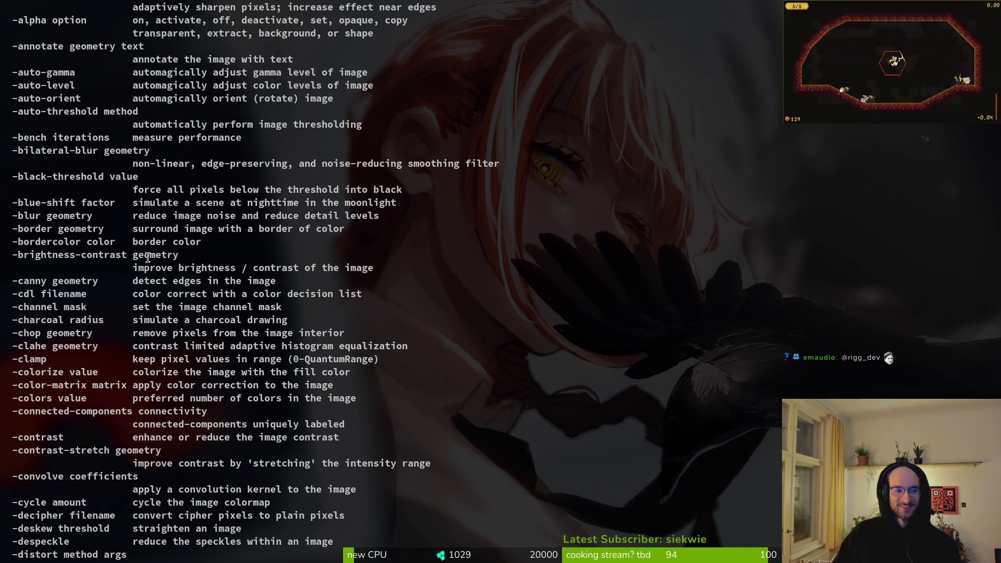
scroll(86, 155, up, 3)
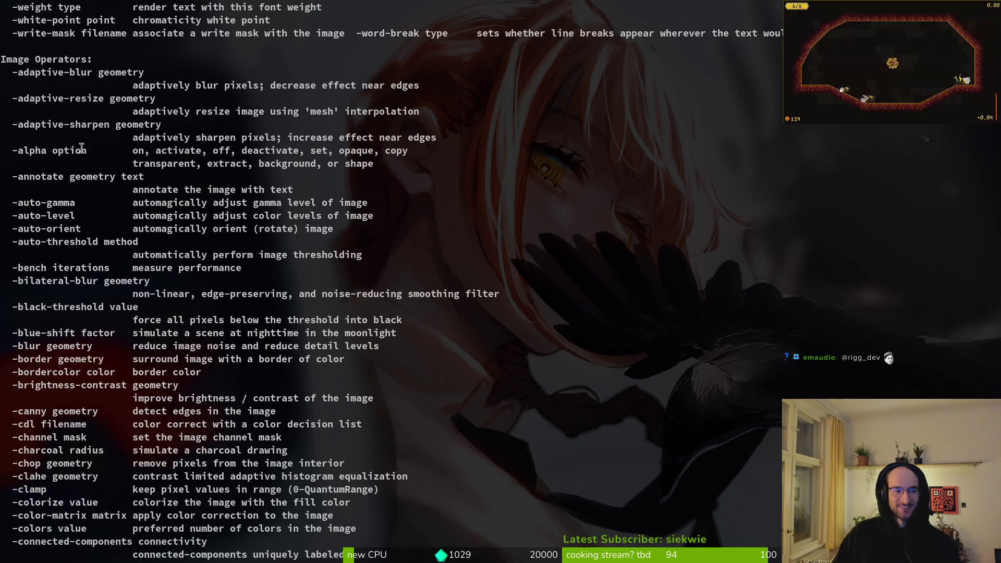
scroll(84, 155, up, 13)
Step: Run 'magick icon.jpg icon.png' in Downloads to create icon.png, then open Files
scroll(81, 155, up, 20)
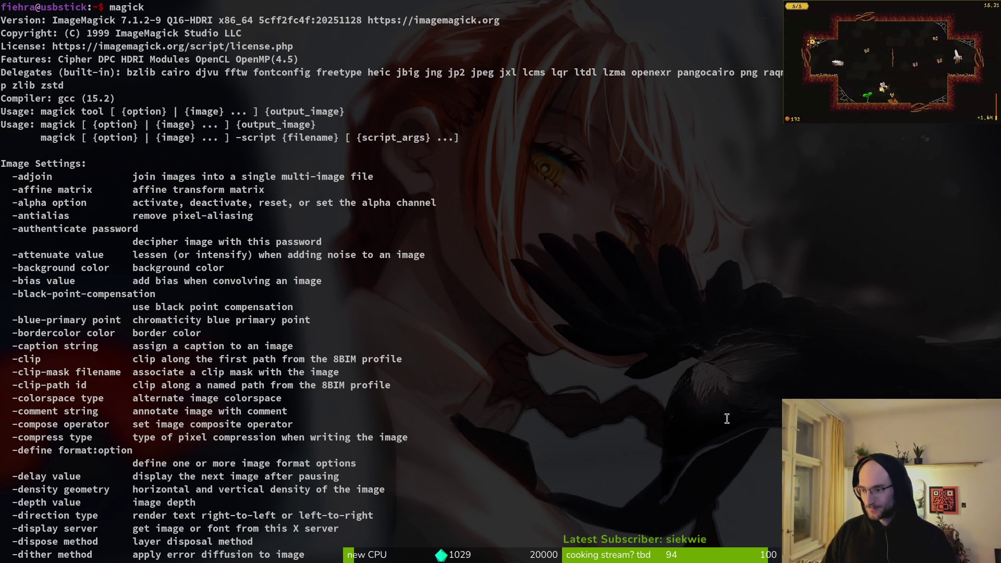
text(magick i)
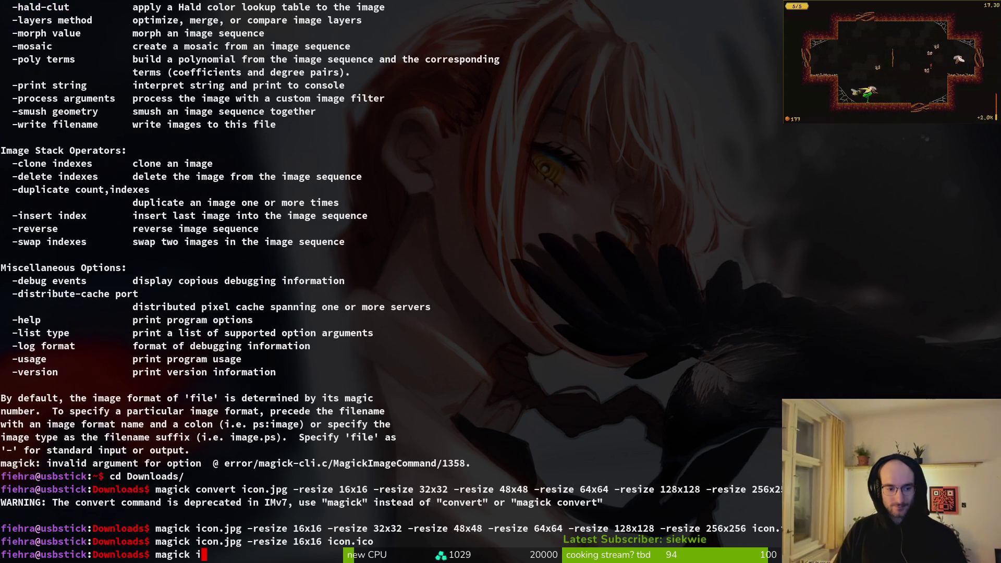
key(BackSpace)
key(BackSpace)
key(BackSpace)
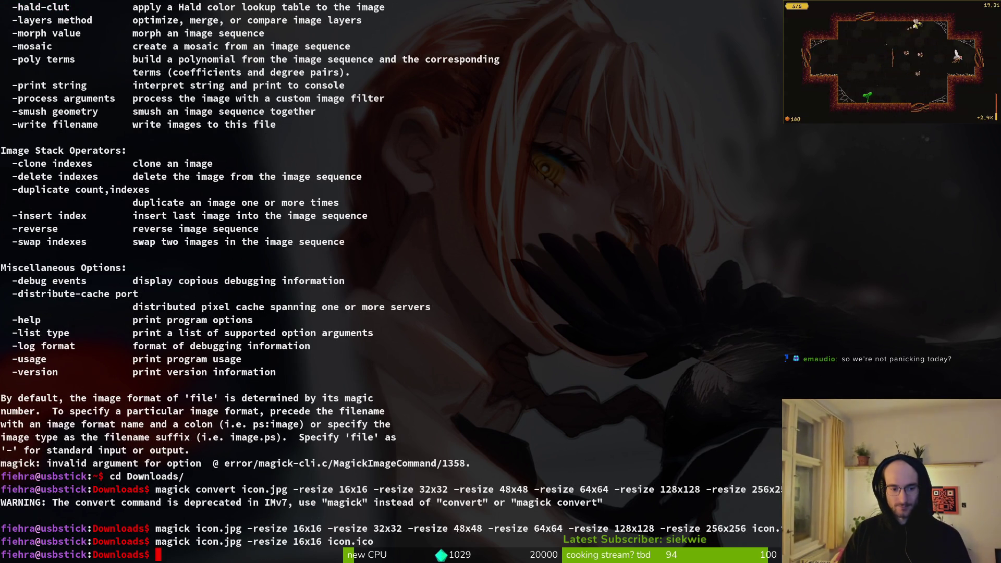
text(magick icon.jpg)
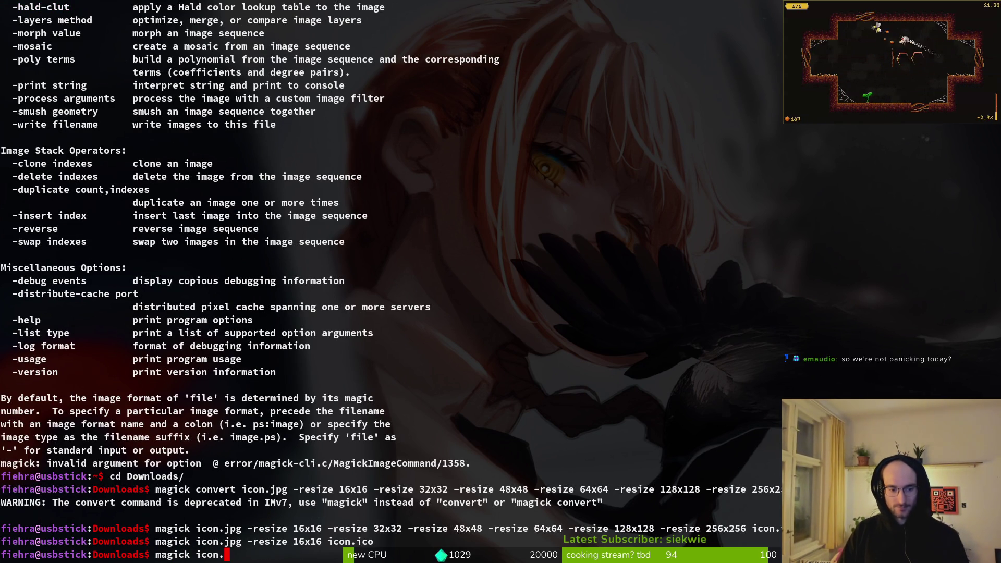
text( icon.)
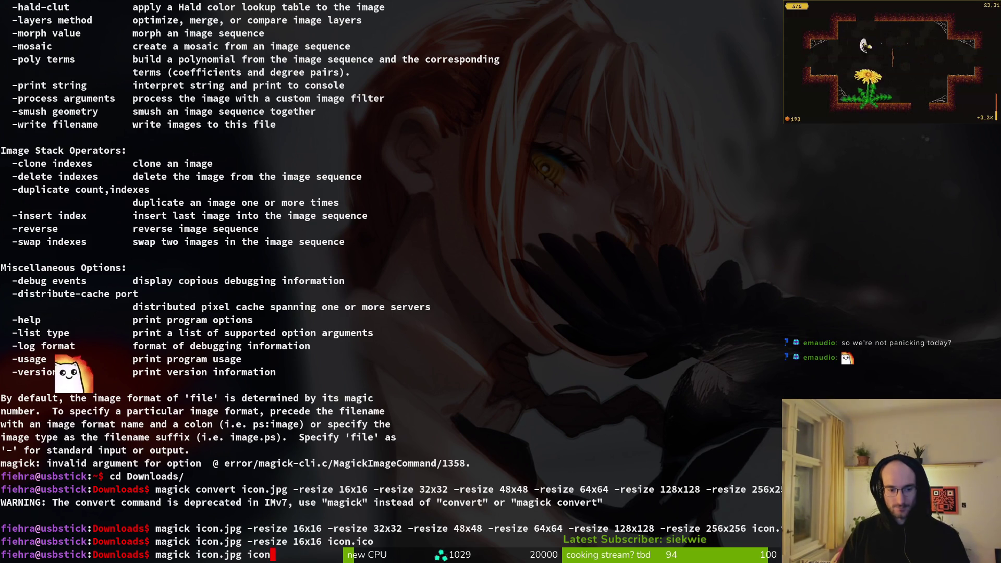
text(png)
key(Return)
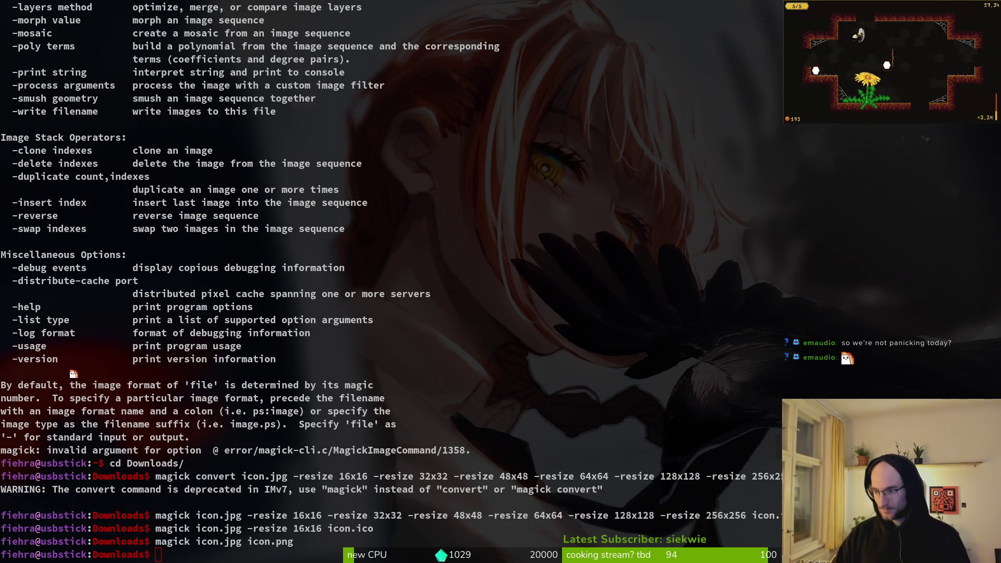
key(super+e)
Step: Find the new icon.png in Downloads and cut it for moving
click(252, 245)
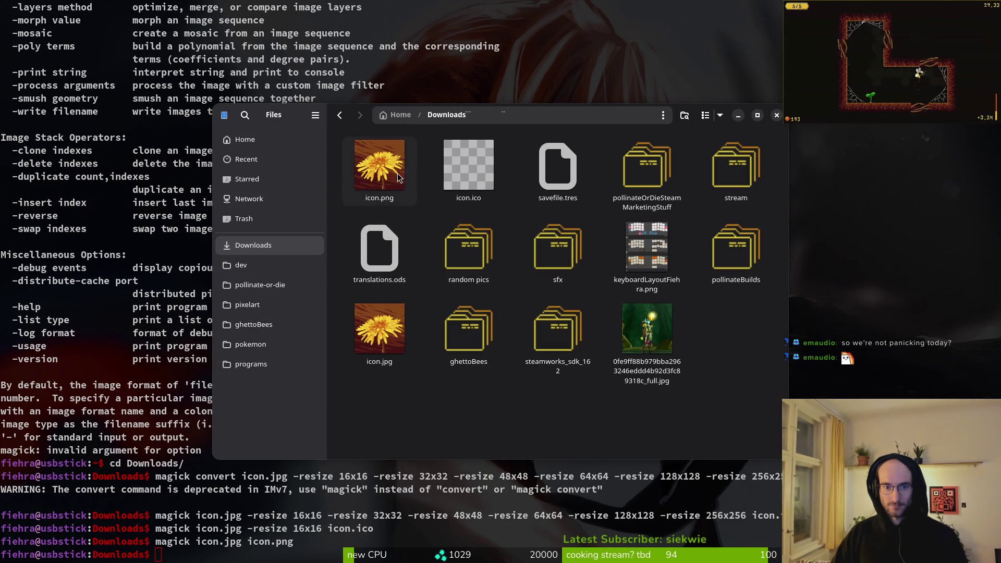
click(379, 166)
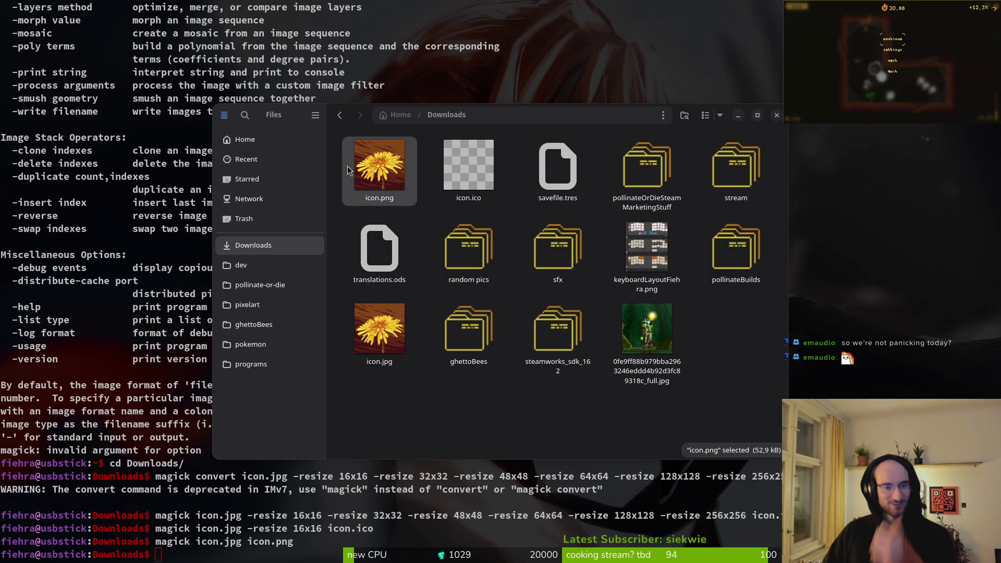
click(257, 285)
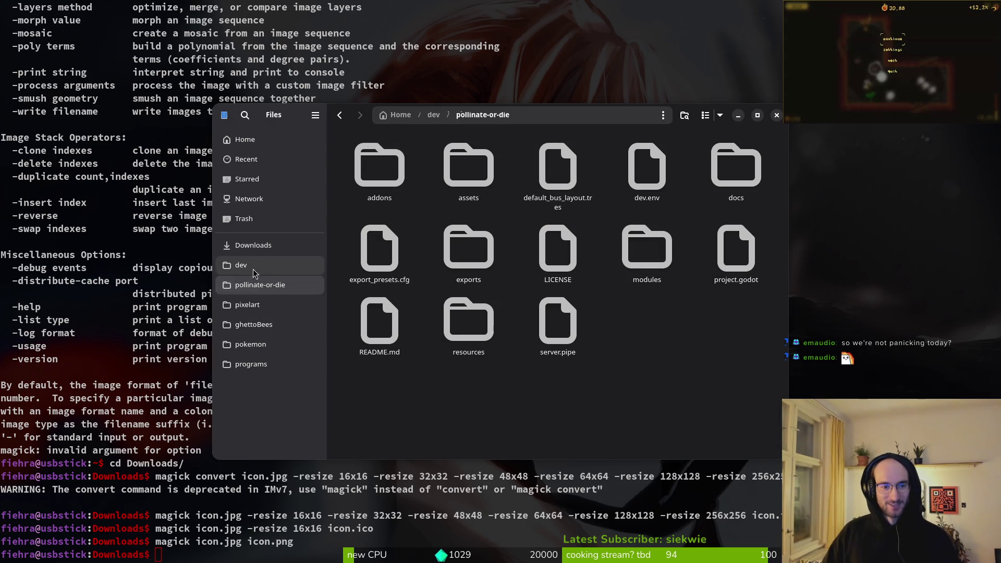
click(252, 247)
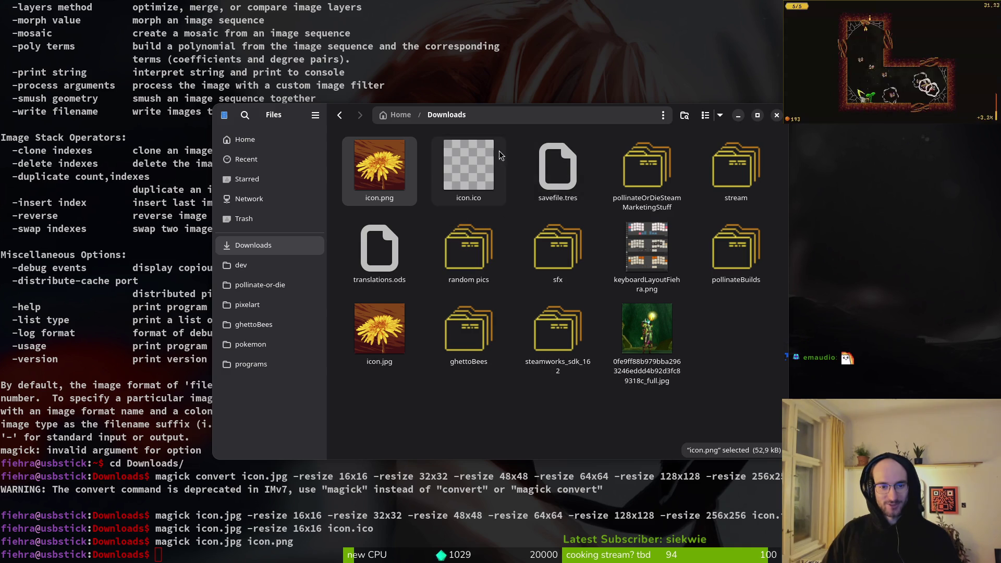
double_click(469, 145)
key(ctrl+w)
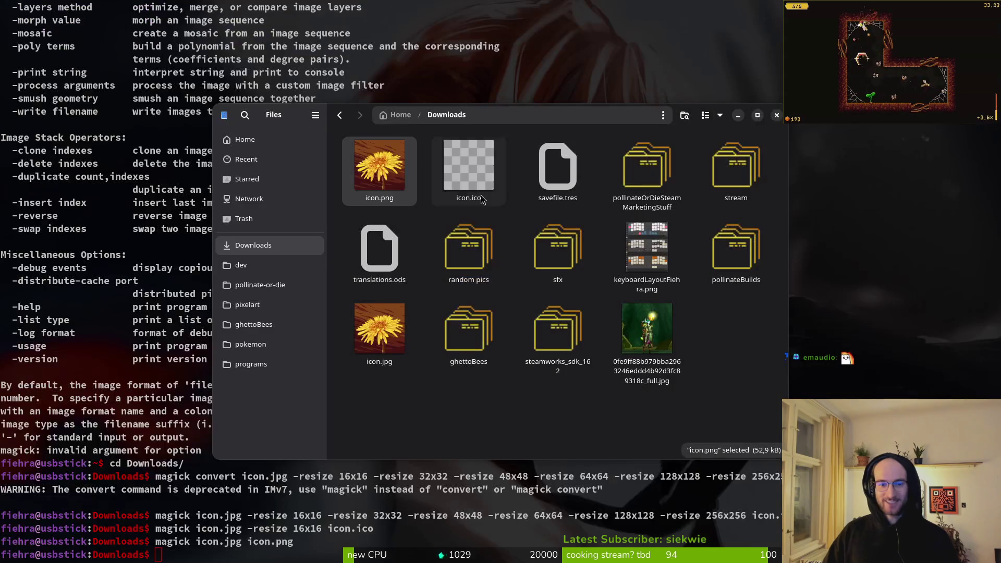
click(397, 161)
key(ctrl+x)
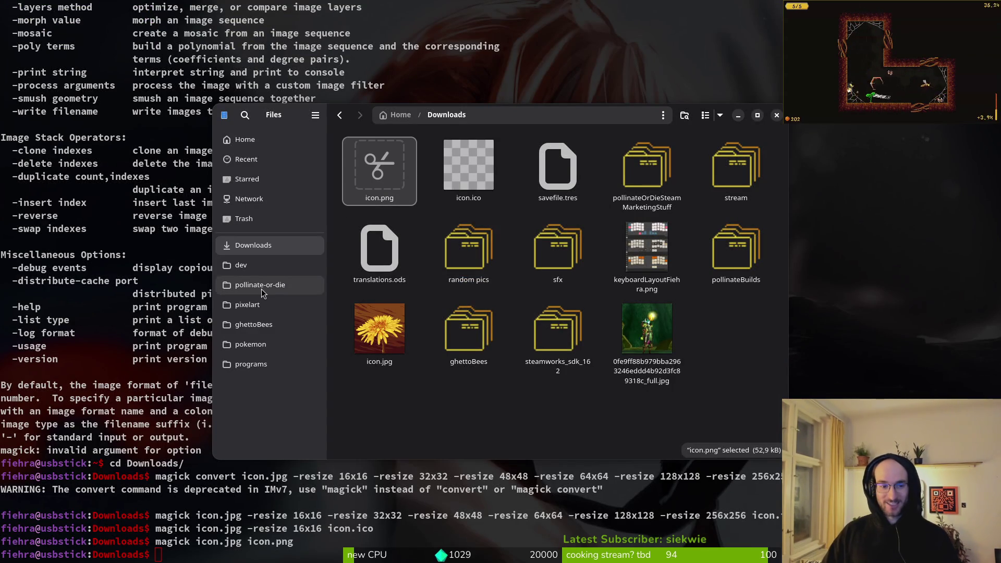
Step: Paste icon.png into pollinate-or-die/assets/art, trash the old icon.jpg, and close Files
click(263, 291)
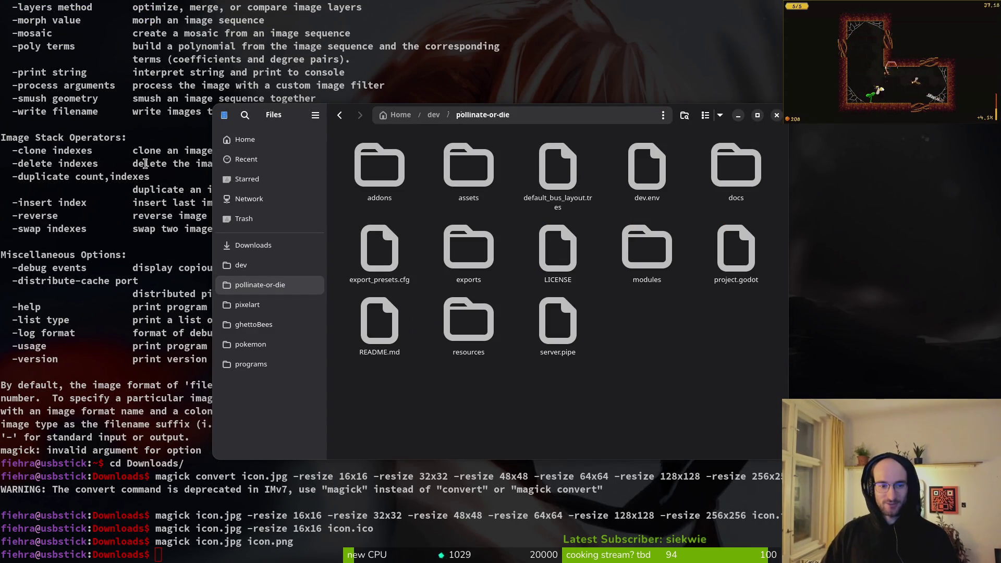
double_click(469, 165)
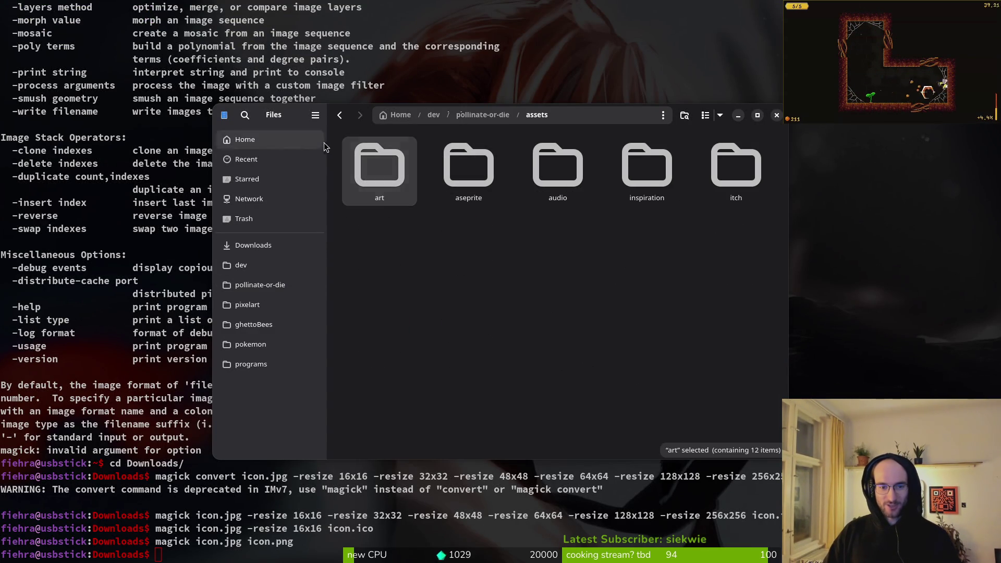
double_click(391, 178)
key(ctrl+v)
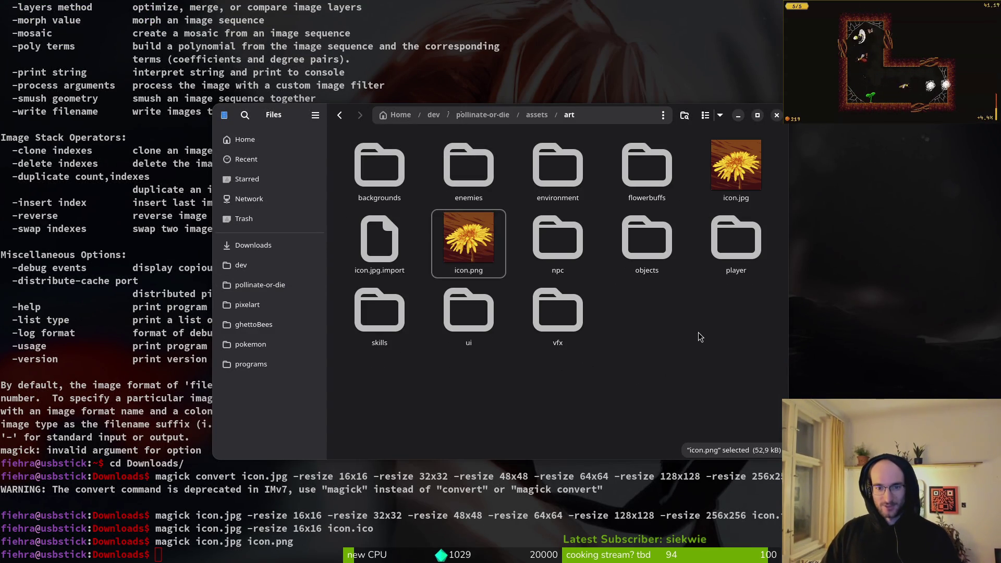
click(727, 180)
key(Delete)
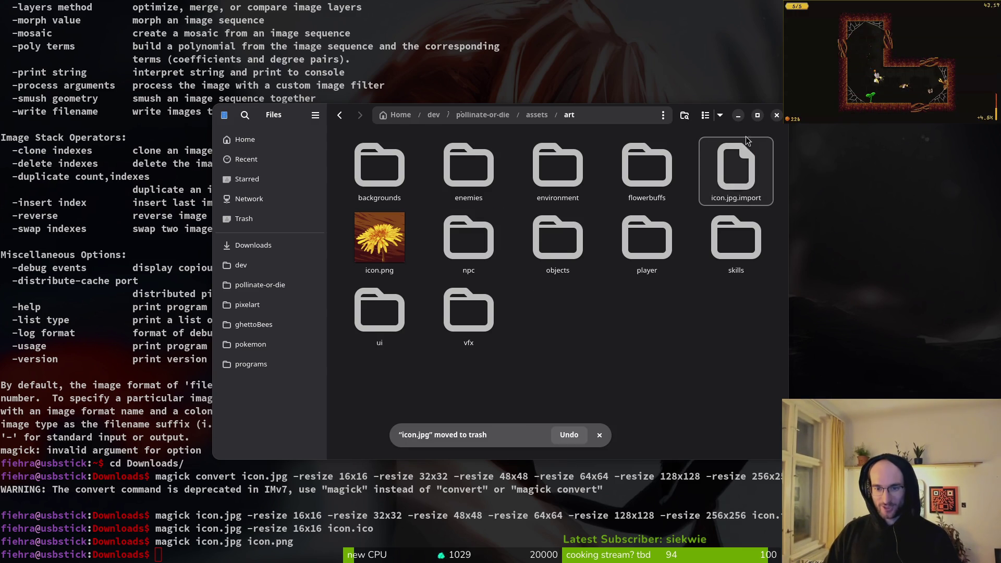
click(777, 114)
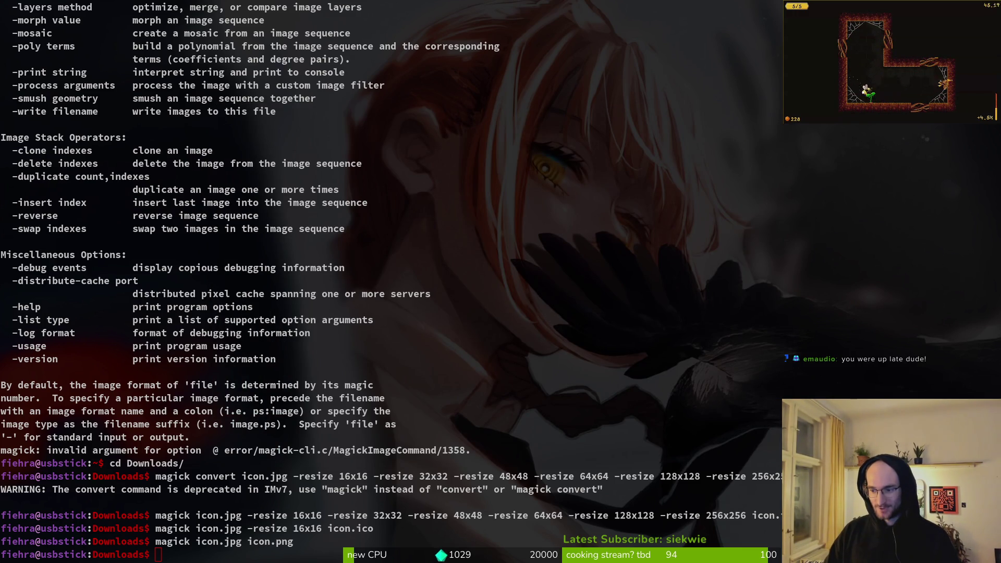
Step: Set the Application > Config Icon to res://assets/art/icon.png in Project Settings
key(alt+Tab)
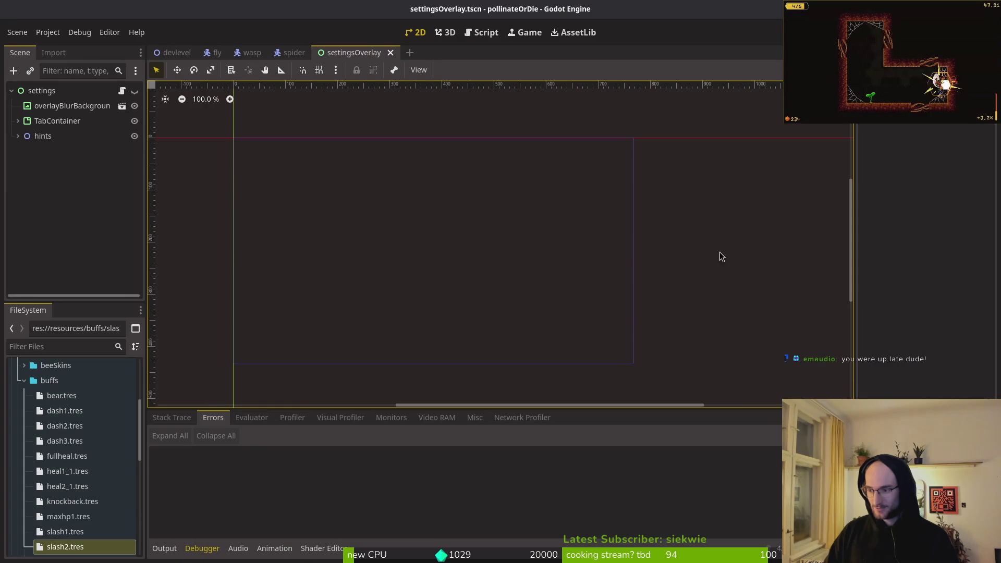
click(46, 34)
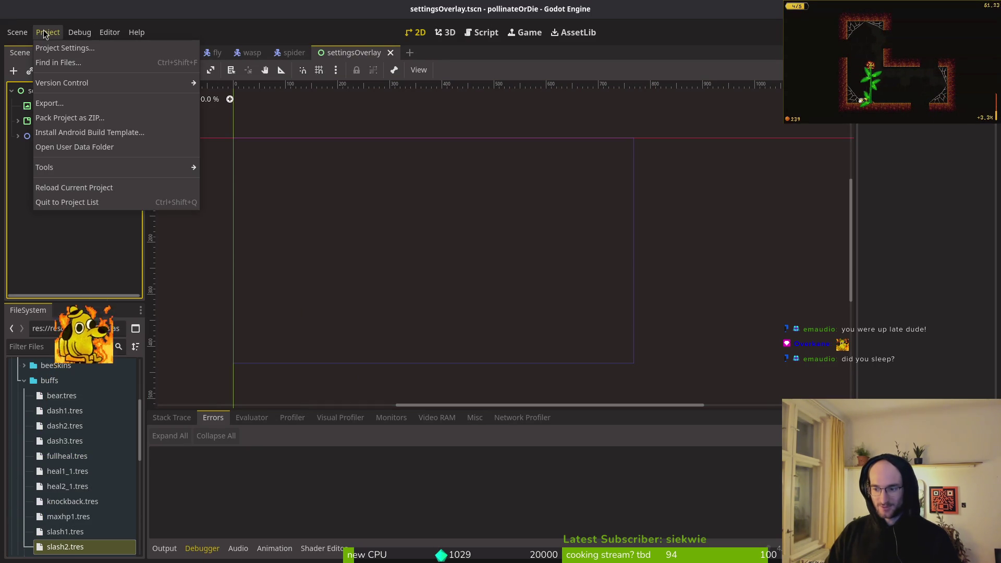
click(62, 48)
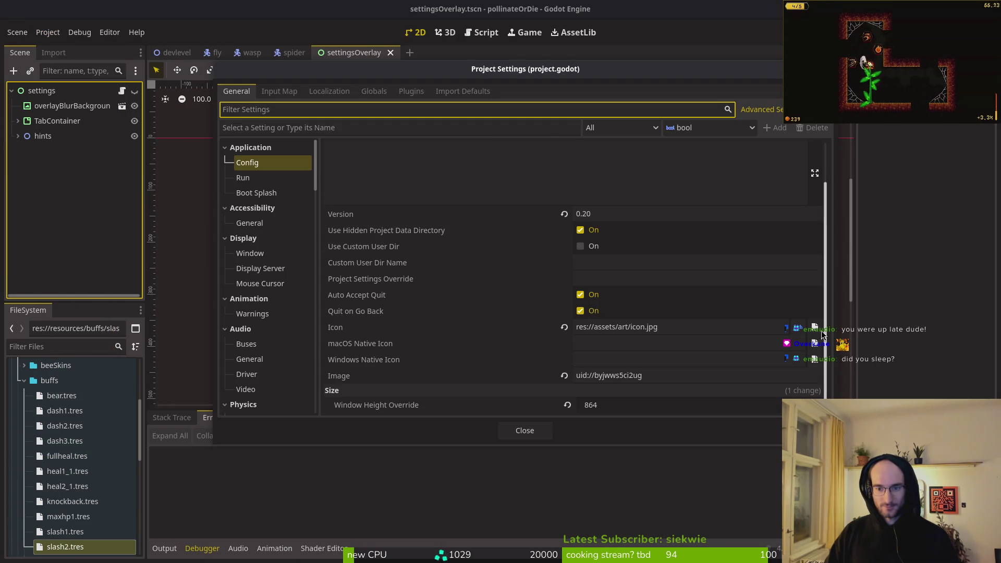
click(814, 327)
click(446, 222)
click(599, 450)
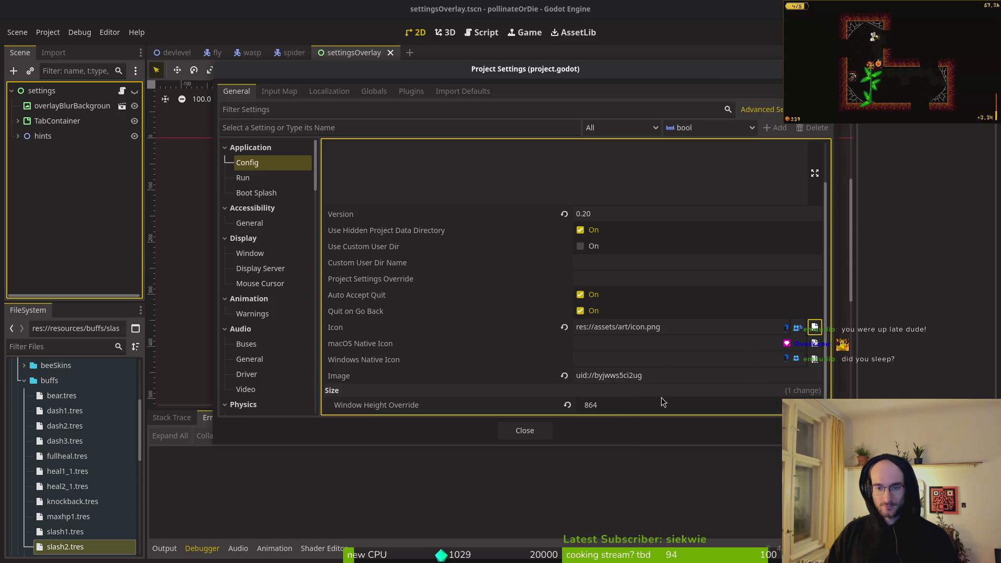
click(525, 431)
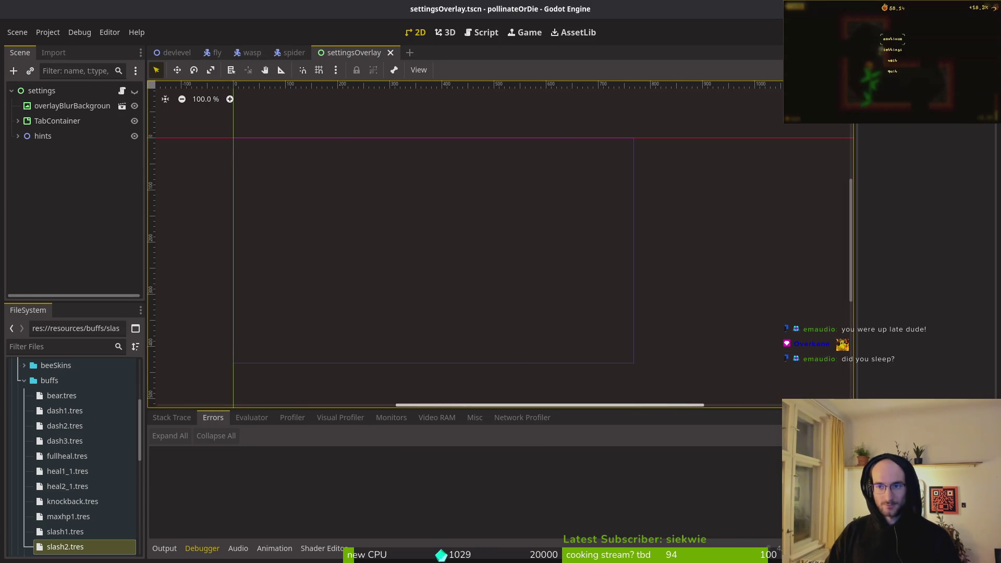
Step: Run the game to view its 'POLLINATE OR DIE' title screen, then close it
key(F5)
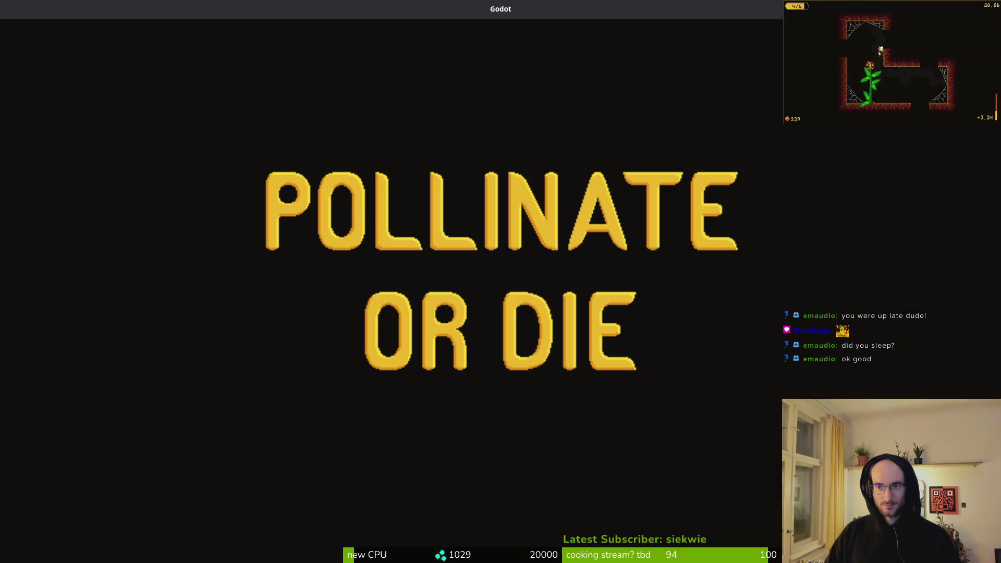
key(ctrl+F9)
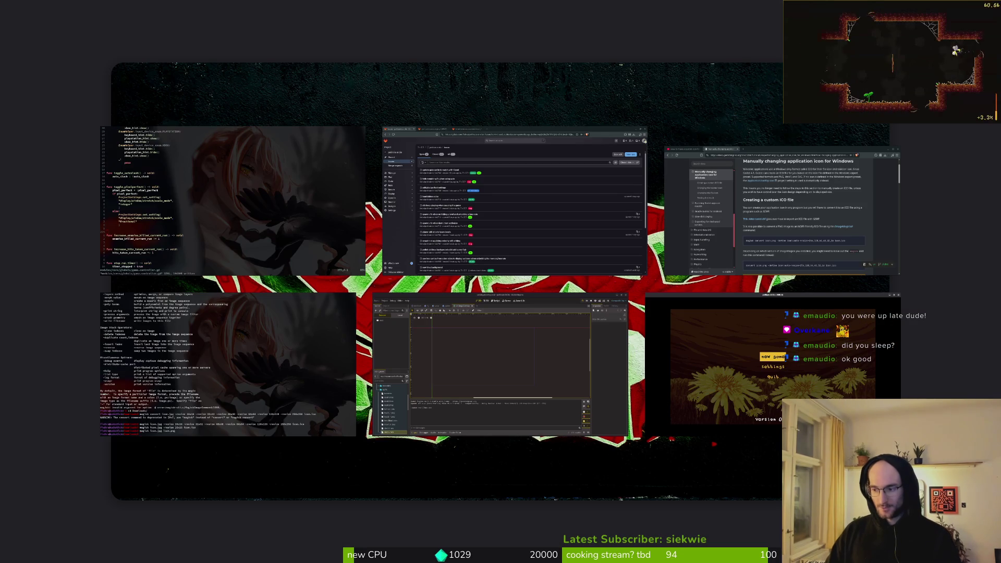
key(Escape)
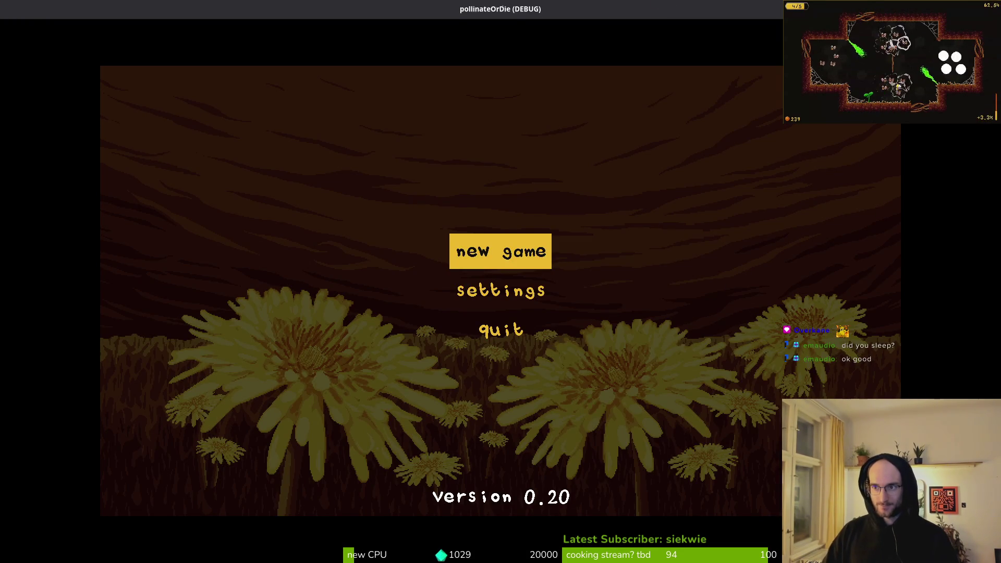
key(alt+F4)
Step: Reload the current project from the Project menu
click(48, 32)
click(48, 32)
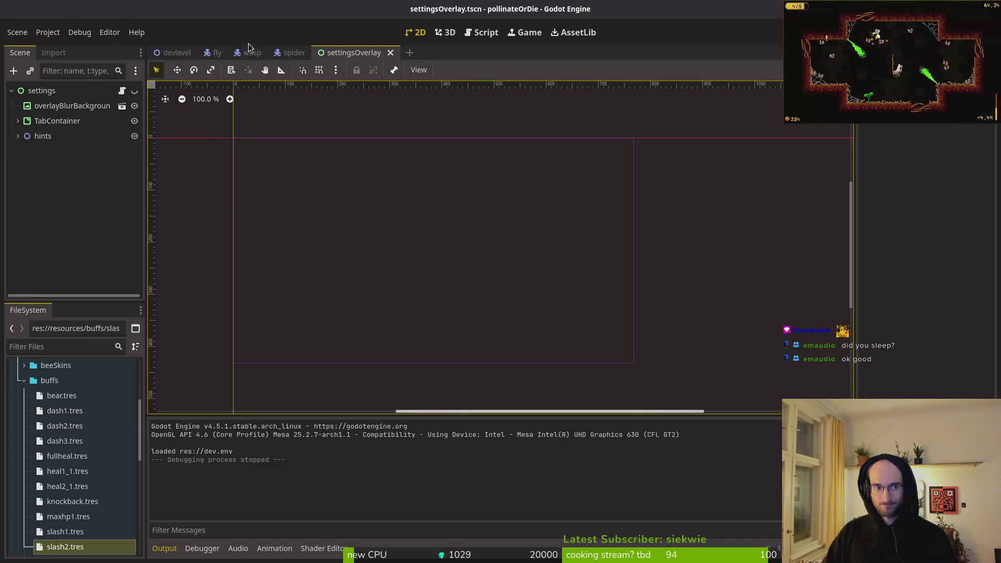
click(47, 32)
click(78, 188)
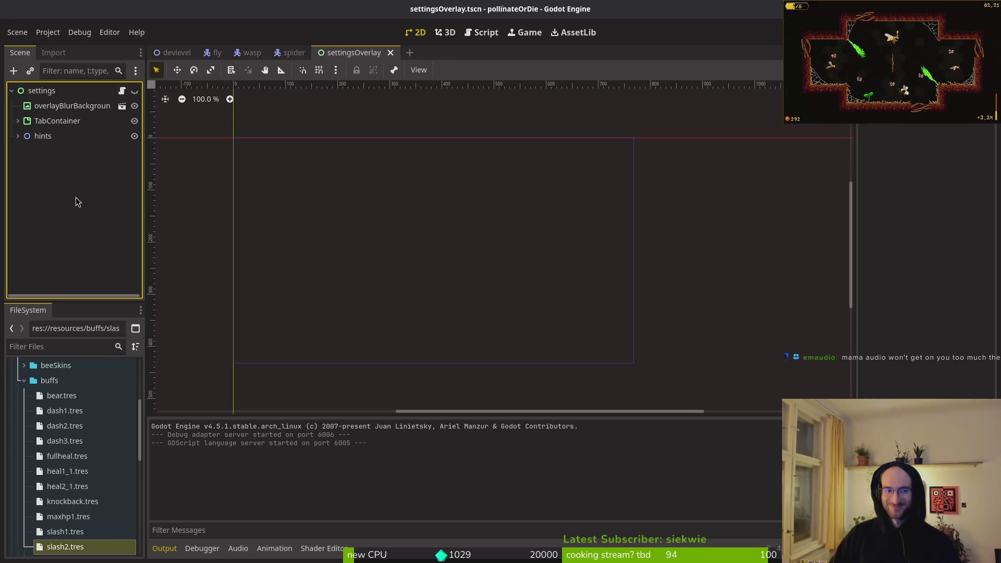
Step: Close the spider, wasp, fly and devlevel scene tabs, keeping settingsOverlay
middle_click(292, 53)
middle_click(251, 53)
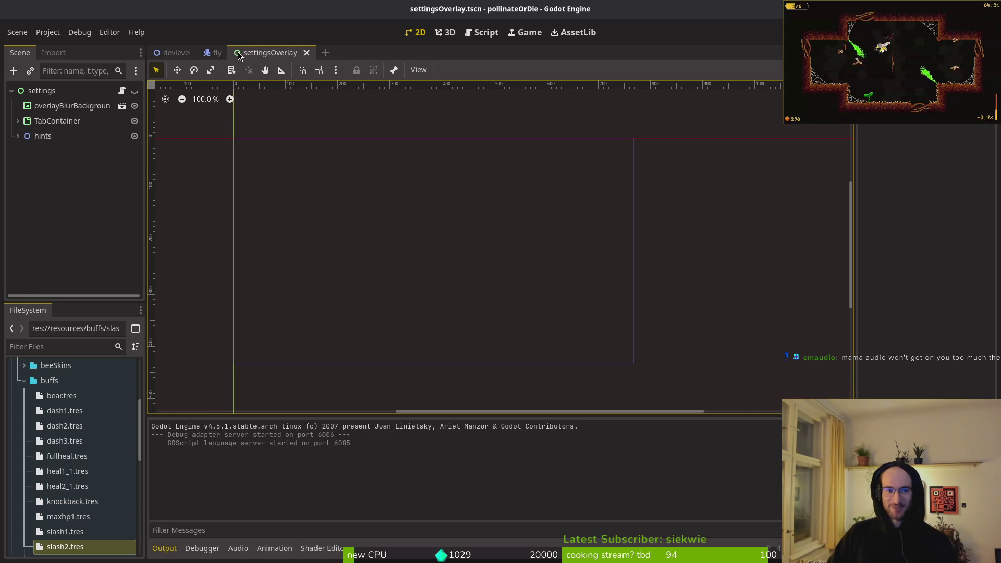
middle_click(215, 53)
middle_click(180, 52)
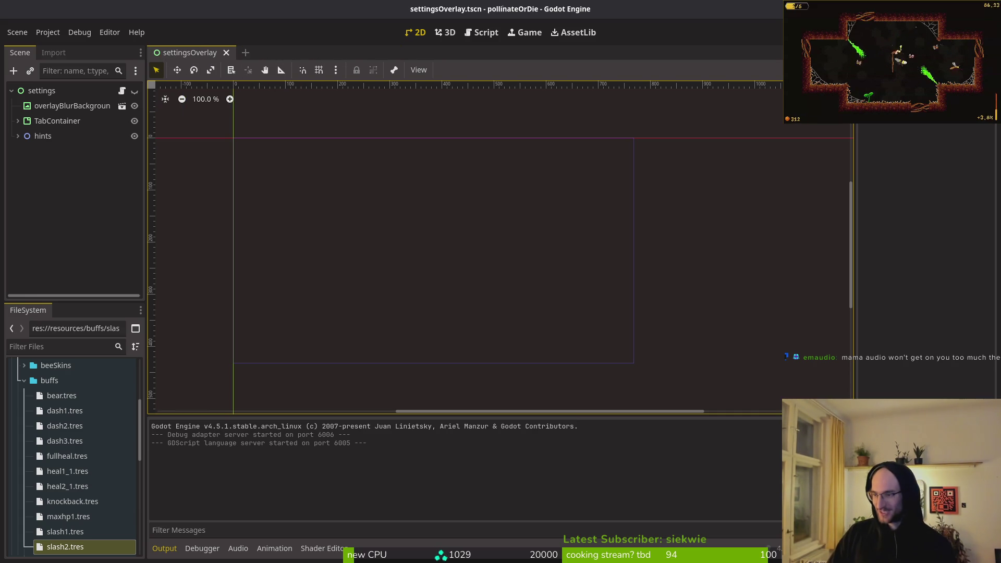
click(79, 211)
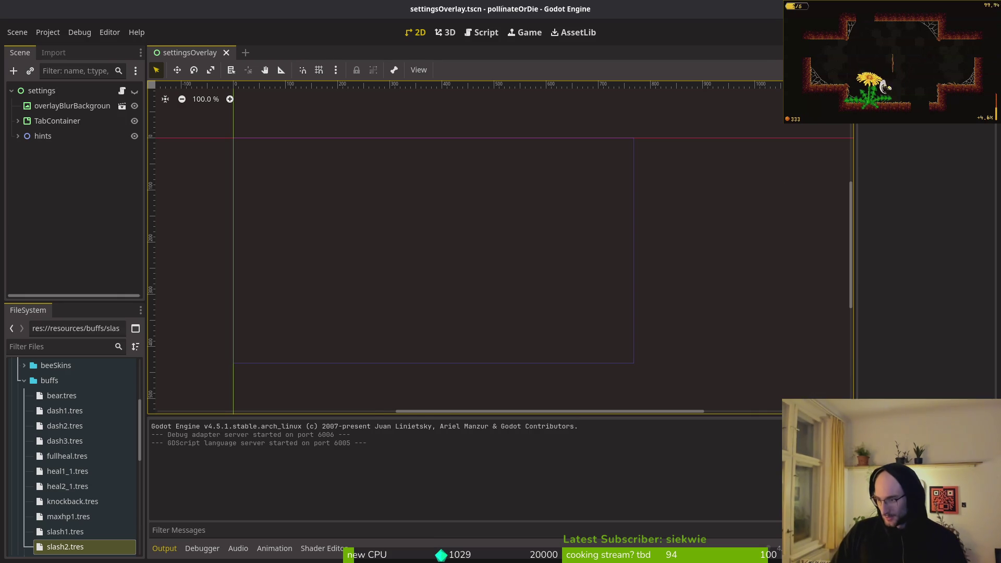
Step: Export the Linux (Runnable) preset to exports/pollinate.x86_64, overwriting the previous build
key(alt+Tab)
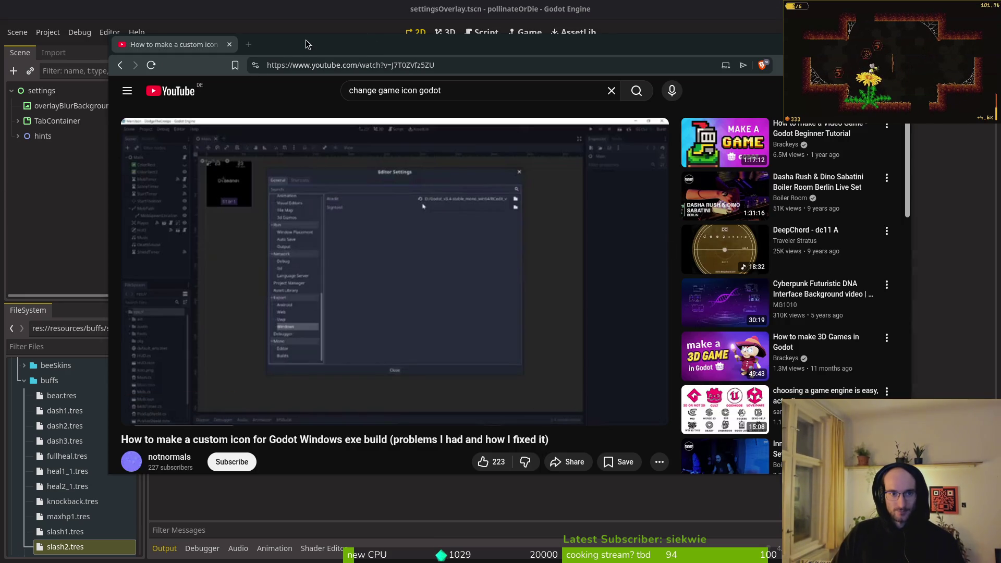
key(alt+Tab)
click(46, 32)
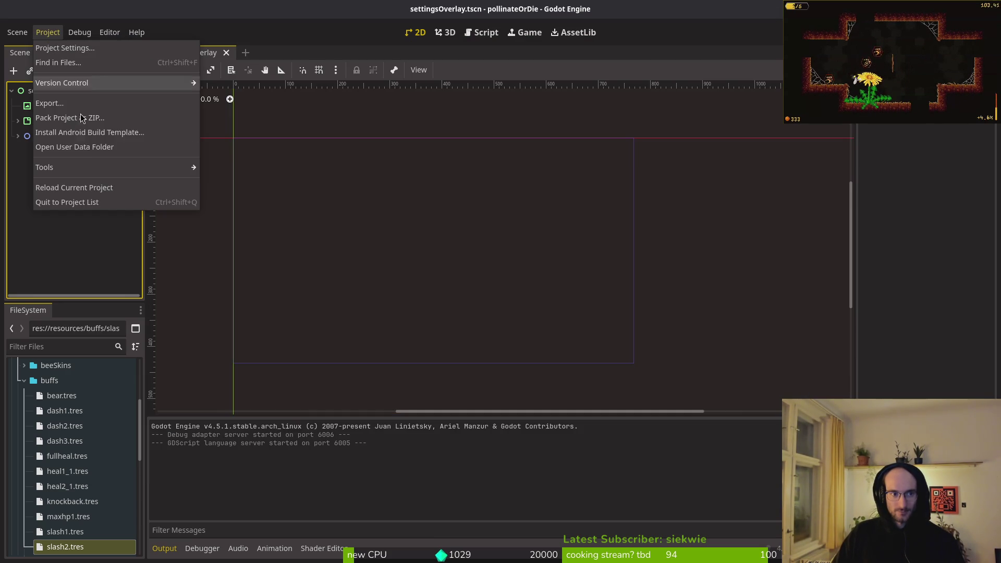
click(43, 104)
click(338, 211)
click(568, 399)
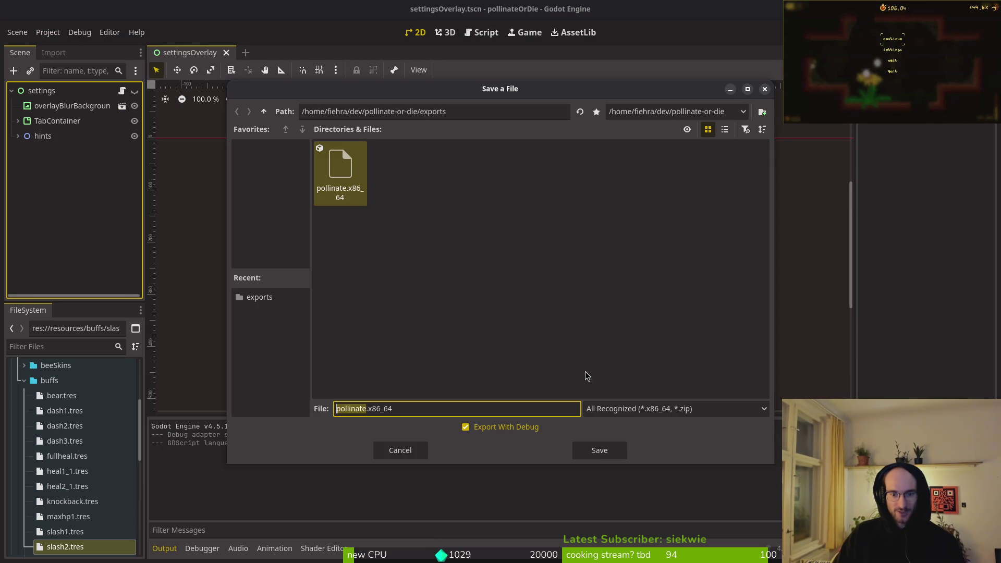
click(599, 451)
click(558, 298)
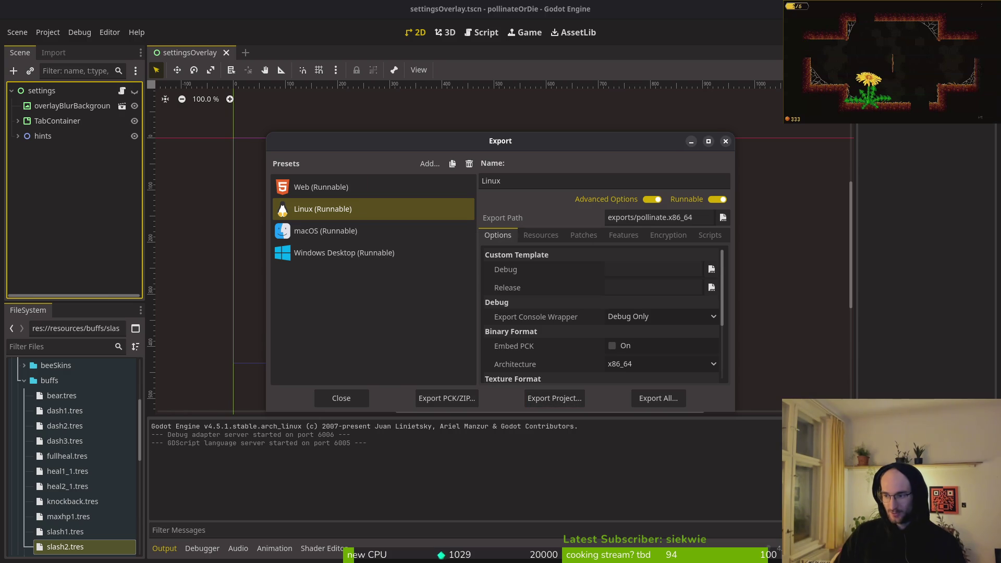
key(super)
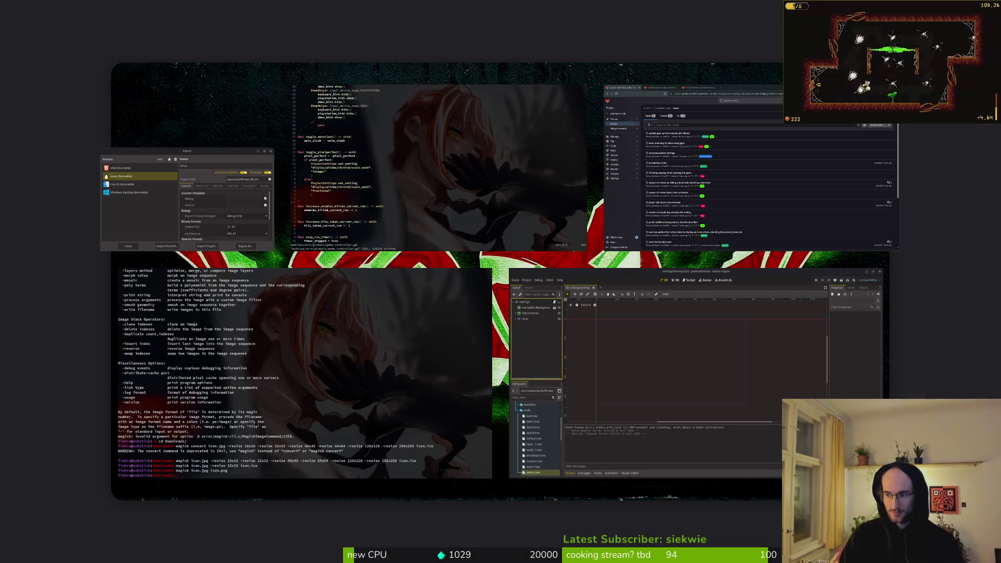
Step: Launch the exported pollinate.x86_64 from dev/pollinate-or-die/exports
key(super)
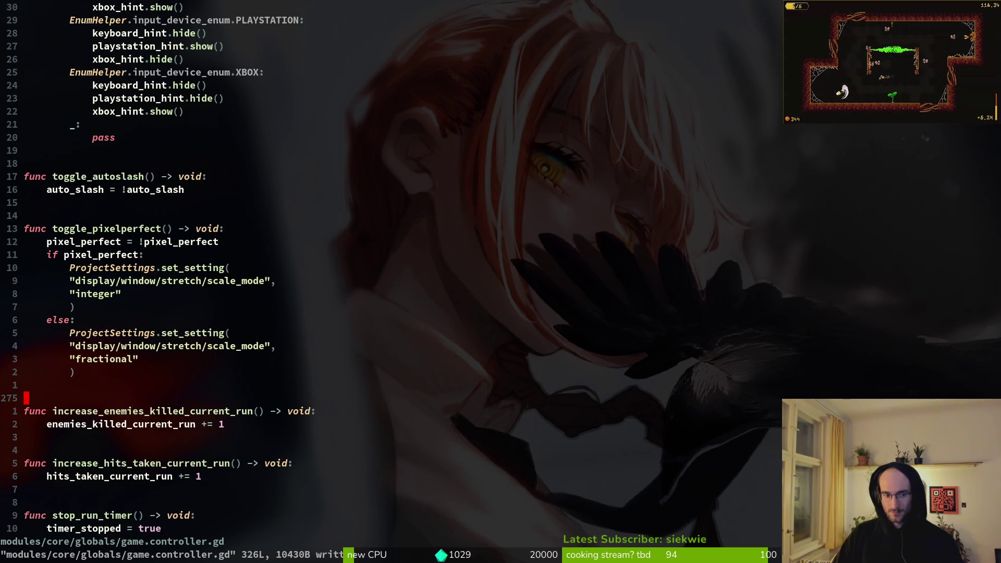
click(713, 294)
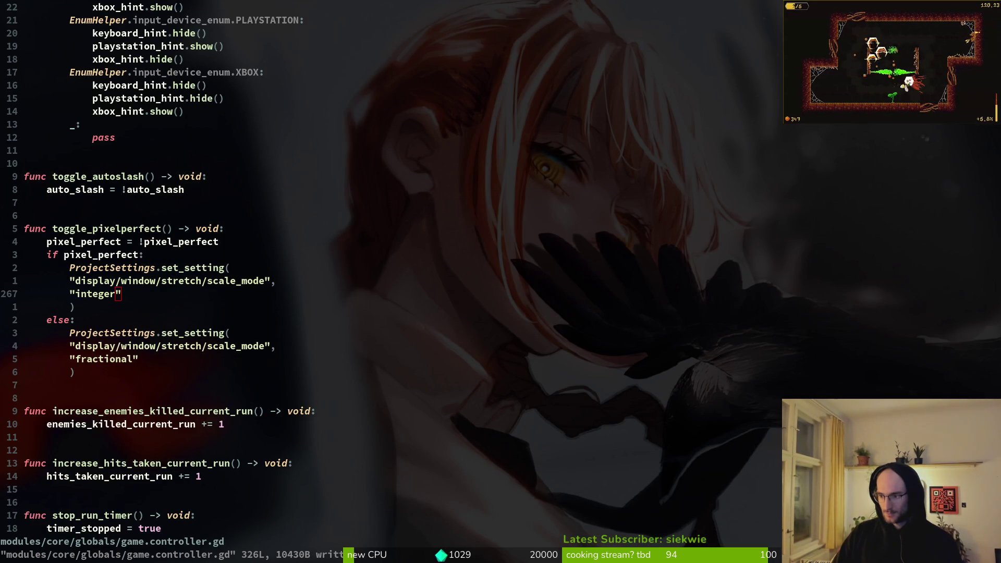
click(340, 324)
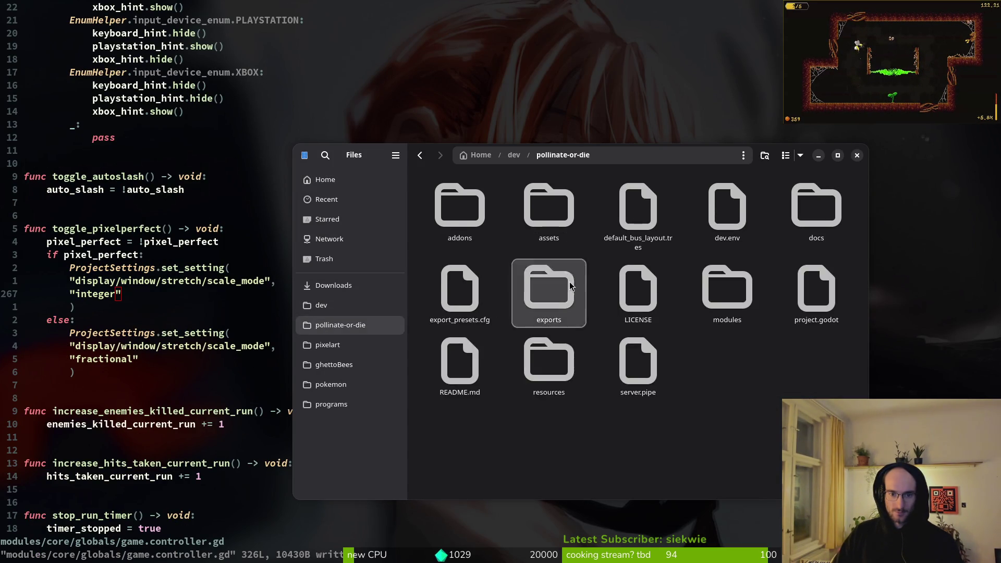
double_click(570, 282)
double_click(621, 207)
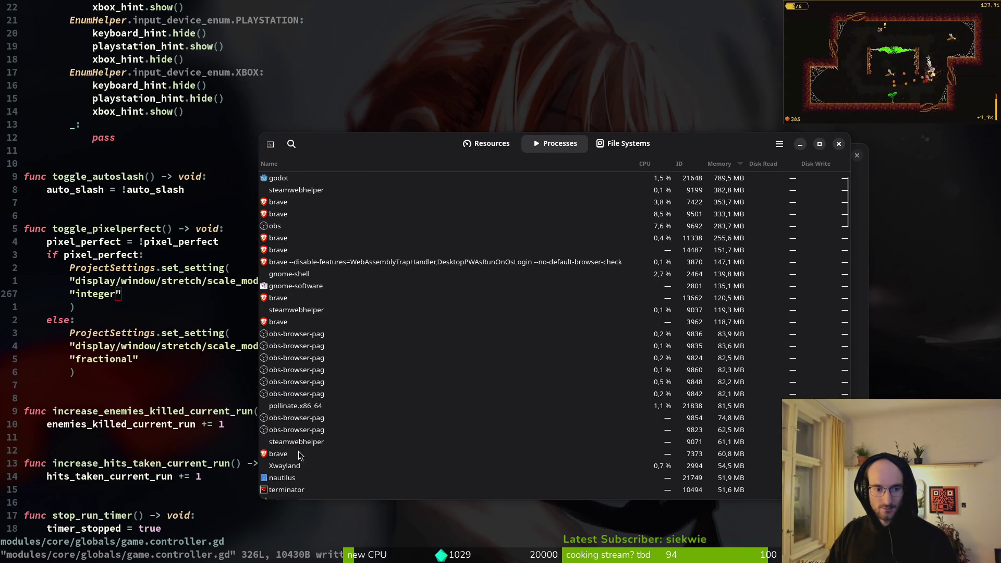
Step: Select the running pollinate.x86_64 process, then close System Monitor and Files
click(312, 408)
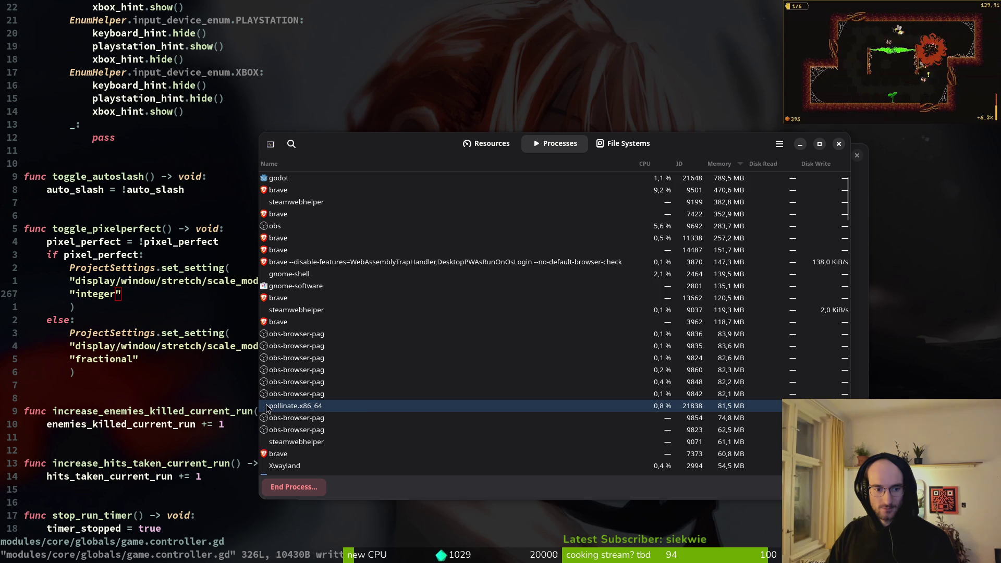
click(838, 144)
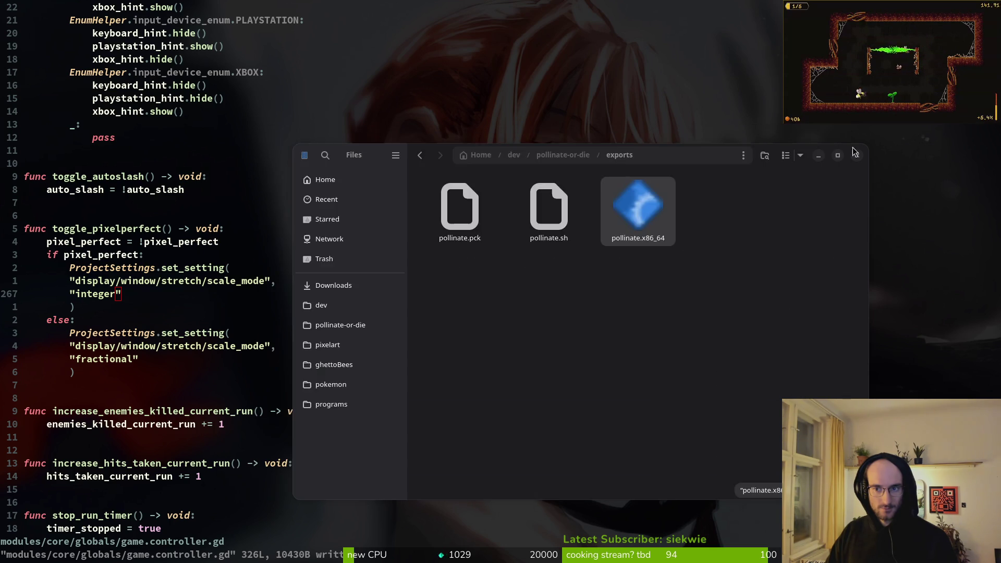
click(857, 155)
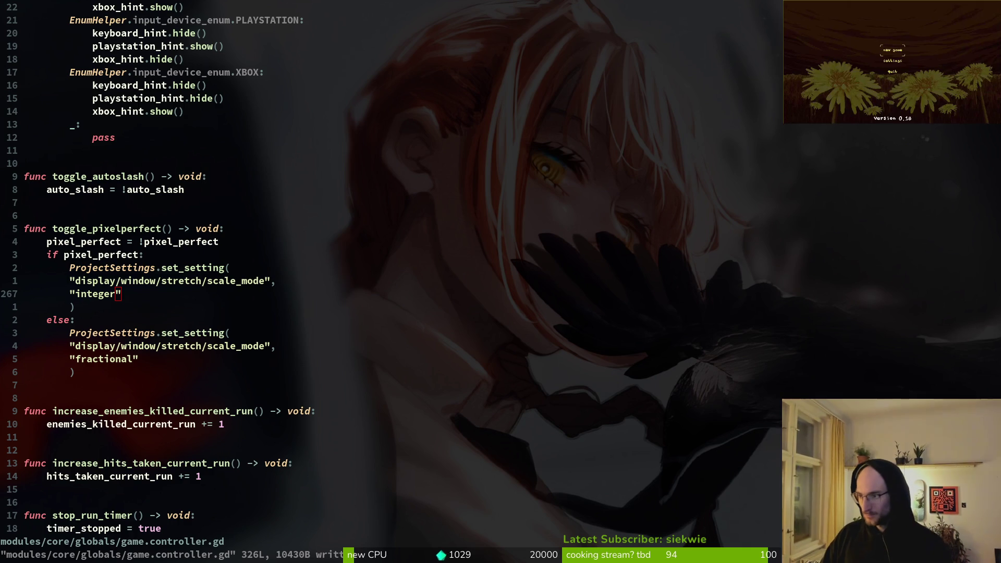
Step: Open docs.godotengine.org in Brave
key(Return)
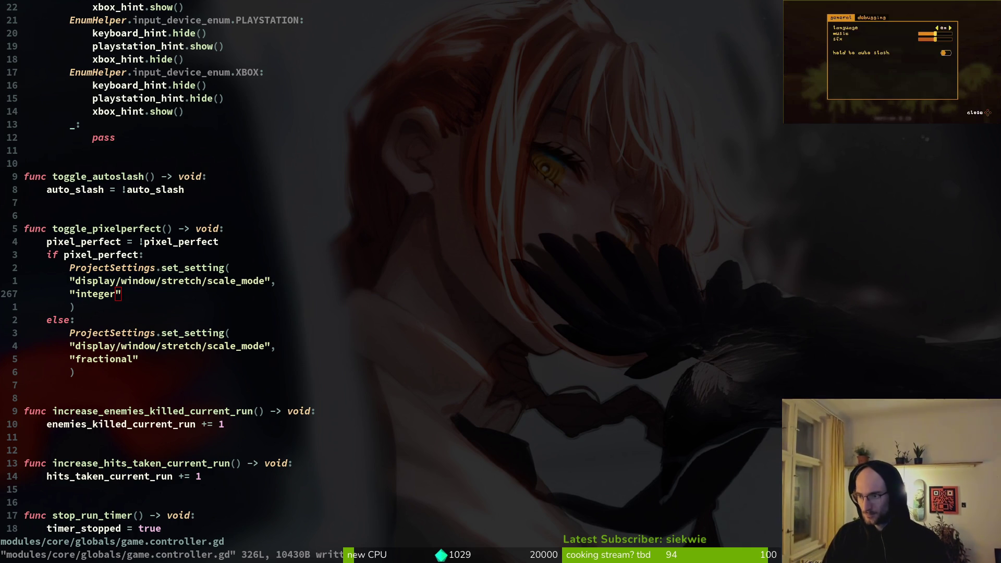
key(super+b)
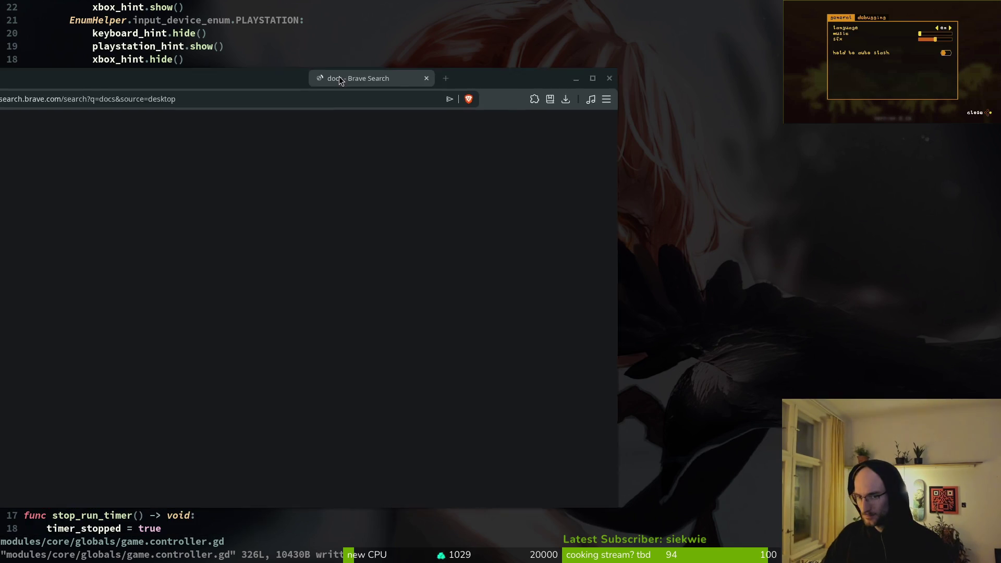
click(274, 61)
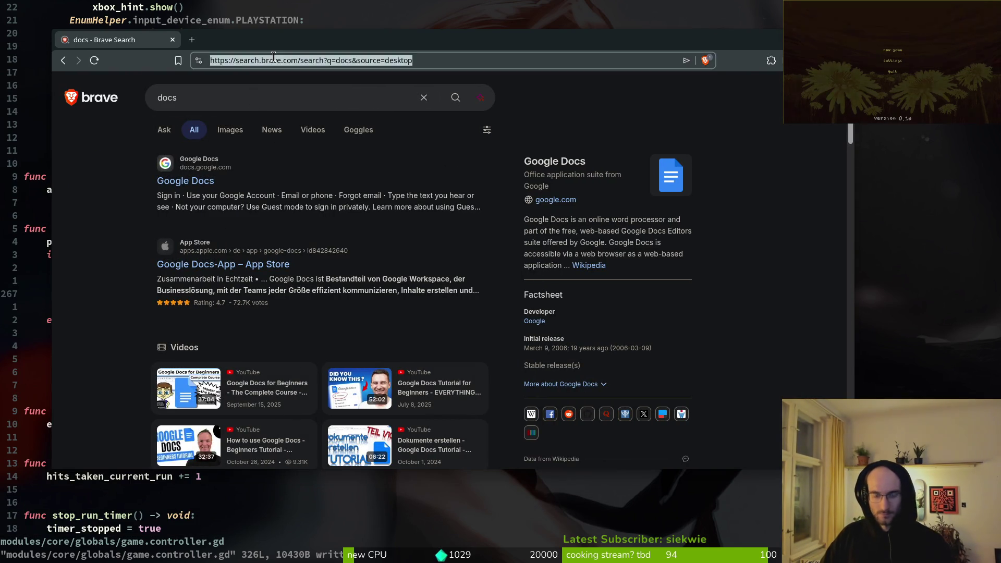
text(docs)
key(Down)
key(Return)
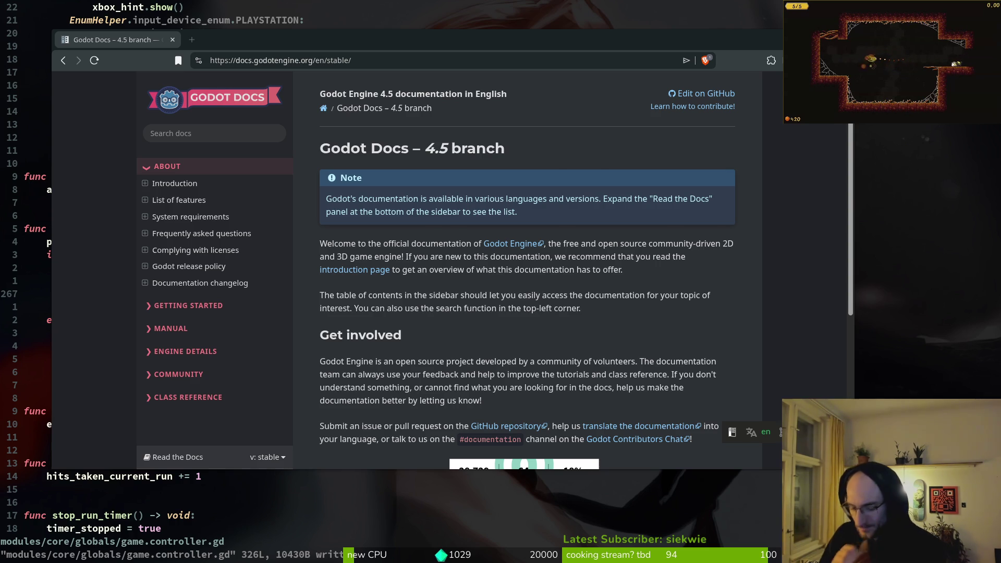
Step: Launch Aseprite, then return to the Vim terminal
key(super)
text(aseprite)
key(Return)
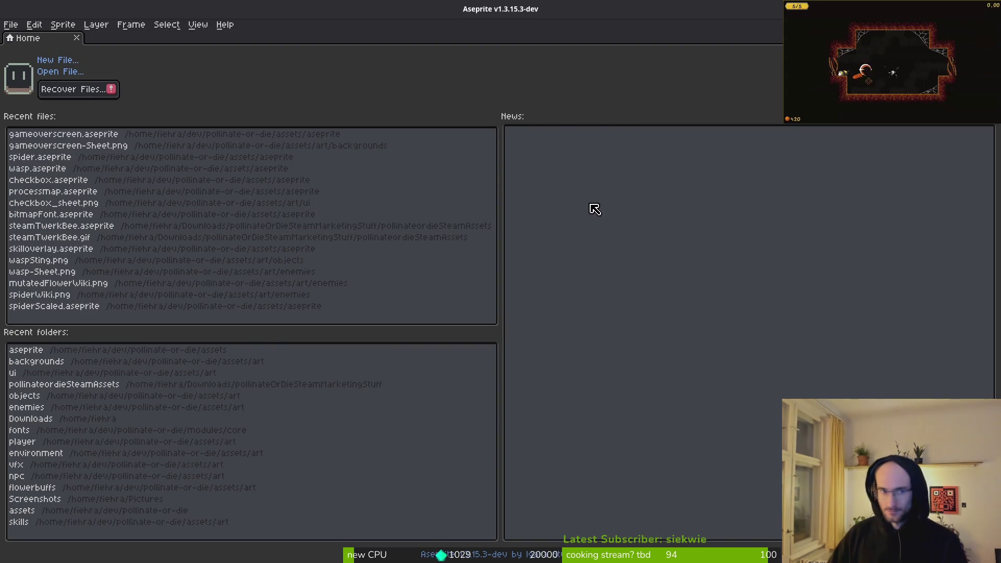
key(alt+Tab)
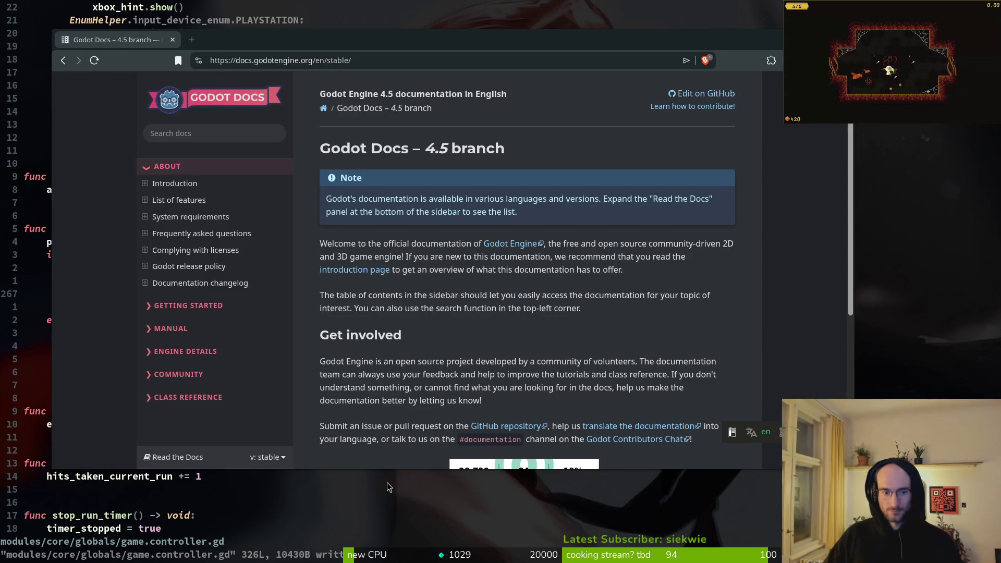
click(296, 503)
Step: Quit Vim and move into ~/Downloads, listing its files
text(:q)
key(Return)
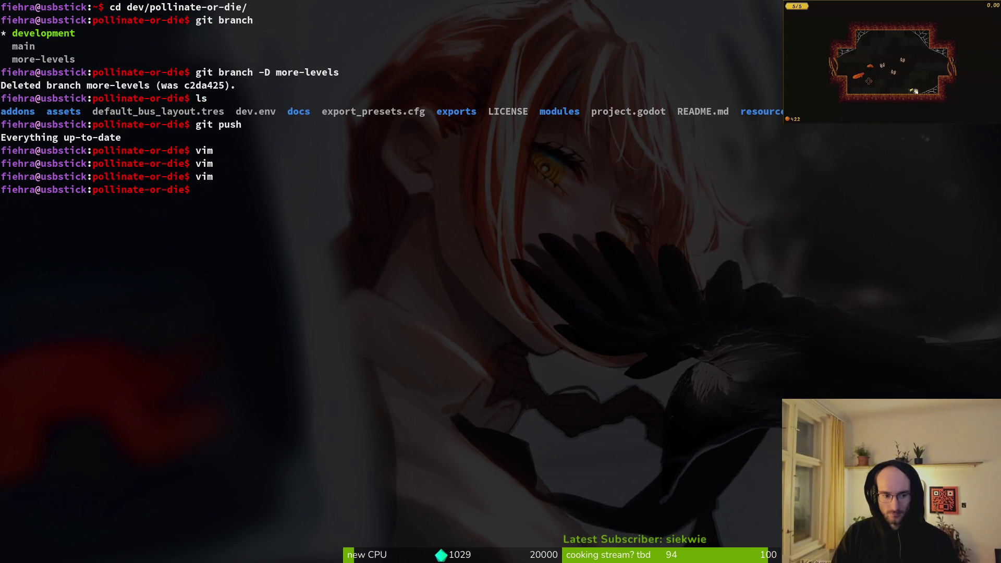
text(ls)
key(Return)
text(cd)
key(Return)
text(cd down)
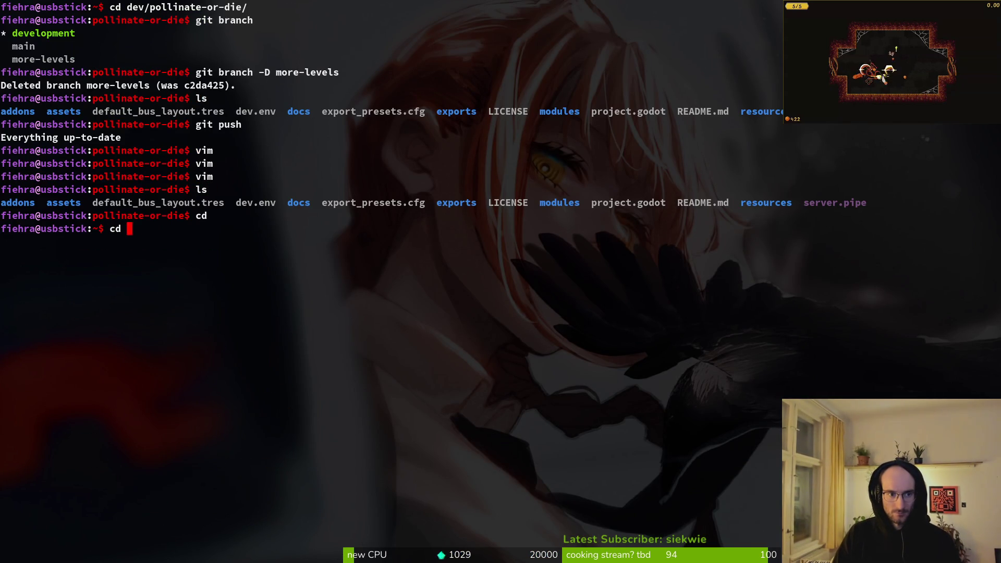
key(Tab)
key(Return)
text(ls)
key(Return)
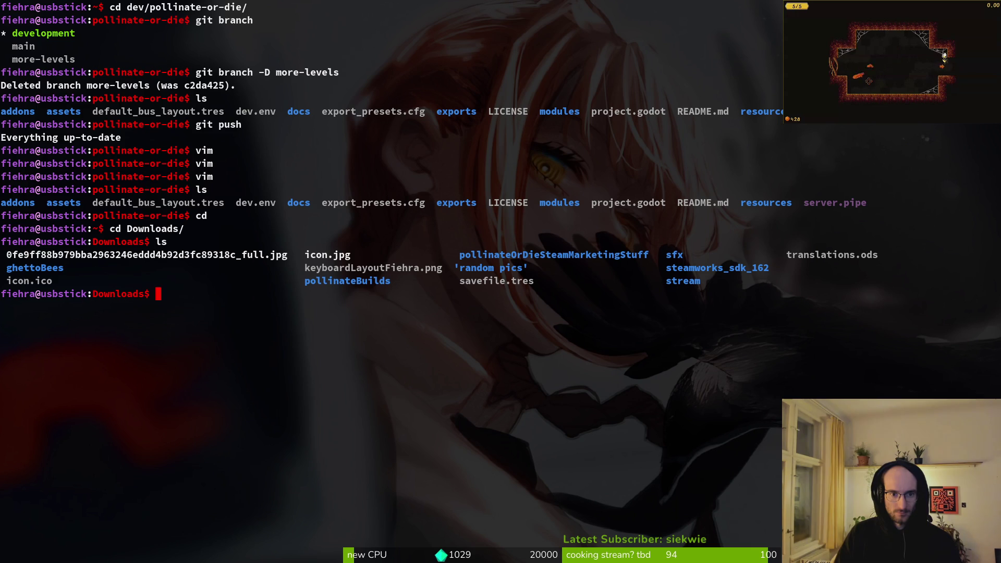
Step: Enter and run 'magick icon.jpg -resize 128x128', correcting stray input along the way
text(magick )
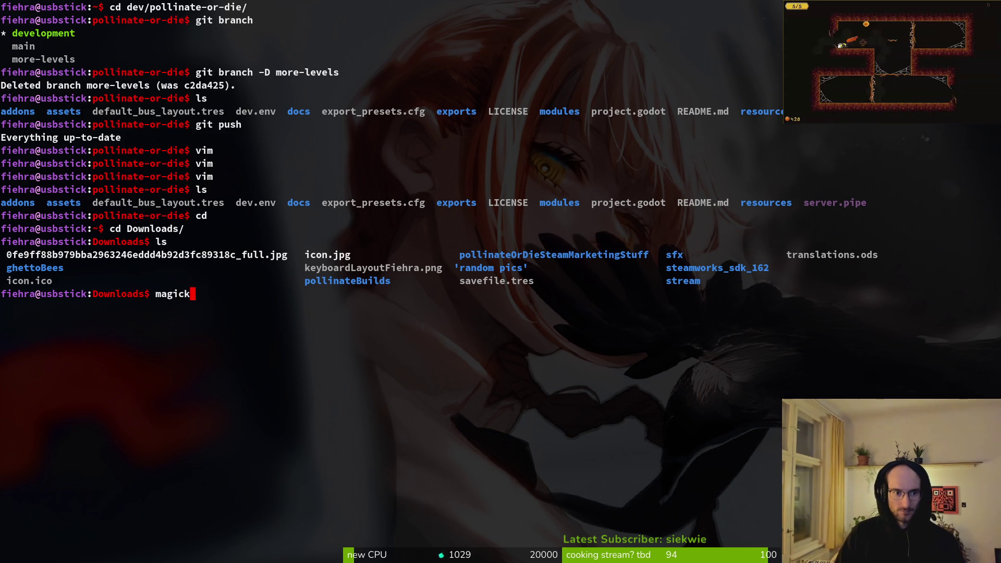
text(icon.)
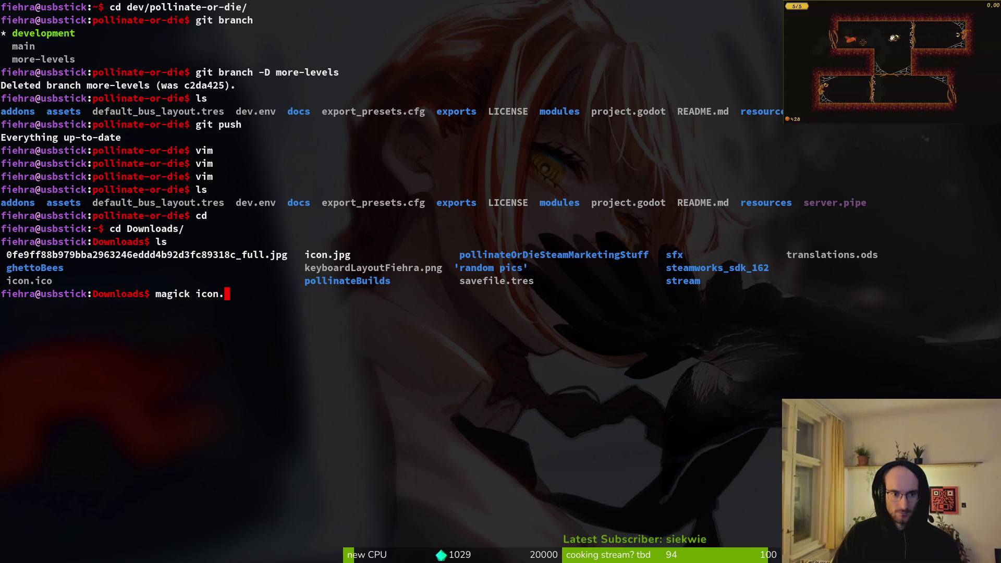
text(jpg)
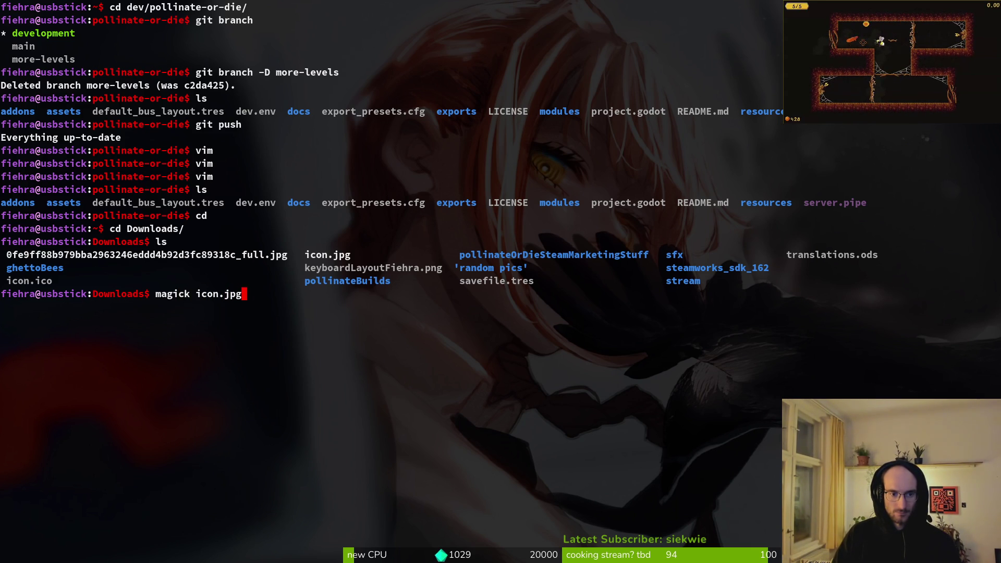
key(super+v)
text(resi)
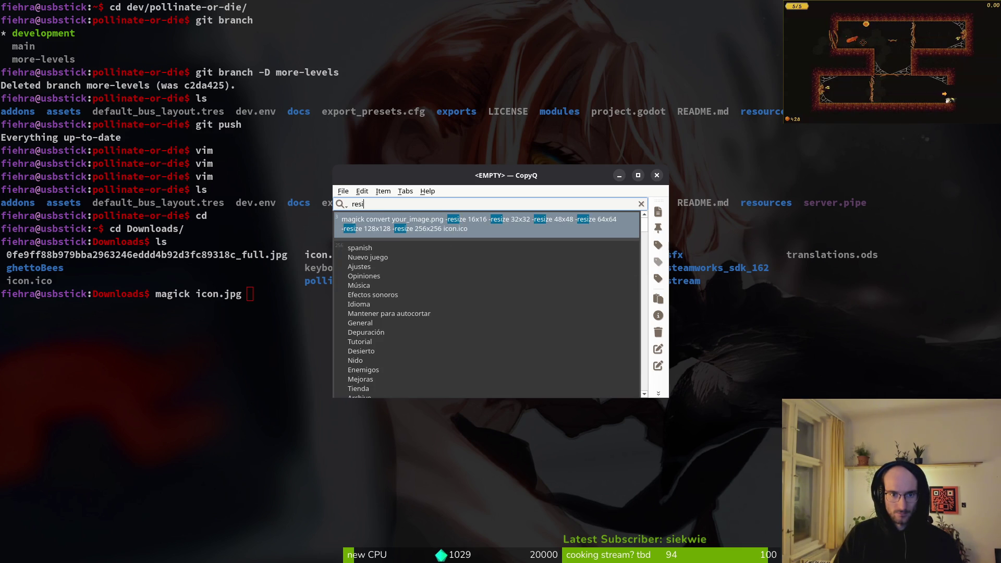
key(Return)
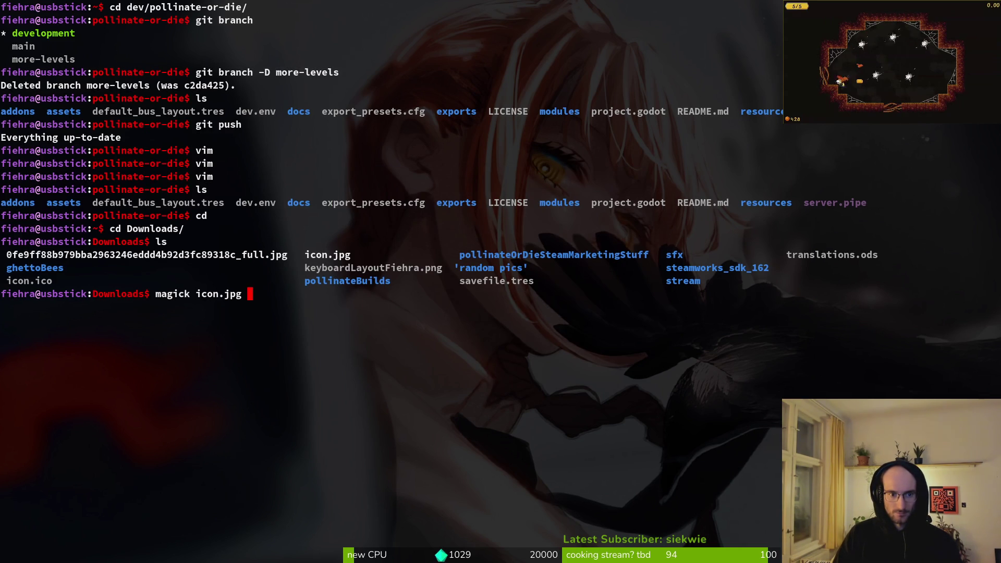
key(alt+minus)
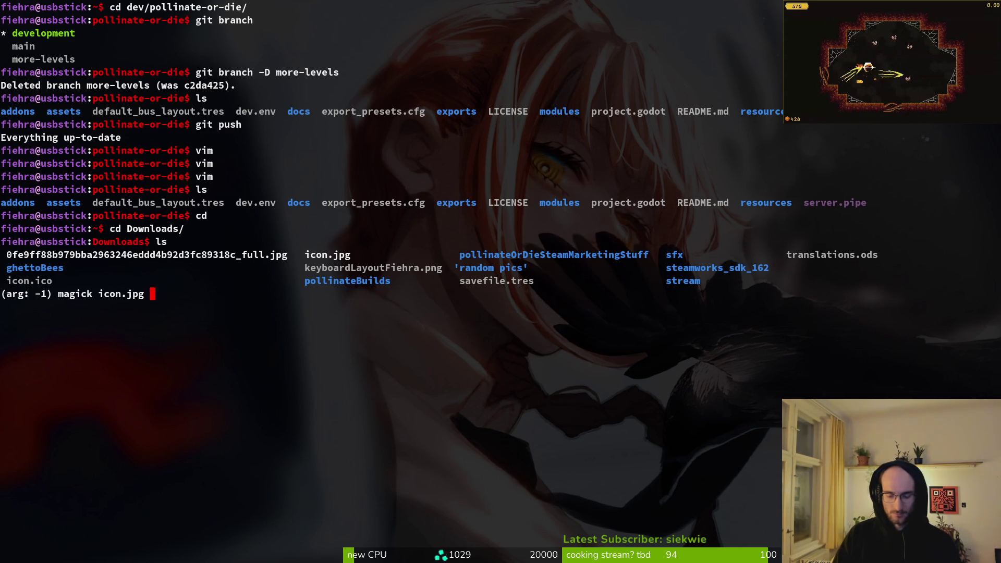
key(ctrl+g)
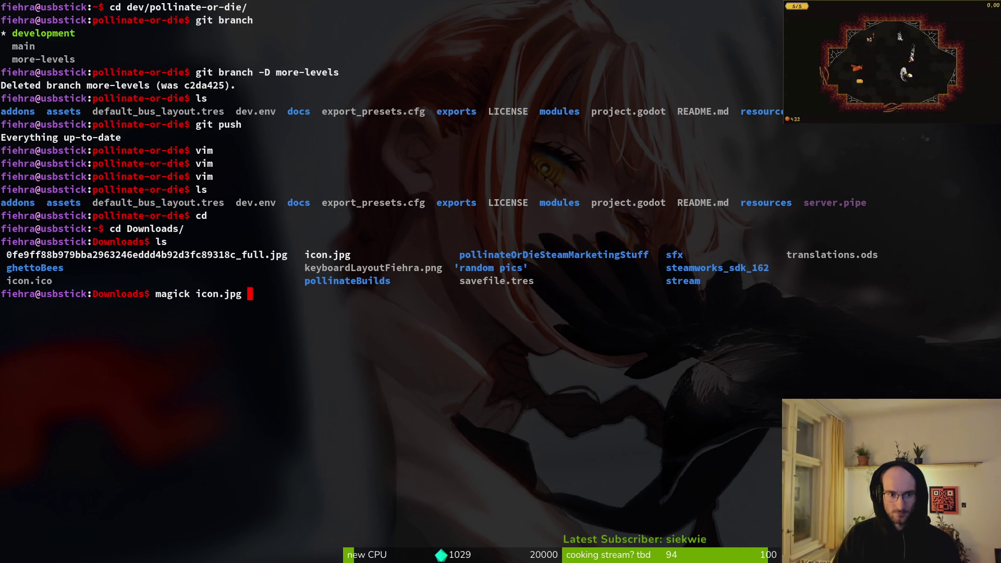
key(alt+minus)
key(ctrl+g)
text(s)
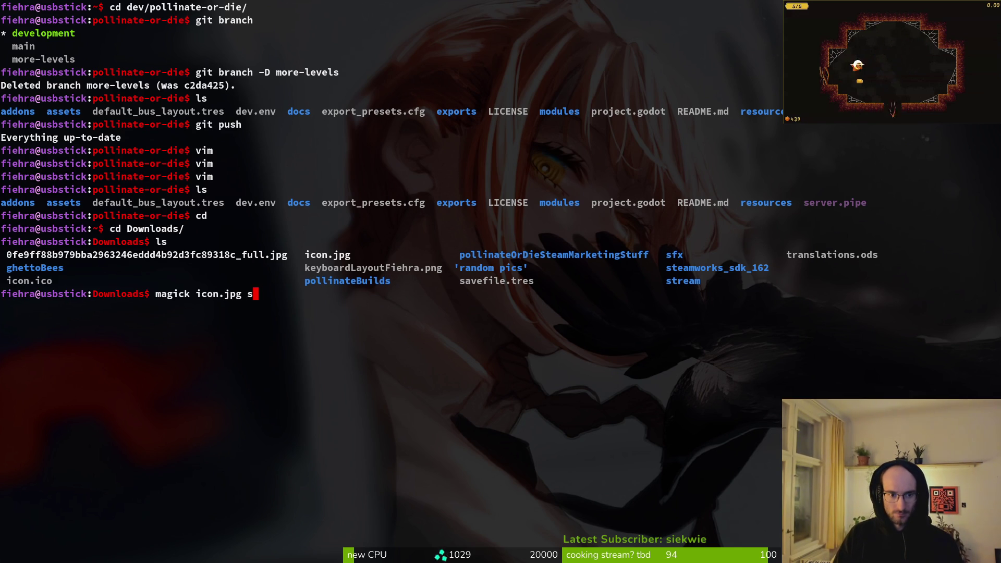
key(BackSpace)
text(-resize 125)
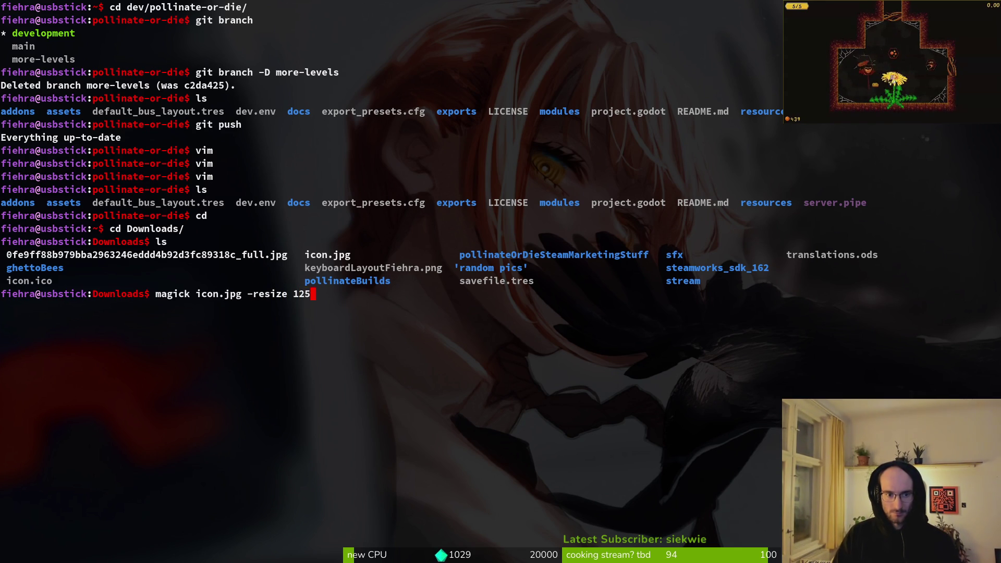
key(BackSpace)
text(x128)
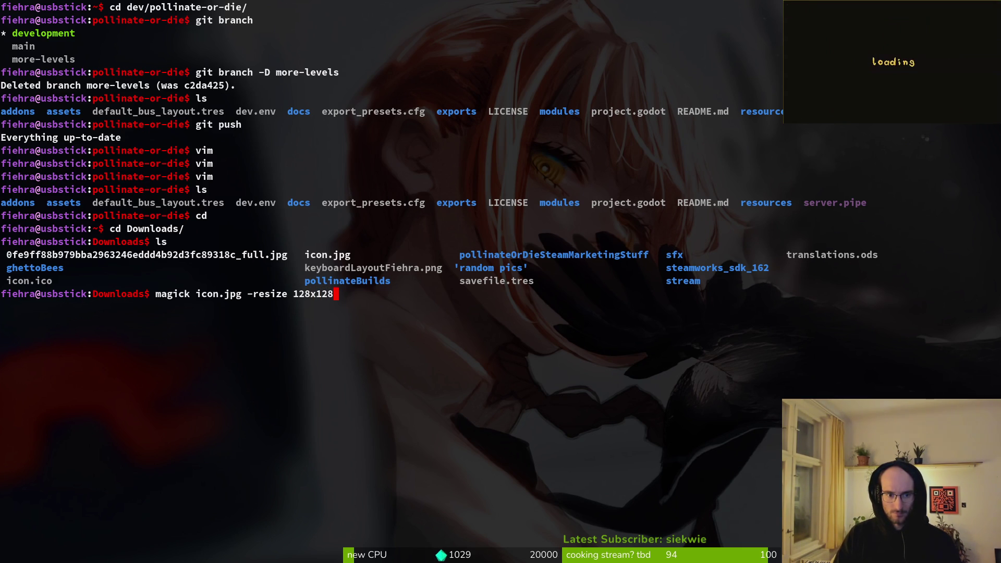
key(Return)
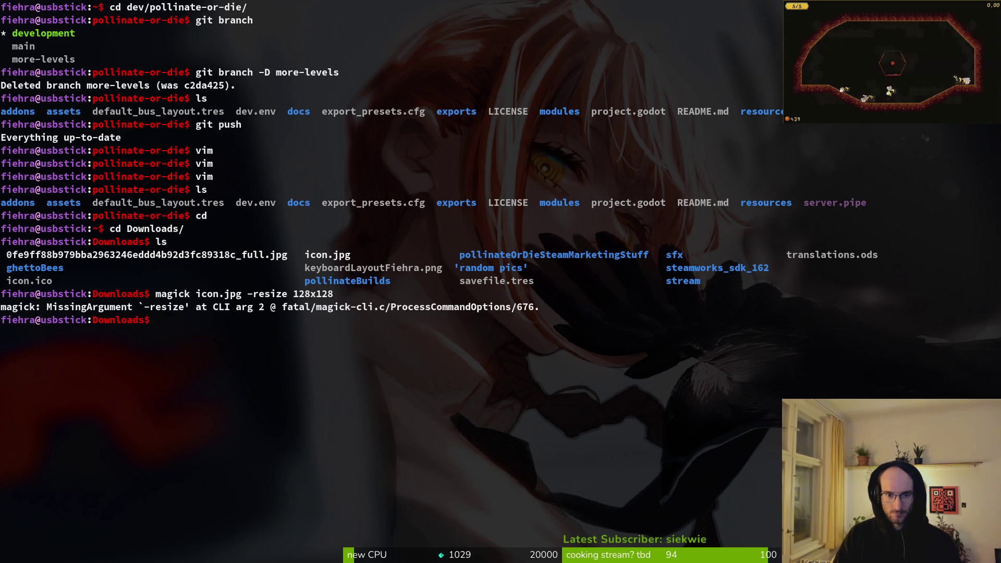
Step: Rerun the resize command with icon.png as the output file
key(super+v)
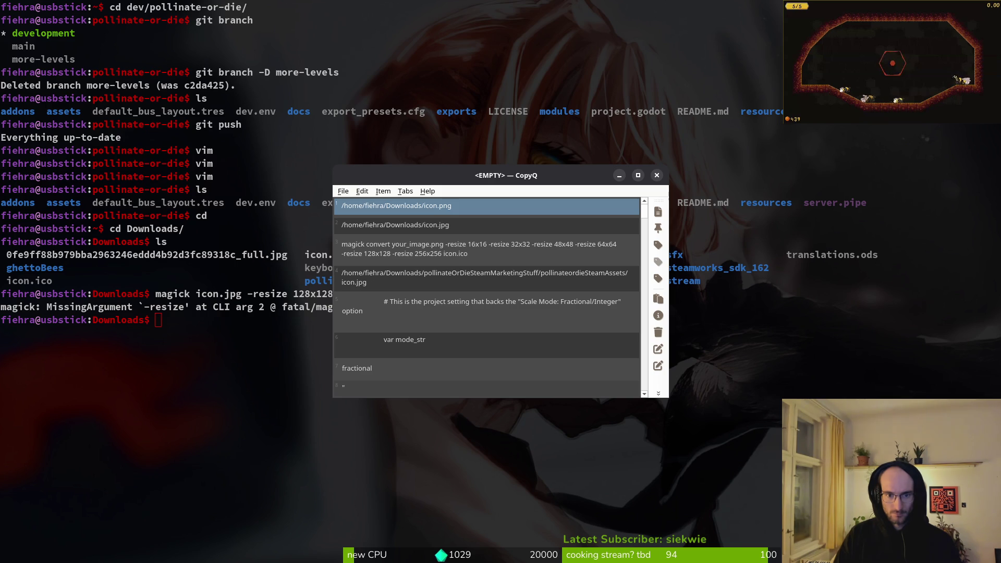
key(super+v)
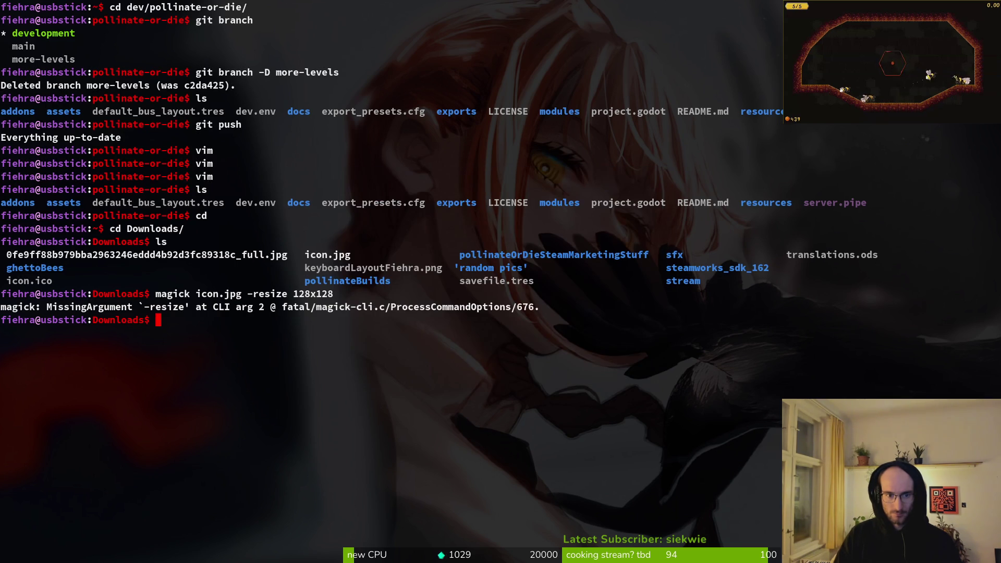
key(super+v)
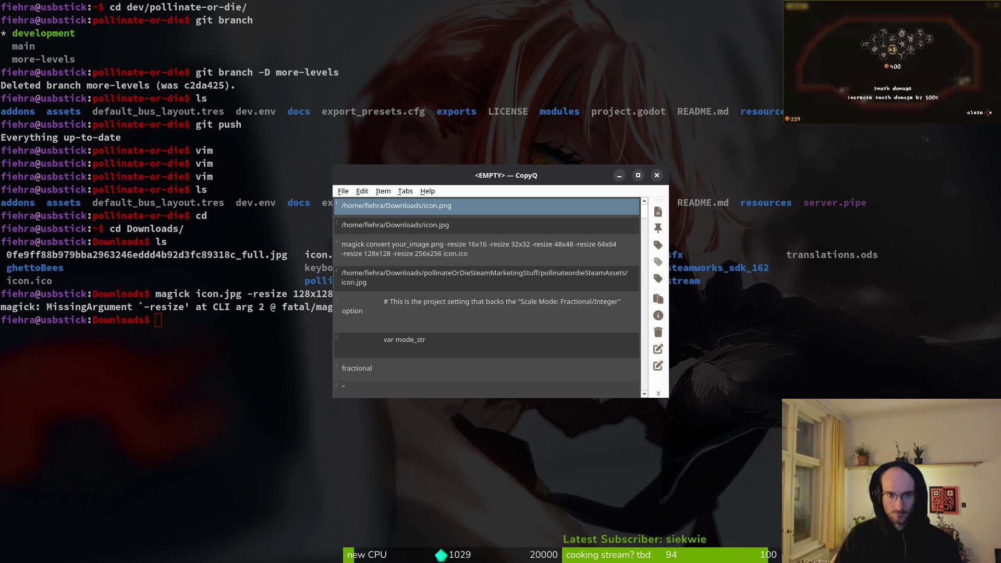
key(Escape)
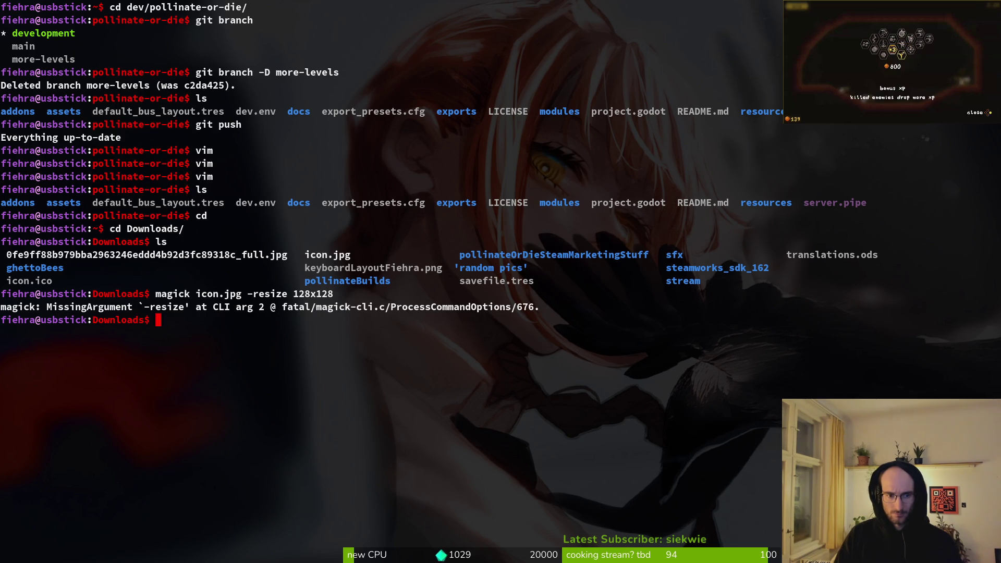
key(super+v)
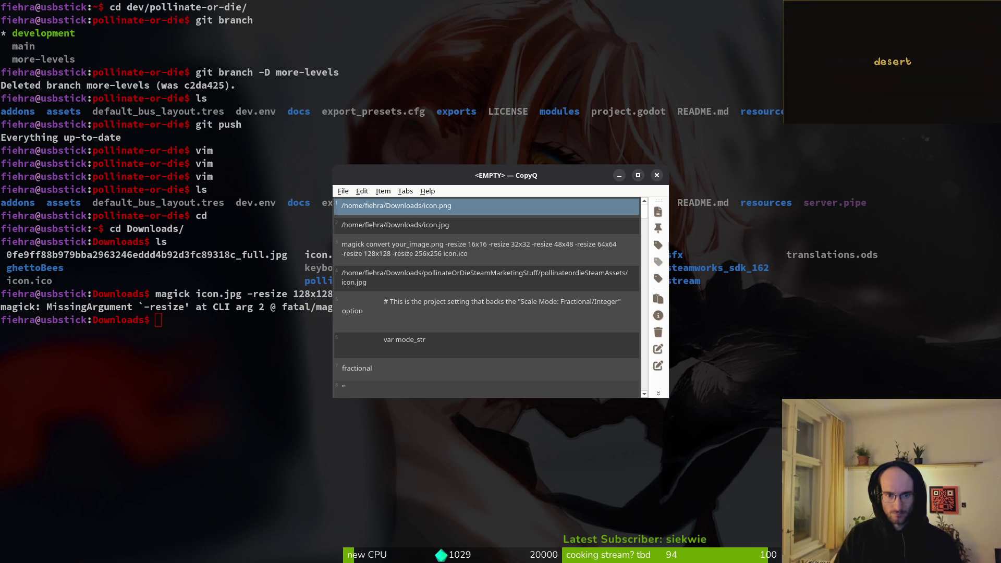
key(Escape)
key(Up)
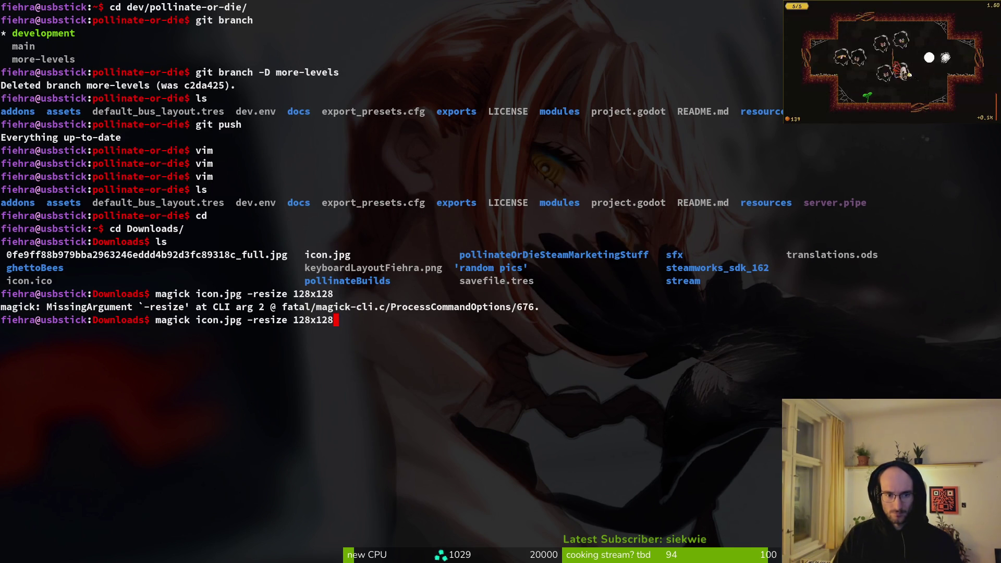
text( icon.png)
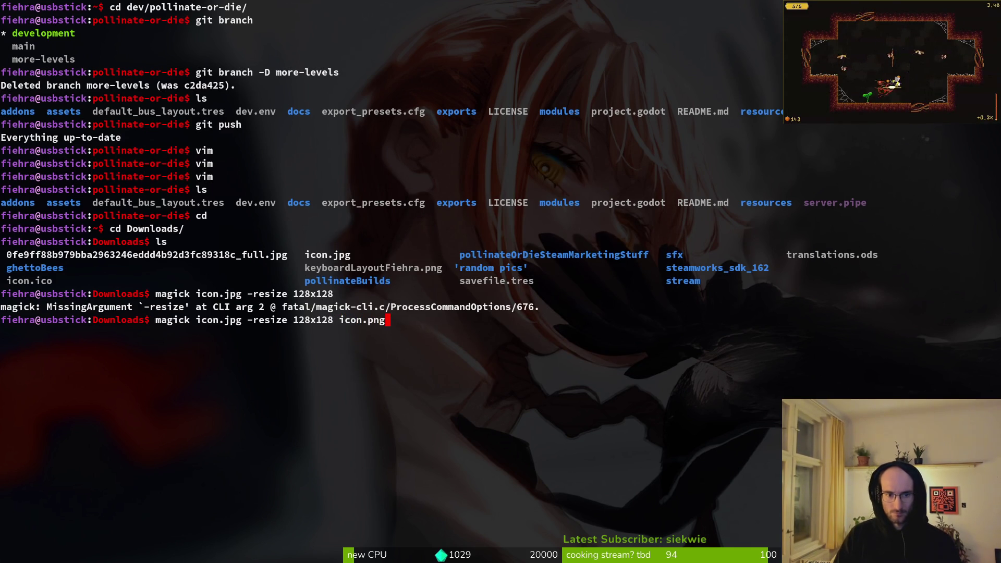
key(Return)
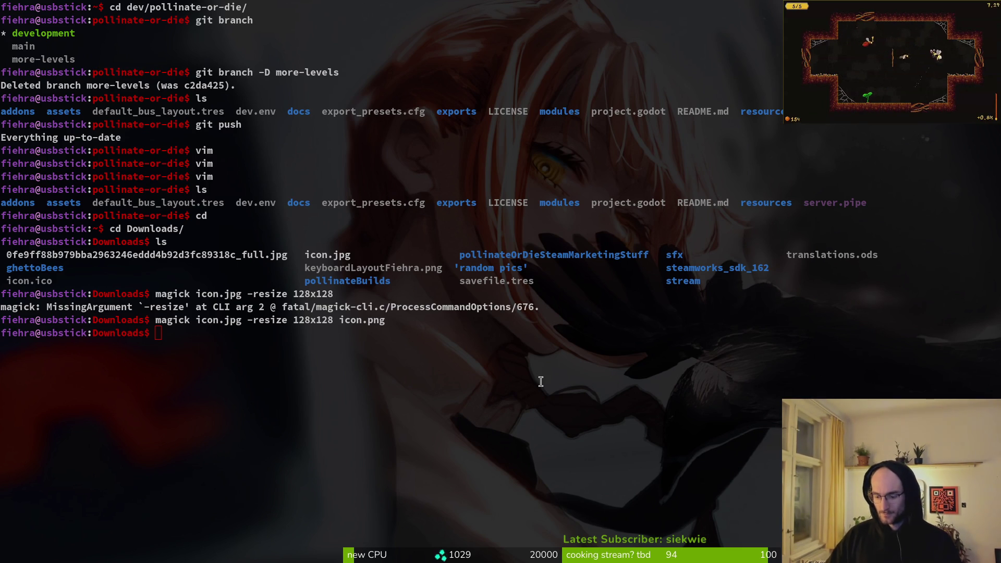
key(super)
Step: Preview the new 128 × 128 icon.png from Downloads
key(super+e)
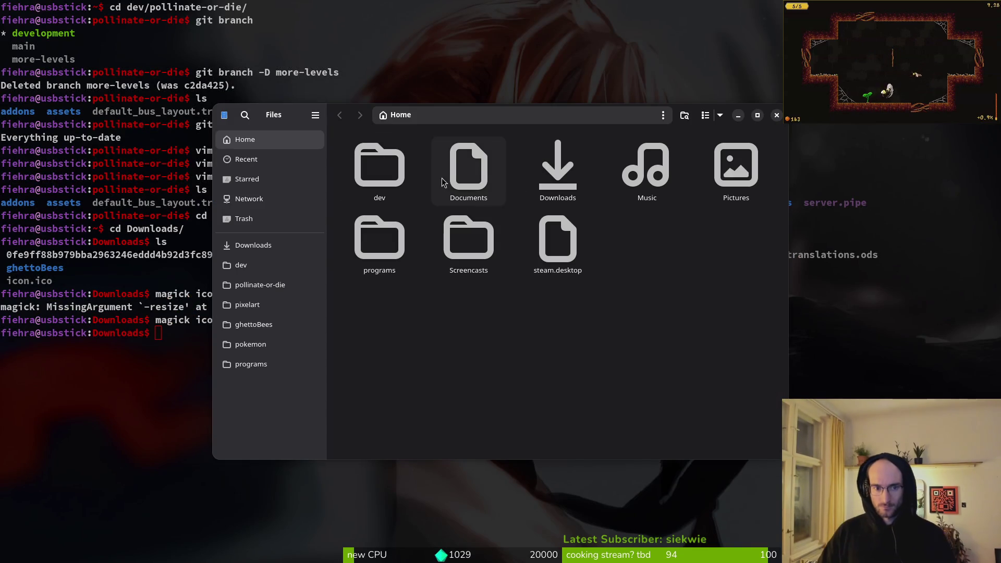
double_click(539, 149)
click(386, 171)
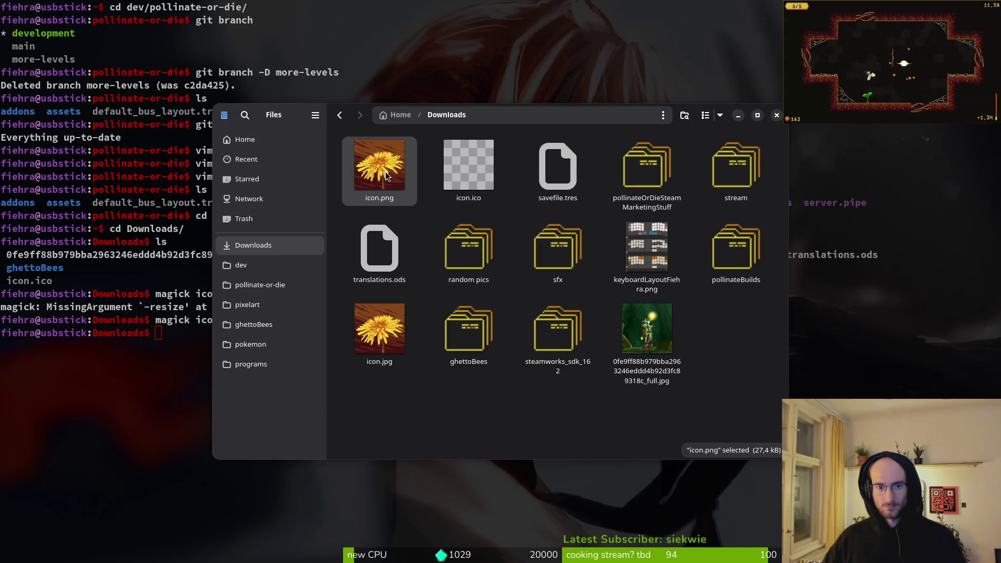
click(392, 365)
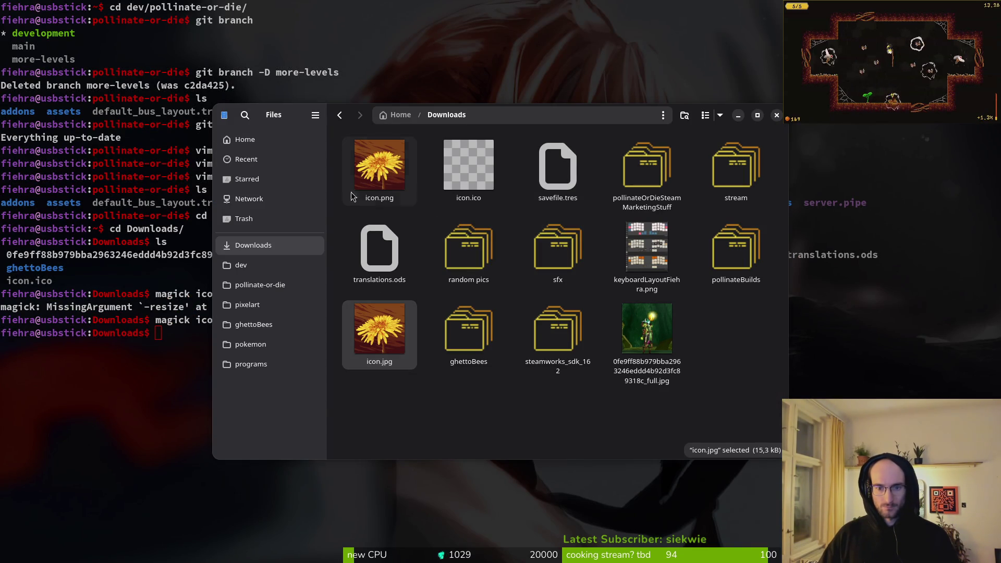
click(371, 150)
double_click(379, 179)
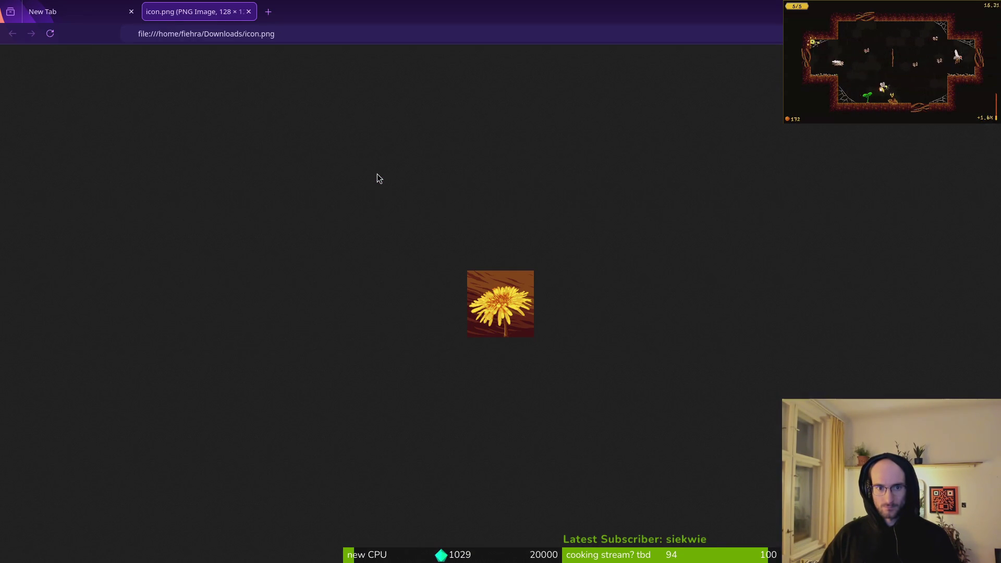
ctrl+scroll(530, 334, up, 5)
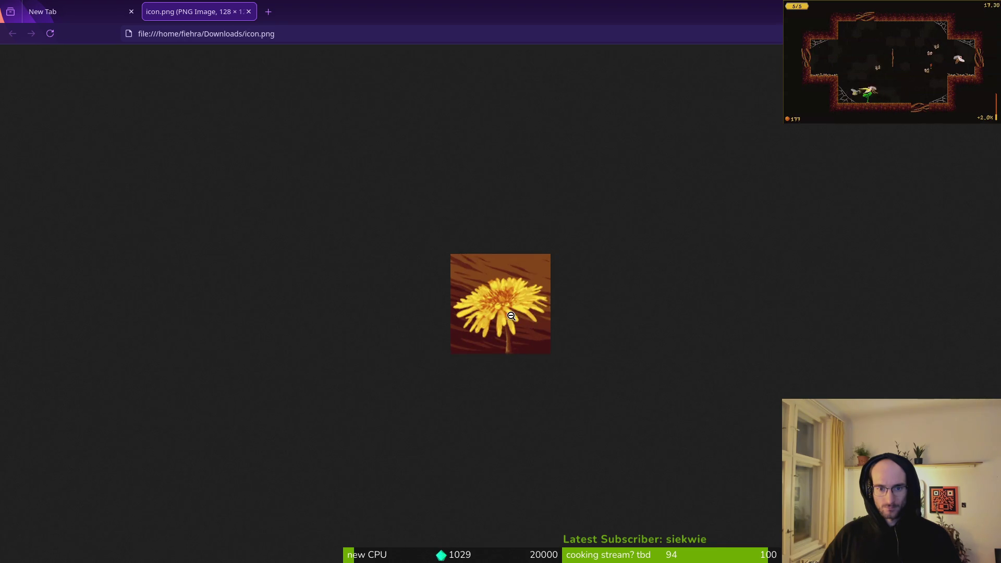
ctrl+scroll(349, 116, down, 3)
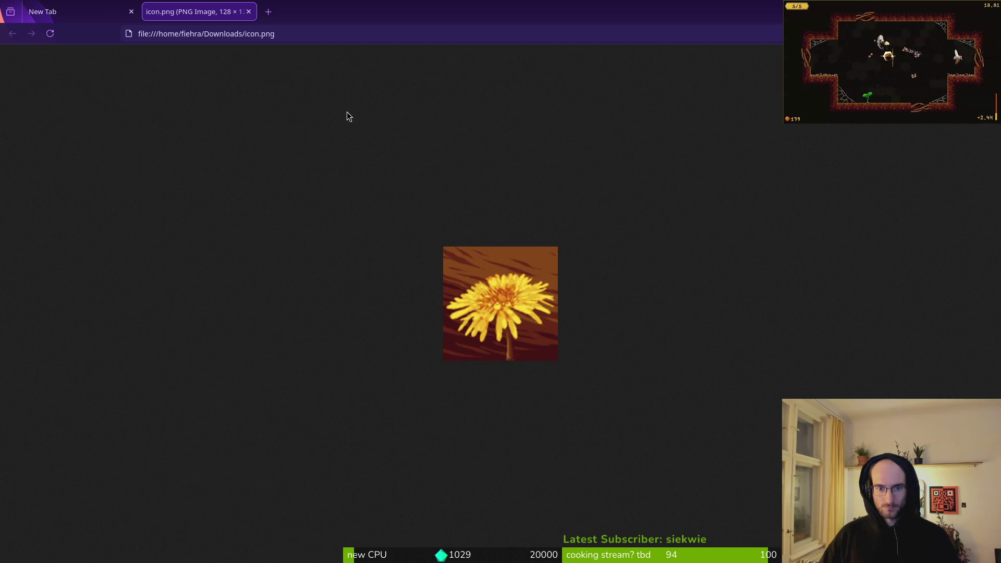
click(249, 11)
click(131, 11)
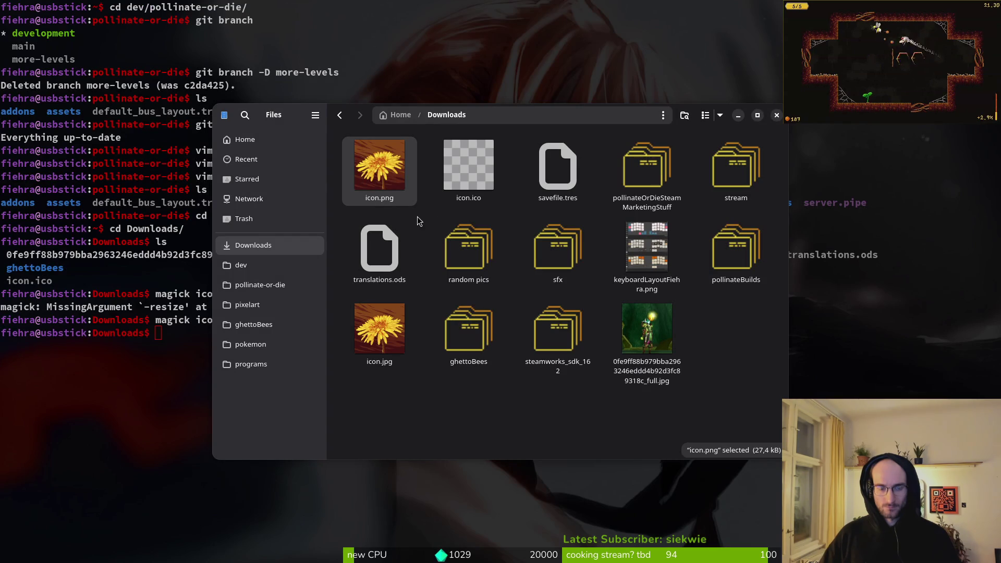
Step: Move icon.png into pollinate-or-die/assets/art, replacing the old icon.png
key(ctrl+x)
click(259, 285)
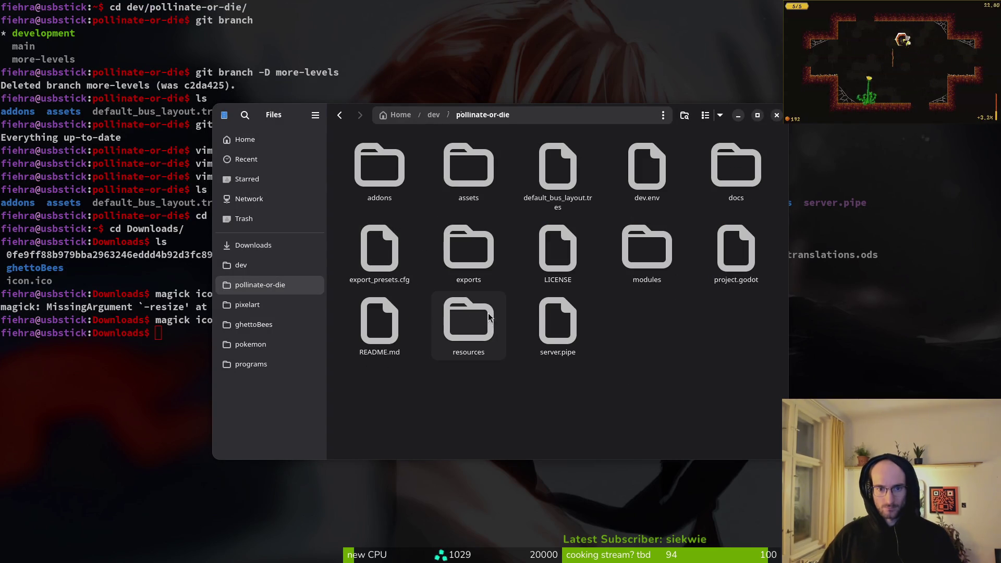
double_click(469, 167)
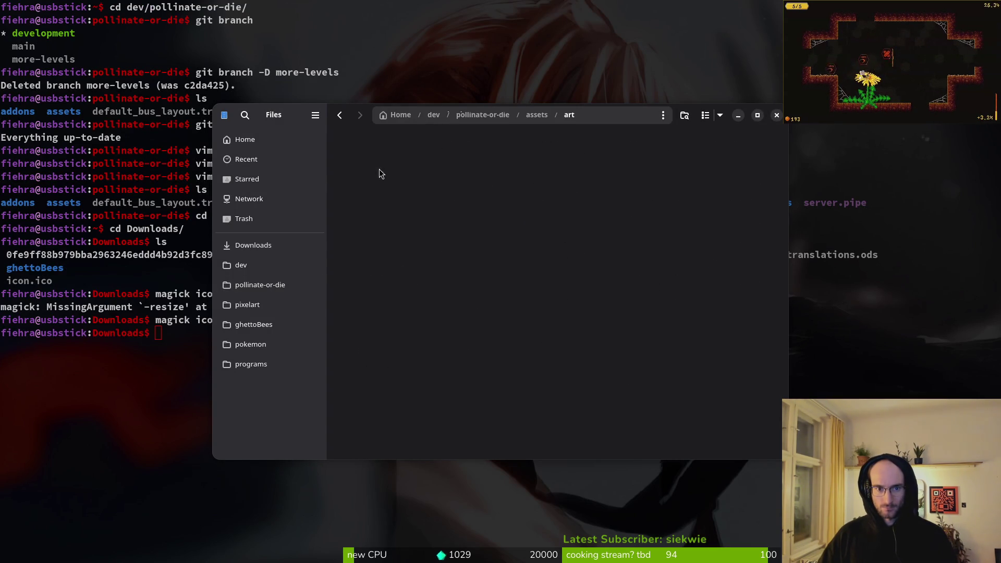
double_click(379, 169)
key(ctrl+v)
click(538, 222)
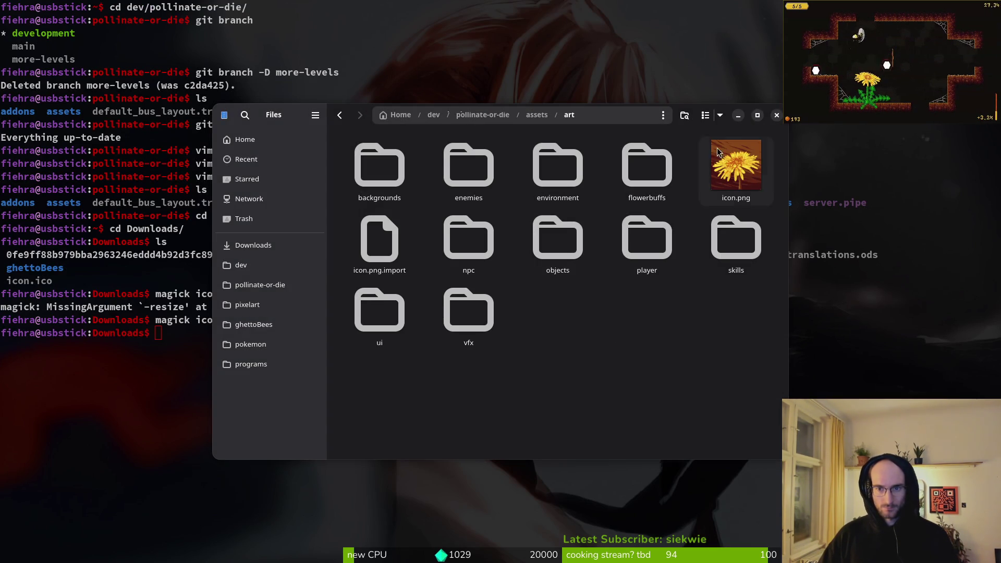
key(ctrl+w)
Step: Close Export and point the Project Settings Icon at res://assets/art/icon.png
key(alt+Tab)
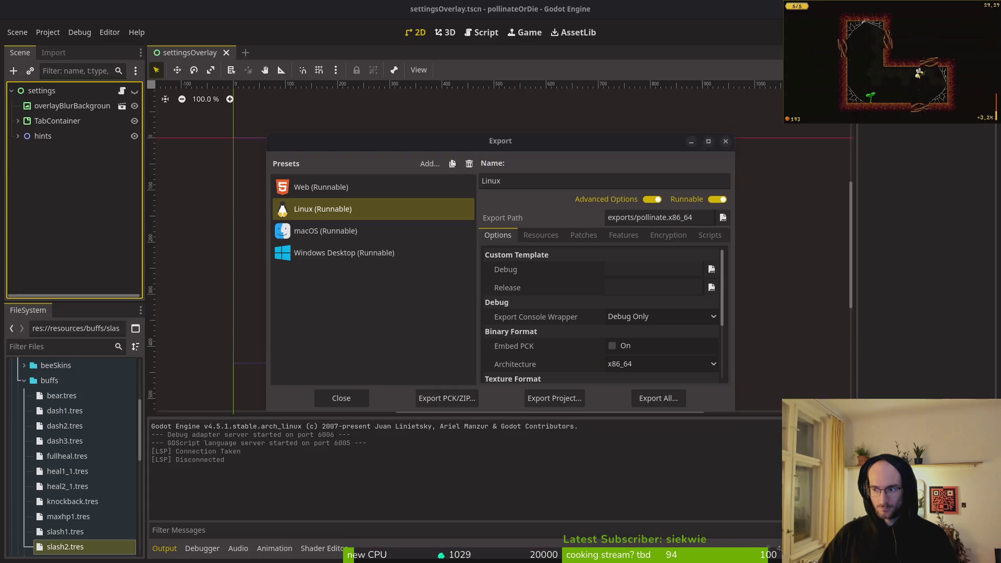
key(Escape)
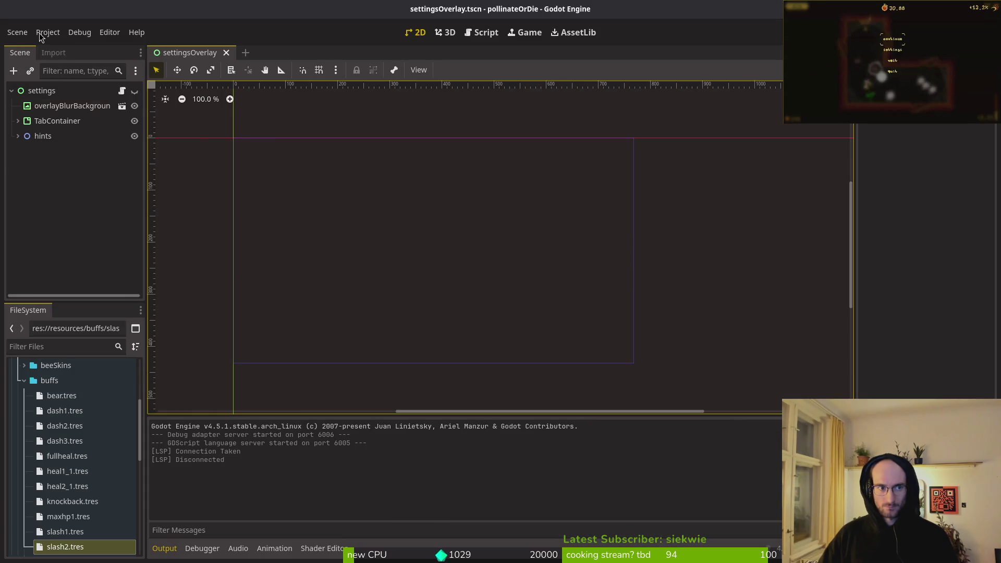
click(47, 32)
click(68, 46)
scroll(664, 280, down, 2)
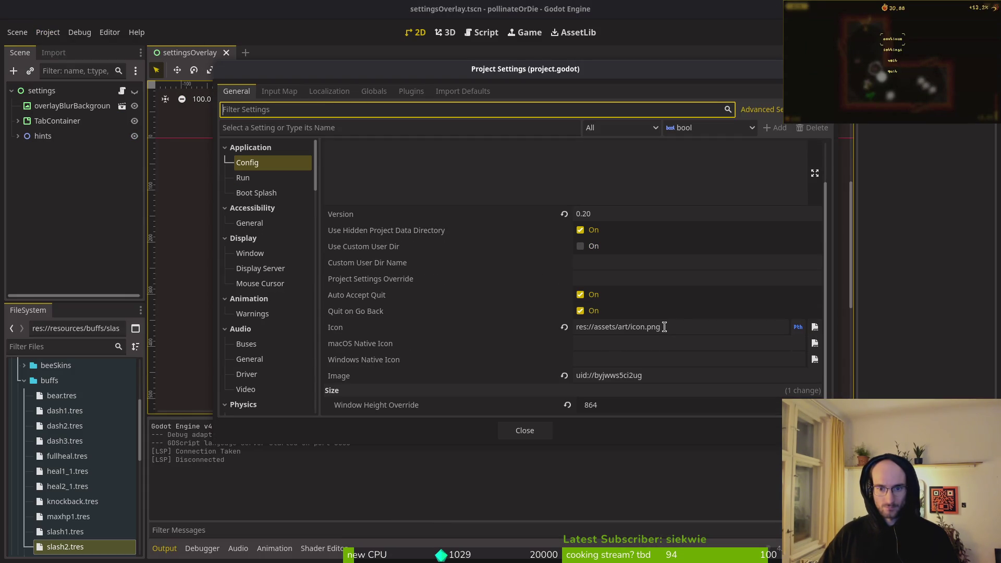
click(814, 326)
click(600, 450)
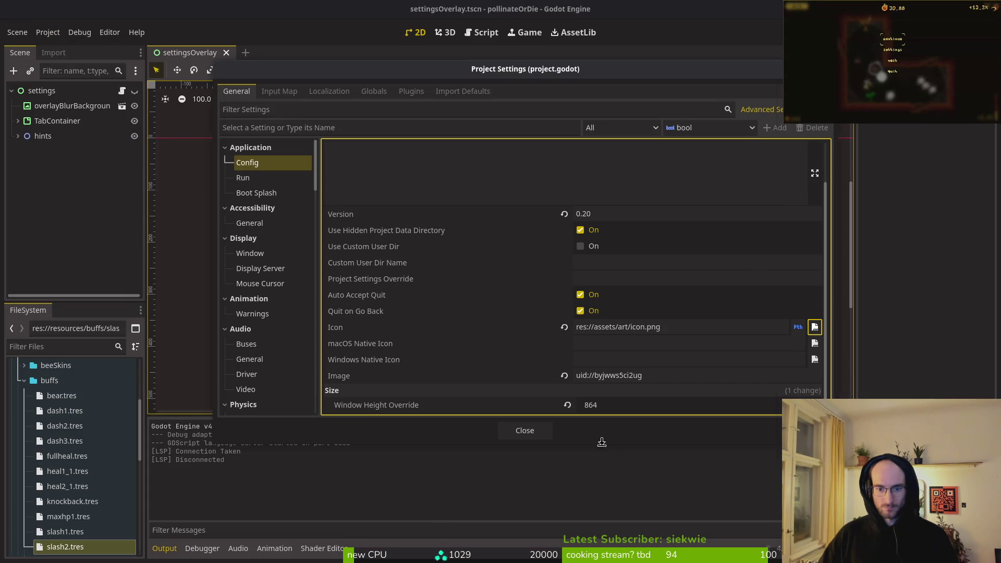
click(525, 430)
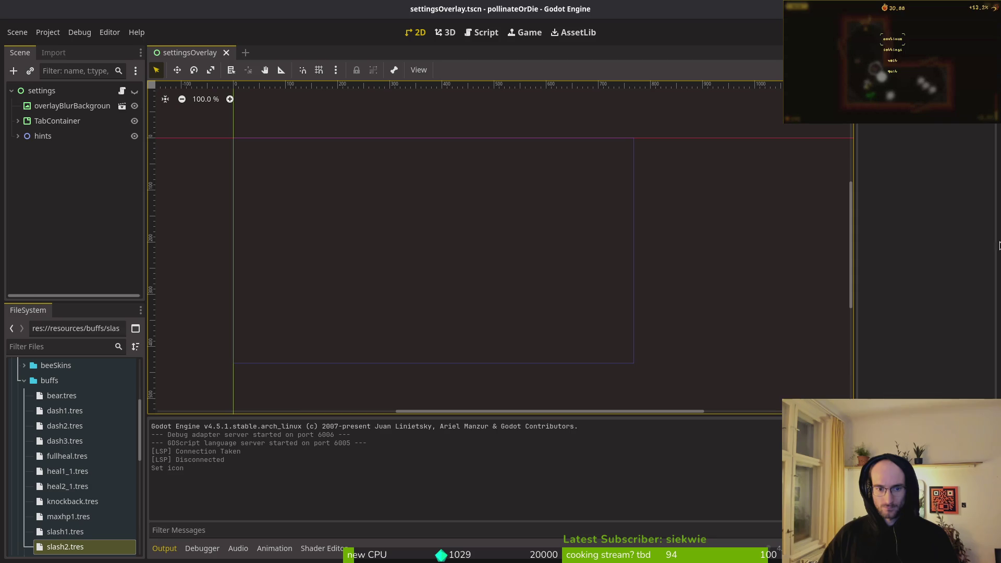
Step: Convert icon.jpg to icon.ico in Downloads with magick icon.jpg icon.ico
key(super+1)
text(m)
key(Up)
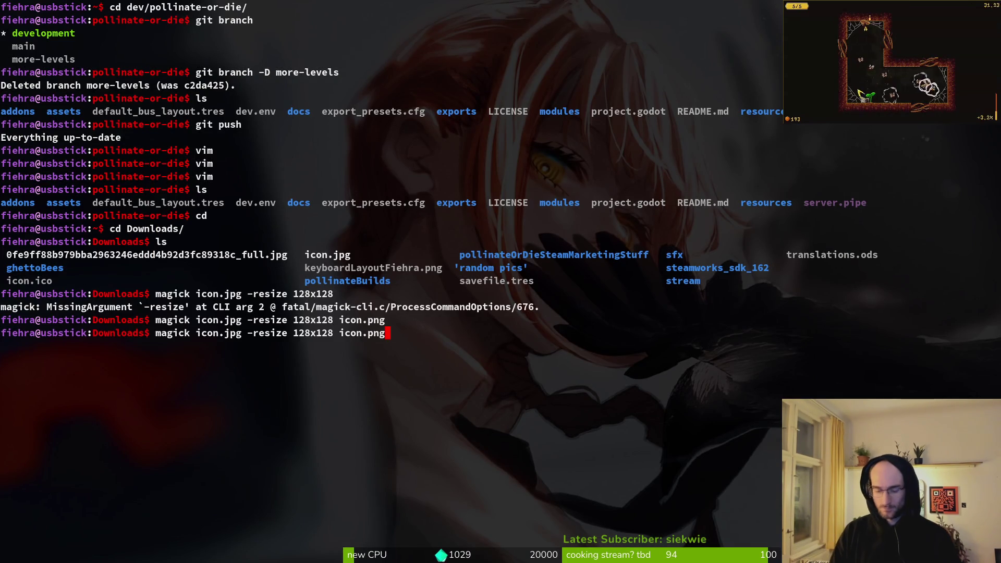
key(BackSpace)
key(BackSpace)
key(BackSpace)
key(BackSpace)
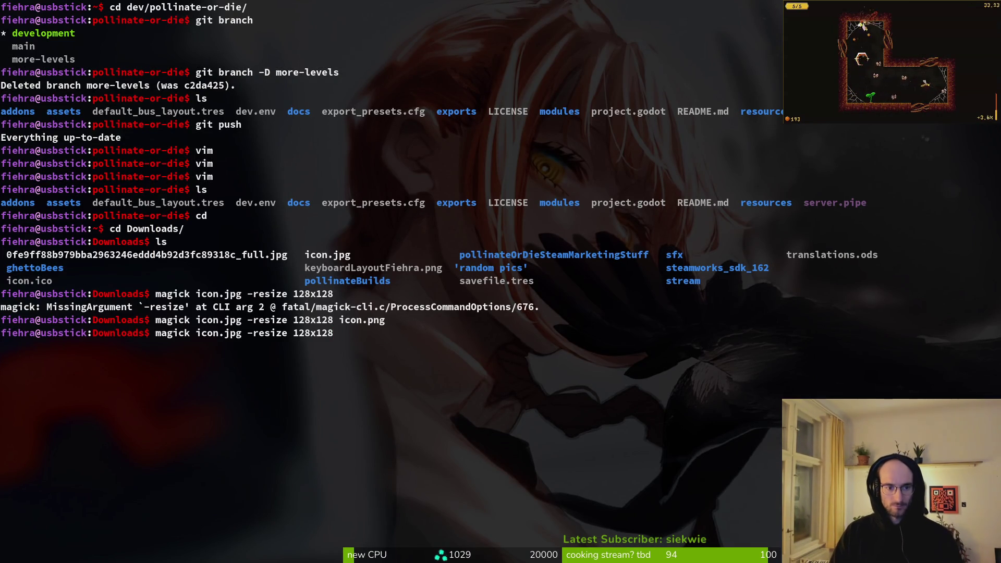
key(BackSpace)
key(BackSpace)
key(BackSpace)
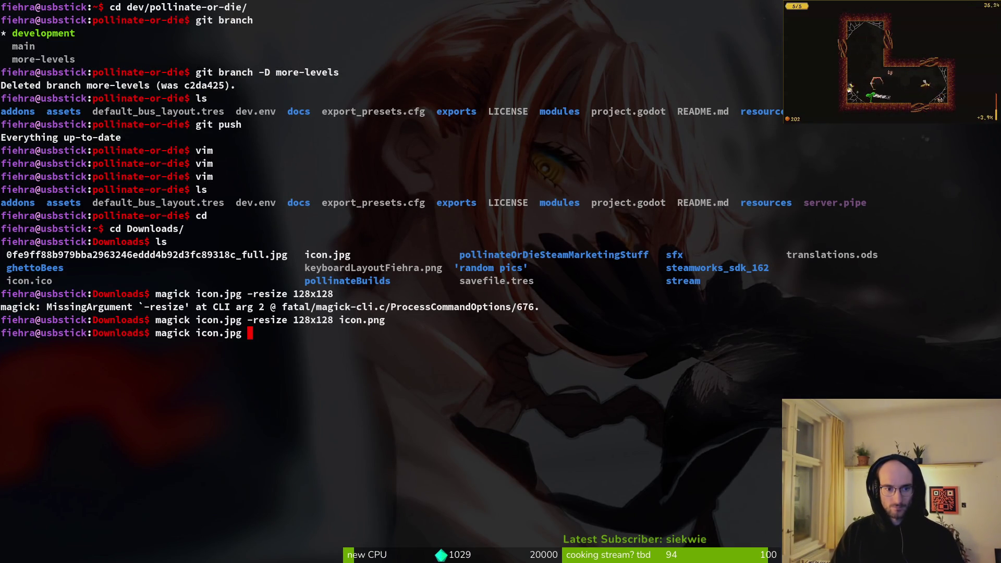
text(icon.ico)
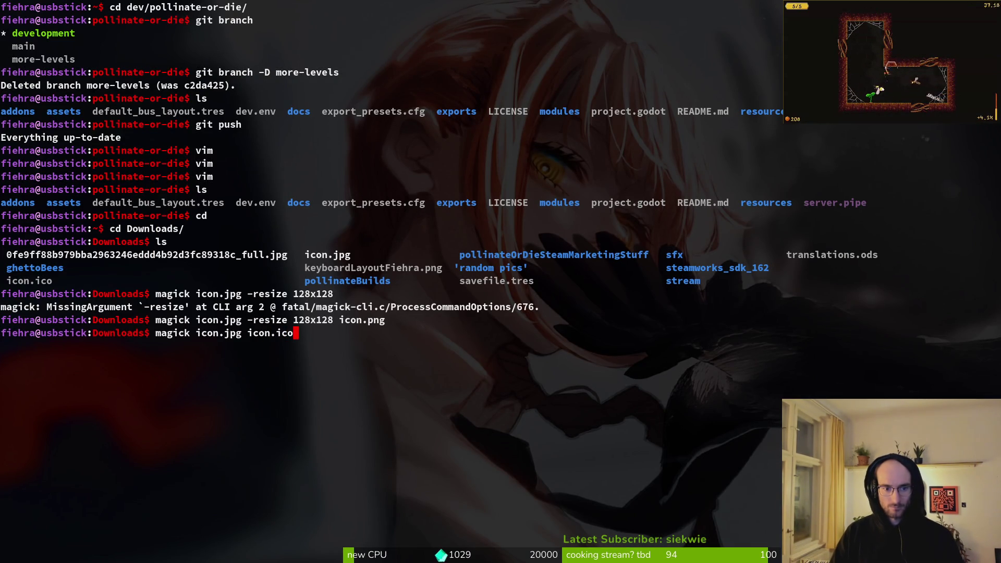
key(Return)
Step: Launch the Files manager from the terminal with the files command
key(alt+Tab)
key(alt+Tab)
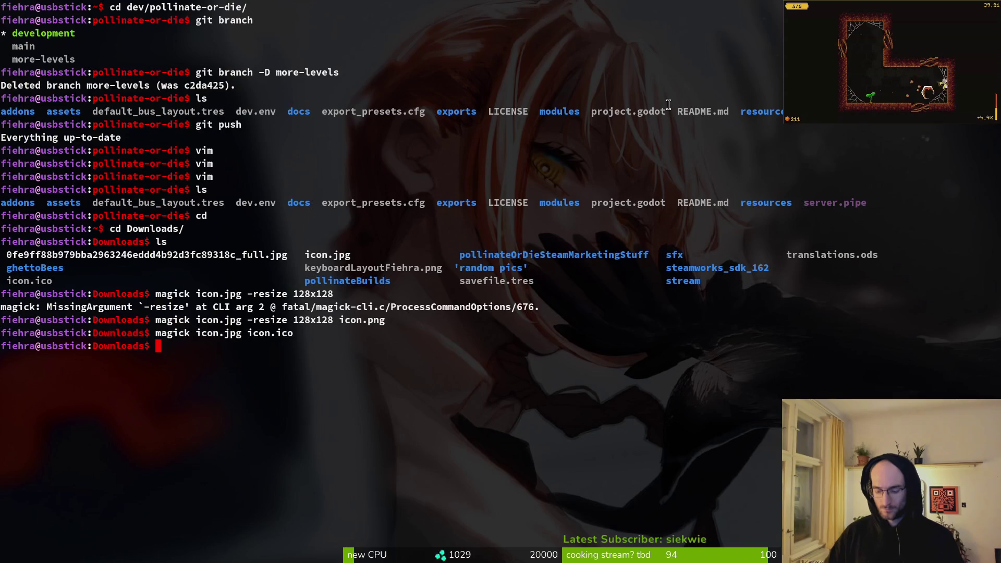
text(files)
key(Return)
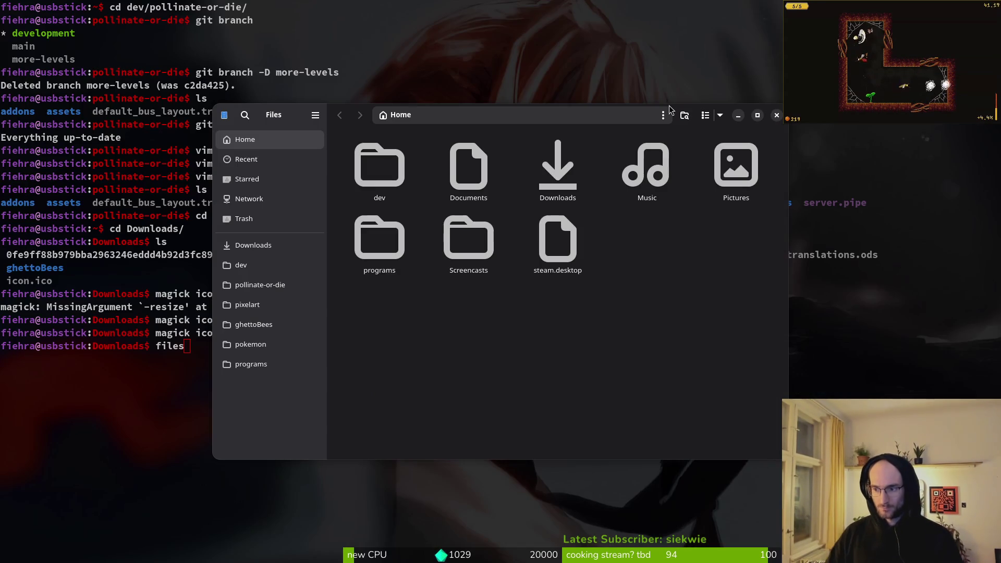
Step: Find icon.ico in Downloads, preview it, and cut it
double_click(556, 159)
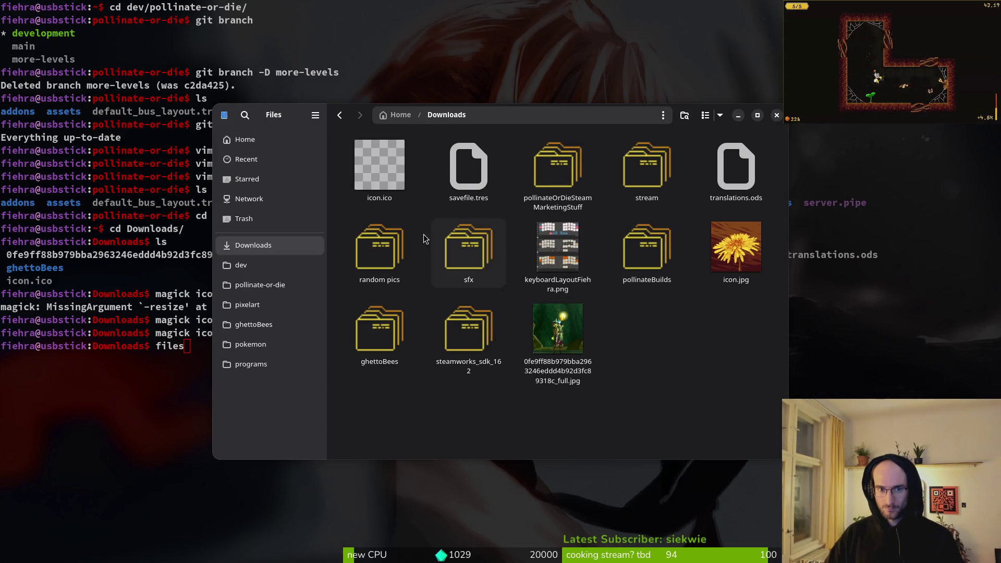
click(389, 166)
double_click(388, 165)
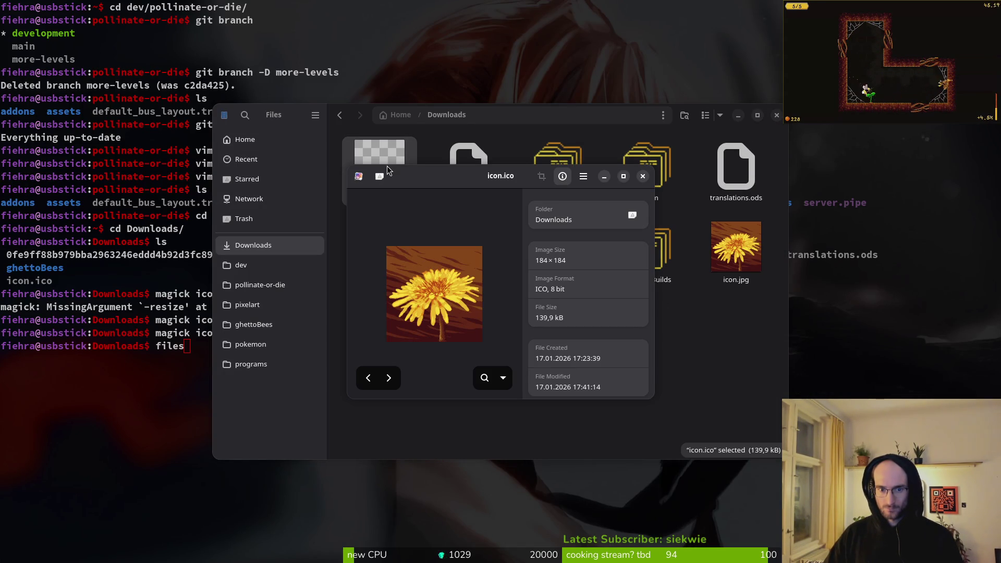
click(651, 179)
key(ctrl+x)
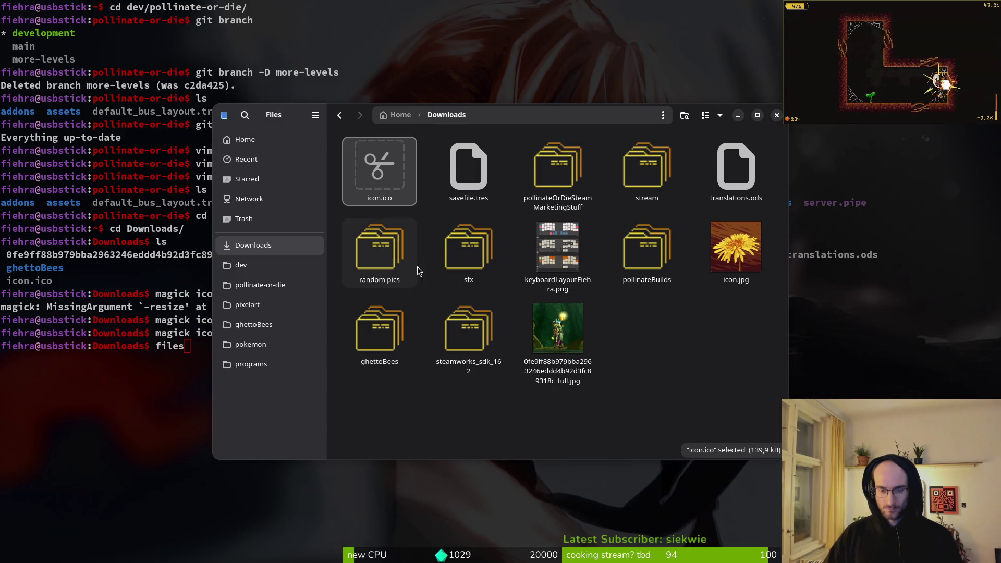
Step: Paste icon.ico into pollinate-or-die/assets/art next to icon.png and close Files
click(270, 285)
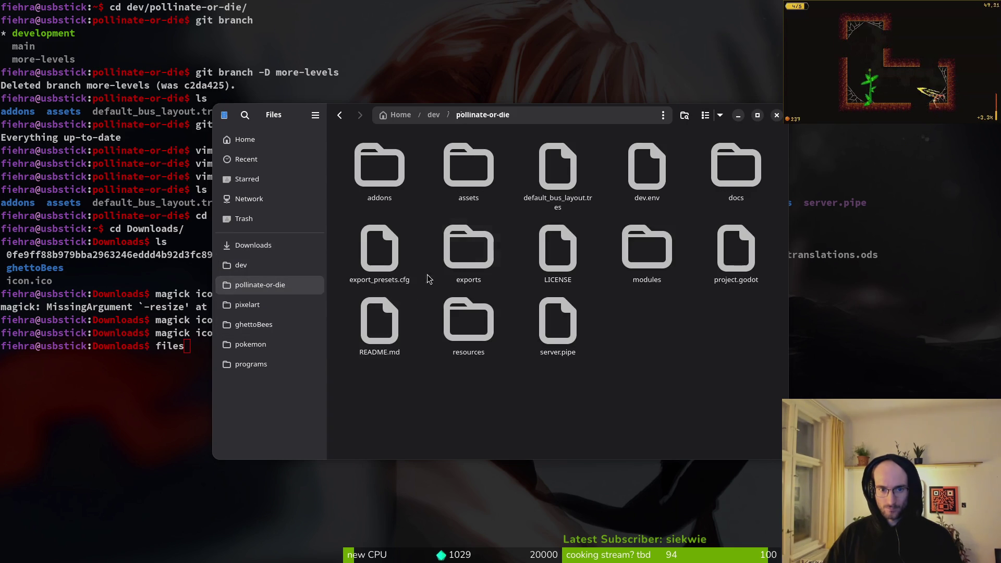
double_click(468, 165)
double_click(359, 170)
key(ctrl+v)
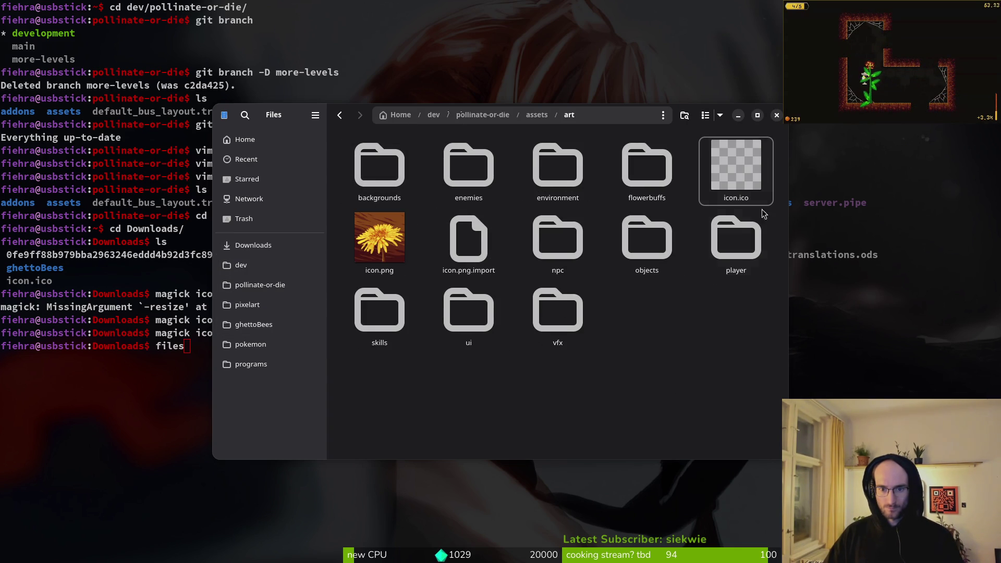
click(379, 238)
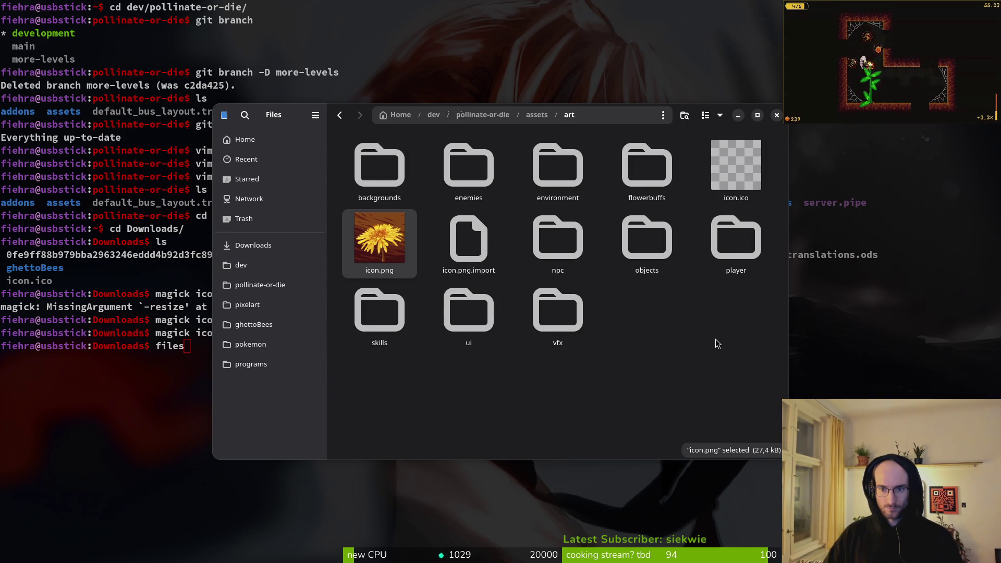
click(777, 114)
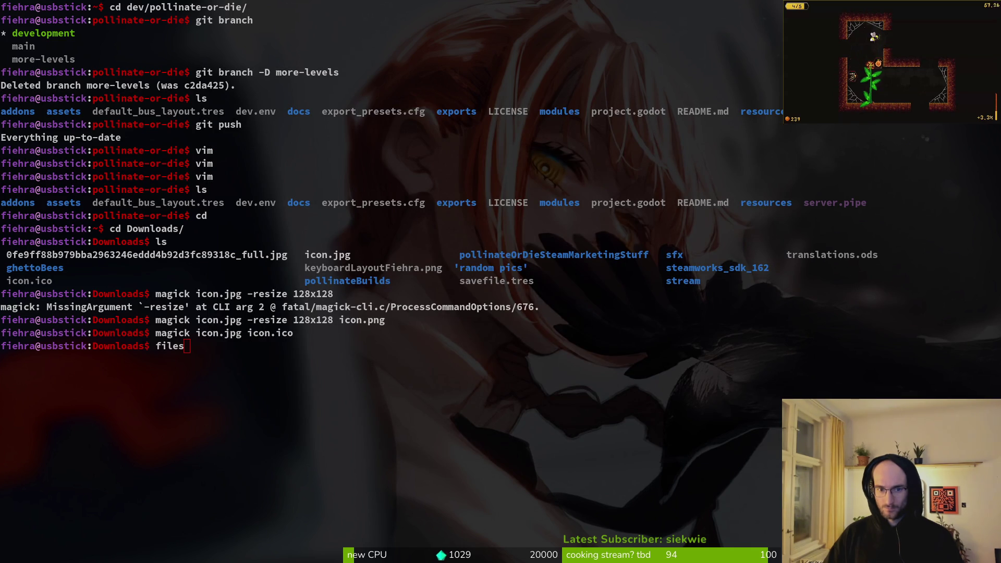
key(alt+Tab)
Step: In Project Settings, set Windows Native Icon to res://assets/art/icon.ico
click(47, 32)
click(62, 44)
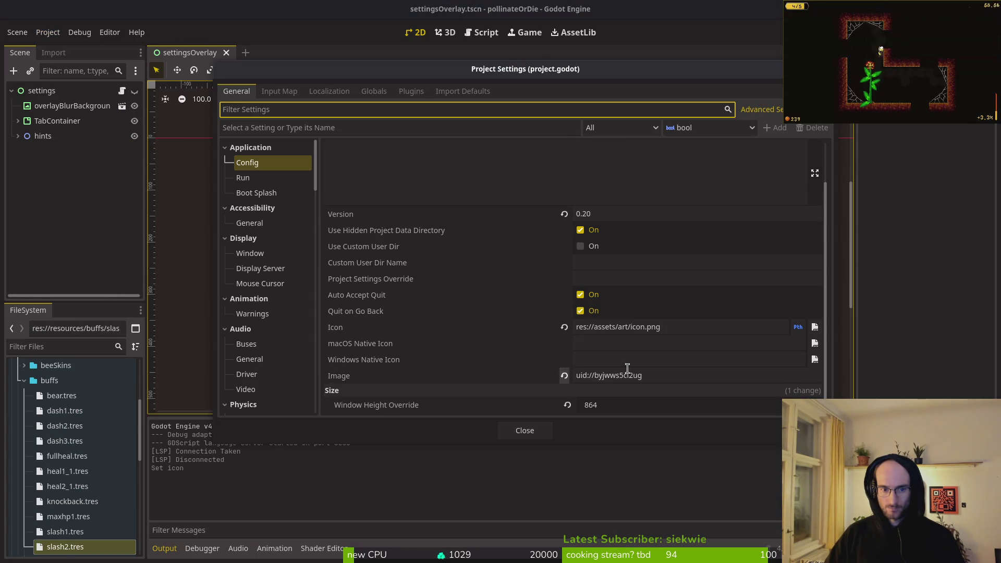
click(814, 359)
double_click(406, 176)
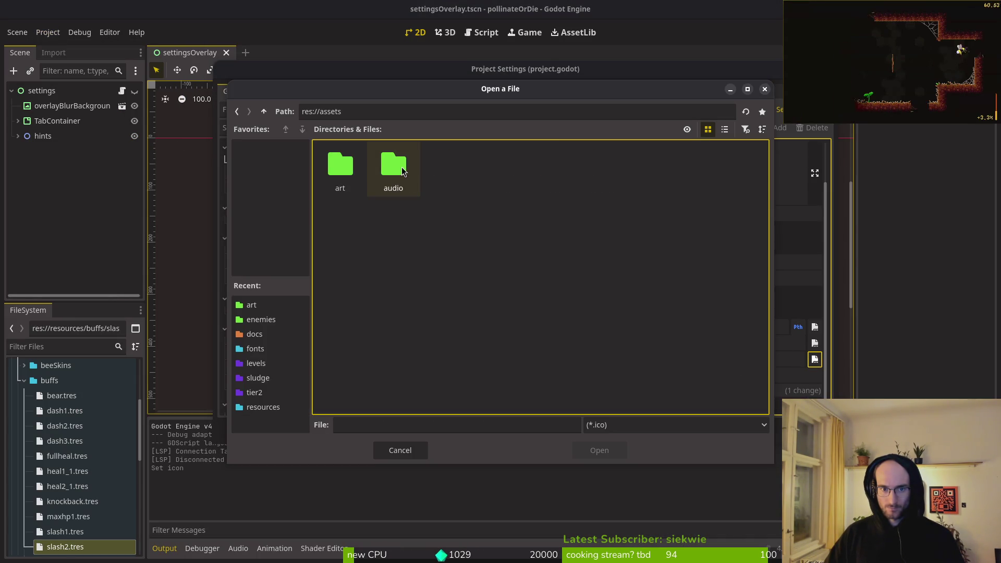
double_click(342, 169)
click(599, 451)
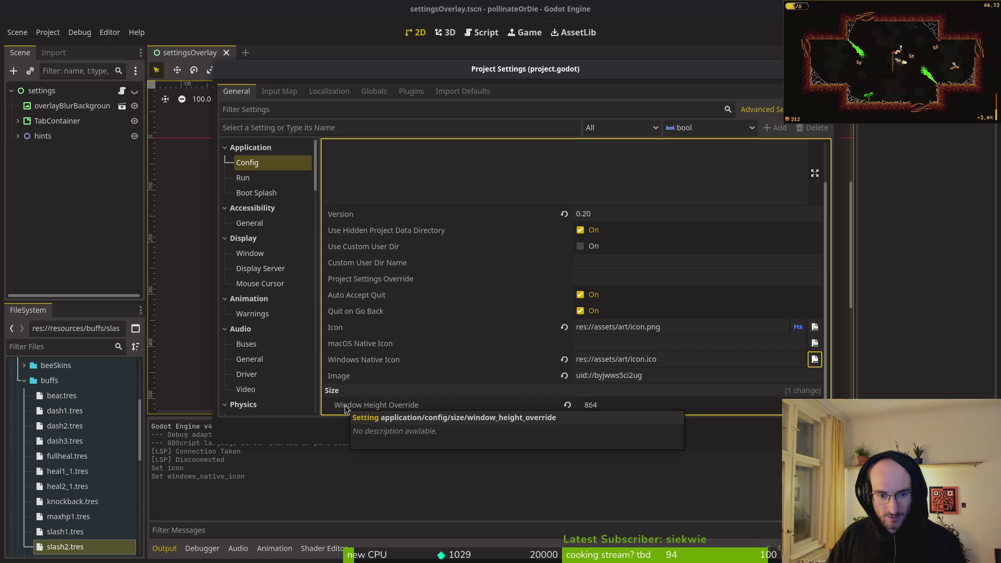
Step: Revert Window Height Override to 0 and close Project Settings
click(568, 405)
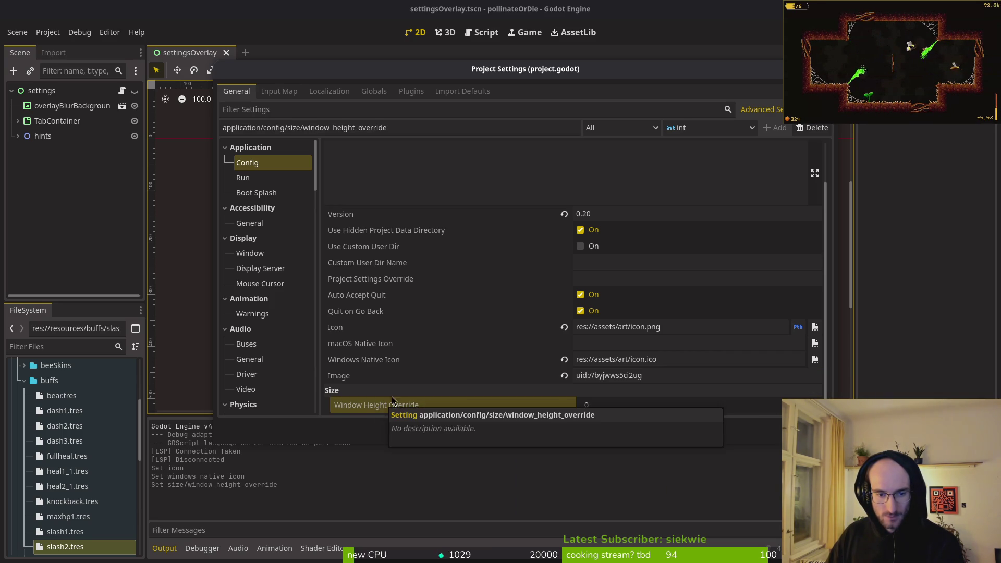
scroll(486, 358, up, 2)
scroll(496, 352, down, 2)
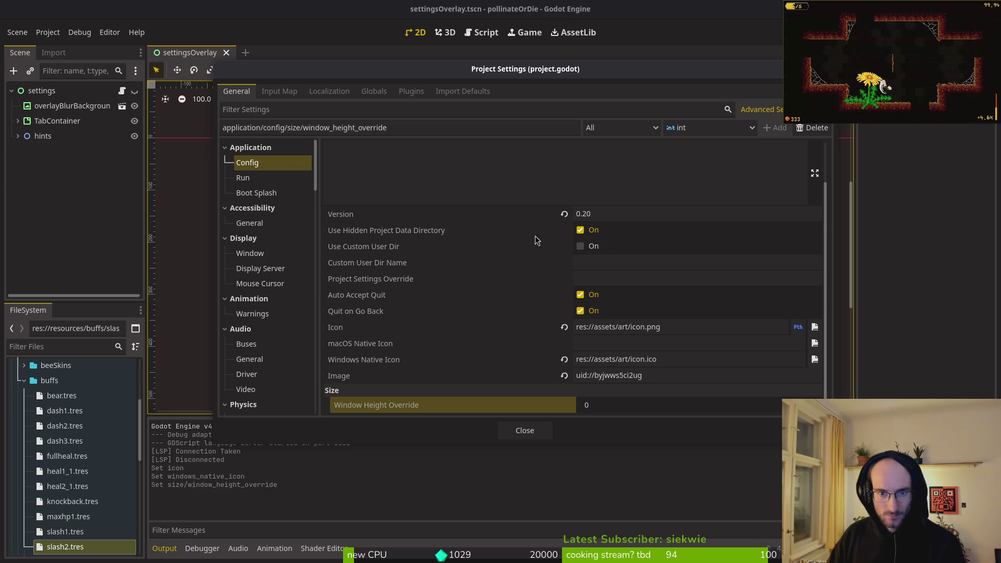
scroll(534, 239, up, 2)
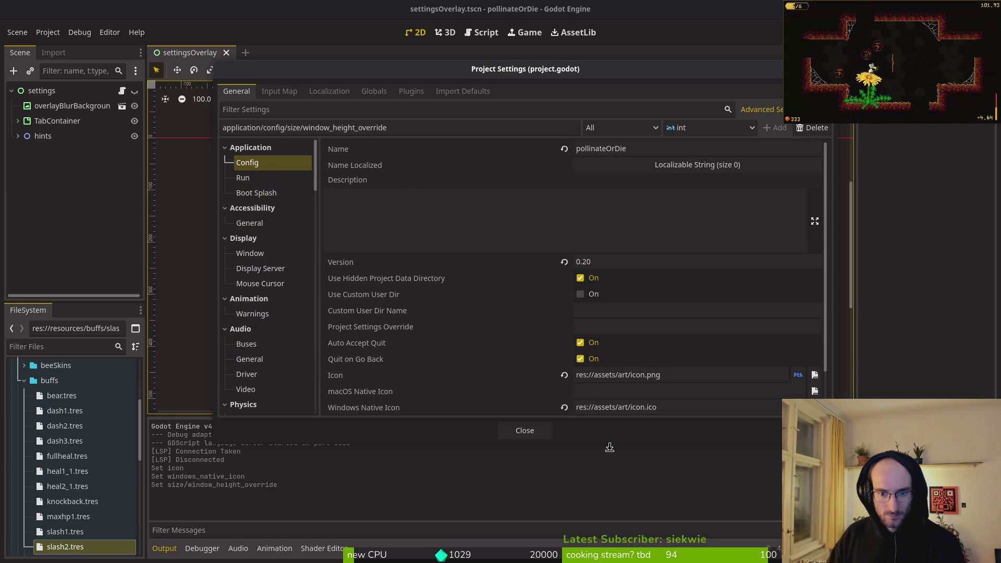
click(524, 430)
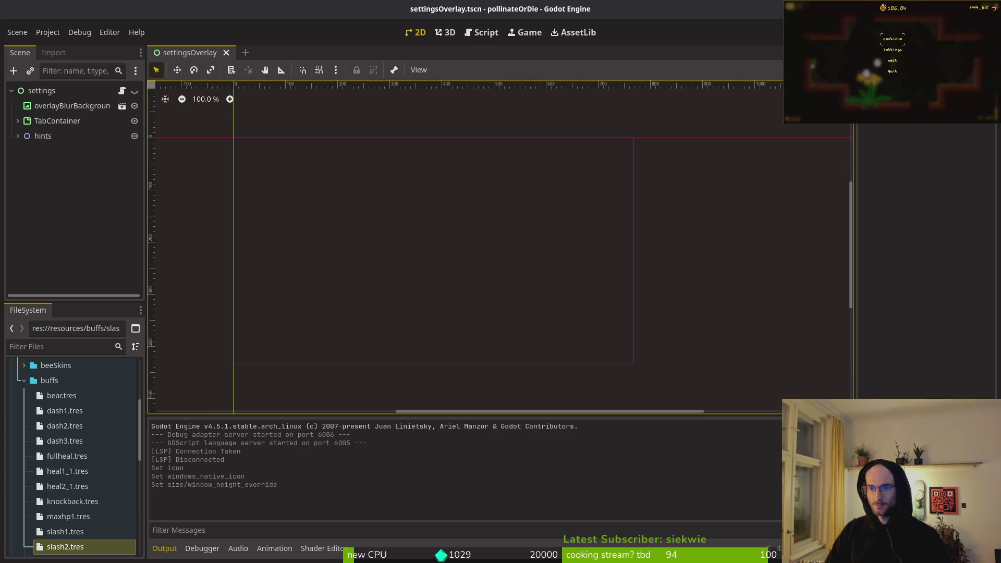
Step: Search the Godot Docs for 'game icon'
key(alt+Tab)
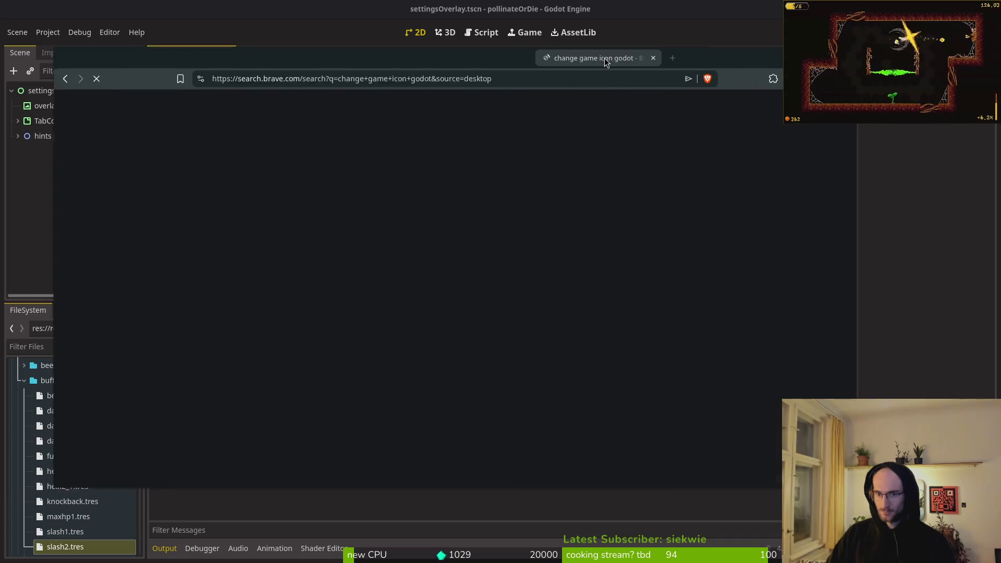
key(alt+Tab)
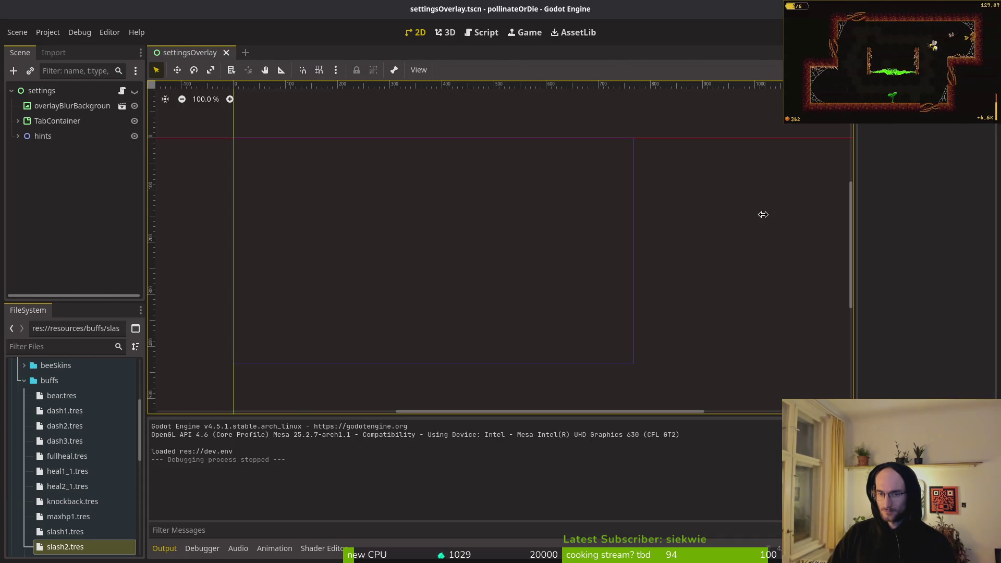
key(alt+Tab)
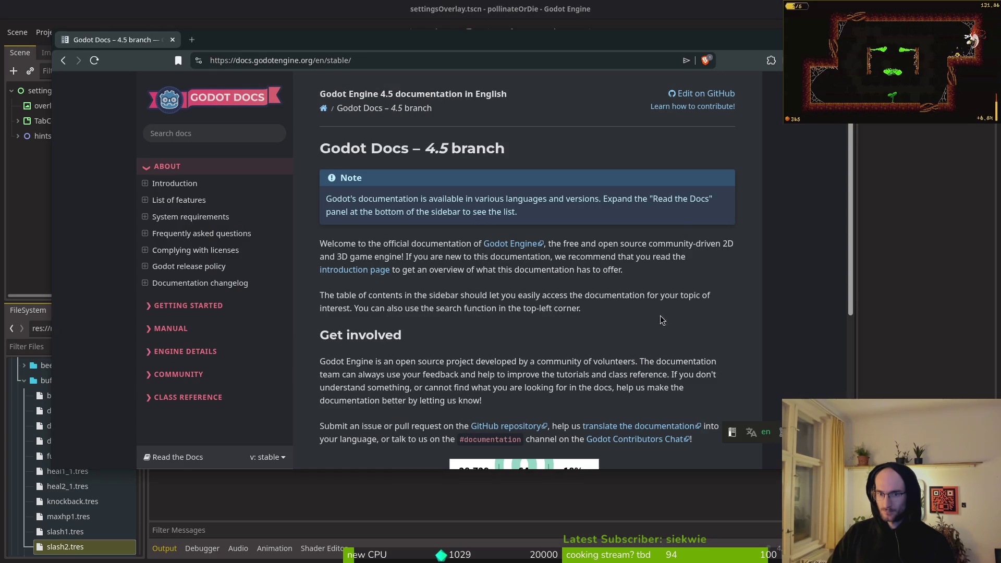
click(198, 140)
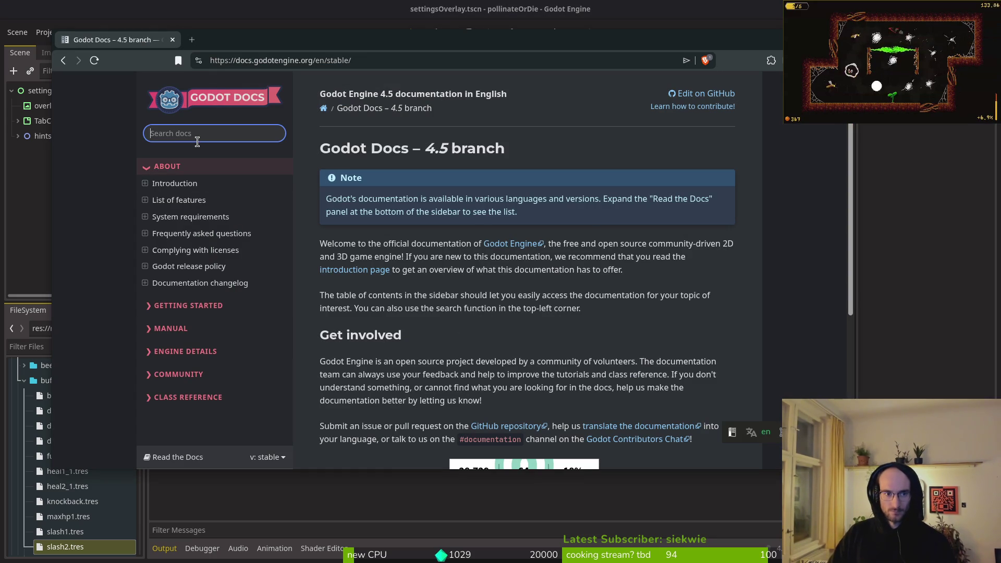
text(game icon)
key(Return)
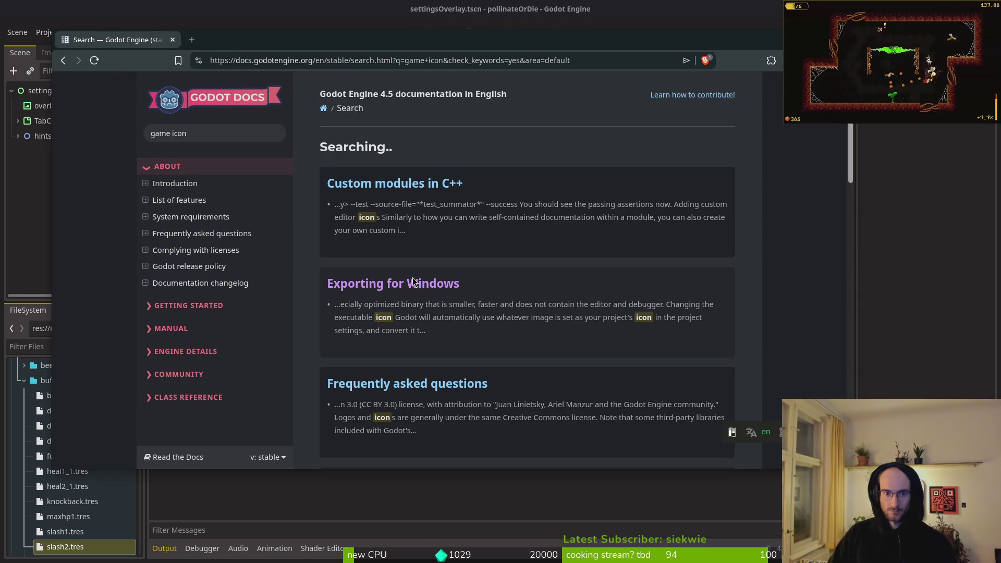
Step: Read the Changing the executable icon section of Exporting for Windows, then close the browser
click(407, 284)
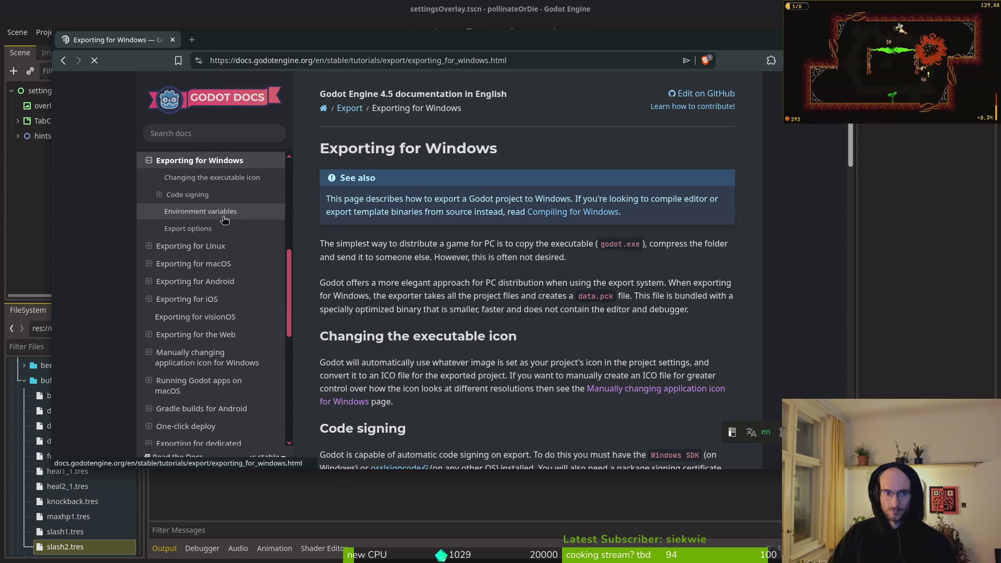
click(208, 303)
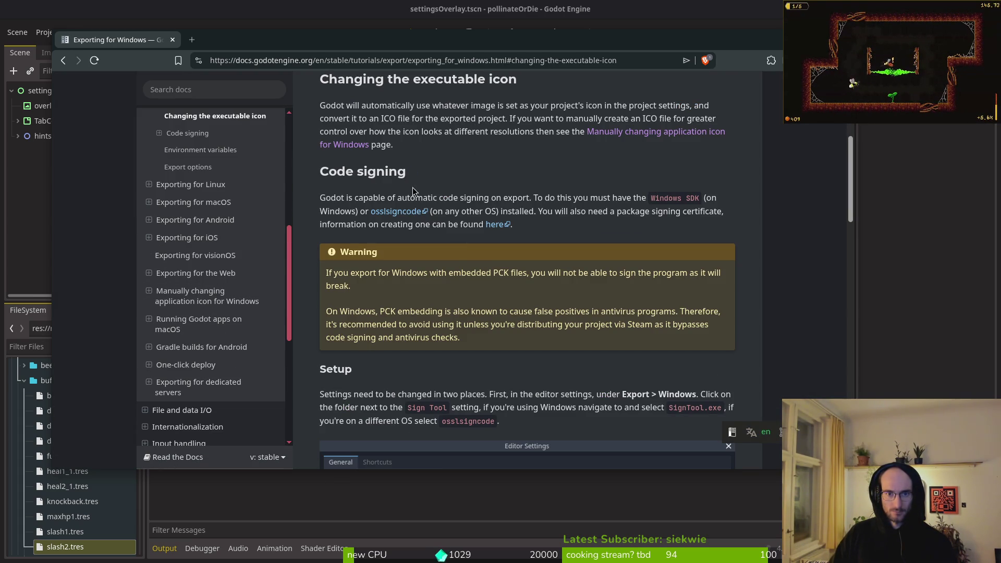
triple_click(396, 141)
scroll(454, 209, up, 5)
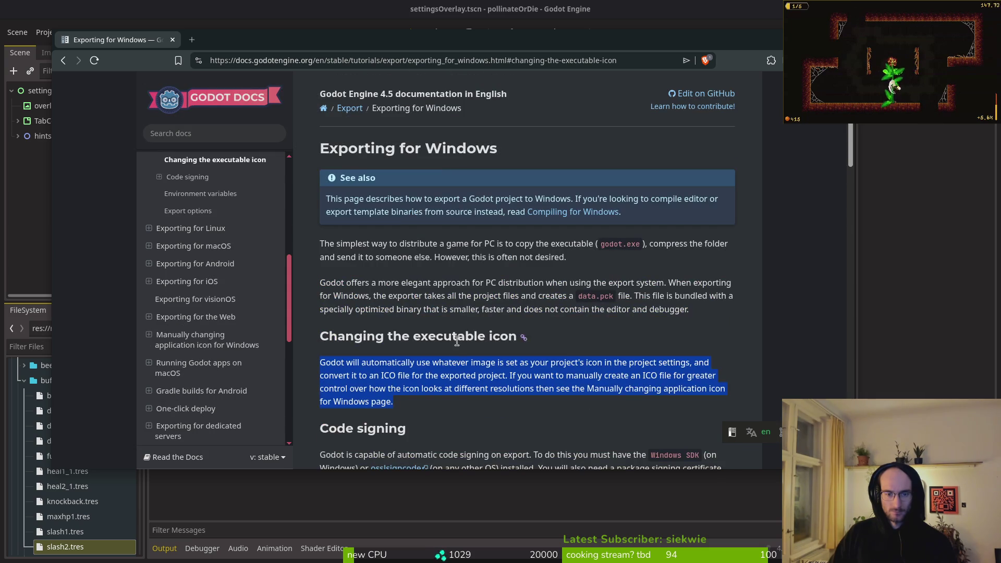
mouse_move(430, 385)
mouse_down()
mouse_move(400, 386)
mouse_move(389, 374)
mouse_up()
drag(355, 336, 516, 335)
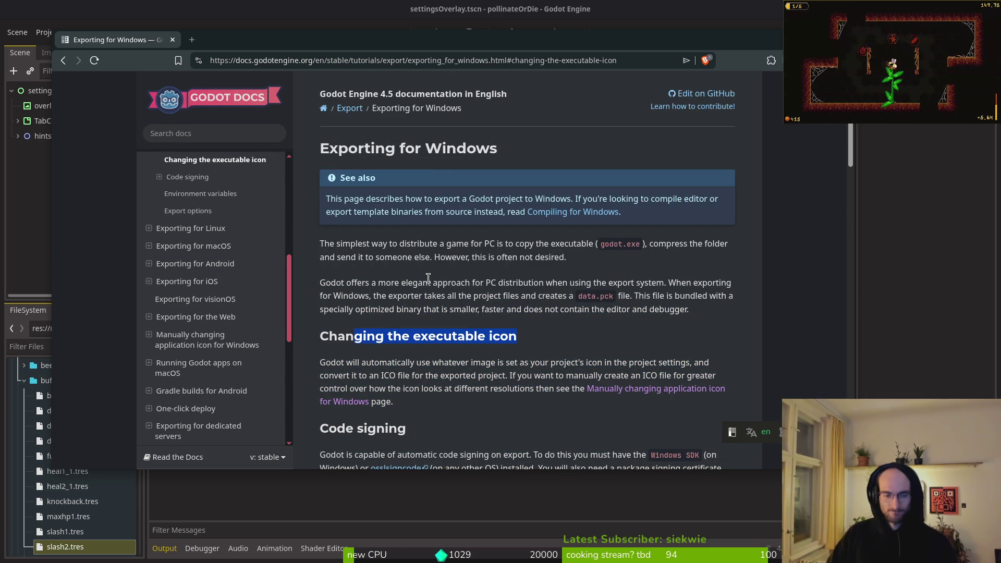
key(ctrl+w)
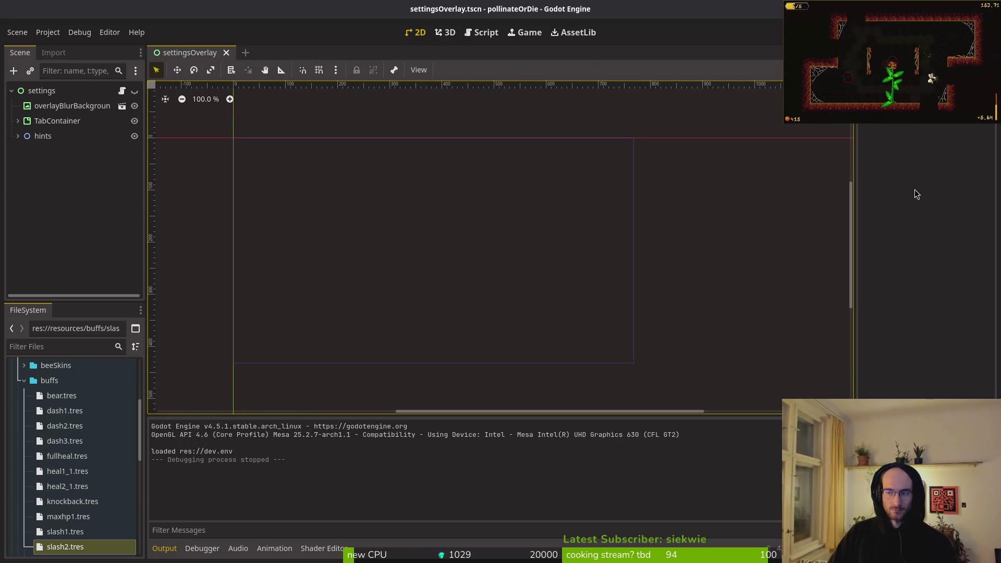
Step: Clear the terminal and cd into dev/pollinate-or-die
key(super+1)
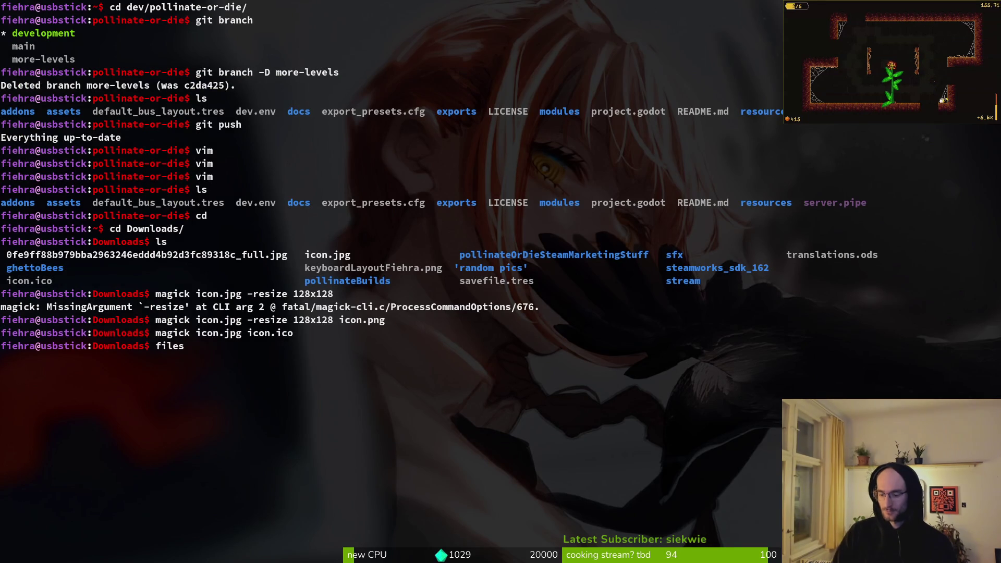
text(clear)
key(BackSpace)
key(BackSpace)
key(BackSpace)
text(c;ear)
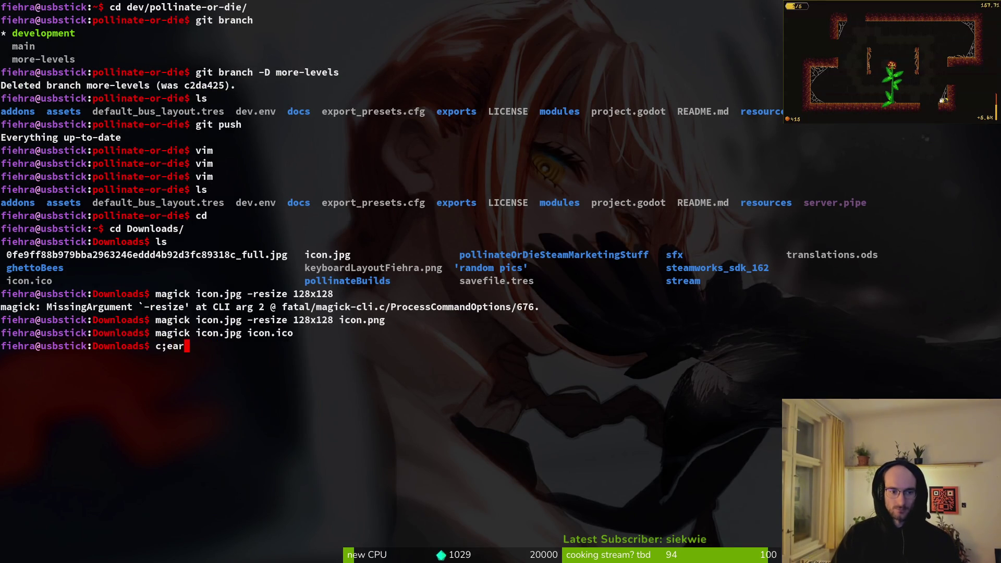
key(BackSpace)
key(BackSpace)
key(BackSpace)
key(BackSpace)
text(lear)
key(Return)
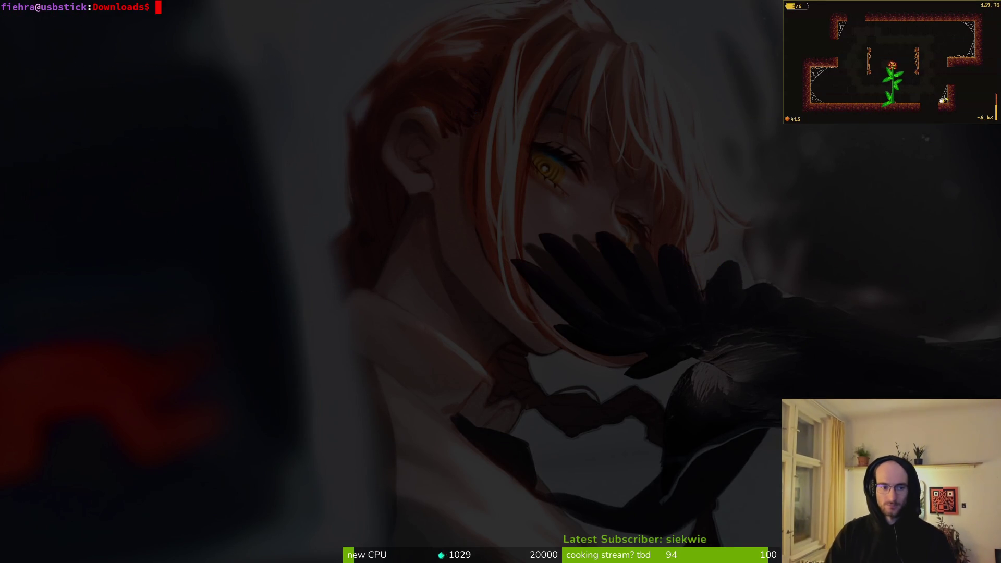
text(c)
key(Return)
text(cd)
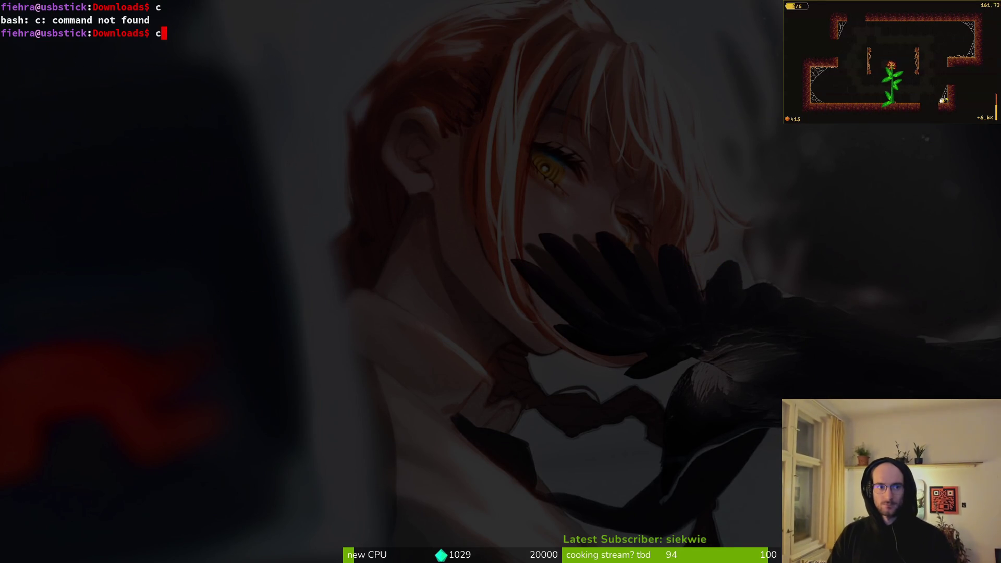
key(Return)
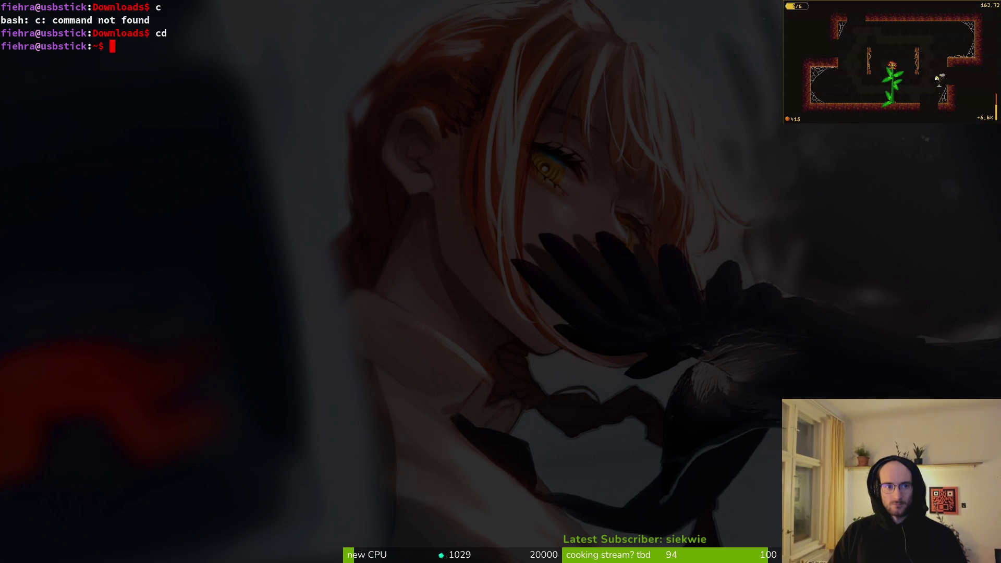
text(cd dev/po)
key(Tab)
key(Return)
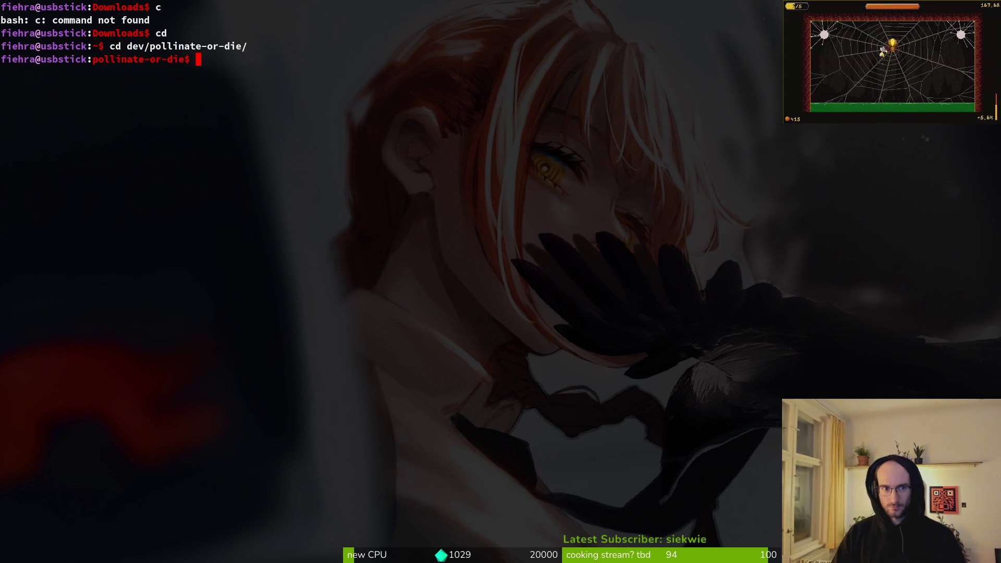
Step: Review uncommitted changes in tig status, including the game.controller.gd diff
text(tig status)
key(Return)
key(Down)
key(Return)
key(q)
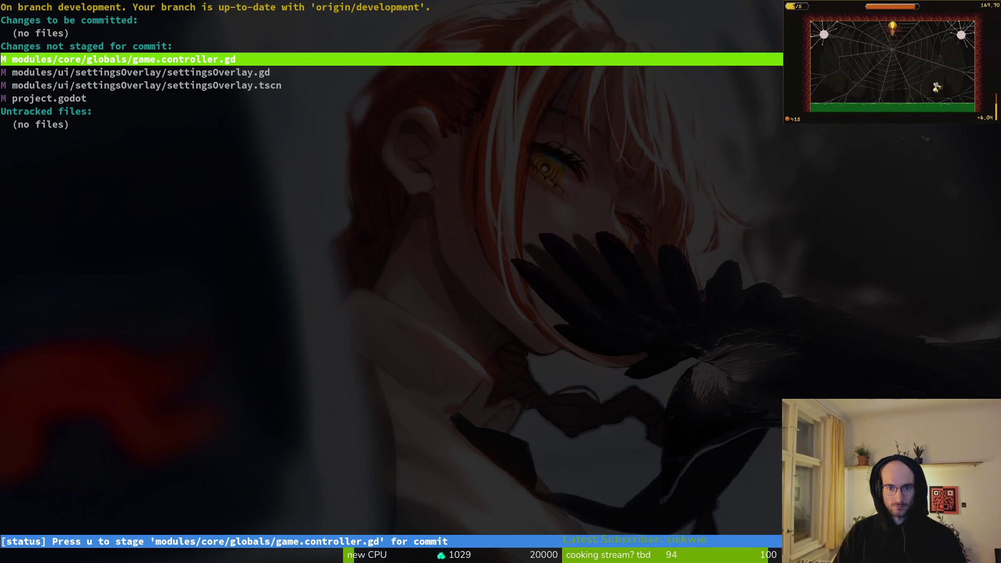
key(q)
key(alt+Tab)
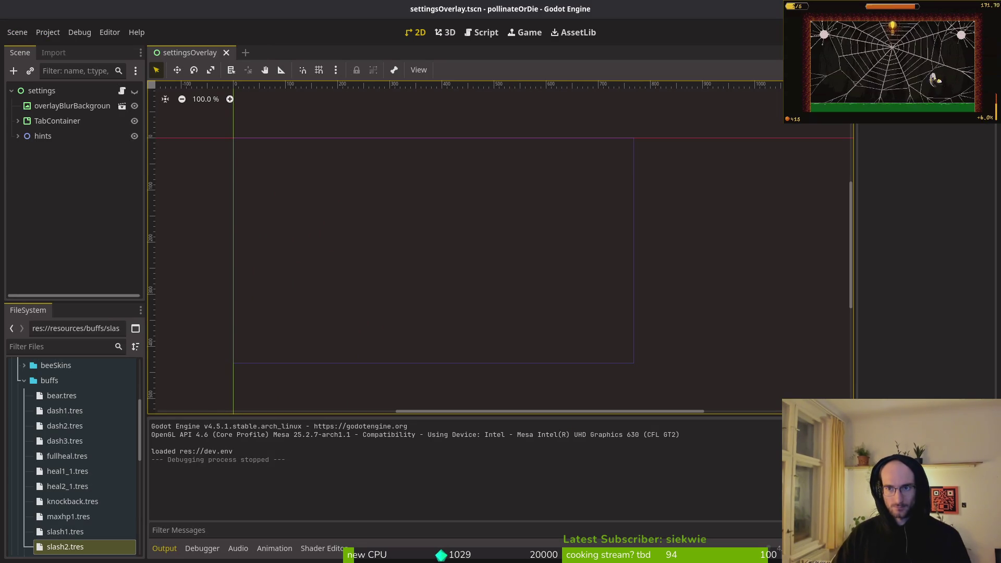
Step: Run the game with F5 and toggle PIXELPERFECT_SETTING on and off in Settings
key(F5)
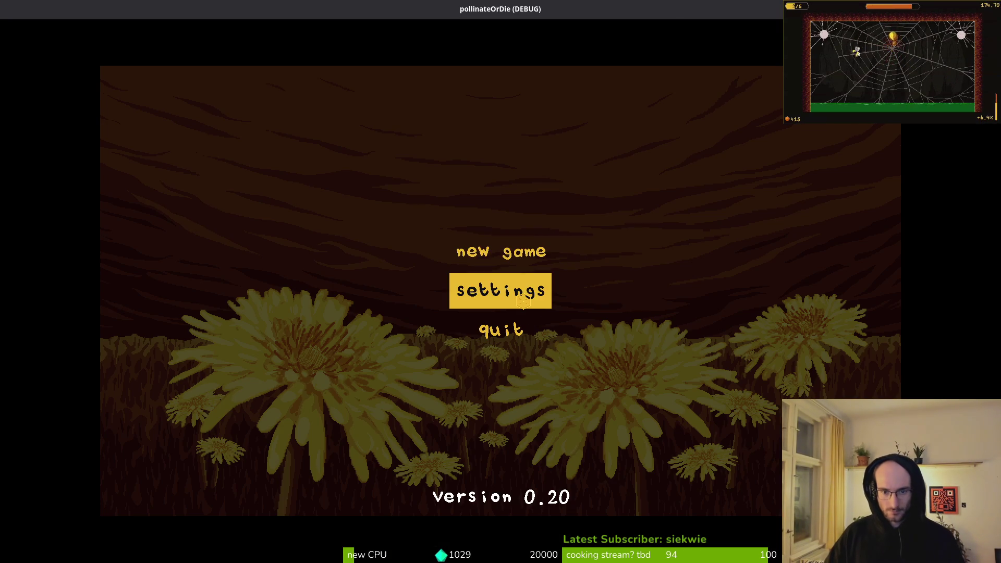
click(524, 300)
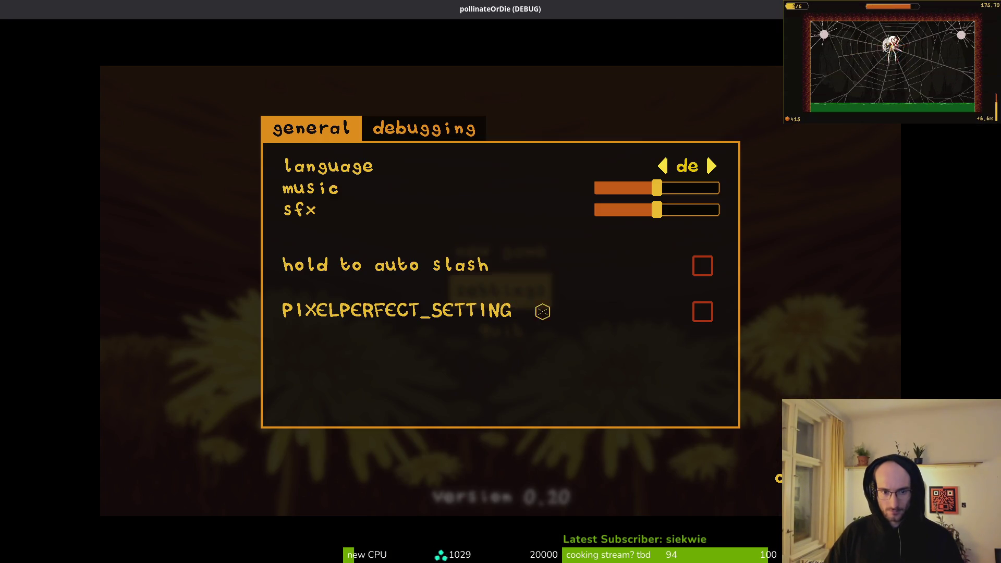
click(702, 311)
click(703, 313)
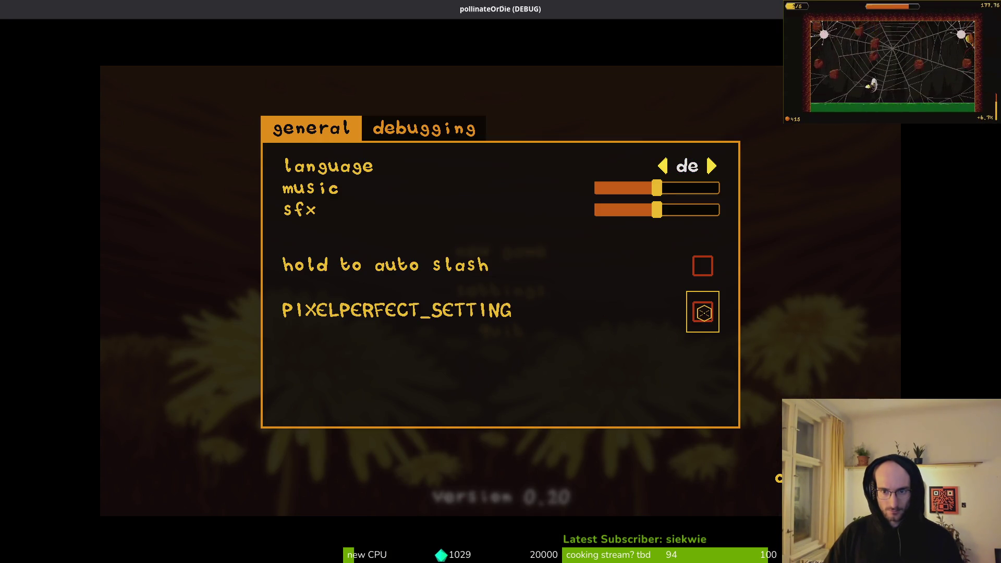
click(703, 313)
click(704, 313)
key(Escape)
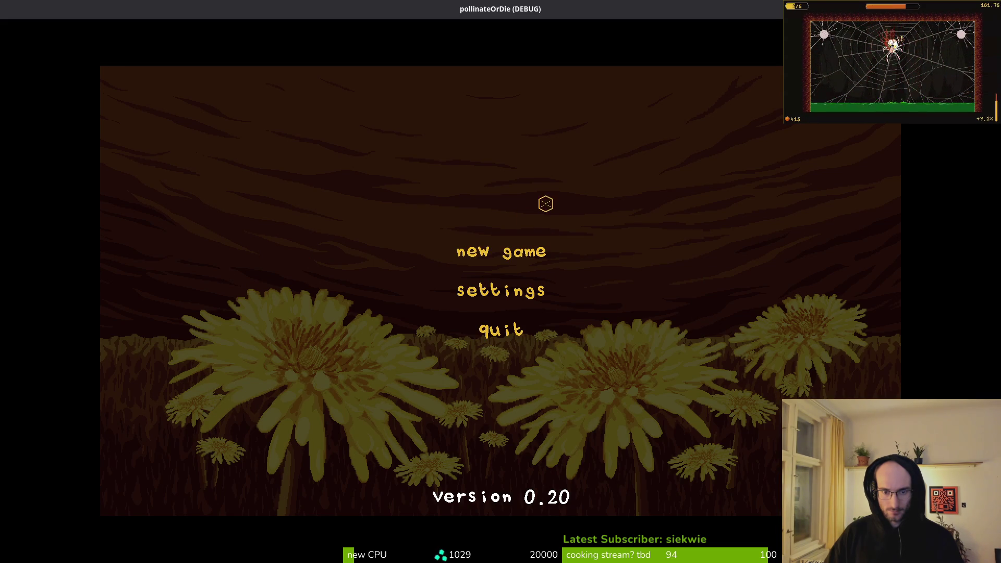
key(alt+Tab)
key(alt+Tab)
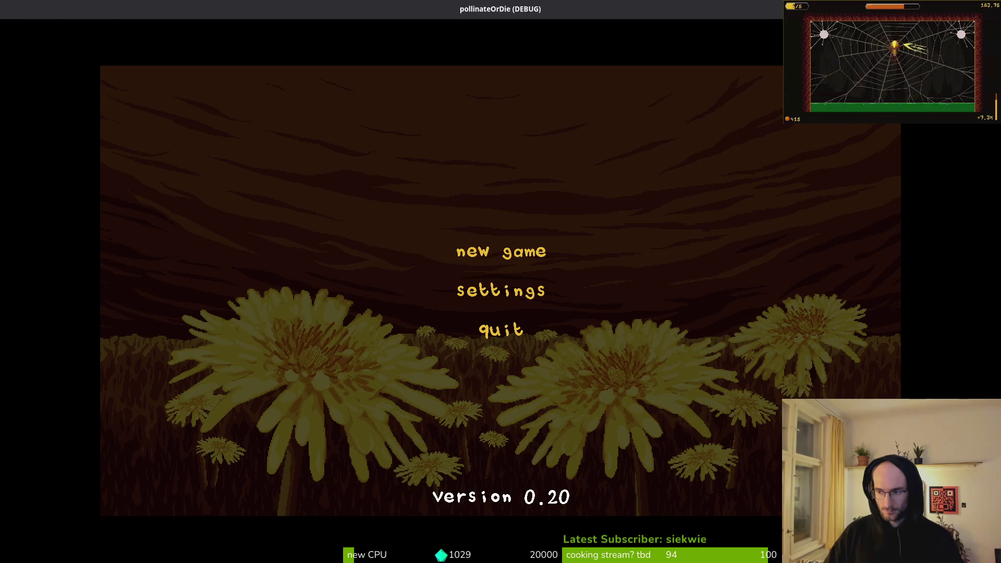
key(alt+Tab)
Step: Clear the terminal and open settingsOverlay.gd in Neovim via the file search
text(clear)
key(Return)
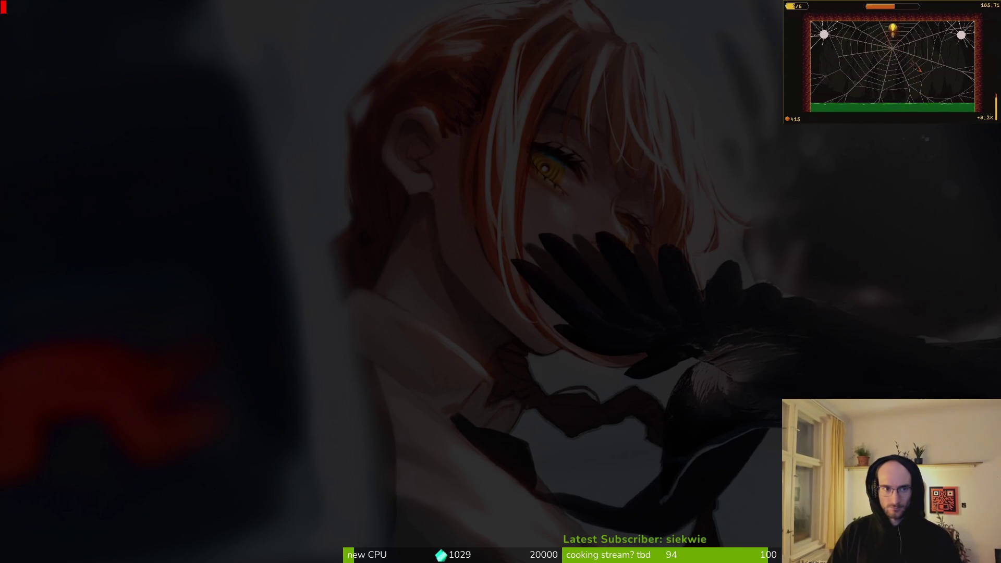
text(nvim .)
key(Return)
text(setove)
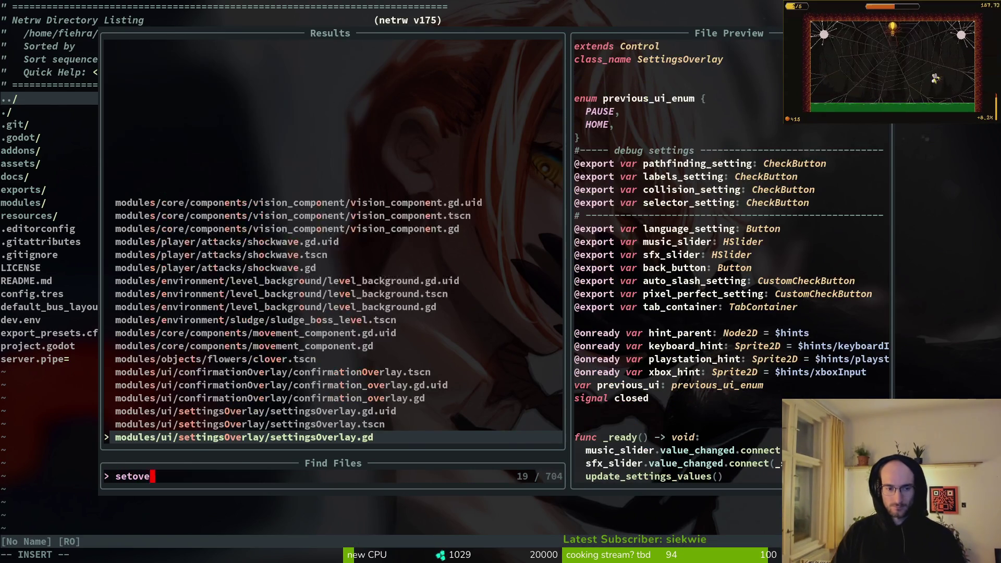
key(Return)
Step: Duplicate the auto_slash_setting line in update_settings_values
key(j)
key(j)
key(j)
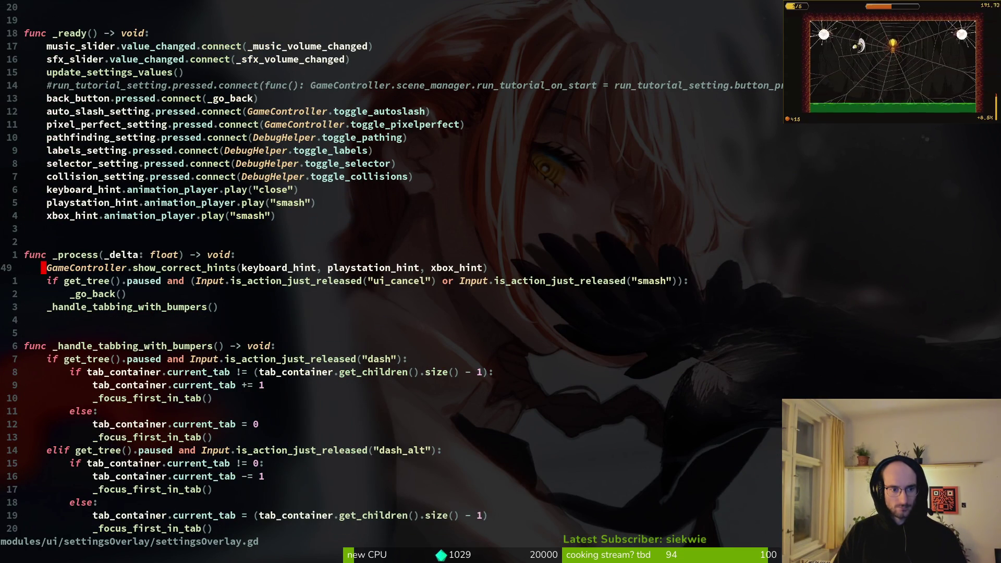
key(k)
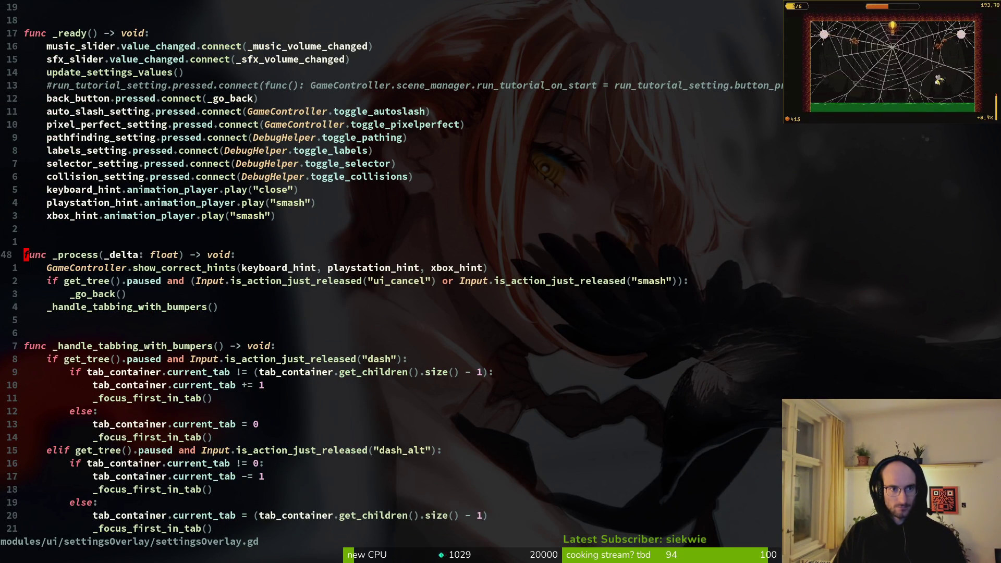
click(43, 98)
key(j)
key(j)
key(j)
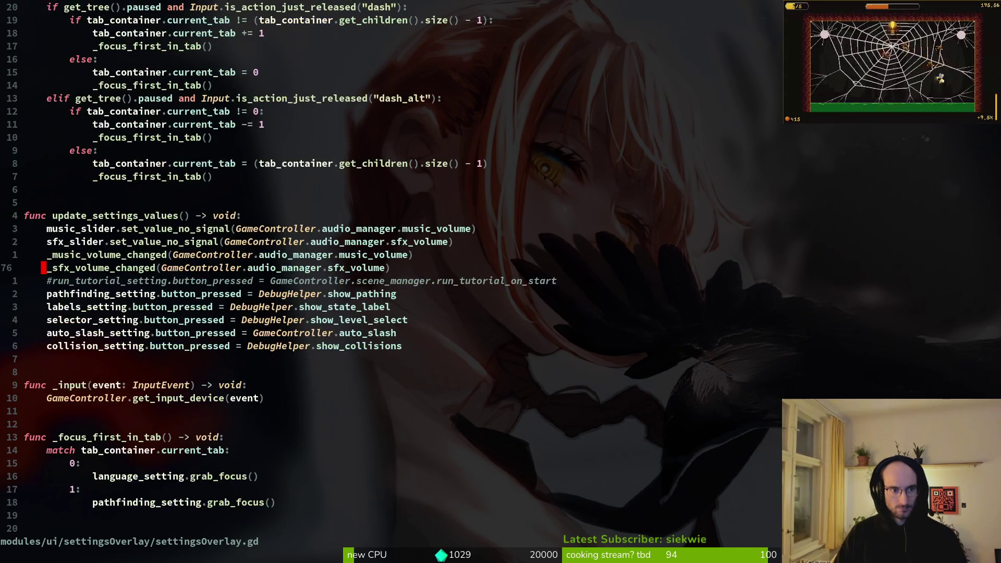
key(j)
key(j)
key(j)
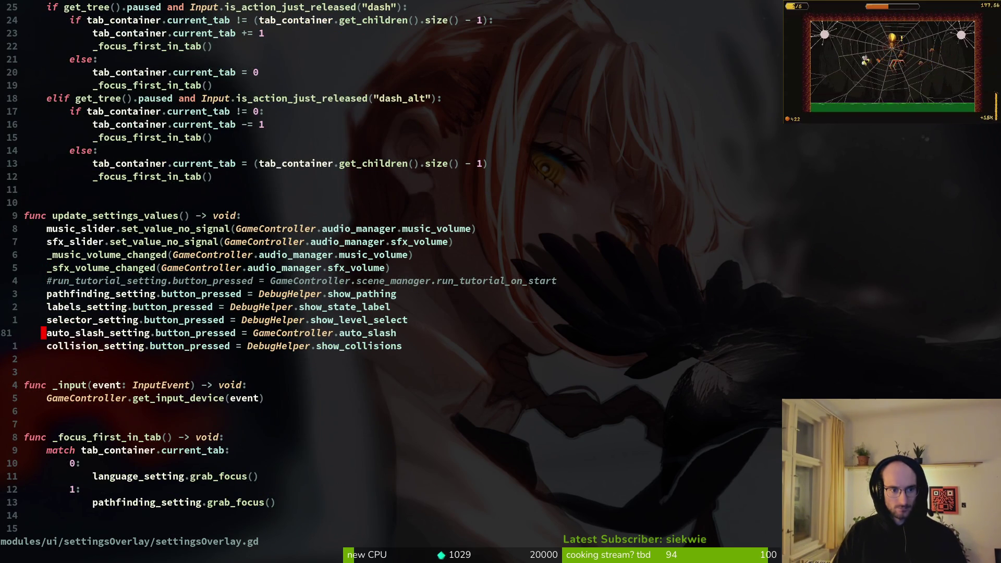
key(shift+v)
key(shift+j)
key(y)
key(p)
key(w)
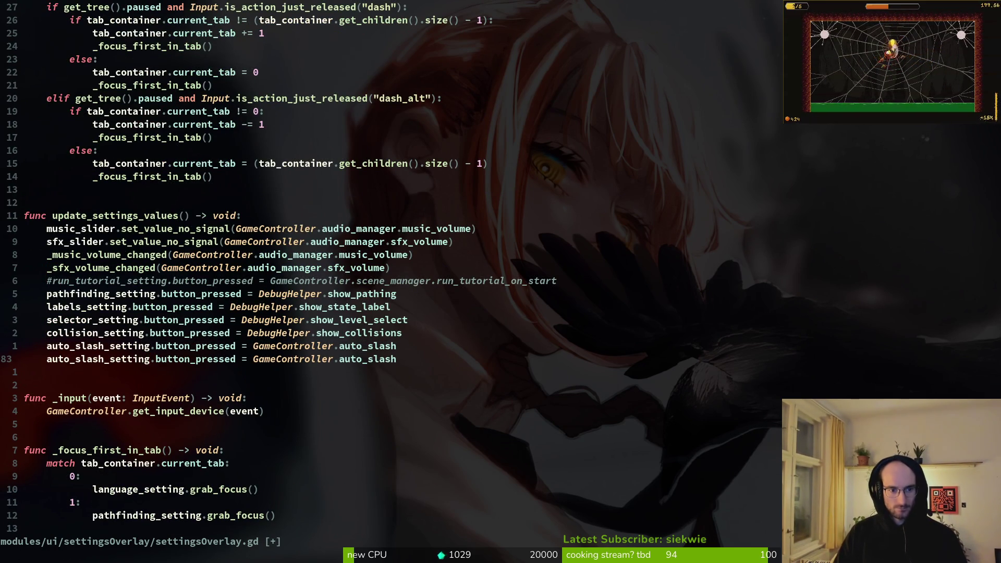
key(j)
Step: Rename the copy to pixel_perfect_setting reading GameController.pixel_perfect, then save and quit with :wq
text(k)
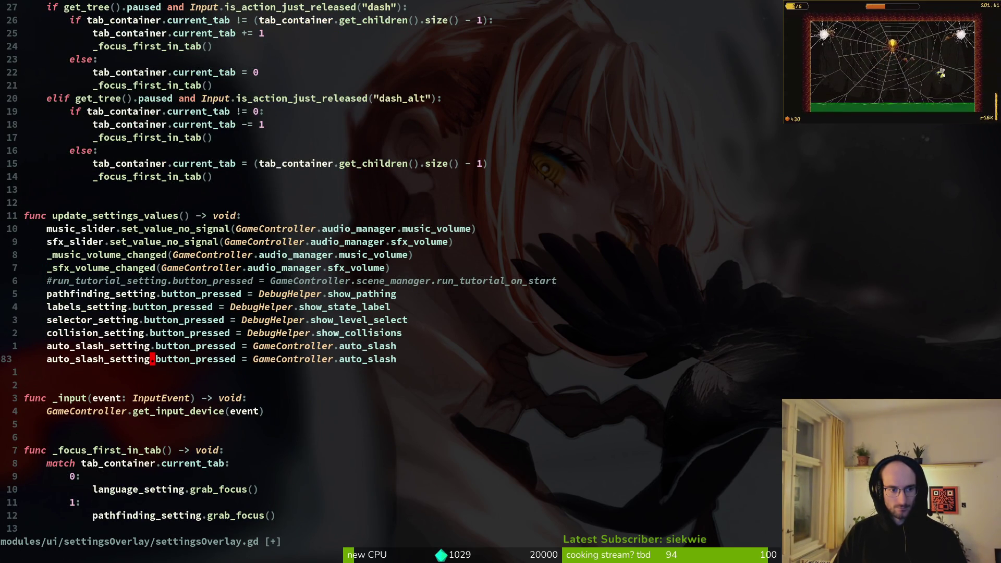
text(ciwpi)
key(Return)
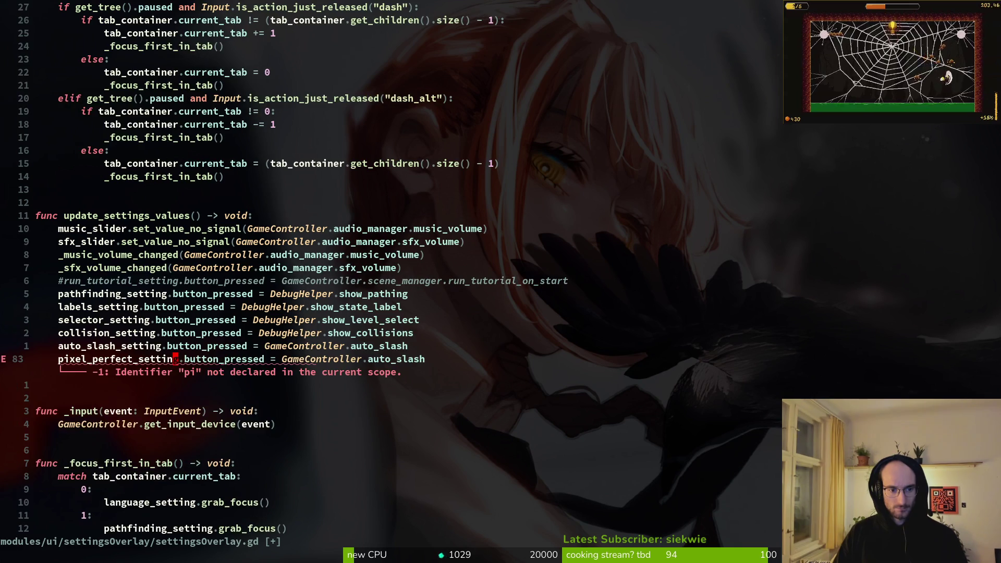
key(Escape)
key(v)
key(Escape)
text($)
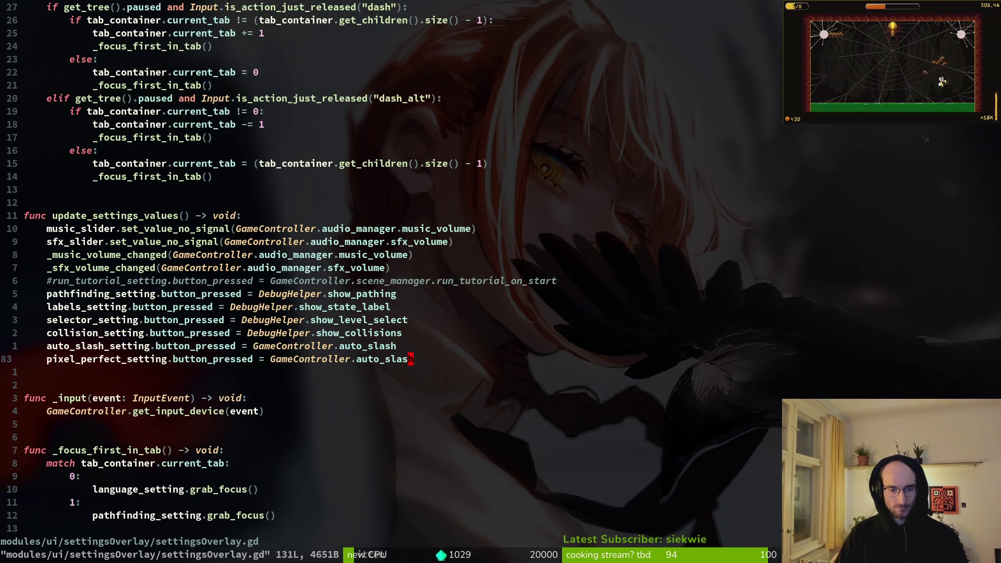
text(ciwpi)
key(Return)
key(Escape)
text(:write)
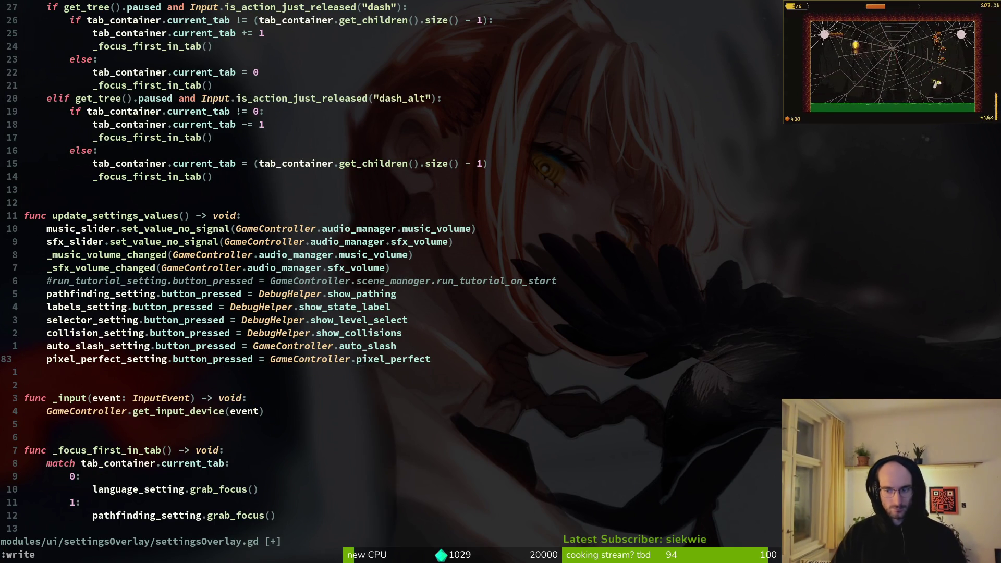
key(Return)
text(:wq)
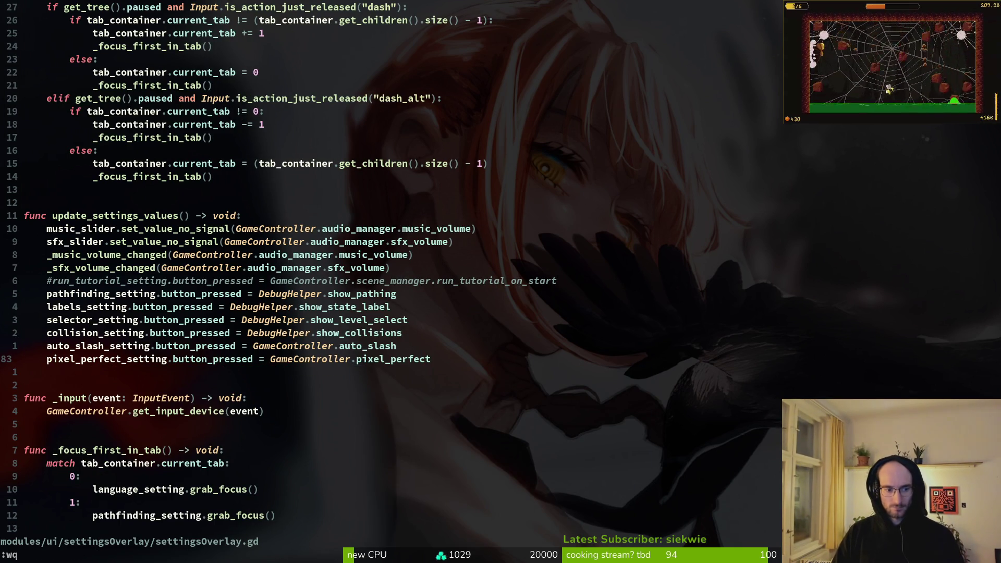
key(Return)
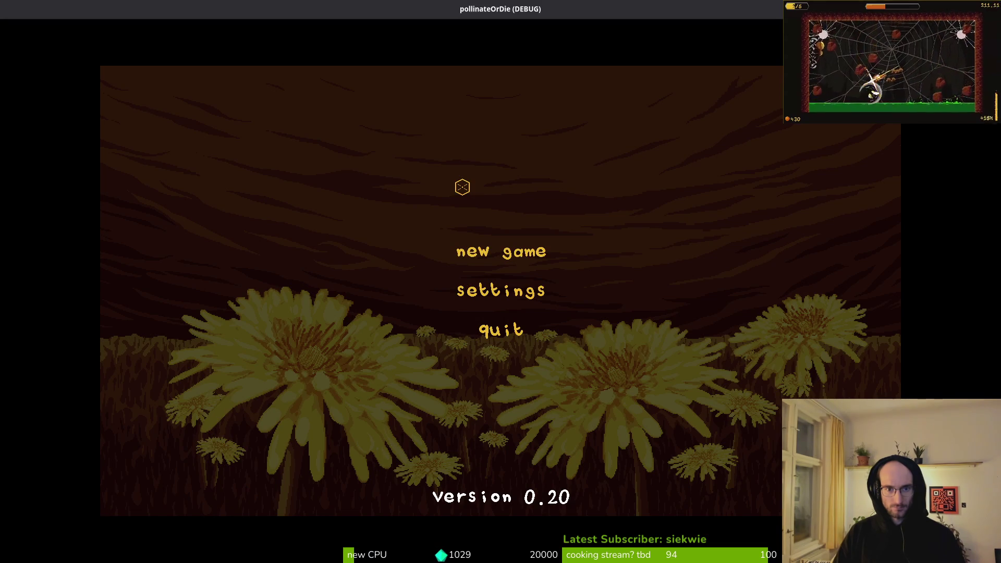
Step: Close the running pollinateOrDie (DEBUG) window with Escape
key(Escape)
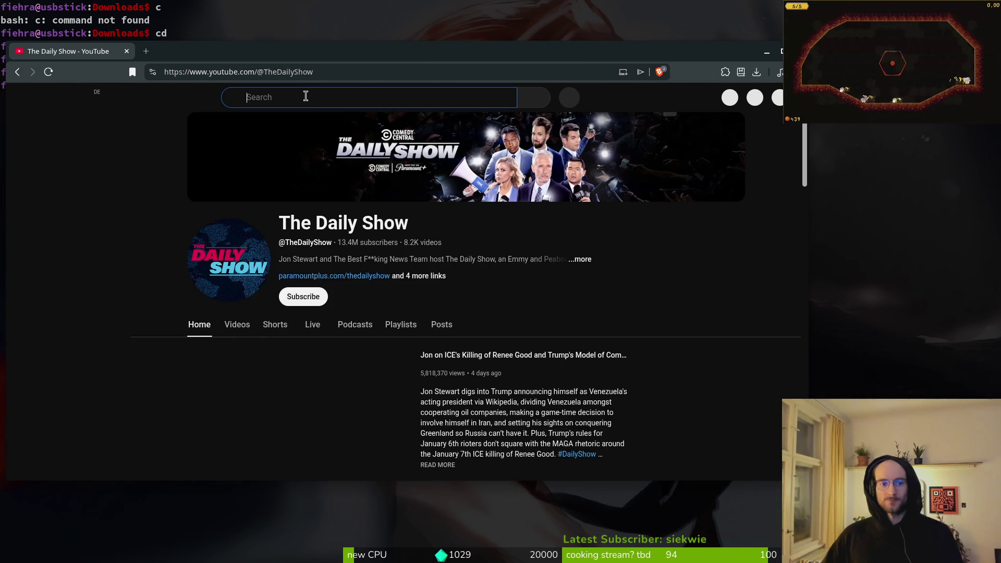
click(309, 96)
text(godot subcla)
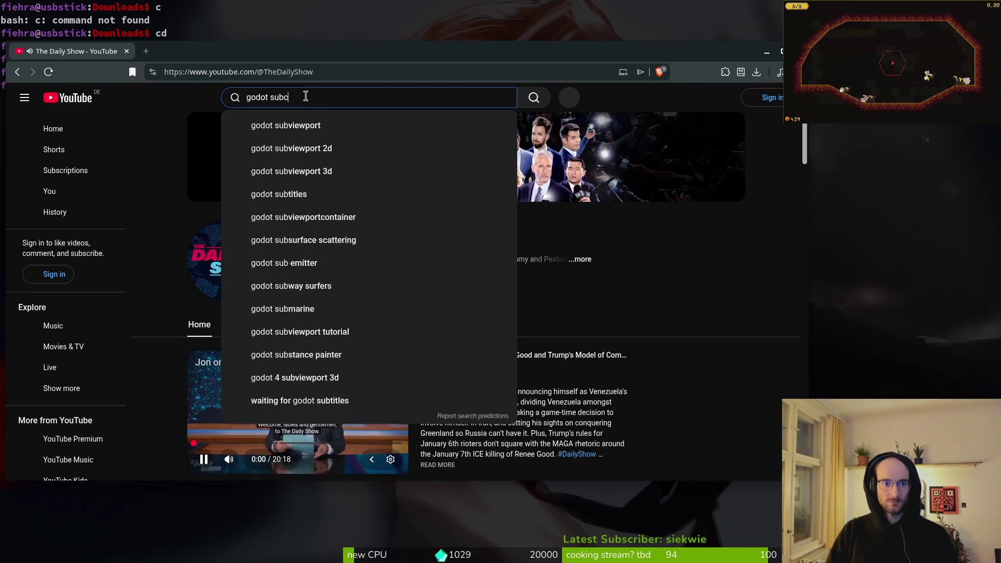
key(BackSpace)
key(BackSpace)
key(BackSpace)
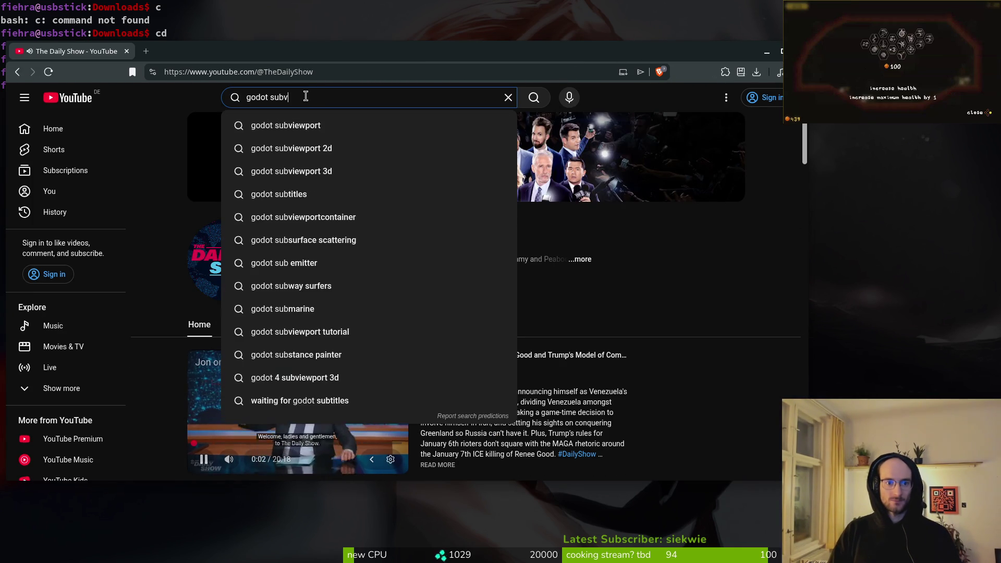
text(viewport)
key(Return)
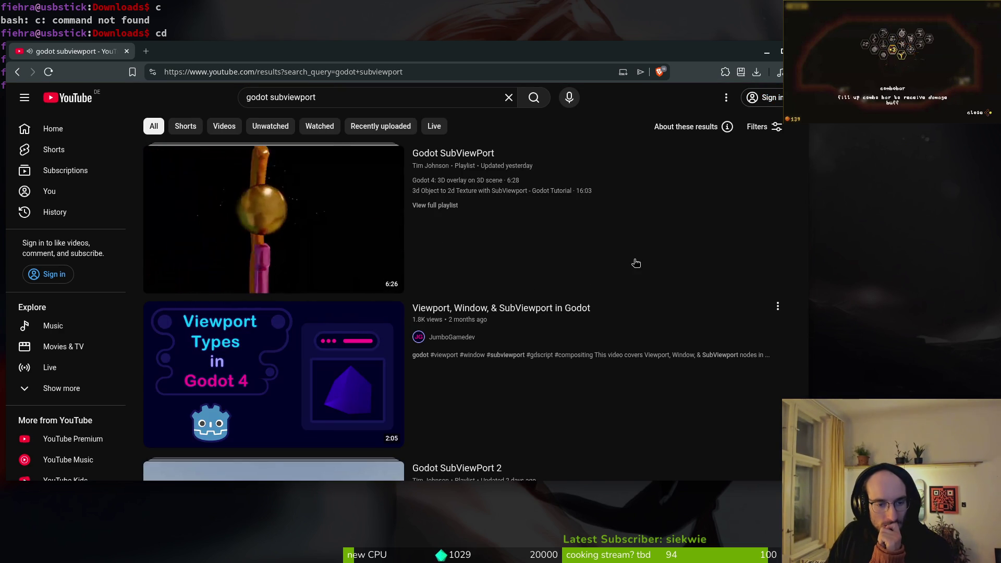
scroll(636, 263, down, 3)
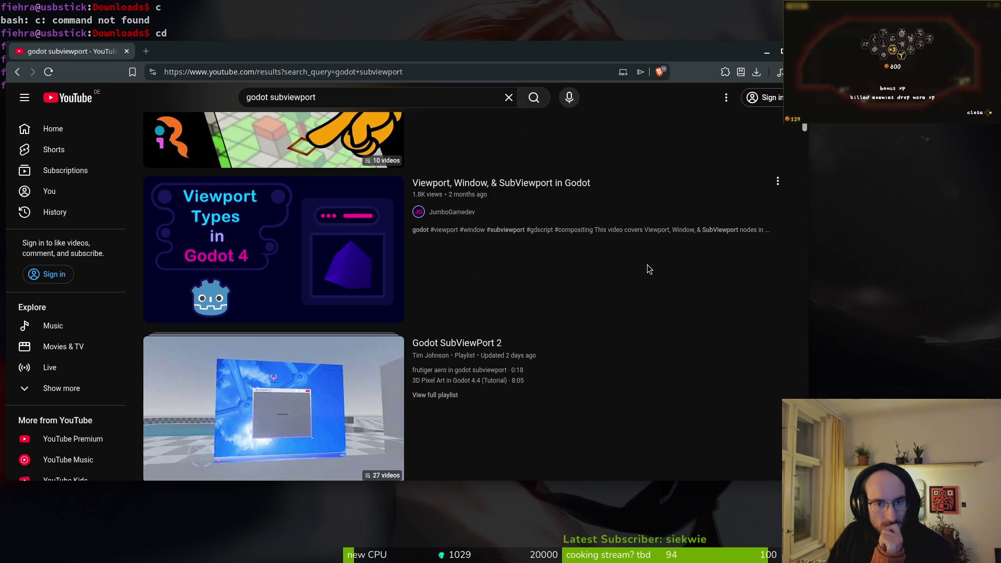
mouse_move(663, 261)
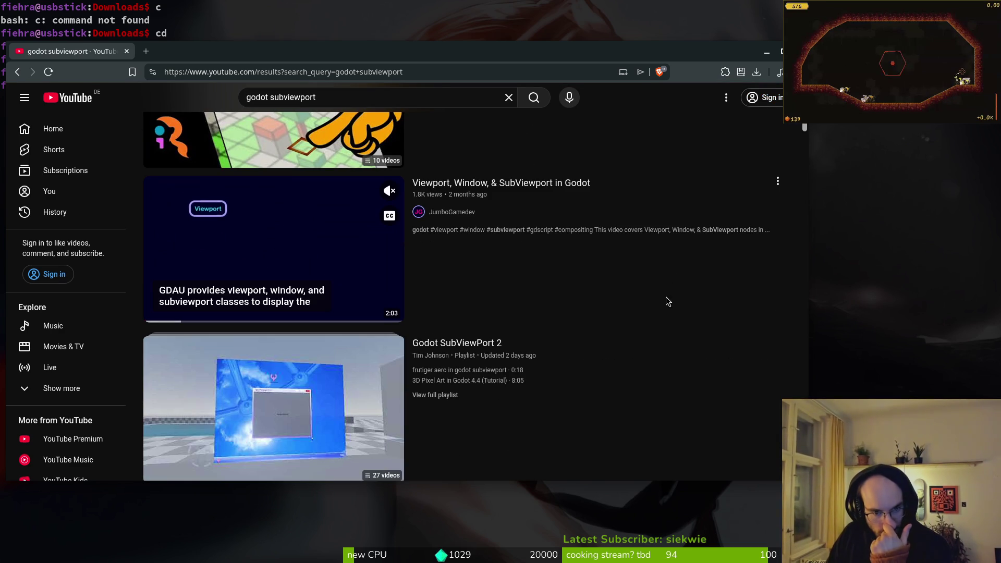
scroll(670, 333, down, 3)
scroll(668, 332, down, 3)
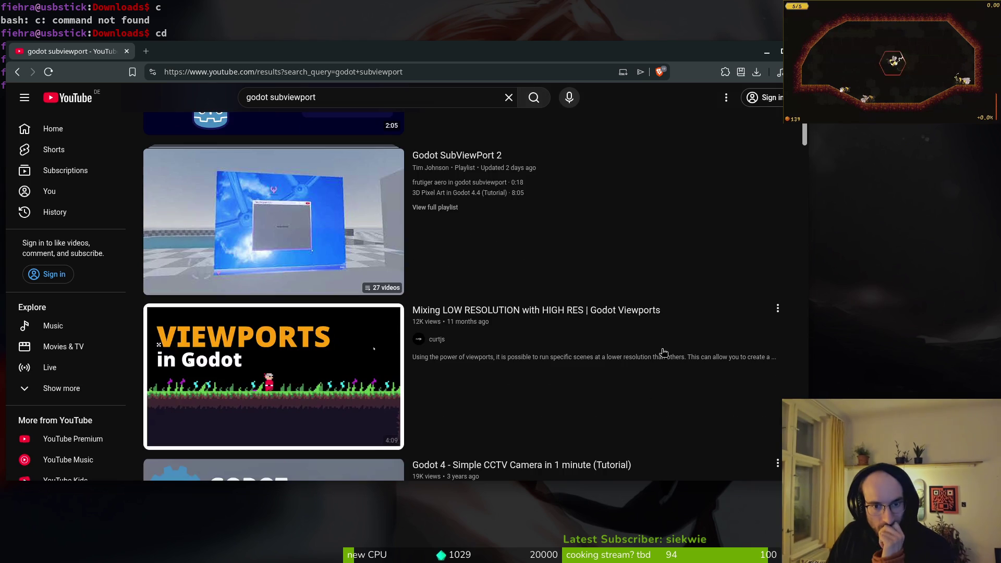
mouse_move(669, 334)
scroll(715, 414, down, 1)
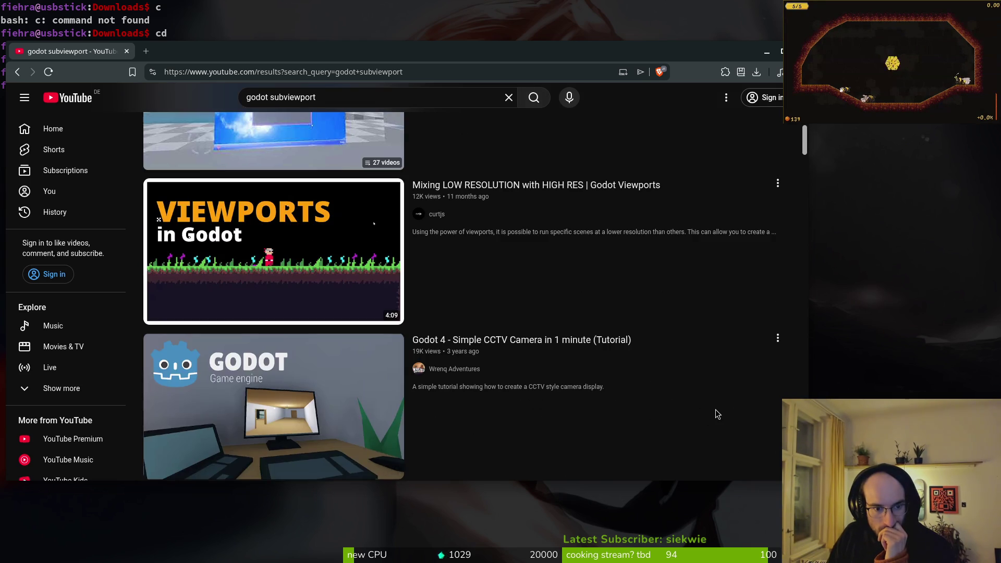
scroll(716, 413, down, 6)
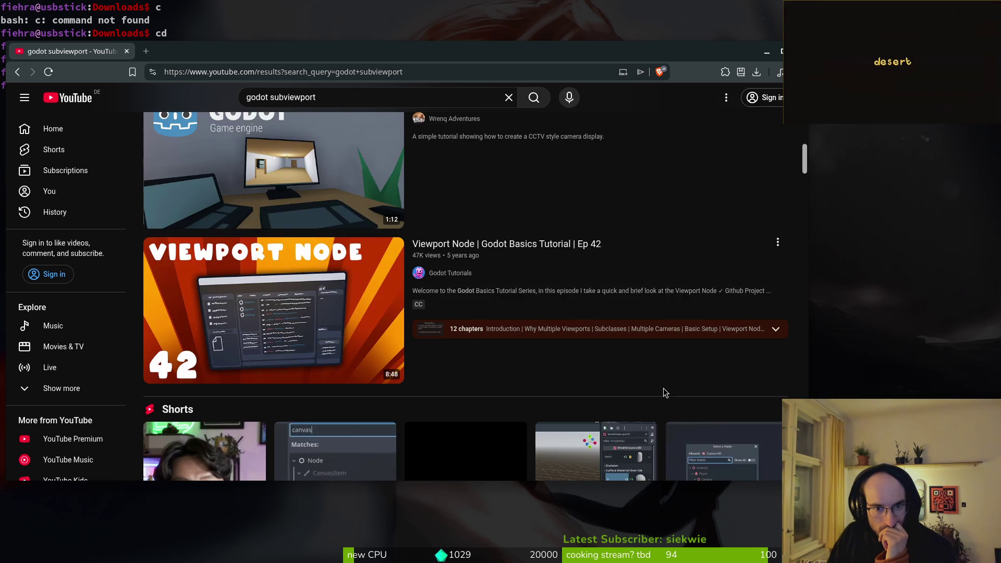
scroll(665, 393, down, 10)
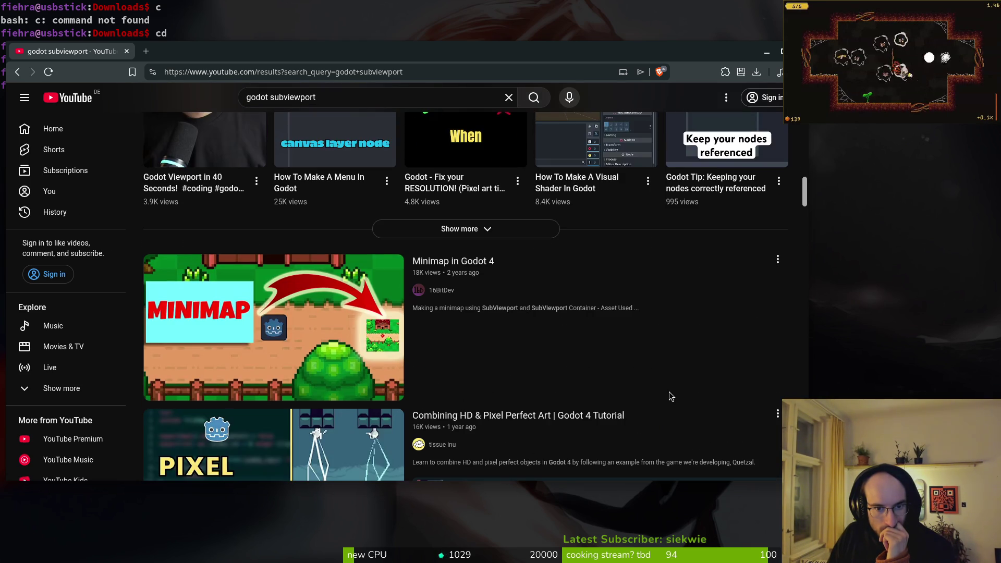
scroll(667, 380, down, 4)
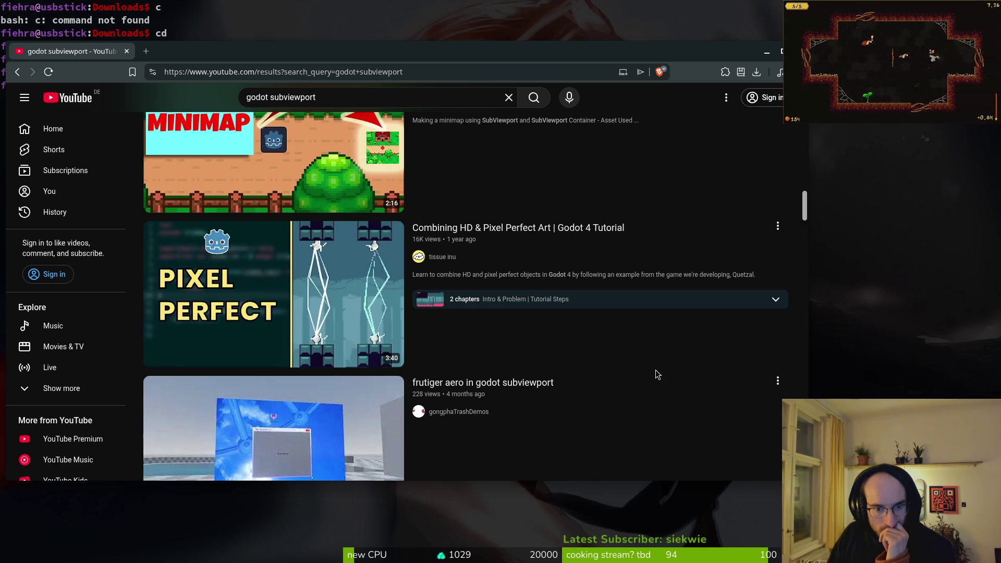
scroll(651, 370, down, 7)
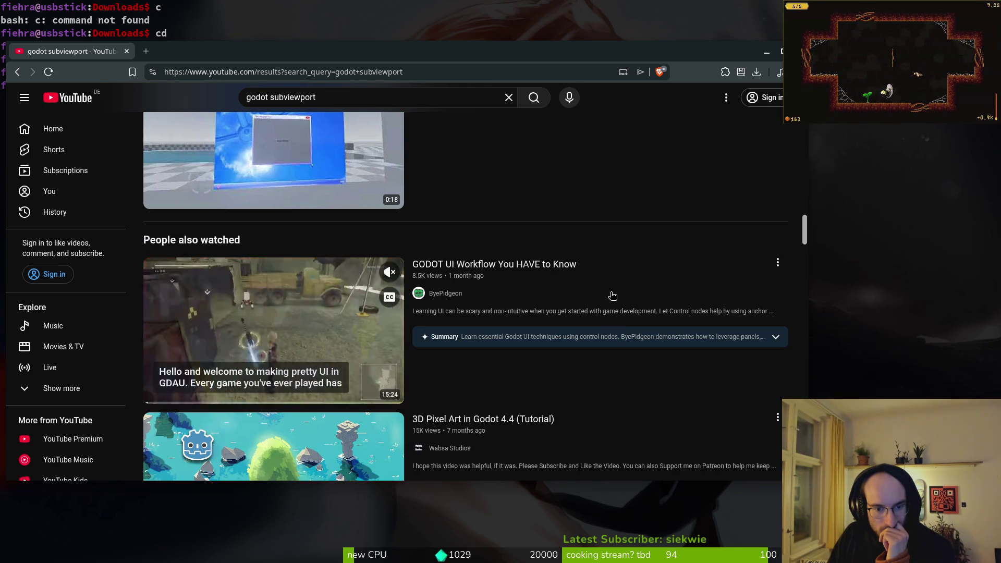
scroll(588, 340, down, 4)
scroll(605, 325, down, 6)
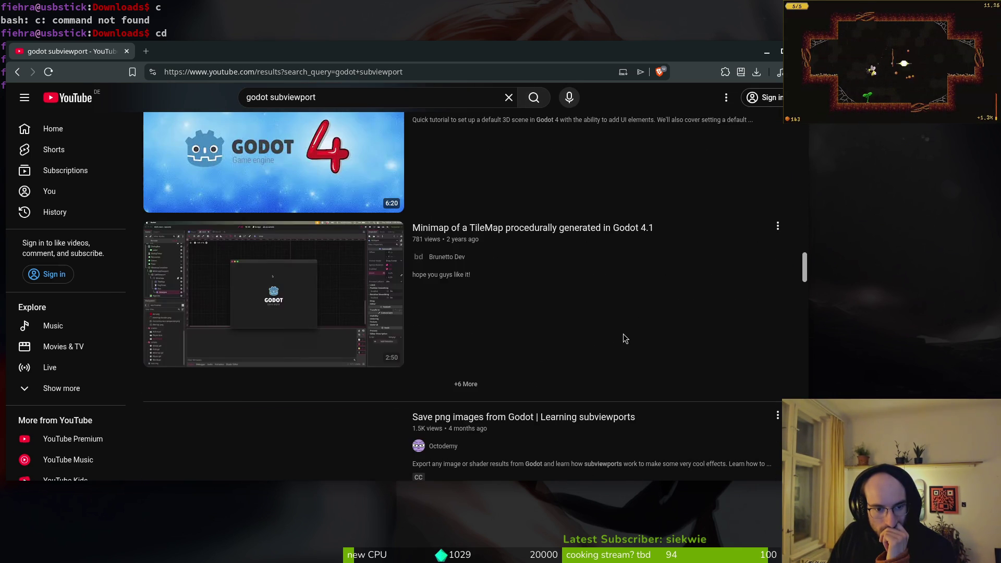
scroll(623, 320, down, 5)
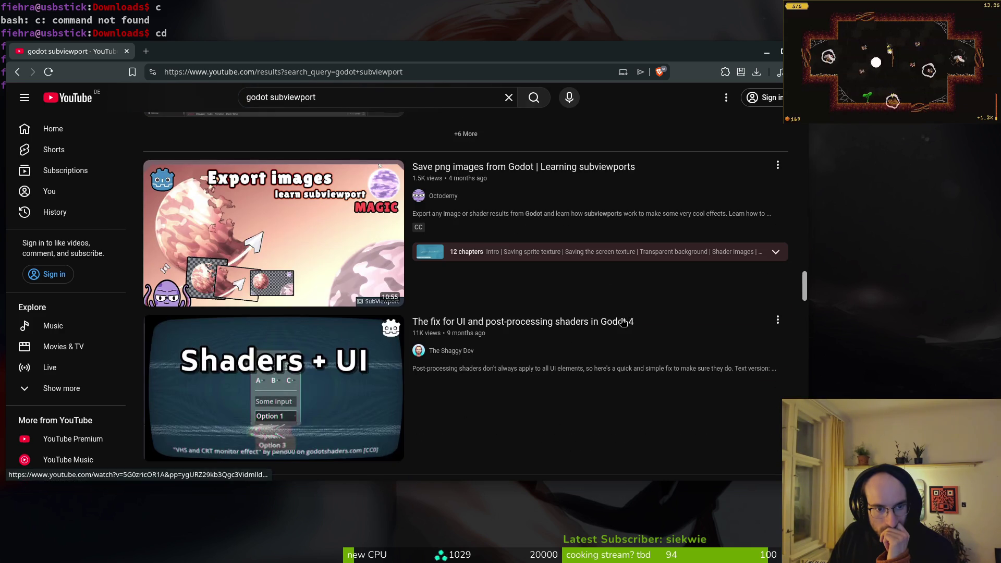
scroll(624, 321, down, 4)
scroll(568, 260, up, 12)
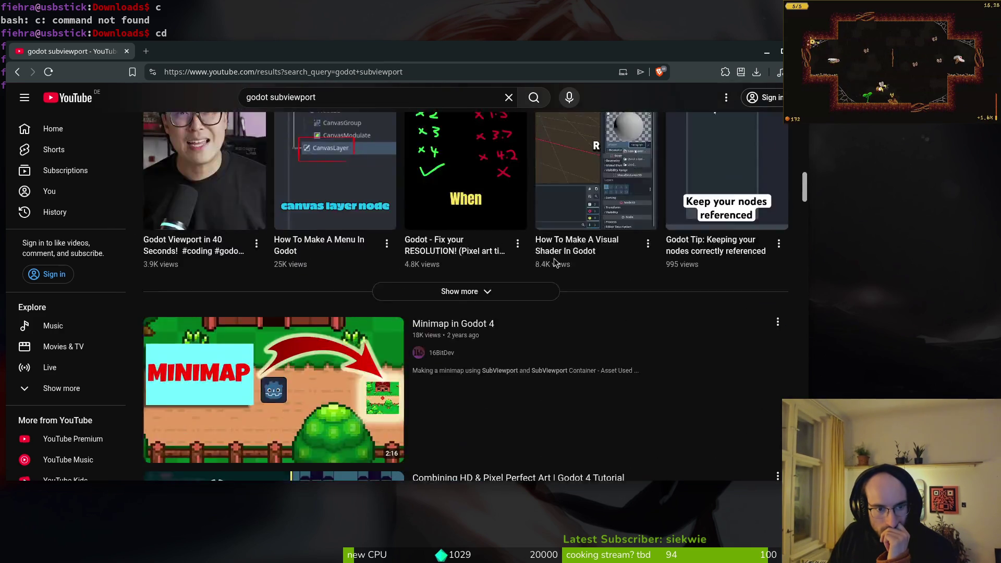
scroll(554, 258, up, 15)
click(579, 295)
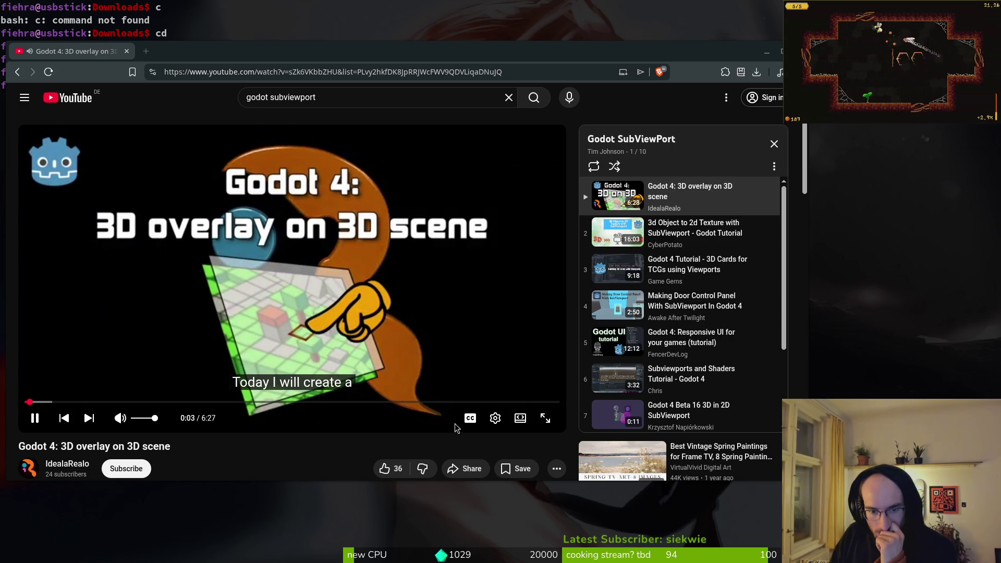
scroll(299, 465, down, 1)
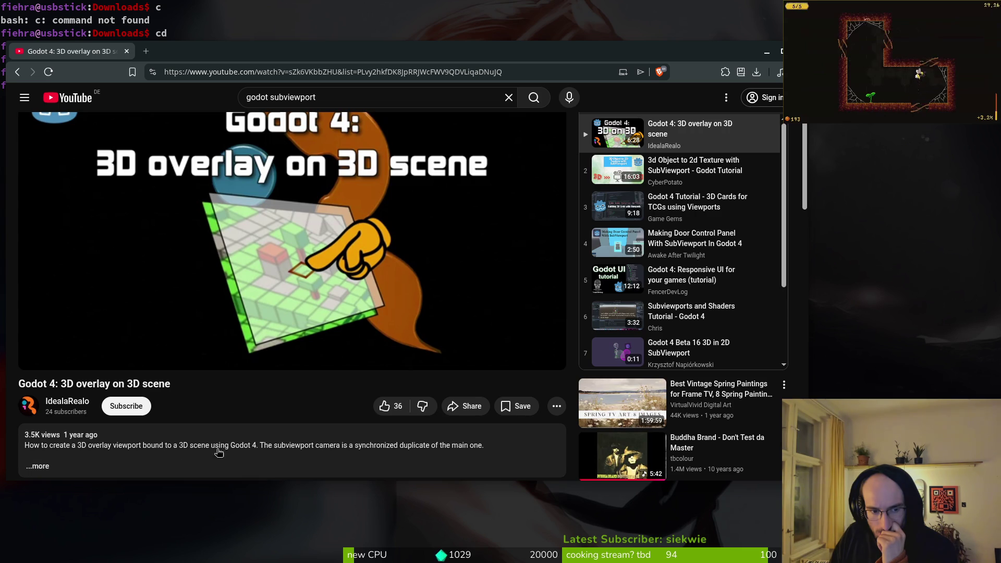
scroll(281, 449, down, 5)
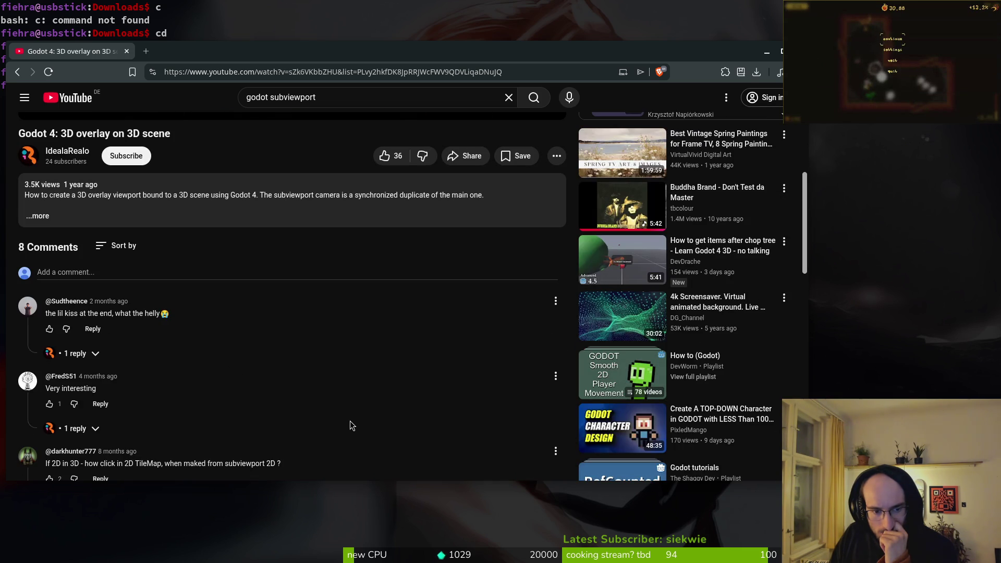
scroll(462, 388, up, 6)
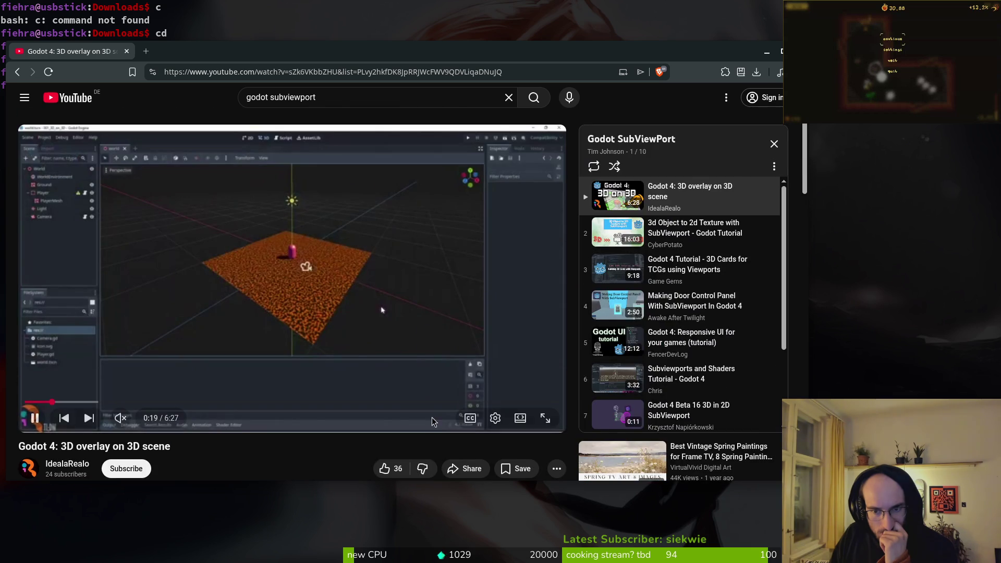
click(373, 99)
key(Return)
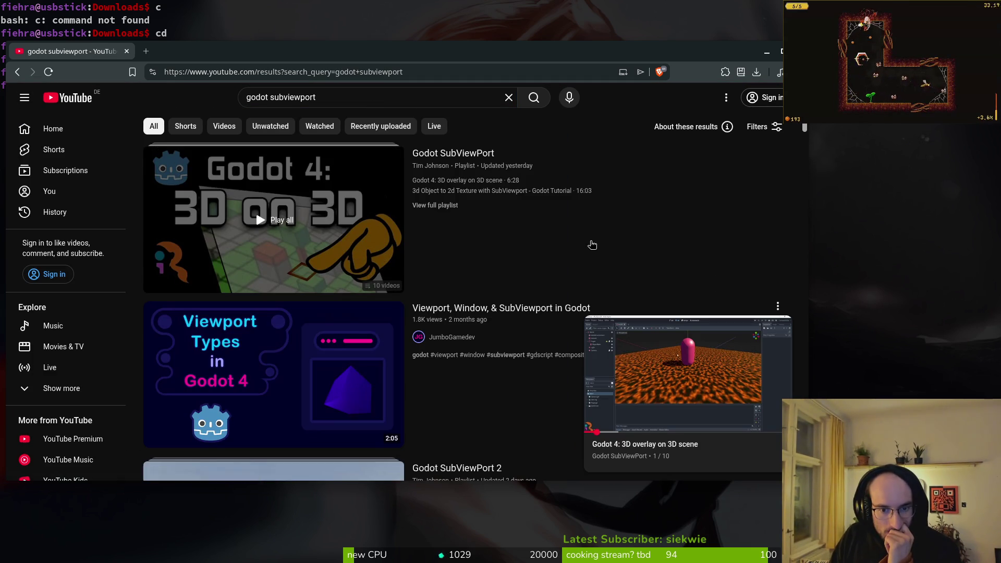
Step: Watch 'Viewport, Window, & SubViewport in Godot' unmuted from about 1:04, then close the browser
click(557, 307)
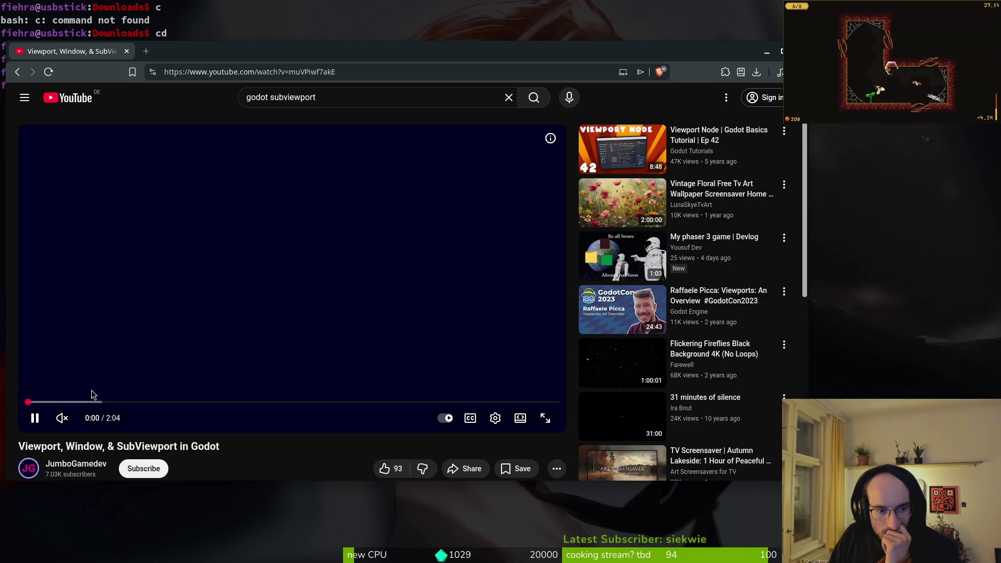
click(63, 417)
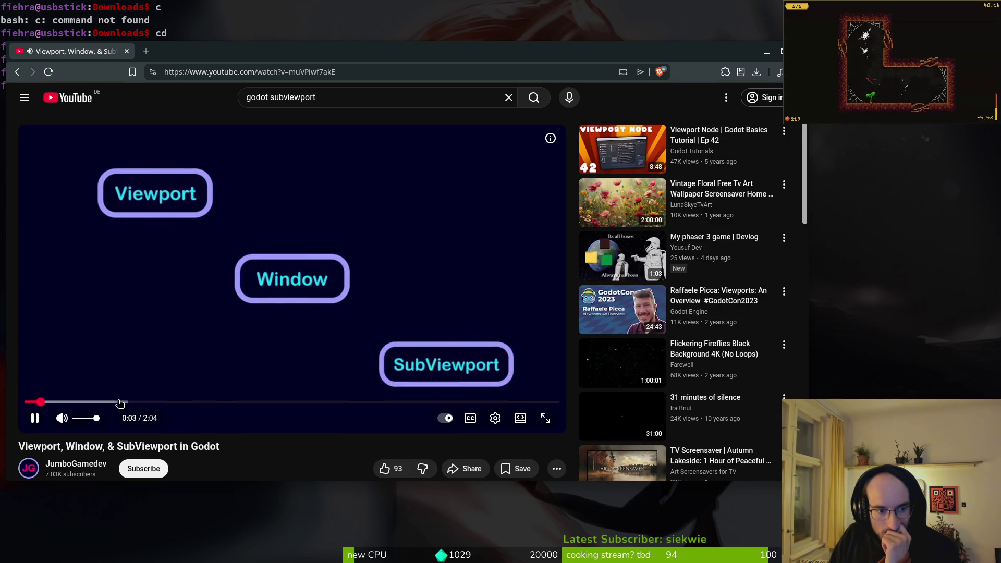
drag(180, 402, 201, 402)
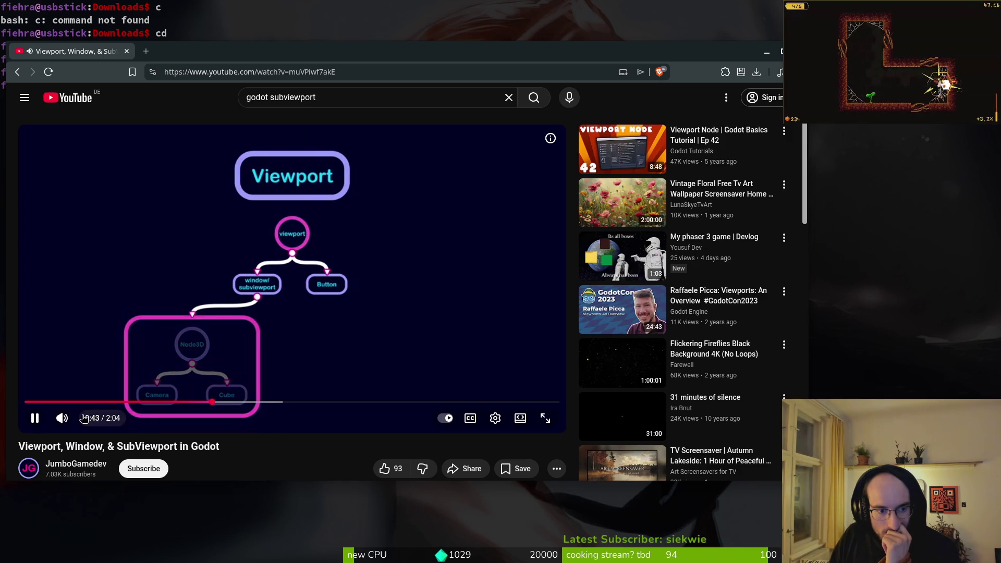
drag(302, 404, 368, 402)
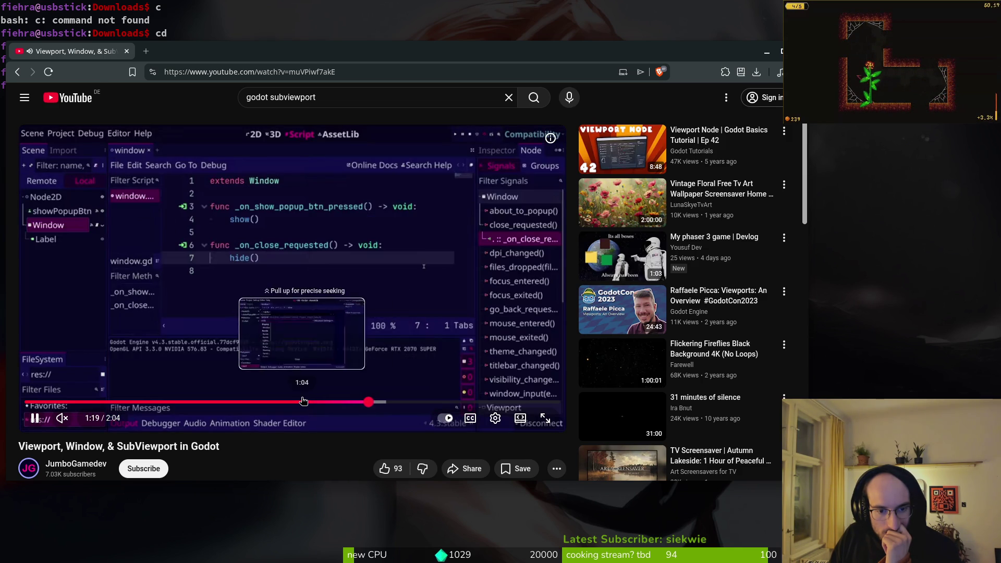
click(303, 402)
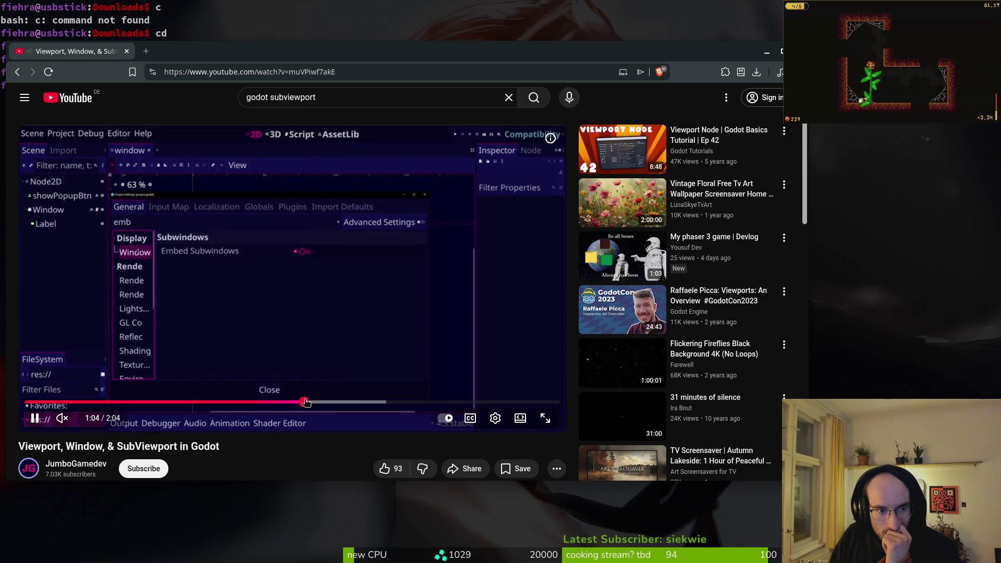
drag(306, 404, 405, 403)
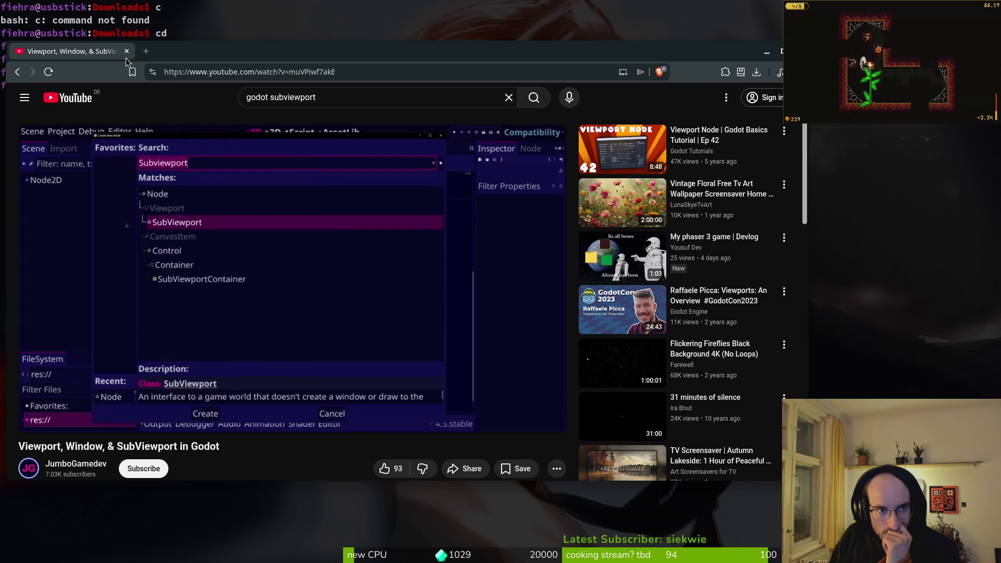
click(126, 51)
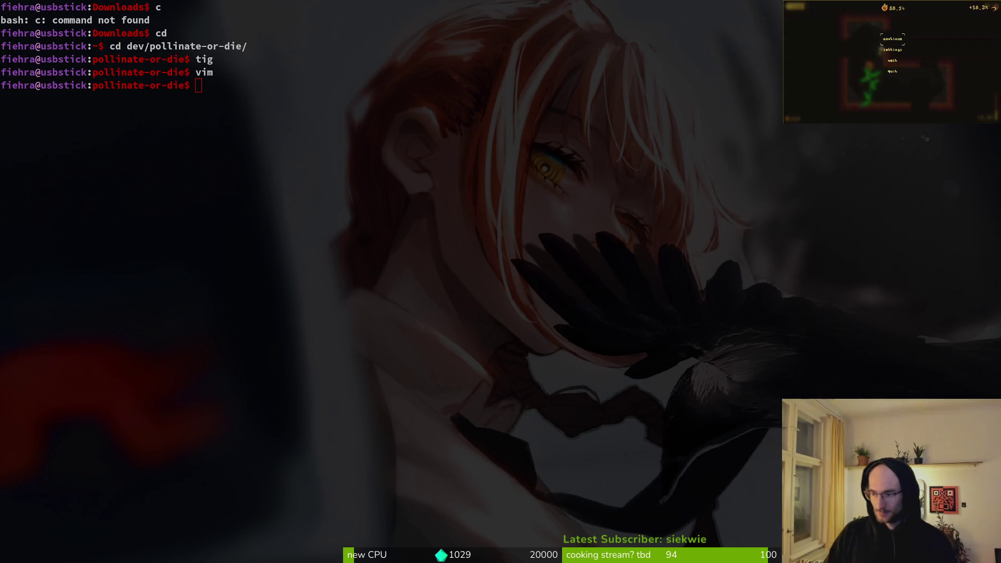
text(tig)
Step: View the settingsOverlay.gd diff in tig, then start Vim in the project folder
key(Return)
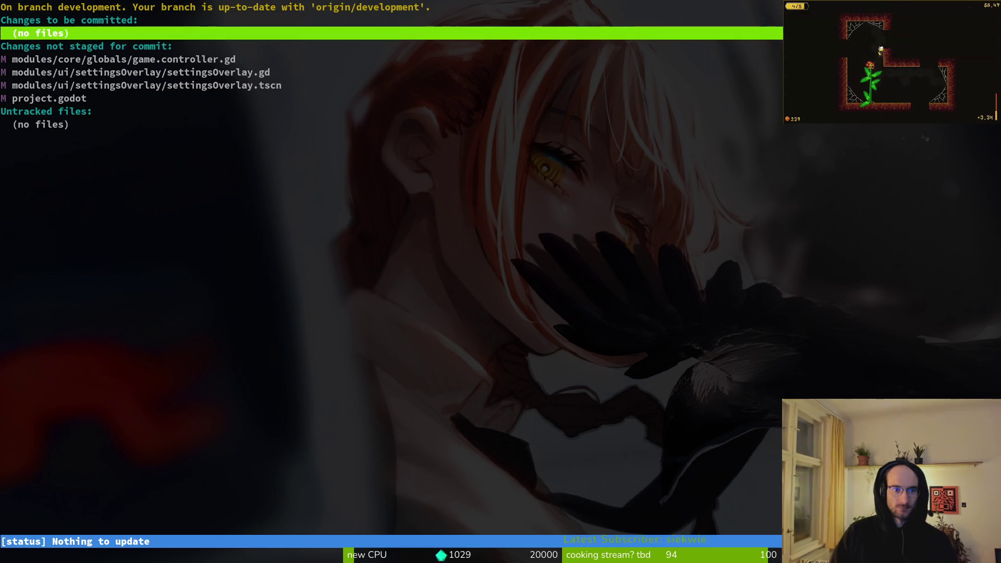
key(Down)
key(Down)
key(Down)
key(Return)
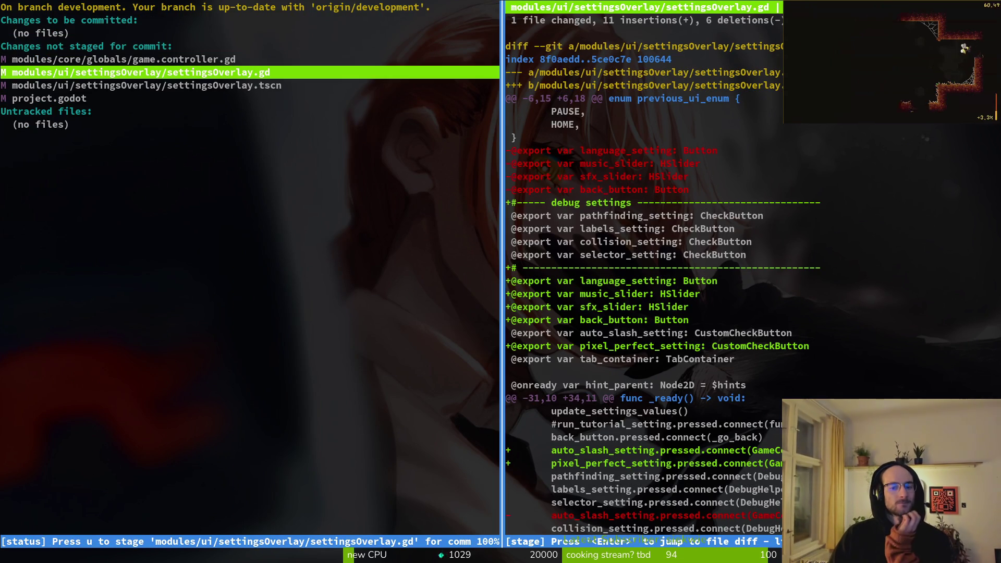
text(qvim)
key(Return)
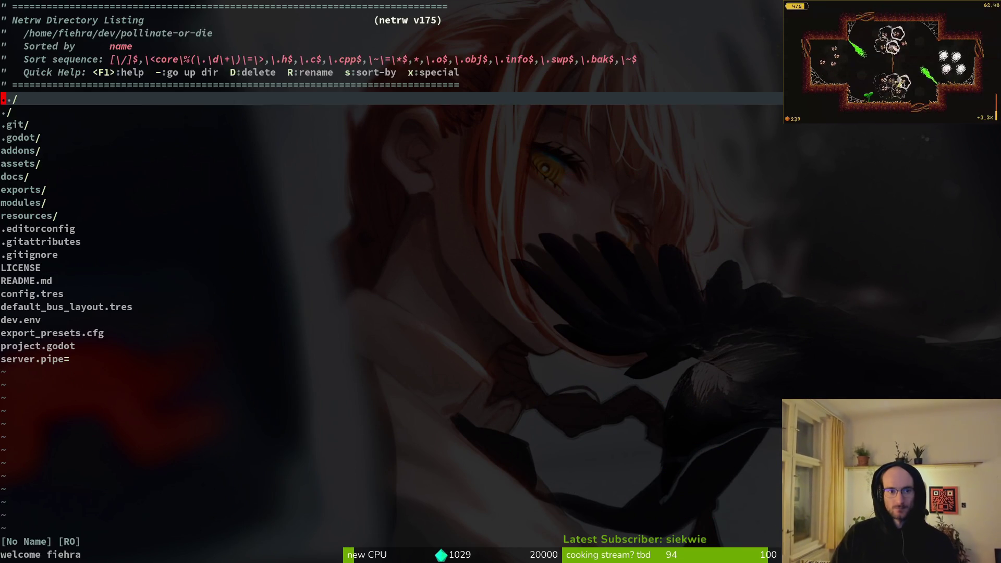
key(space)
key(f)
key(f)
text(a)
key(Escape)
key(Escape)
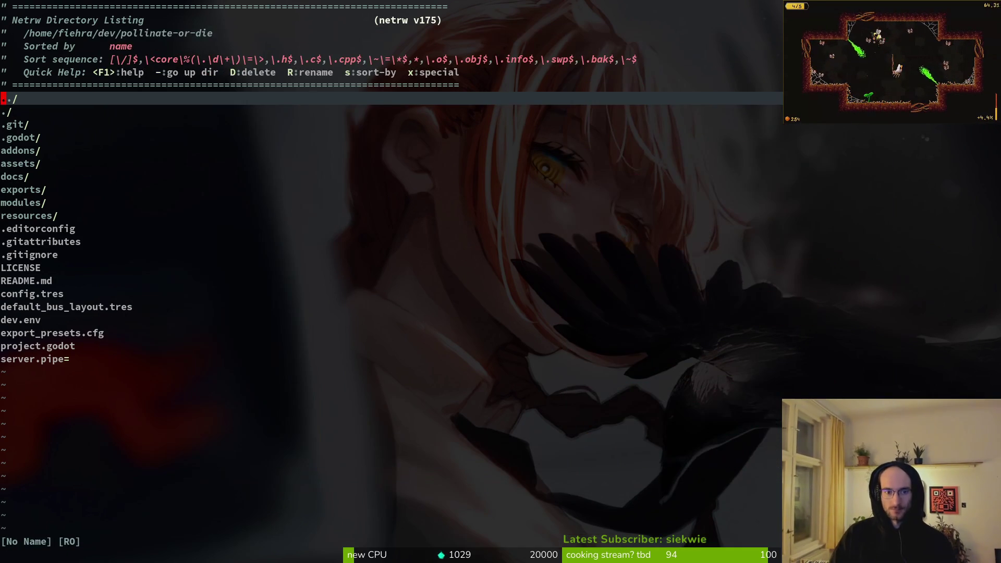
Step: Expand TabContainer > debugging in Godot's scene tree, collapse it, and return to Vim
key(alt+Tab)
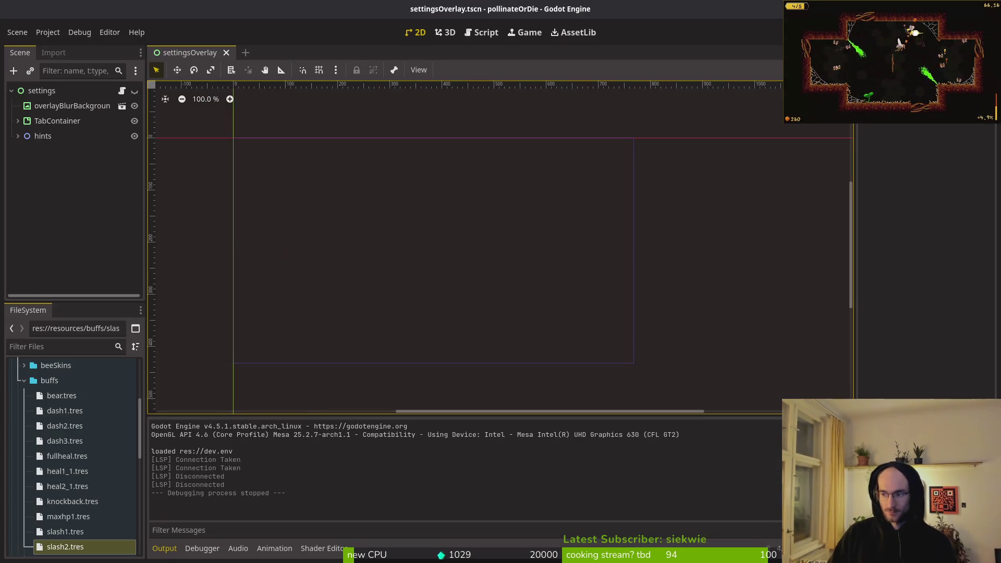
click(17, 121)
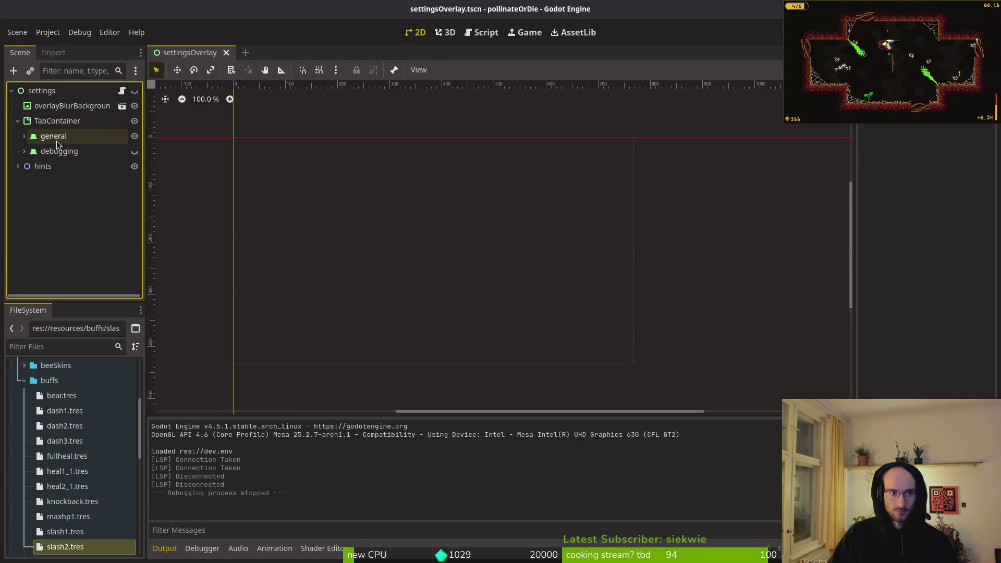
click(23, 151)
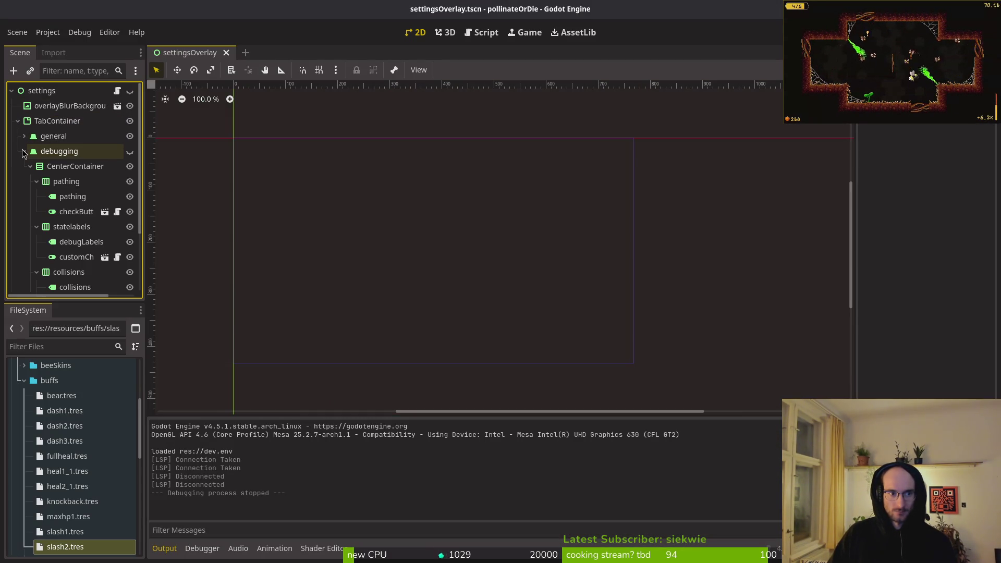
click(23, 151)
key(alt+Tab)
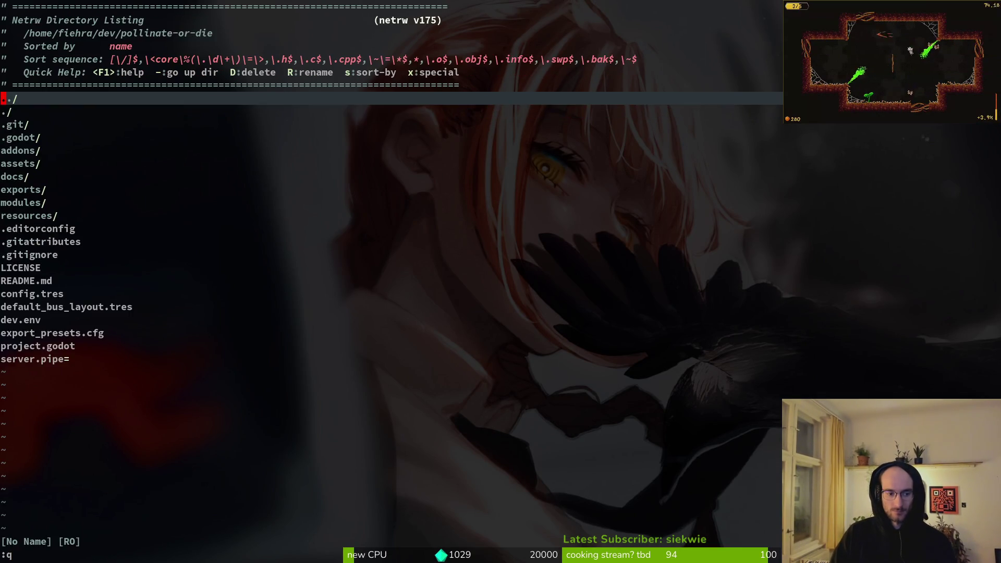
Step: Quit Vim and review the changed files' diffs in tig, including project.godot
text(:q)
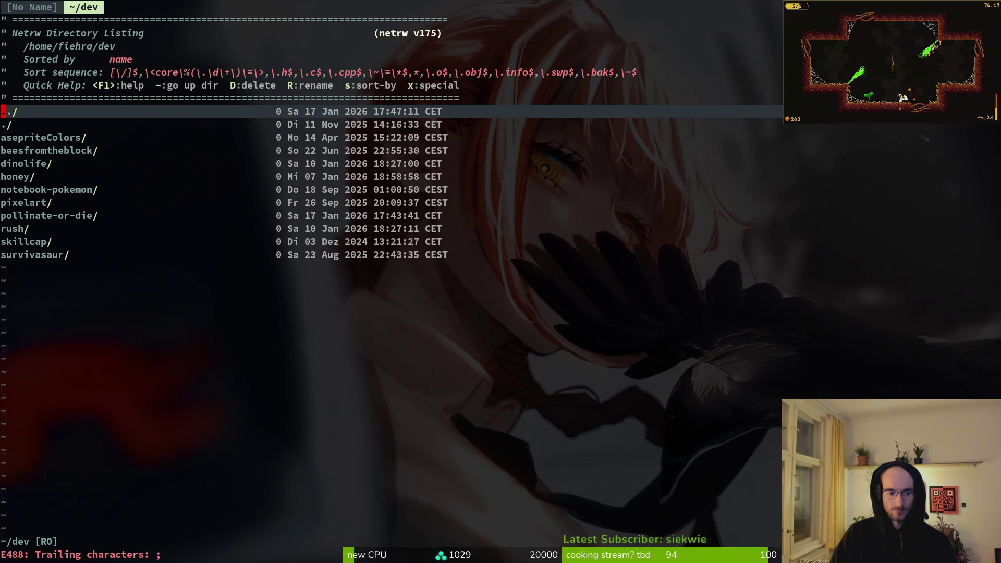
key(ctrl+o)
text(:q)
key(Return)
text(tig)
key(Return)
key(s)
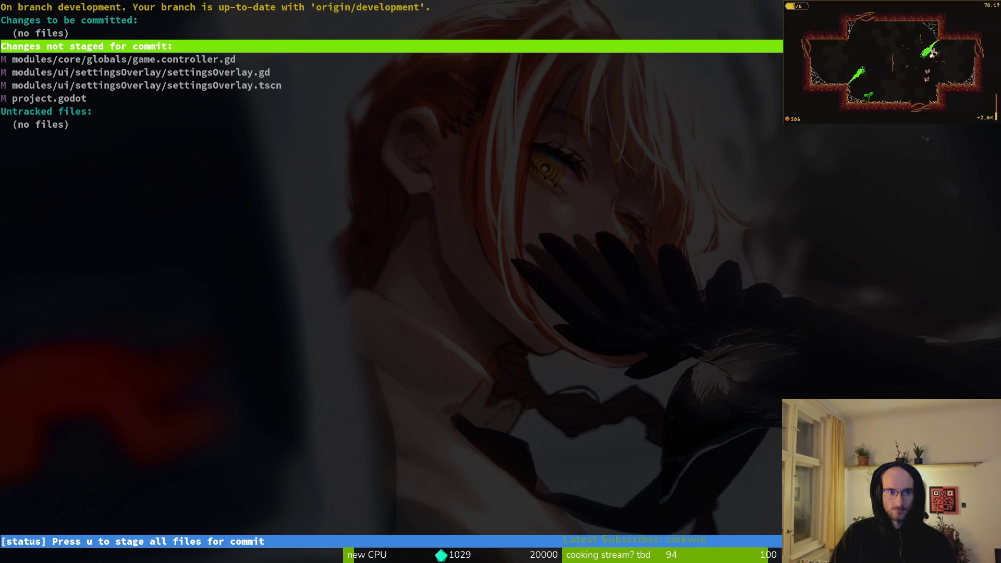
key(Down)
key(Down)
key(Return)
key(q)
key(Down)
key(Down)
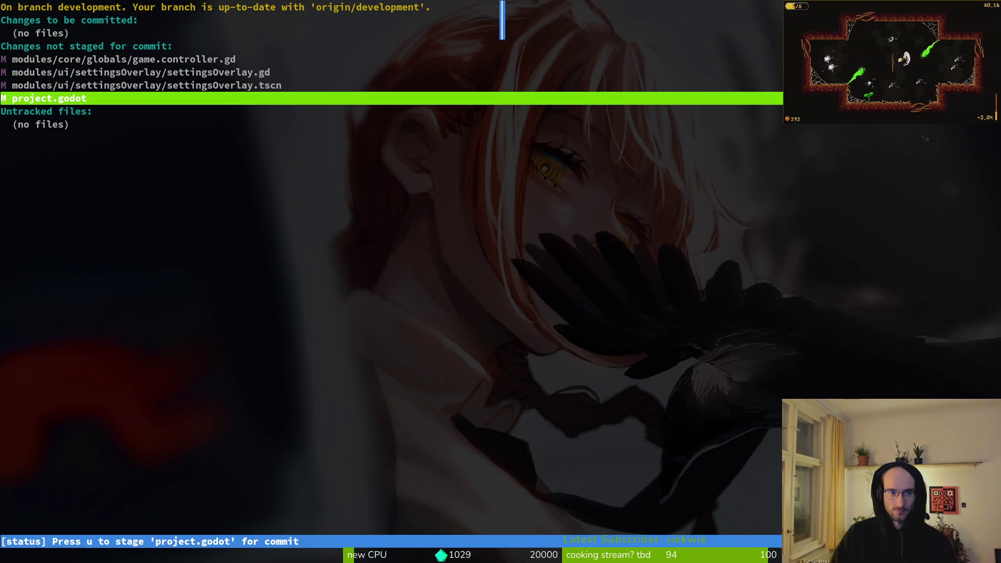
key(Return)
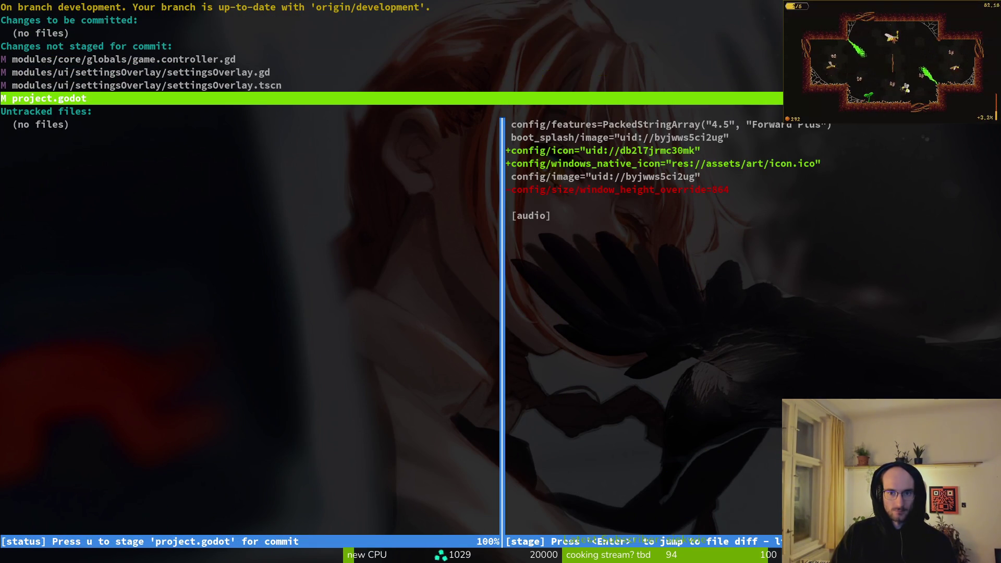
Step: Revert the settingsOverlay.tscn changes from tig's status view
key(Up)
key(exclam)
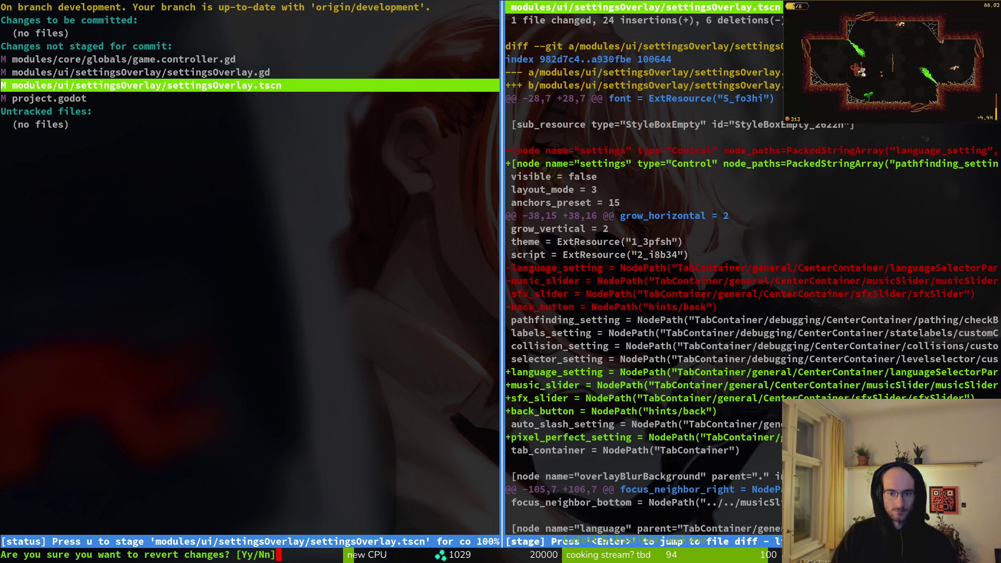
key(n)
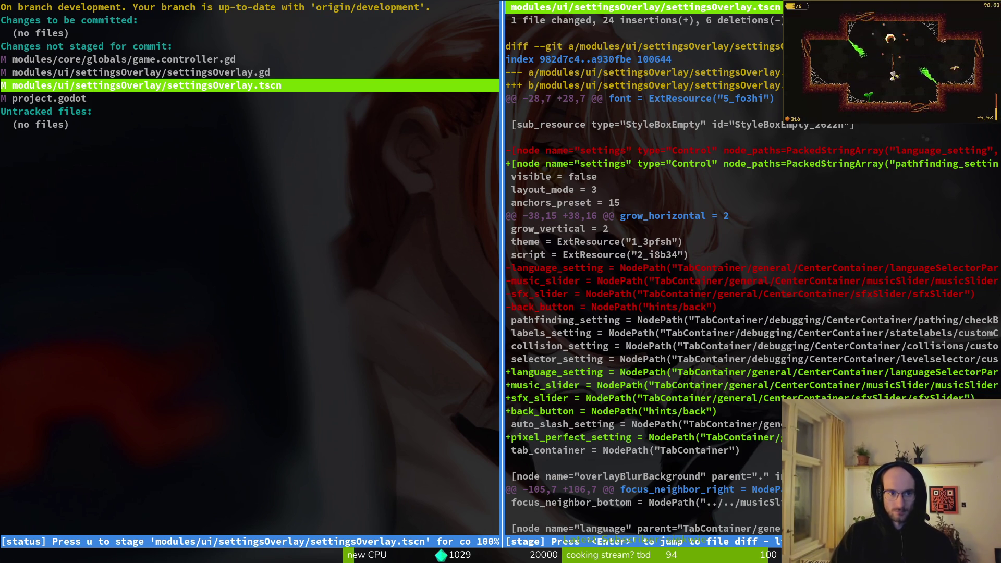
key(exclam)
key(y)
key(Up)
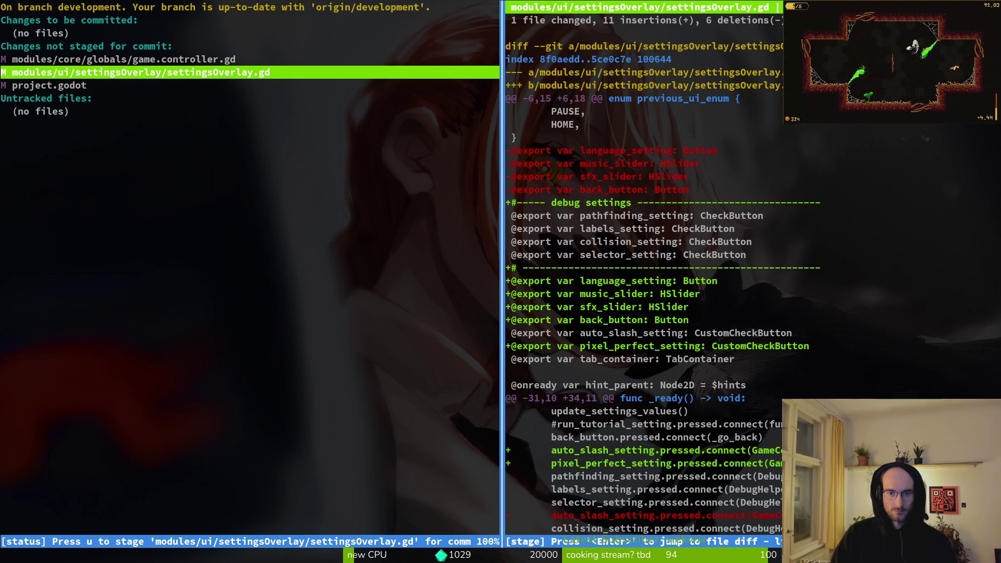
Step: Discard the changes to game.controller.gd and settingsOverlay.gd
key(q)
key(q)
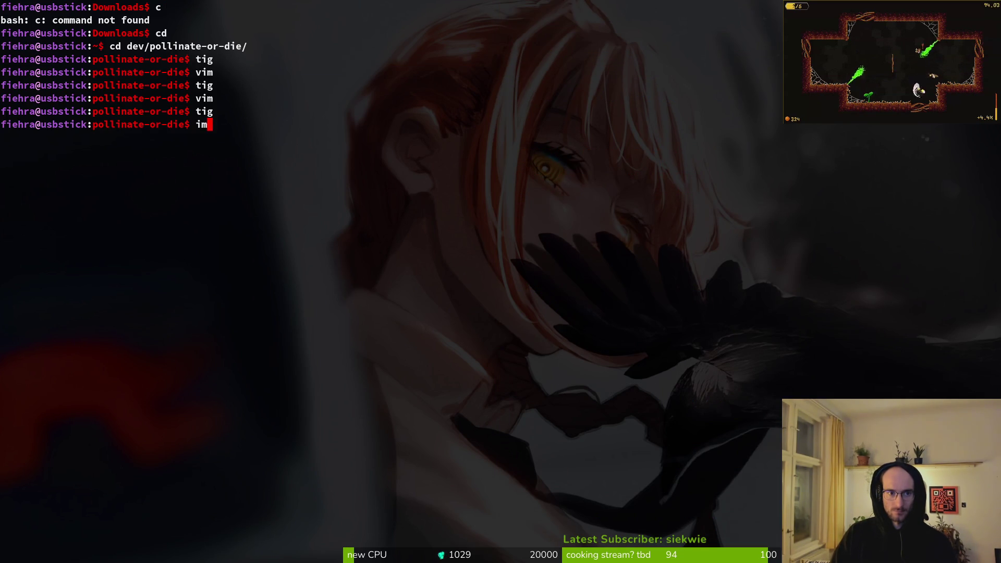
key(Return)
key(Down)
key(exclam)
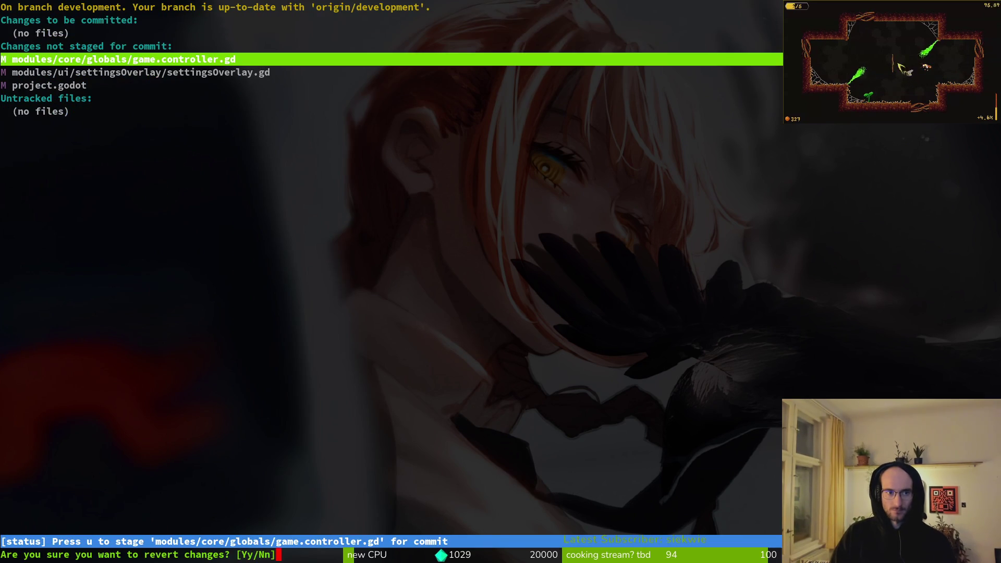
key(y)
key(exclam)
key(y)
key(q)
key(q)
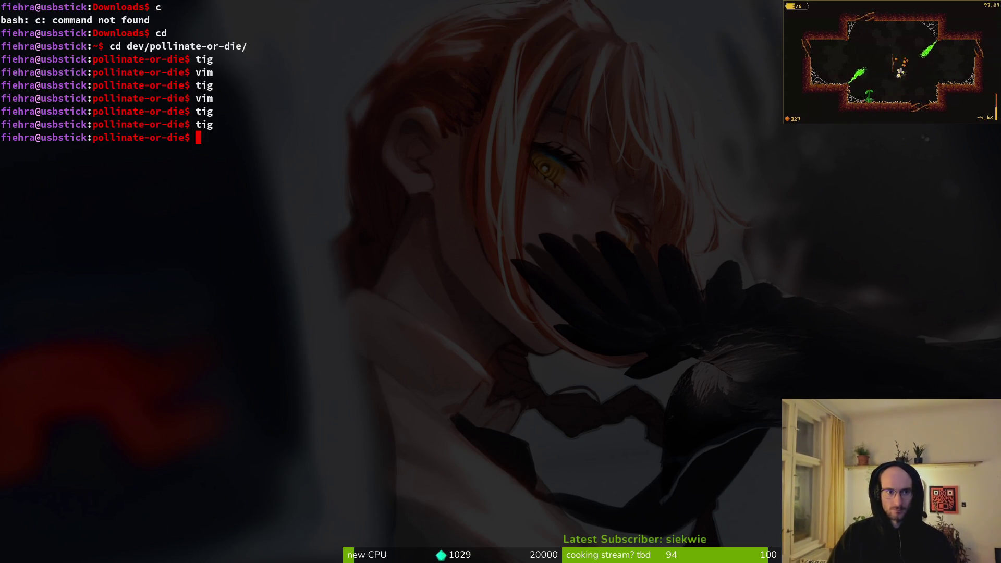
Step: Recheck tig to confirm only the project.godot icon change remains
text(tig)
key(Return)
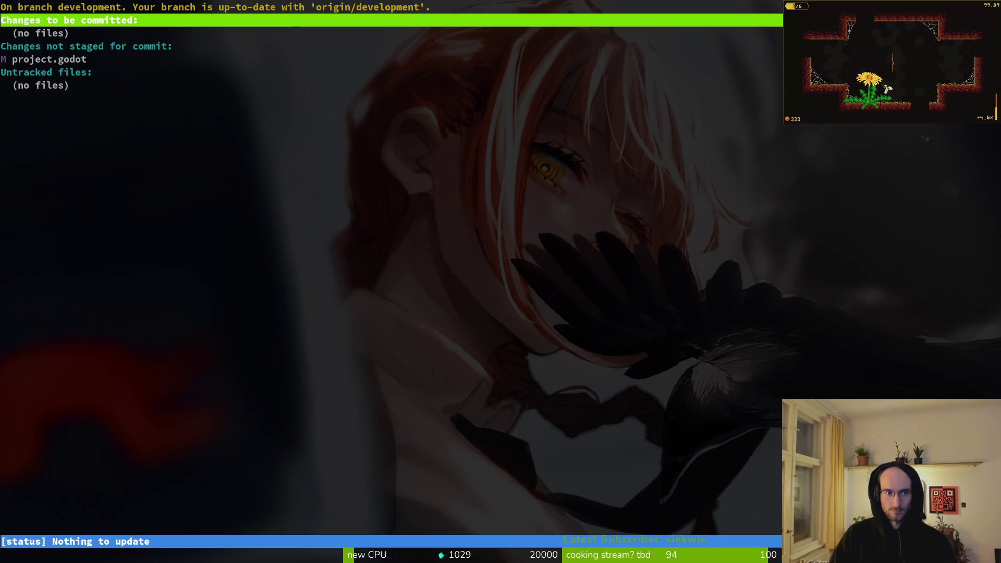
text(qtig)
key(Return)
key(Down)
key(Down)
key(Down)
key(Return)
key(q)
key(q)
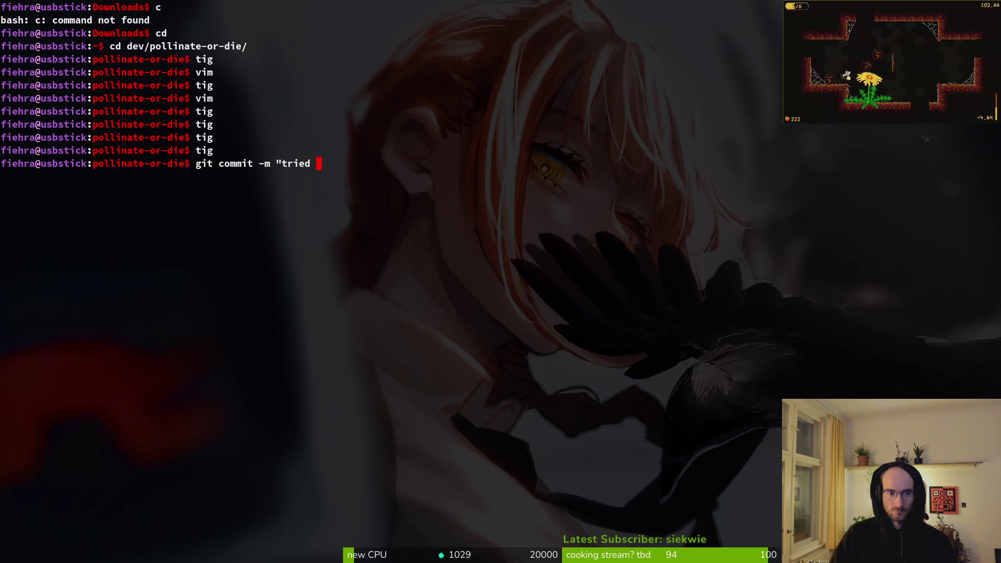
Step: Commit with message 'tried to add icon for exe files', push, and reload the scene in Godot
text(to add icon)
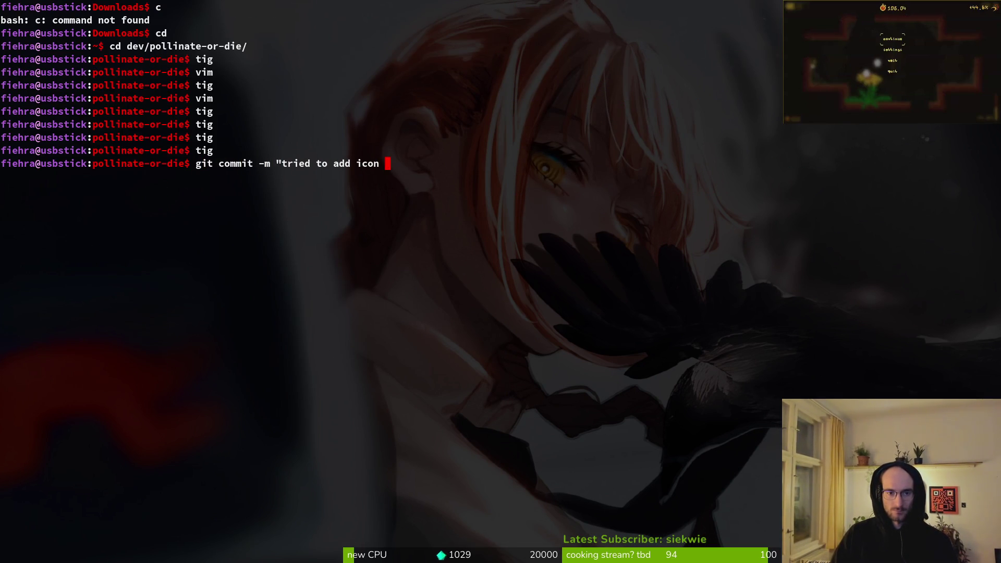
text(xe files)
text(")
key(Return)
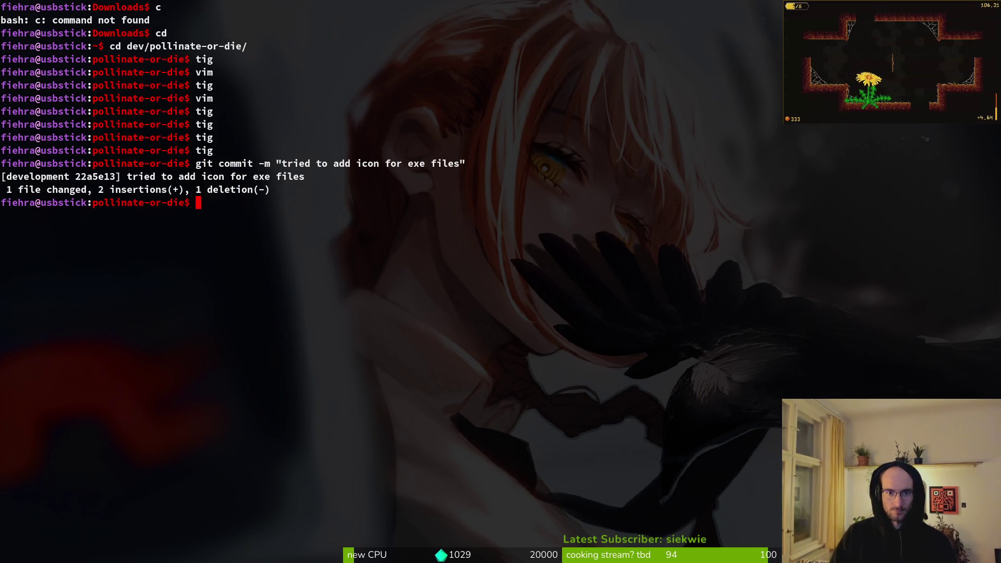
text(git push)
key(Return)
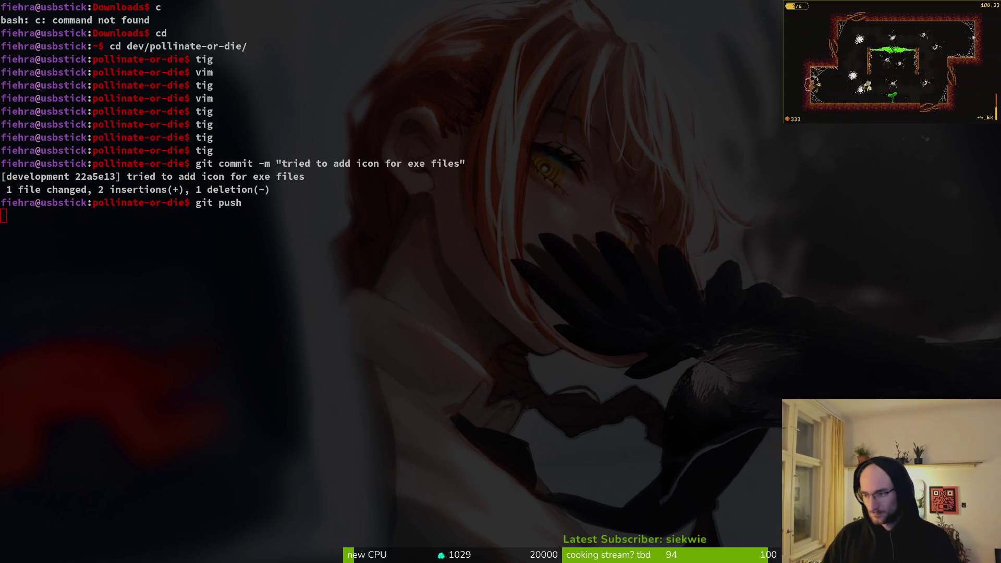
key(alt+Tab)
key(Return)
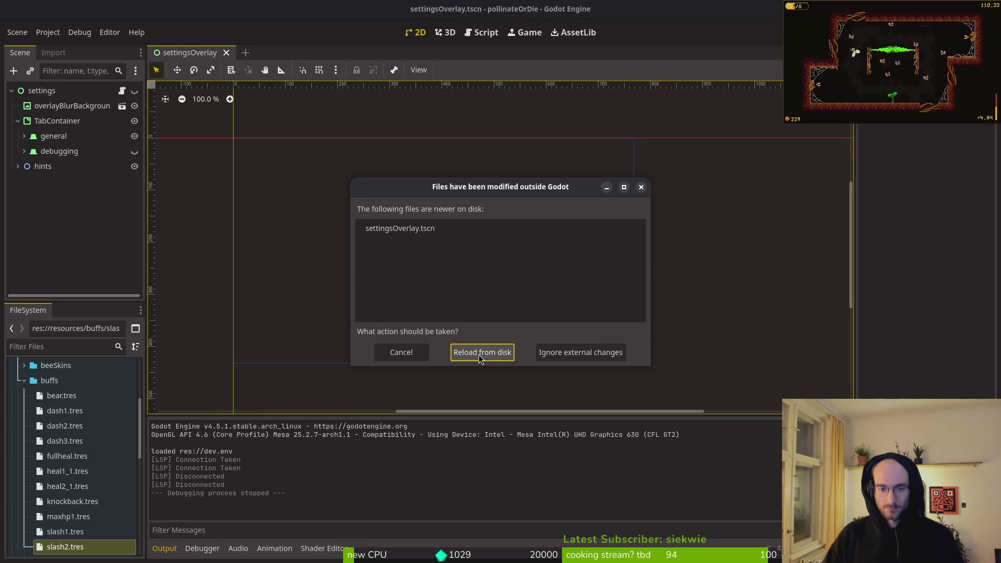
Step: Close the settingsOverlay scene and open assets/aseprite/bumblebeeHiveNest.aseprite in Aseprite
click(227, 53)
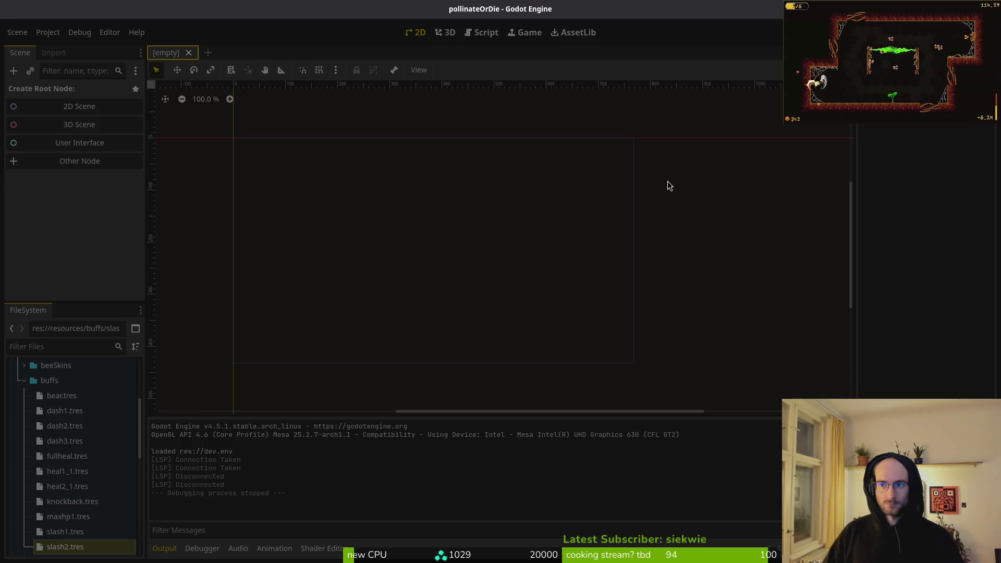
key(super+2)
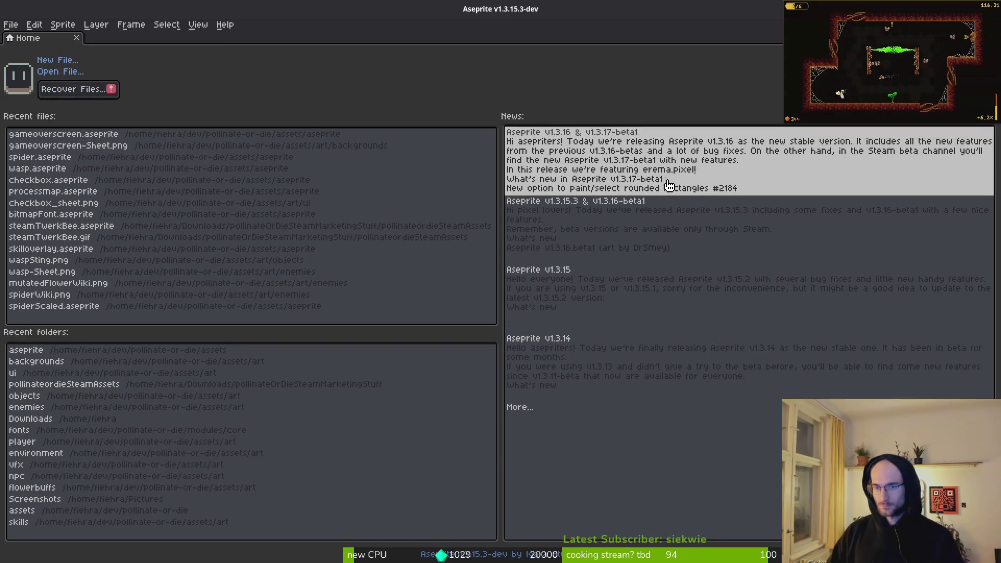
click(63, 73)
click(50, 47)
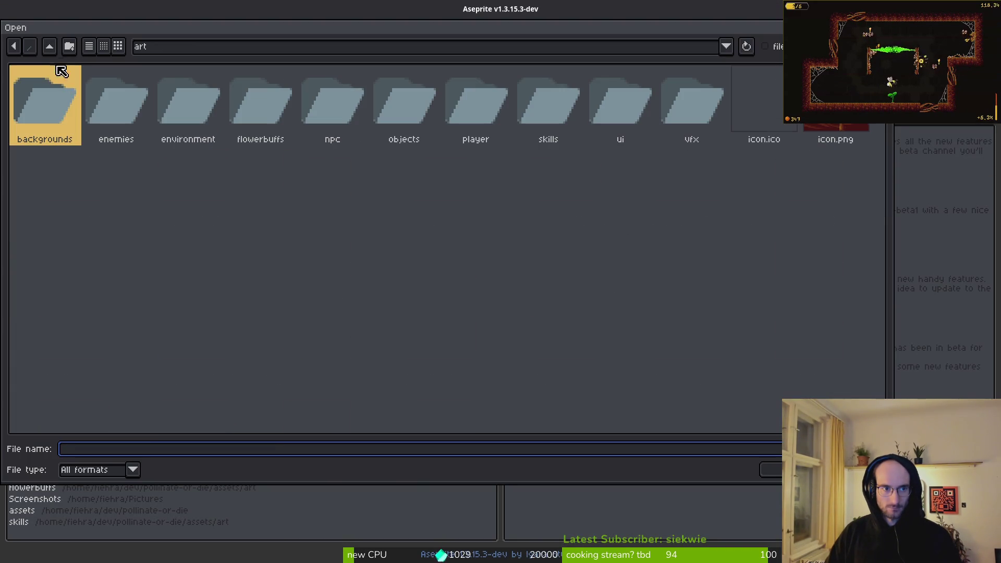
click(50, 47)
double_click(117, 102)
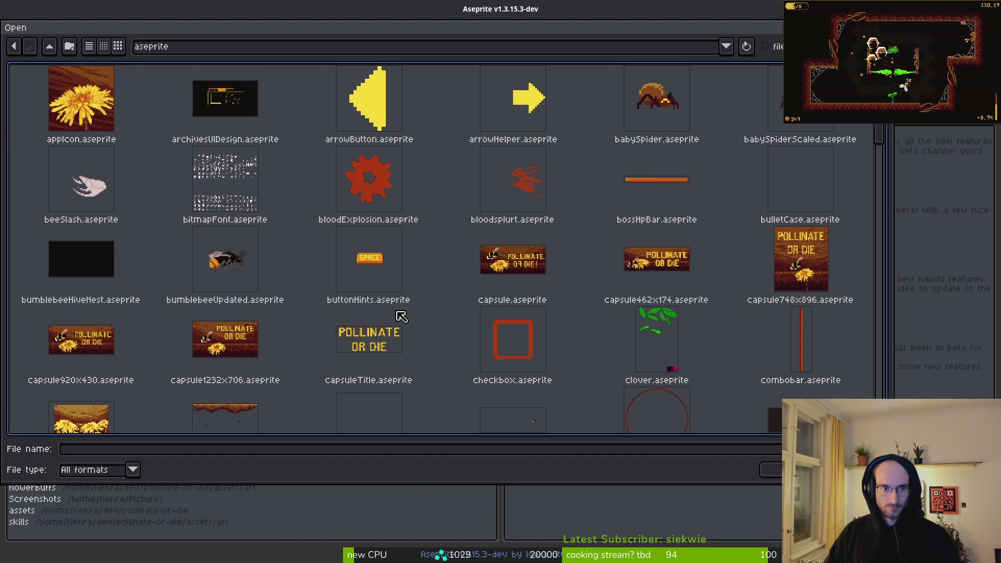
click(138, 297)
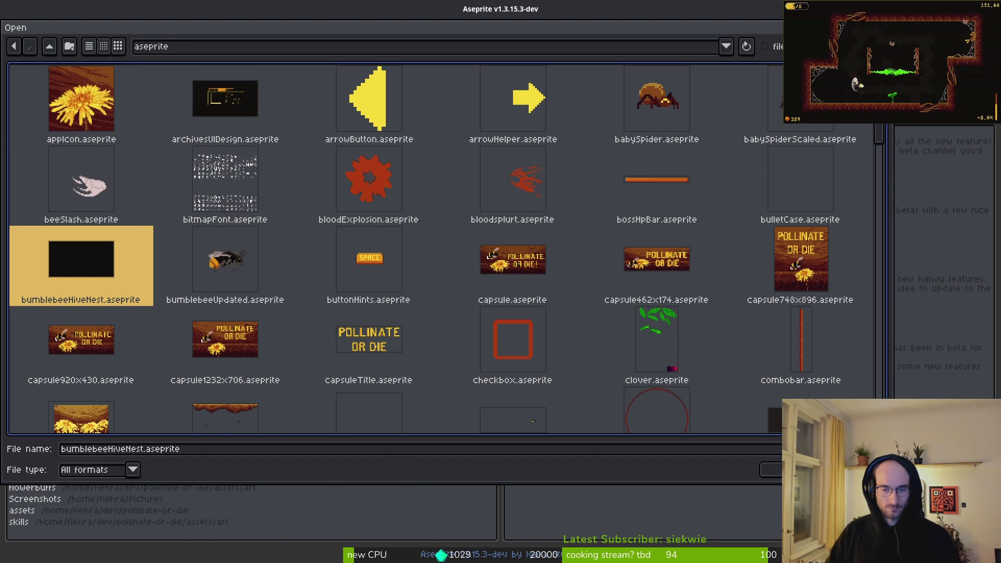
click(777, 472)
key(super)
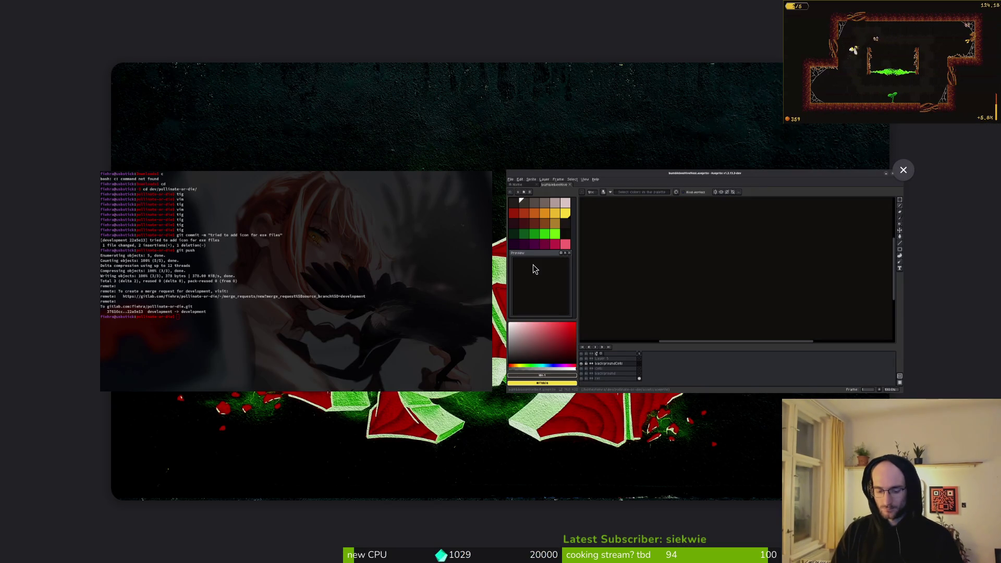
click(533, 264)
key(super+e)
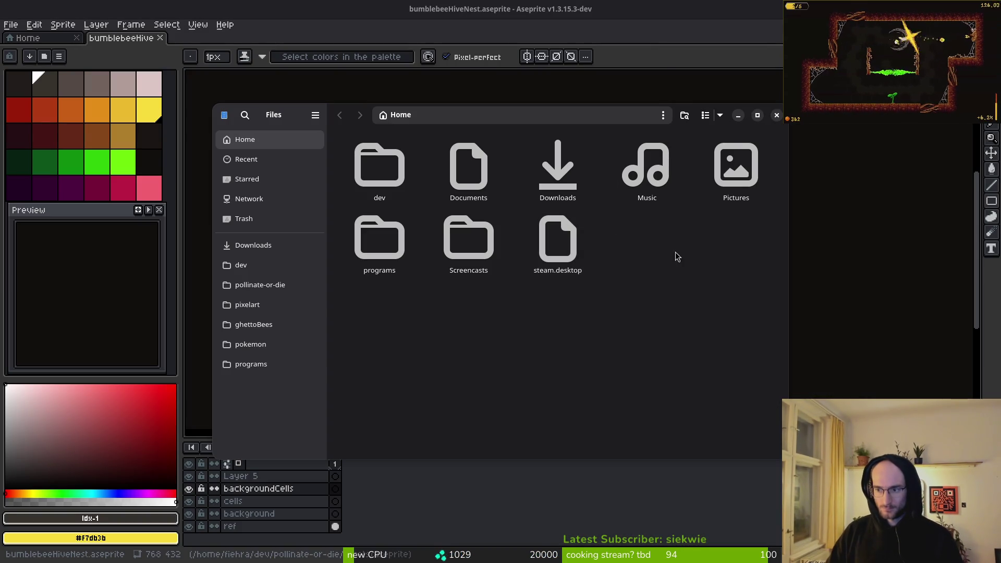
Step: Select and cut six screenshots from Pictures/Screenshots
double_click(558, 161)
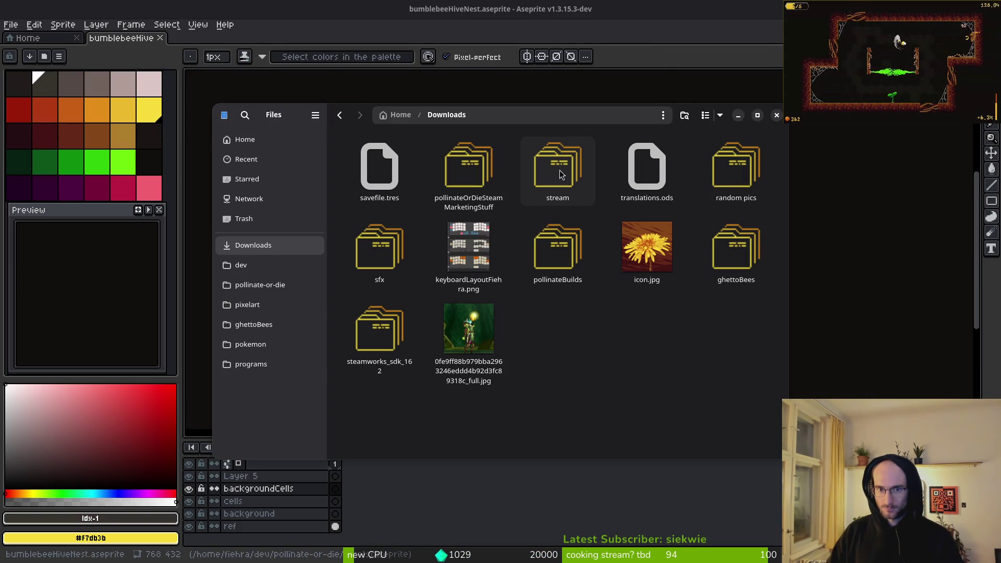
click(245, 140)
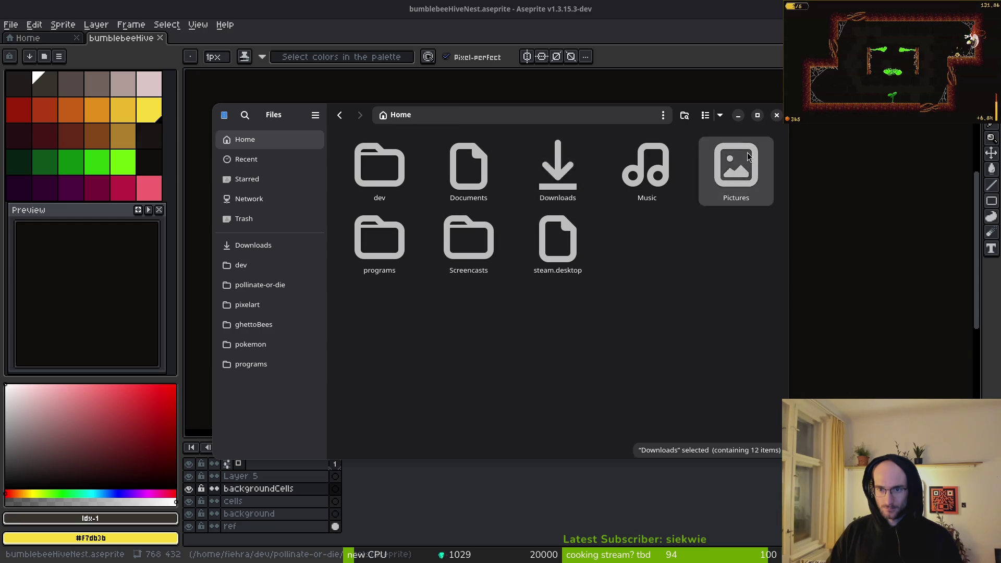
double_click(747, 153)
double_click(557, 166)
scroll(652, 235, down, 2)
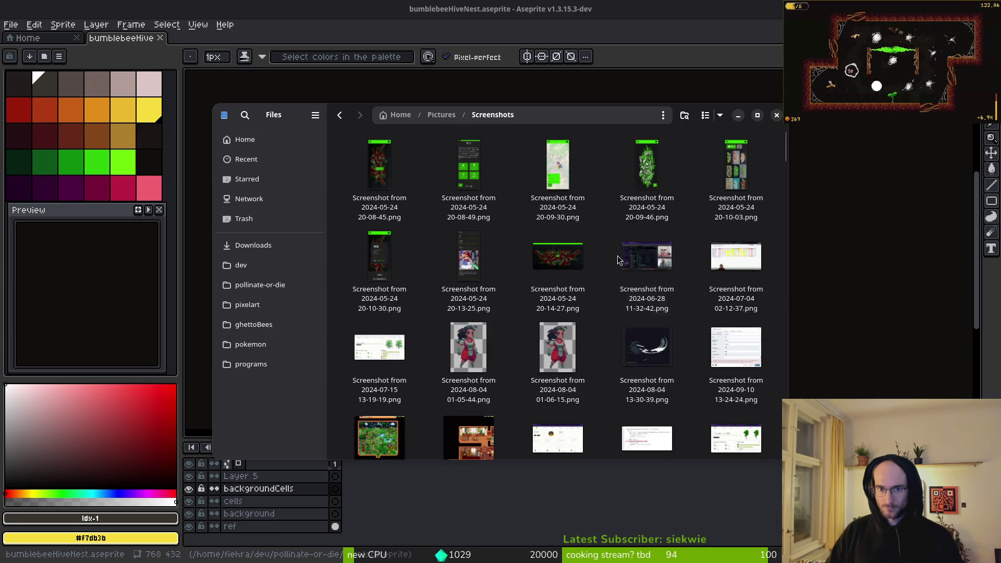
drag(786, 152, 785, 453)
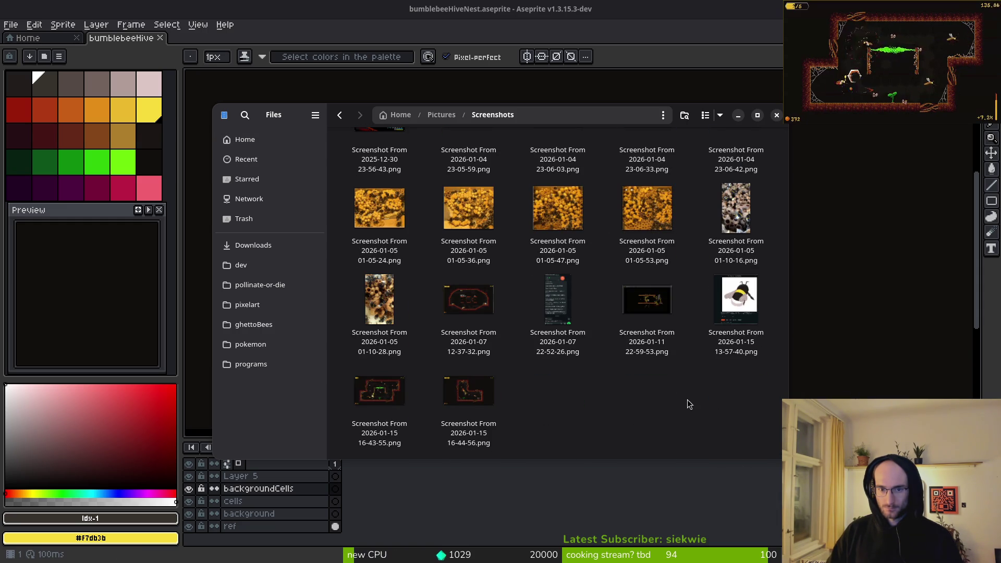
click(379, 300)
scroll(619, 349, up, 2)
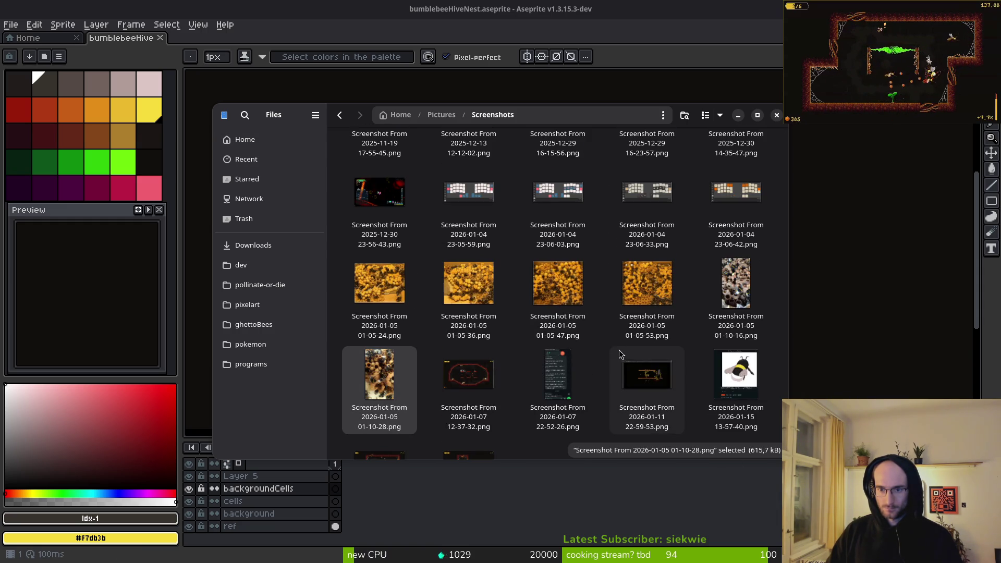
shift+click(379, 284)
key(ctrl+x)
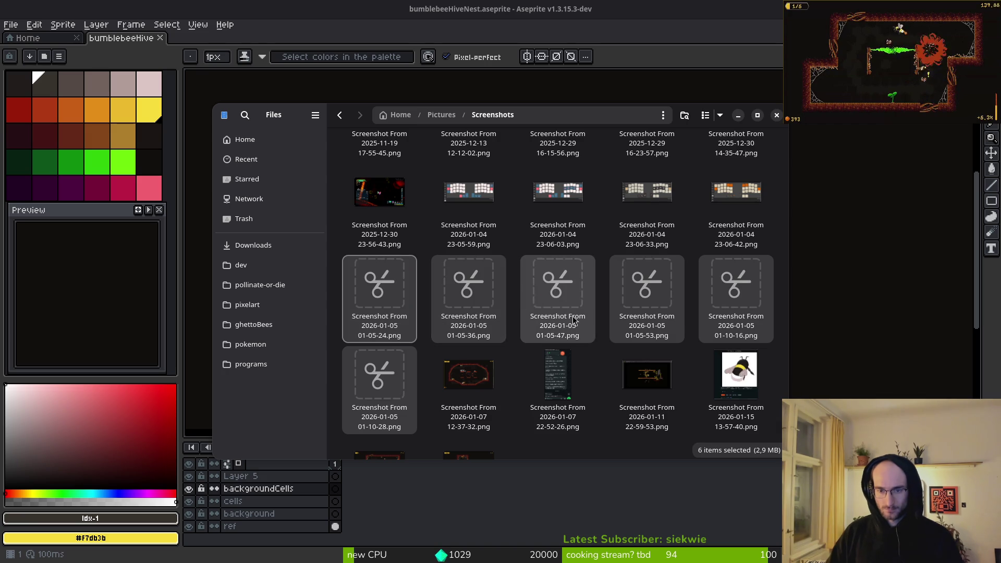
Step: Browse the pollinate-or-die project's assets/art/inspiration reference images
click(261, 246)
click(287, 287)
double_click(468, 165)
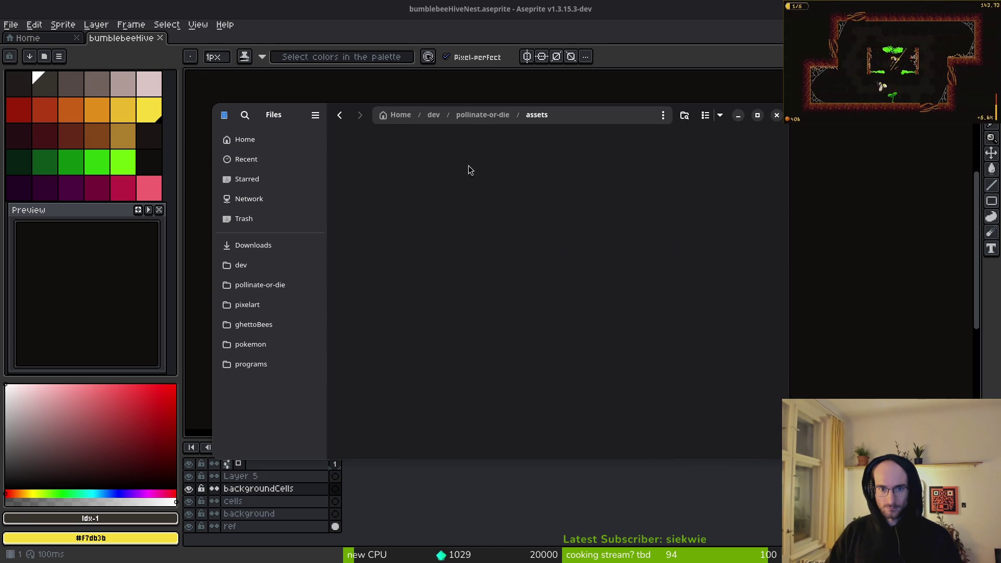
double_click(379, 166)
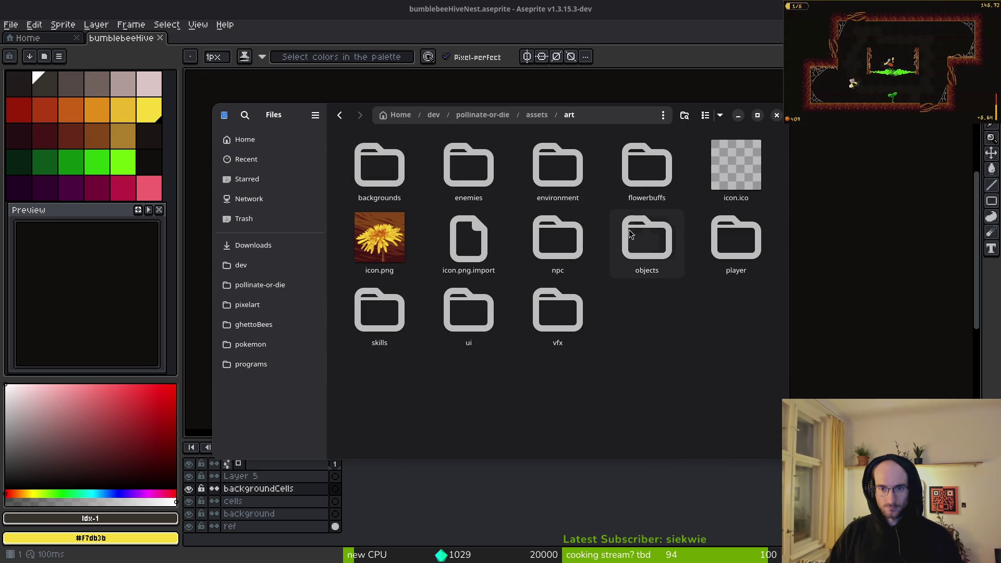
key(alt+Left)
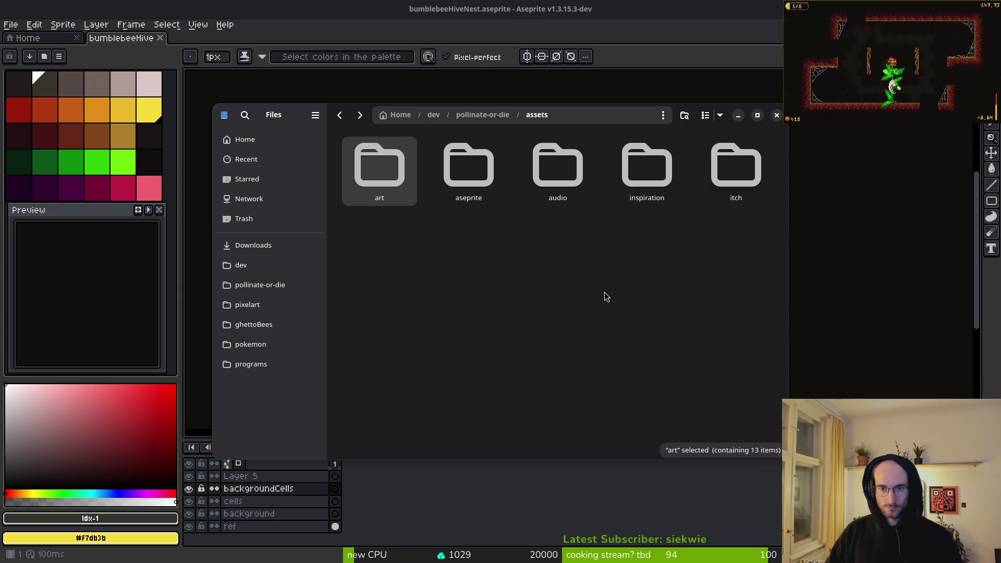
double_click(376, 161)
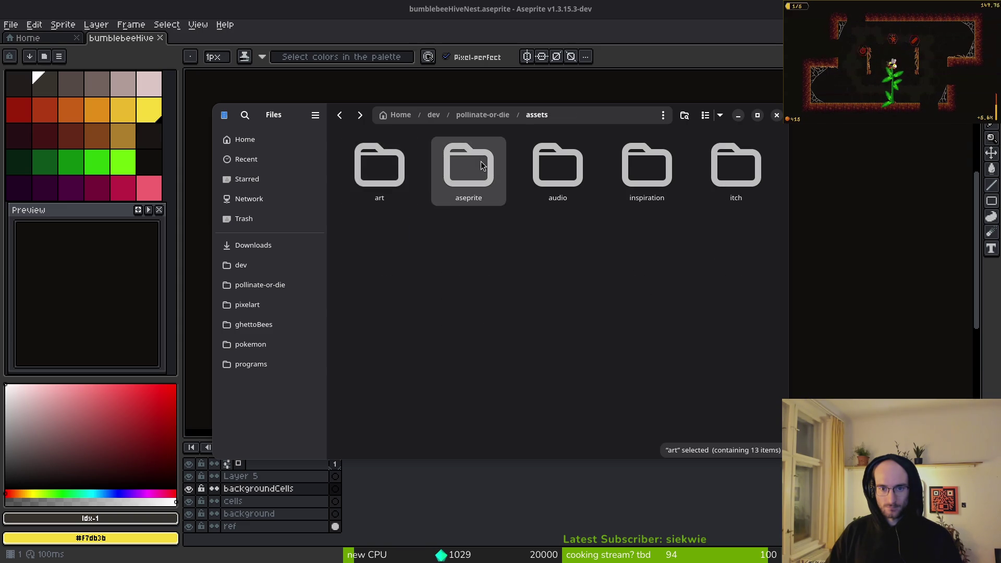
double_click(644, 177)
scroll(619, 329, down, 5)
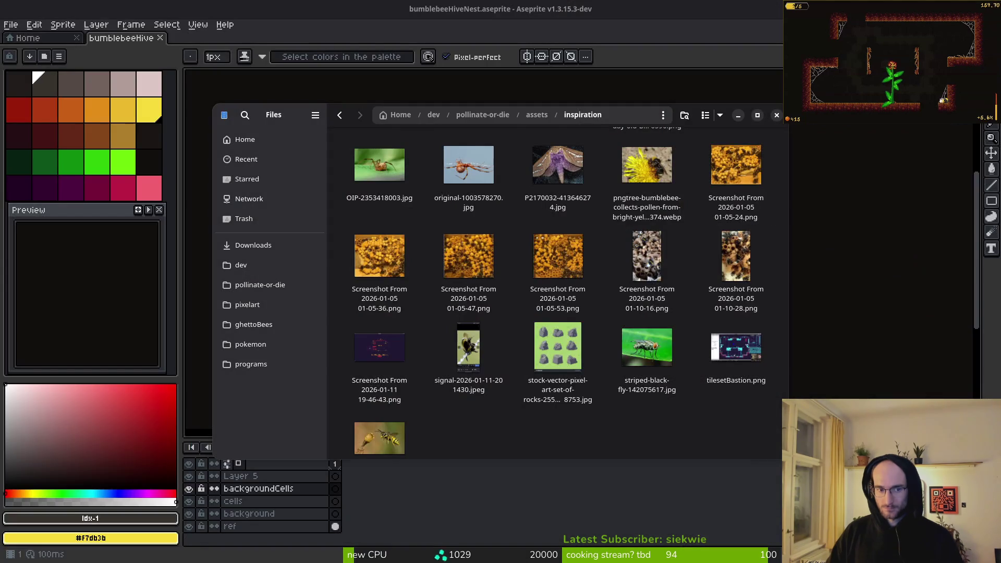
Step: Look through Downloads, pixelart and pollinate-or-die, then close the file browser
click(264, 251)
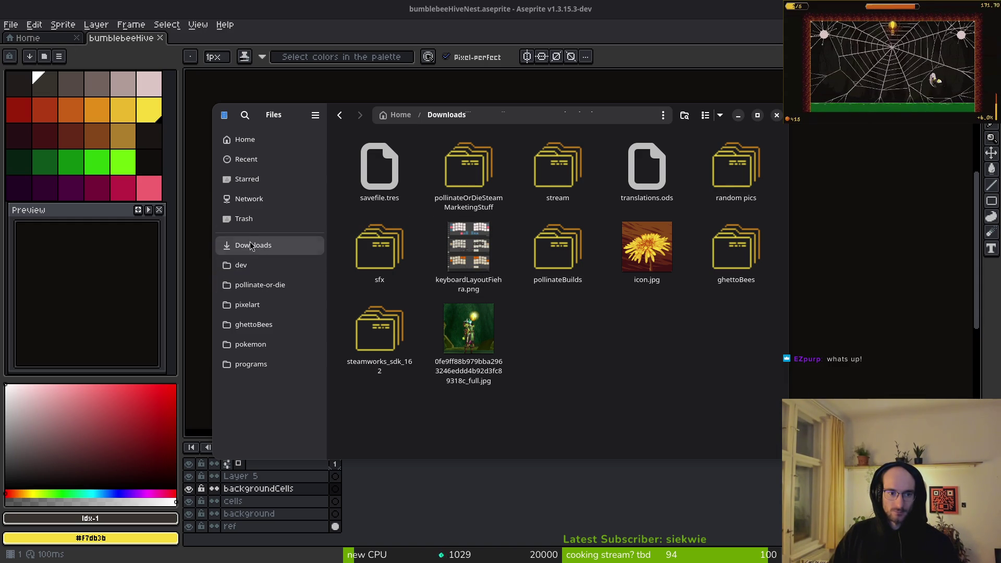
click(271, 305)
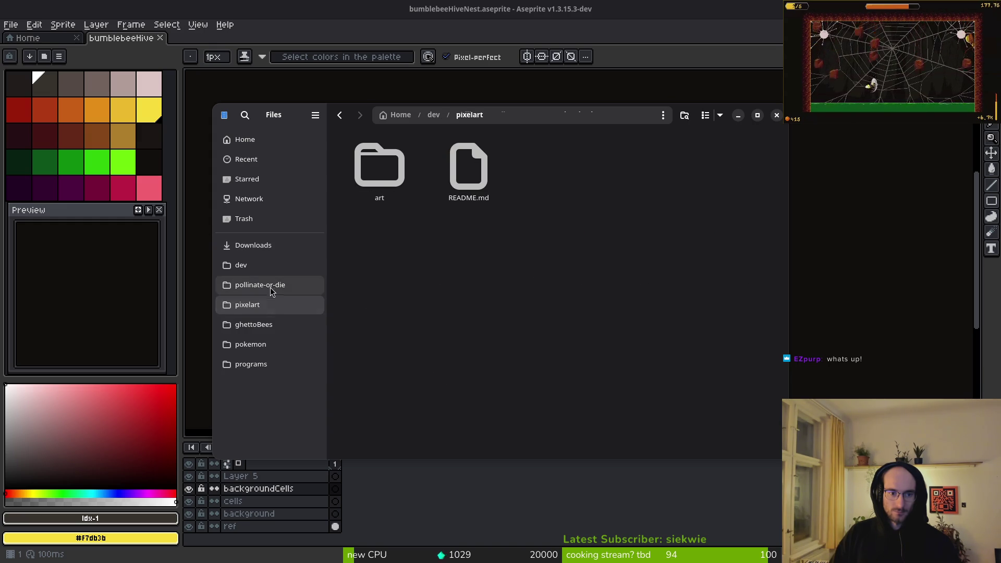
click(272, 288)
key(alt+Left)
click(276, 248)
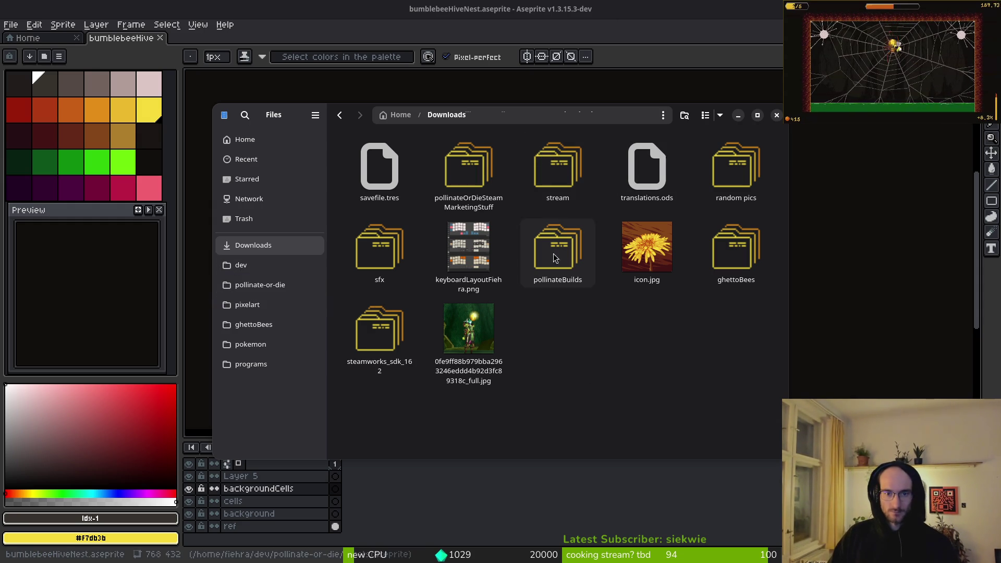
click(297, 292)
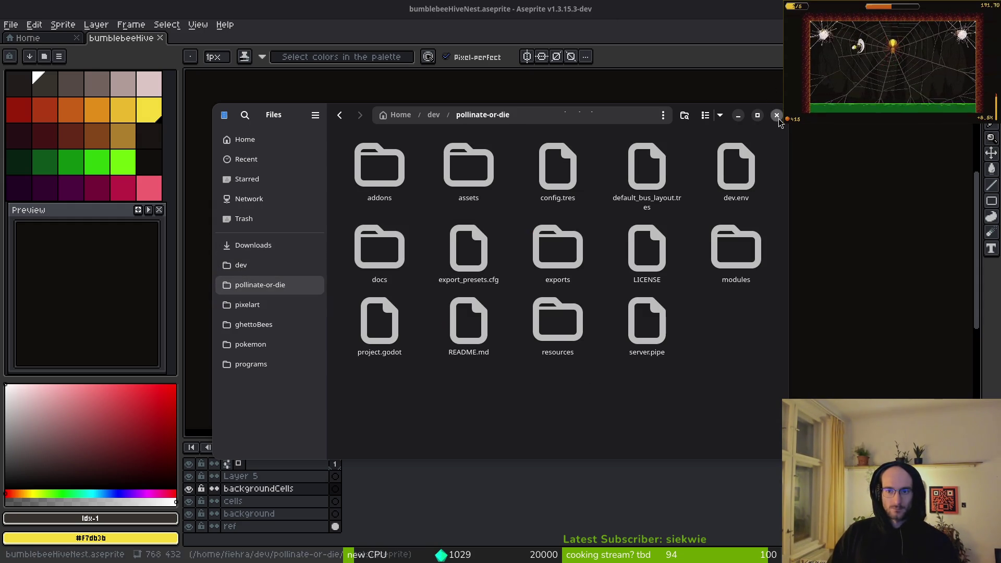
click(777, 115)
drag(499, 232, 554, 284)
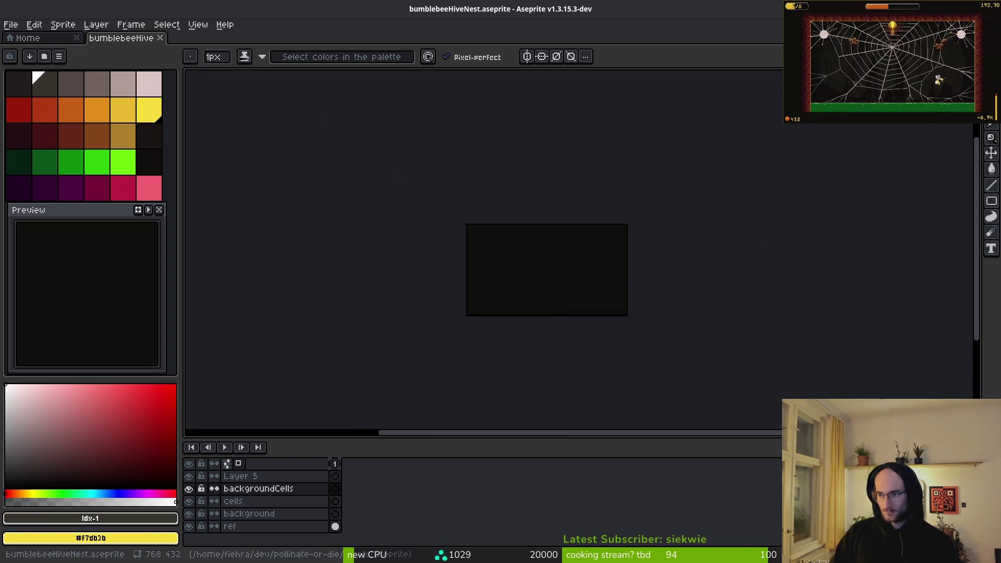
Step: Zoom in, return to the pencil tool, and select Layer 5 in the timeline
scroll(521, 229, up, 2)
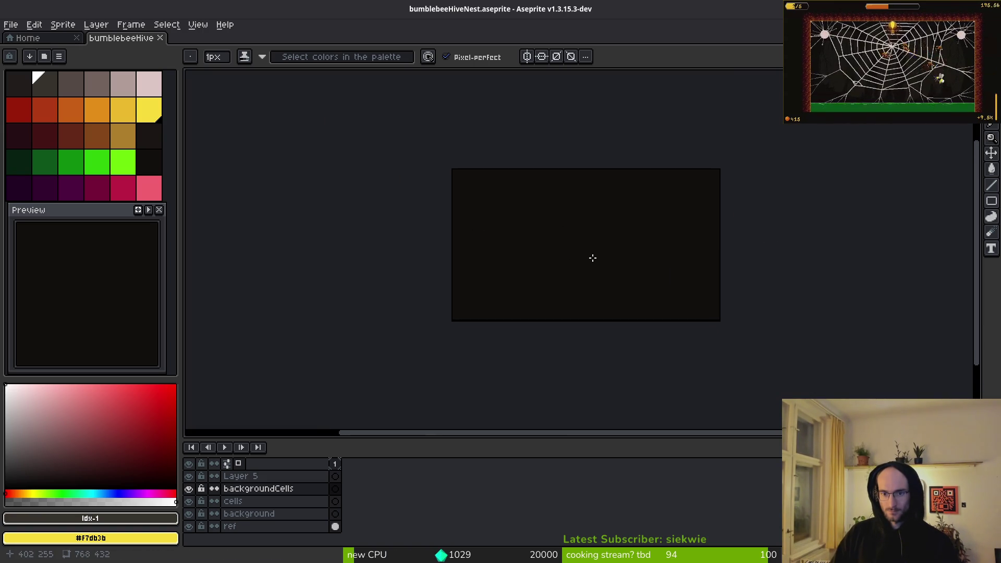
scroll(593, 257, up, 1)
key(i)
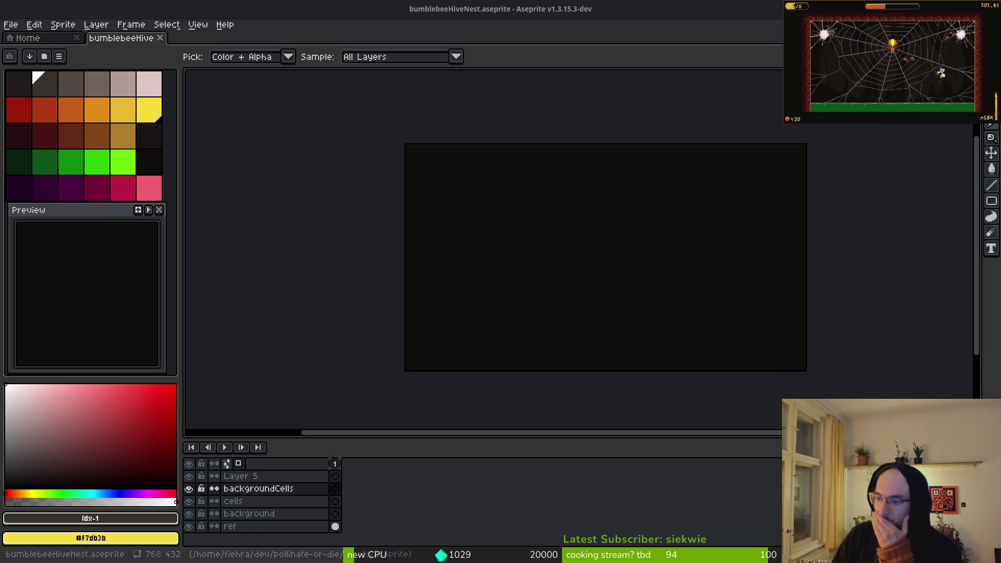
key(b)
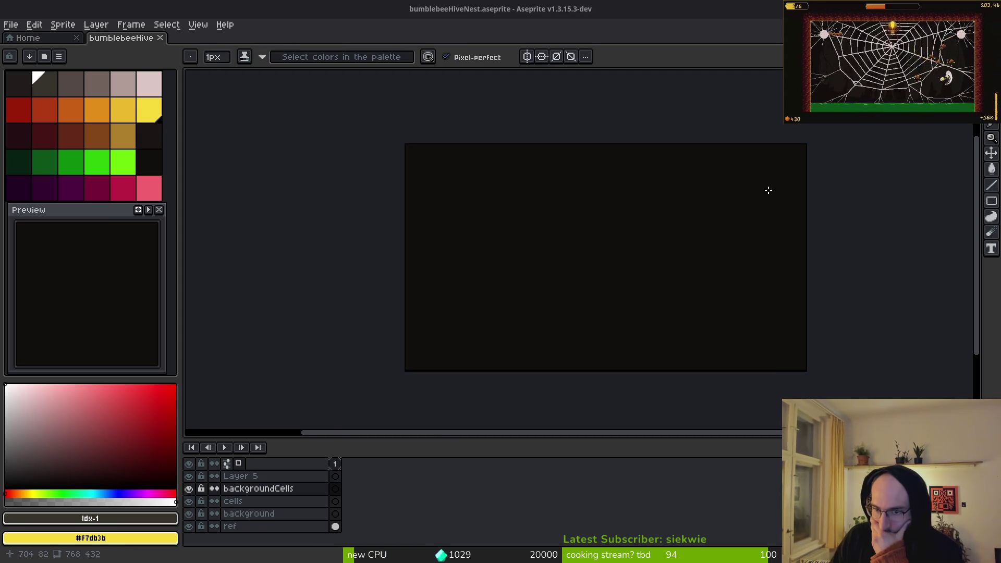
scroll(578, 250, up, 2)
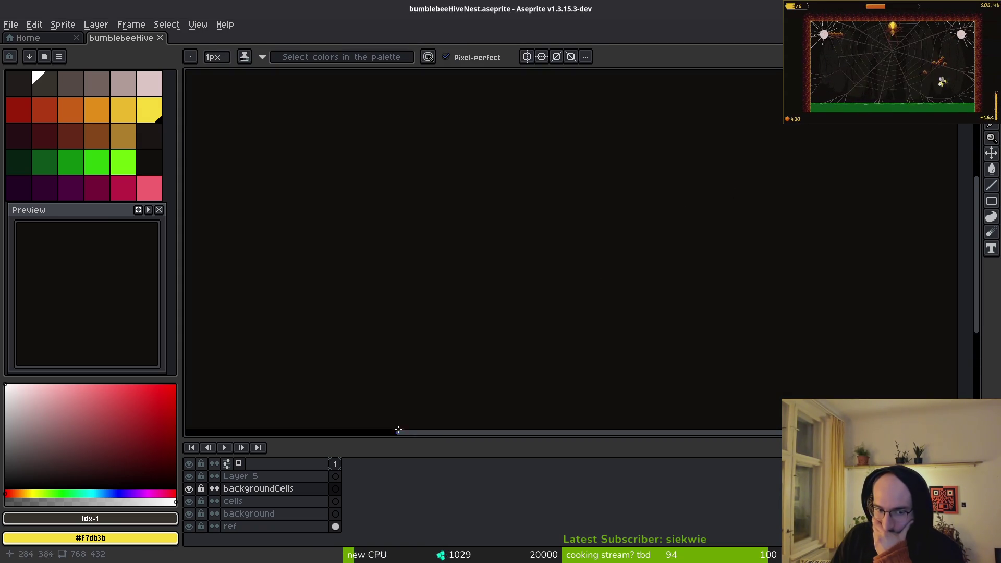
click(336, 465)
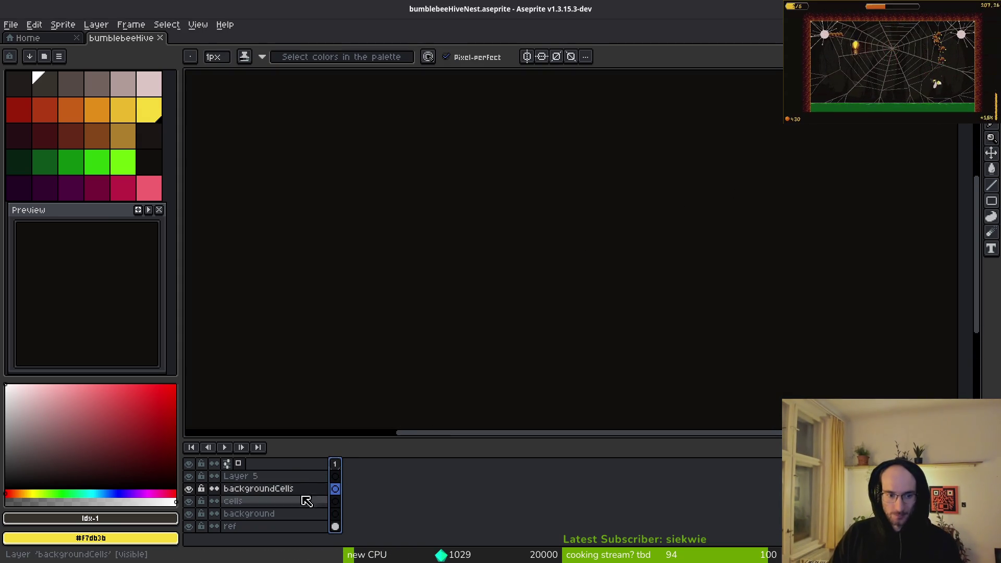
click(335, 476)
scroll(427, 263, down, 3)
scroll(441, 263, up, 1)
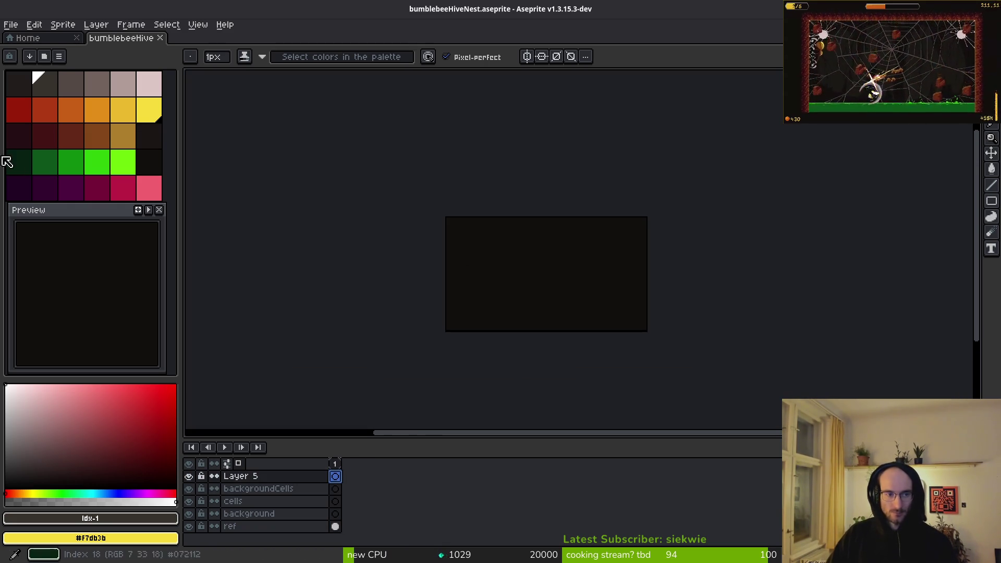
Step: Pick the tan-brown swatch, draw two test curve strokes, then undo both
click(124, 141)
scroll(483, 277, up, 2)
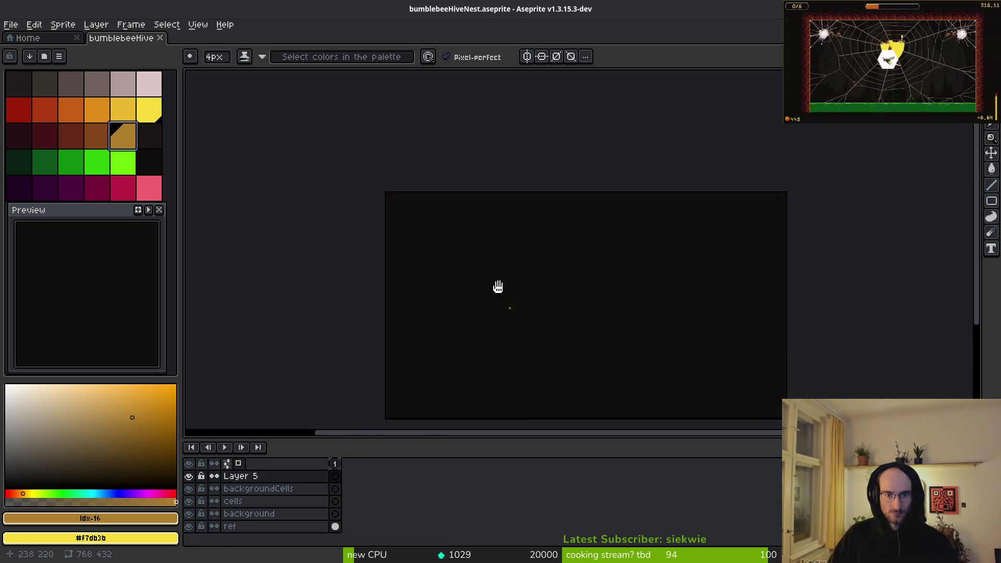
drag(498, 287, 467, 263)
scroll(467, 264, up, 1)
scroll(492, 259, down, 2)
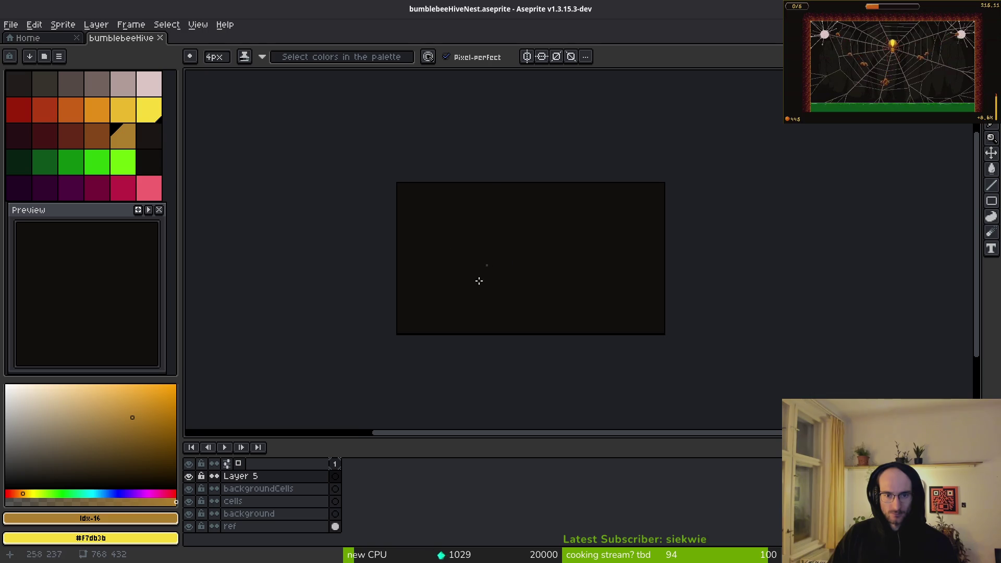
scroll(550, 223, up, 1)
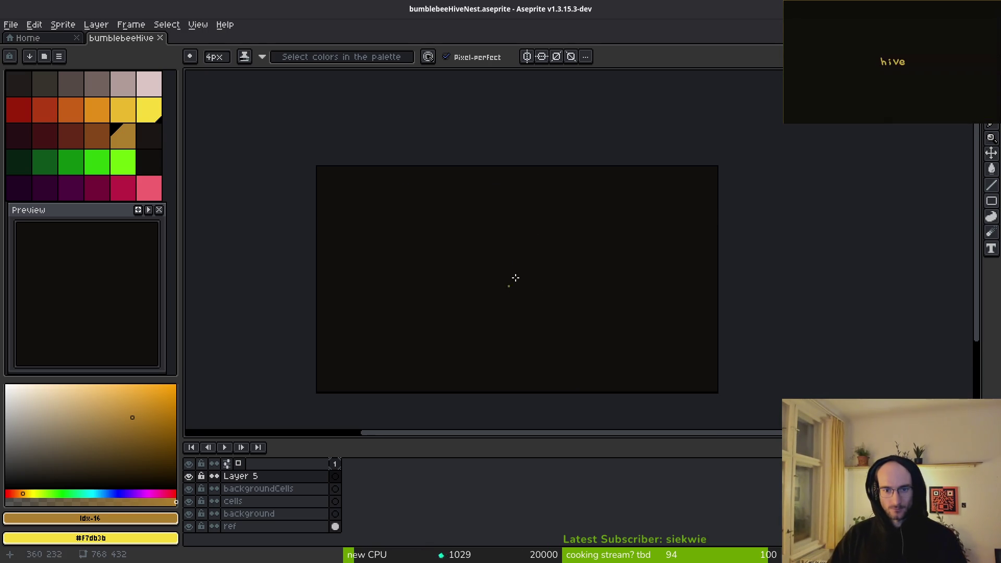
scroll(512, 221, up, 2)
scroll(510, 216, up, 2)
scroll(608, 190, left, 3)
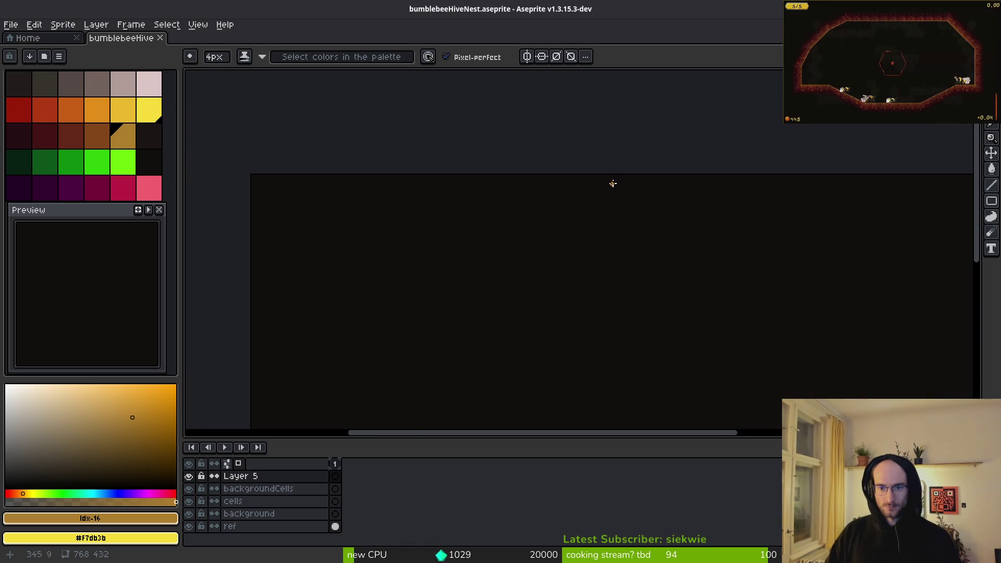
drag(602, 183, 536, 269)
scroll(568, 252, right, 3)
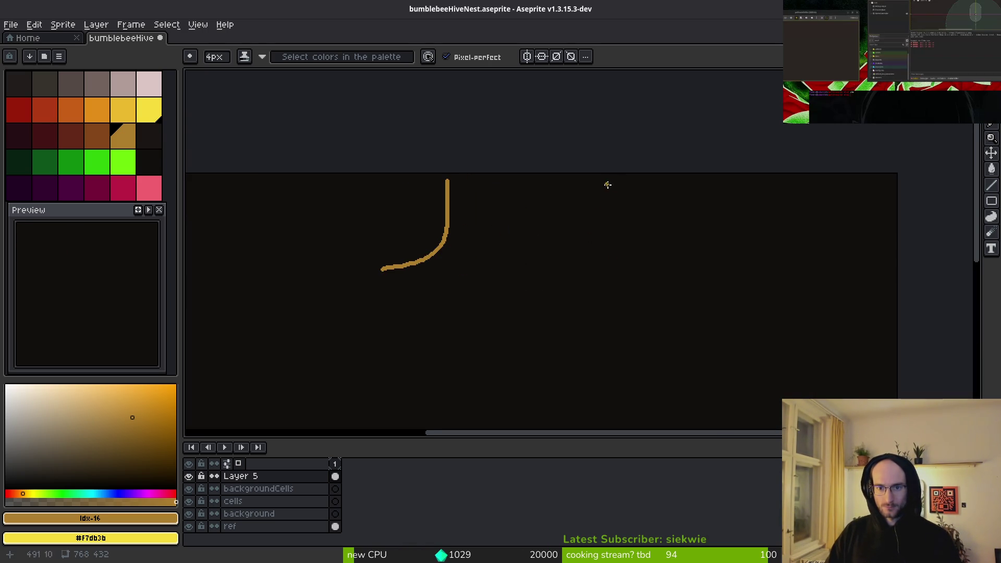
drag(599, 233, 664, 291)
scroll(664, 290, down, 3)
key(ctrl+z)
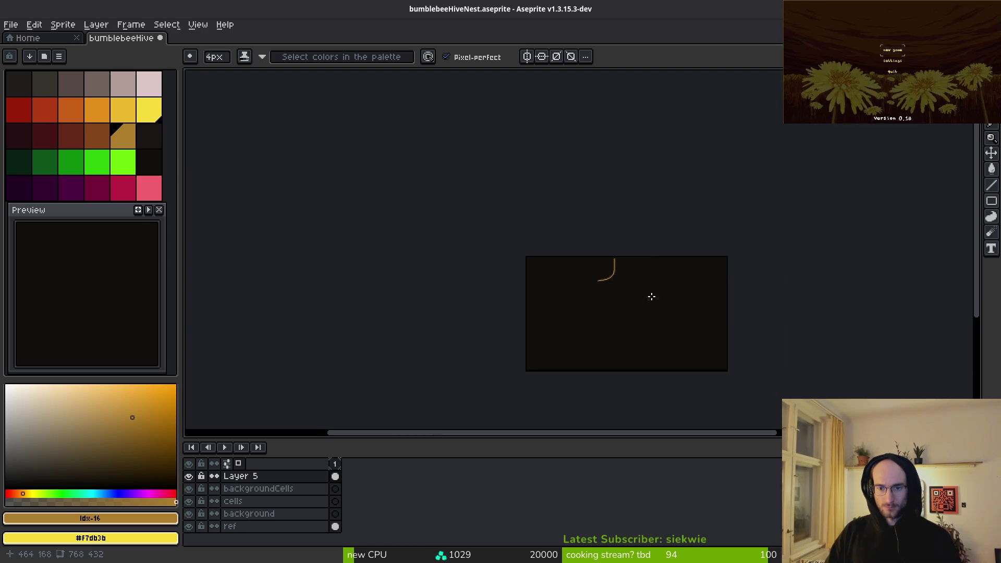
scroll(631, 252, up, 1)
key(ctrl+z)
key(ctrl+z)
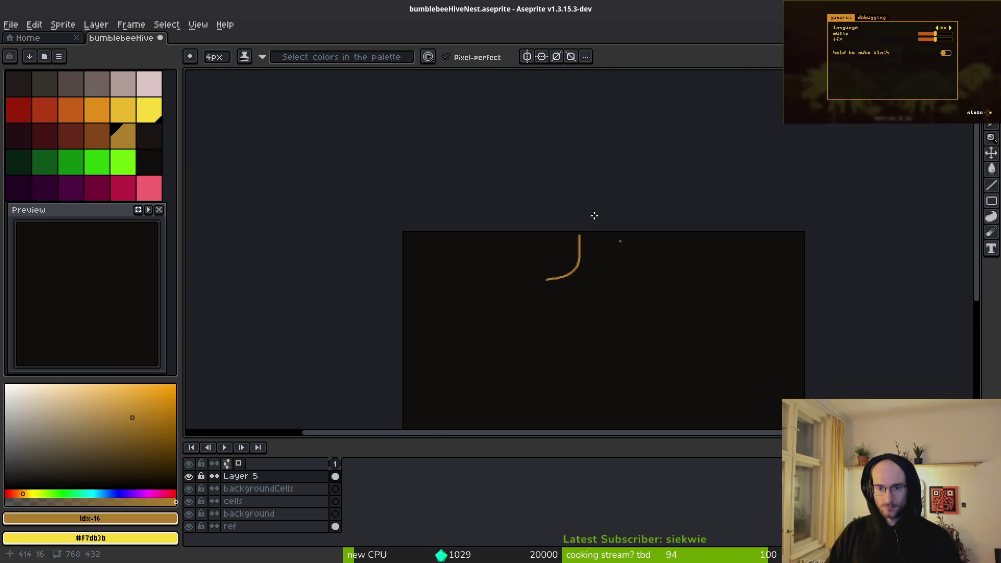
Step: Enable vertical symmetry and draw a mirrored pair of curved brown strokes
click(527, 57)
scroll(512, 211, up, 2)
scroll(512, 210, up, 1)
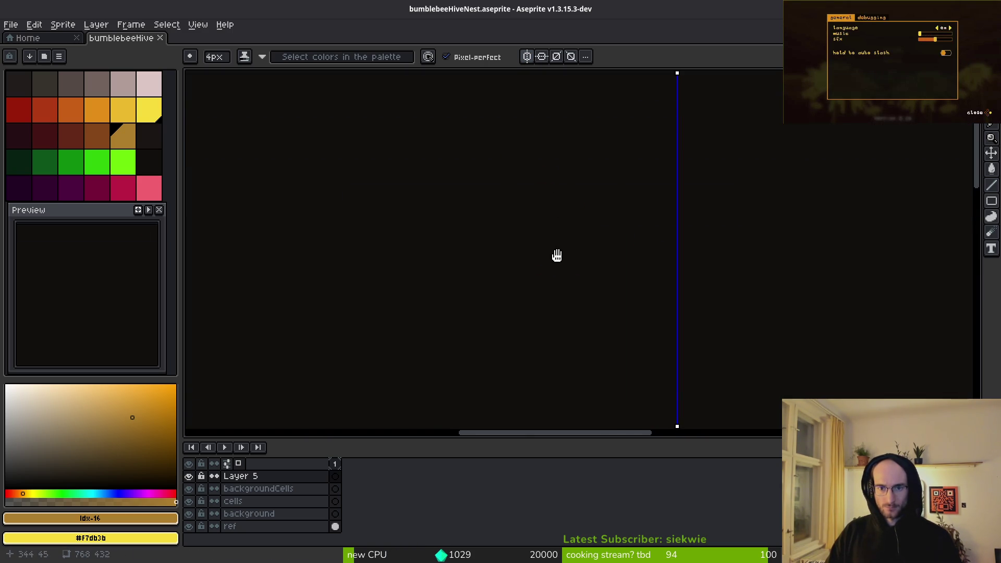
scroll(599, 161, up, 2)
mouse_move(599, 135)
mouse_down()
mouse_move(497, 260)
mouse_move(484, 259)
mouse_up()
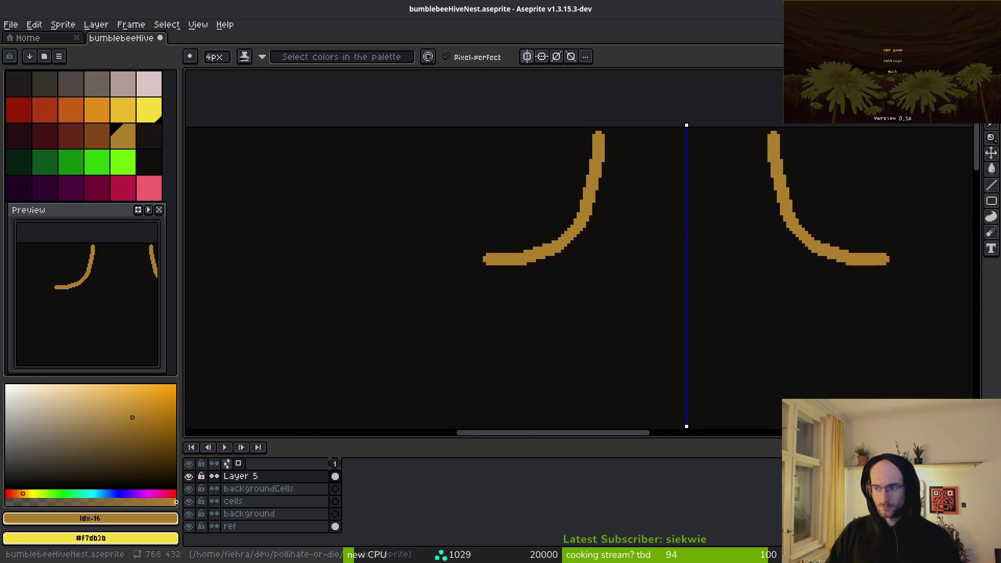
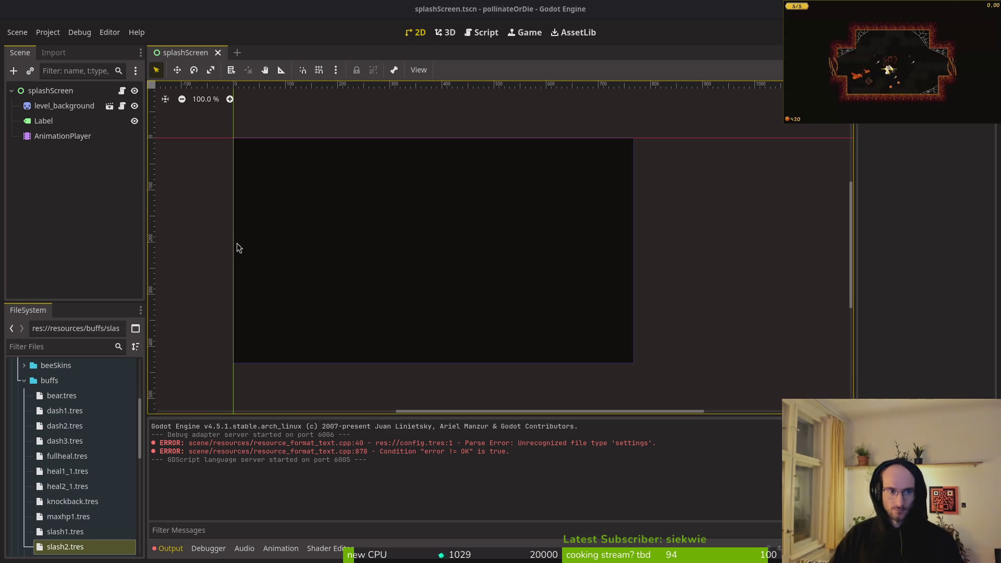
Step: Draw the mirrored tan dome walls curving out and down from the narrow top opening
key(alt+Tab)
scroll(636, 268, down, 3)
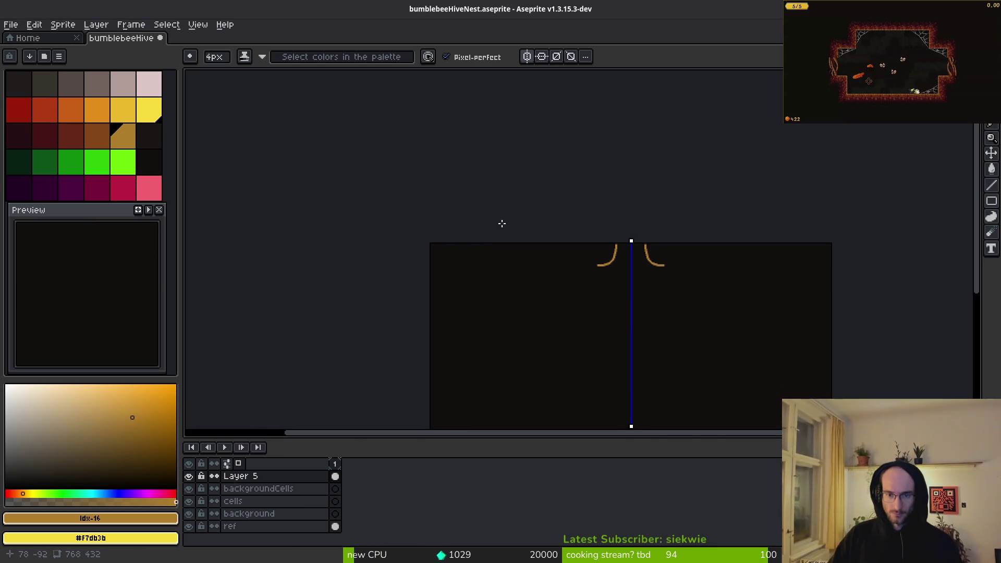
scroll(507, 248, up, 1)
scroll(557, 231, down, 1)
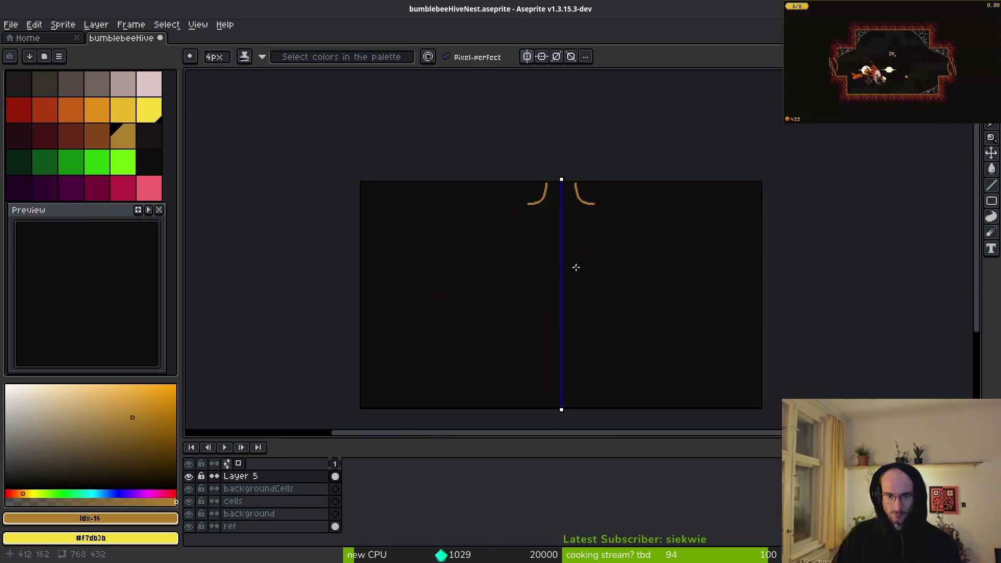
scroll(532, 183, up, 1)
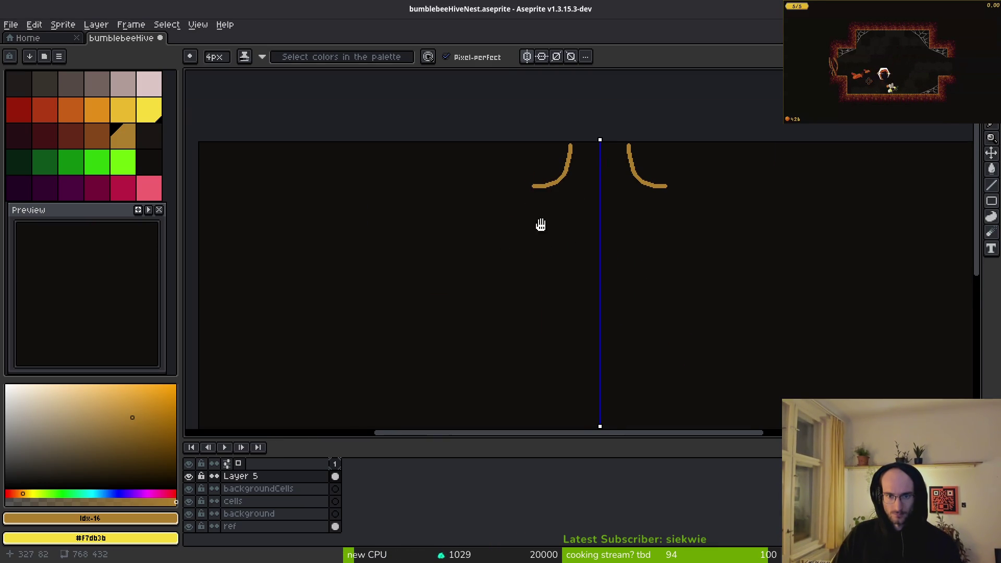
drag(541, 225, 555, 170)
drag(474, 140, 407, 171)
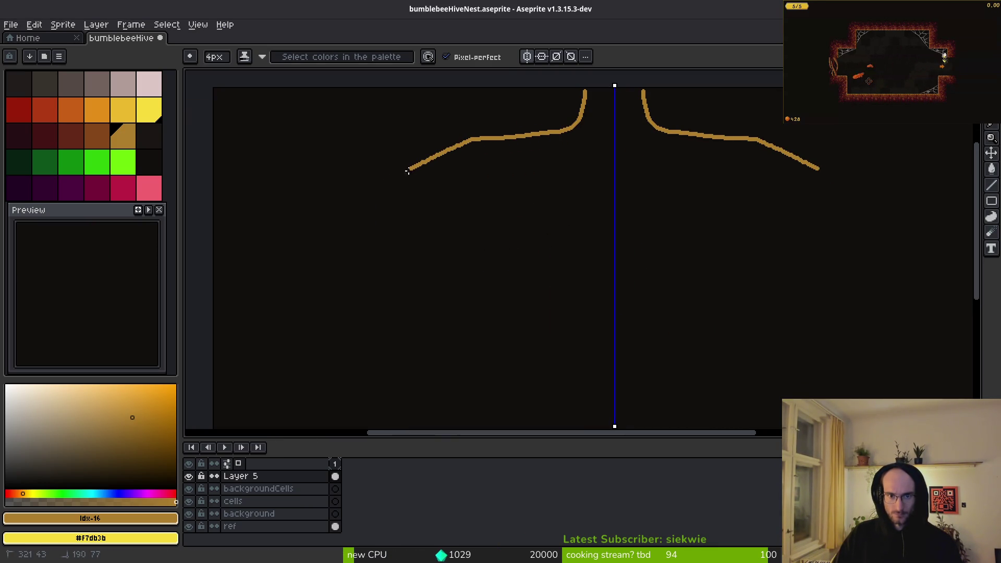
mouse_move(338, 226)
mouse_down()
mouse_move(297, 313)
mouse_move(308, 200)
mouse_move(287, 347)
mouse_move(299, 217)
mouse_move(650, 255)
mouse_up()
scroll(651, 253, down, 3)
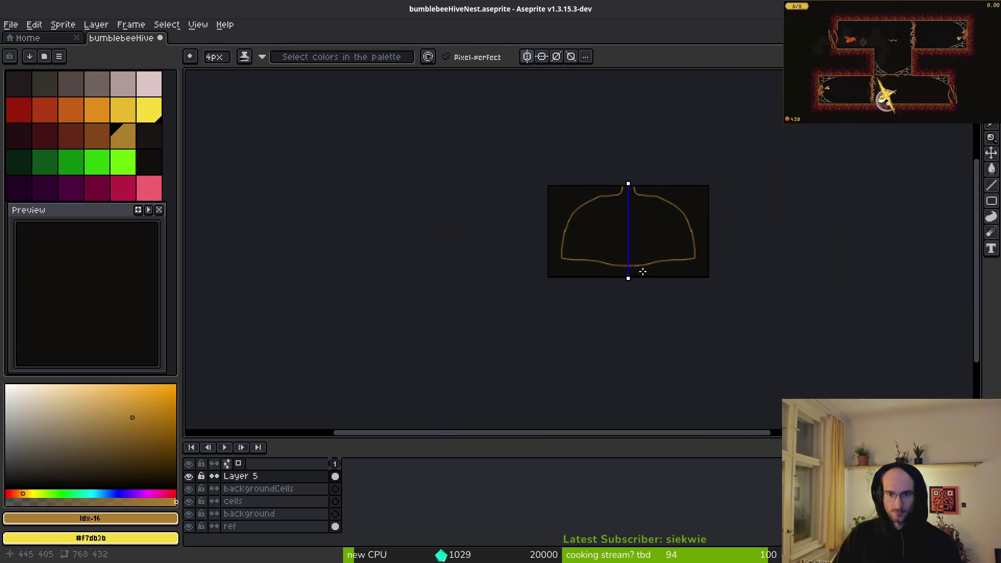
scroll(655, 257, up, 3)
Step: Replace the unwanted bottom stroke with a curved mirrored base for the nest
key(ctrl+z)
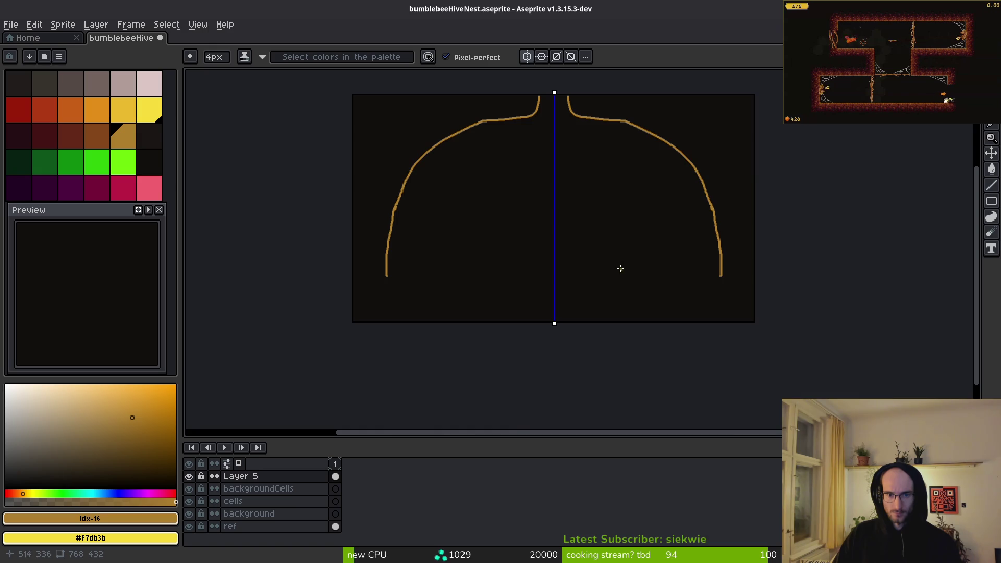
scroll(505, 239, up, 3)
scroll(412, 243, down, 3)
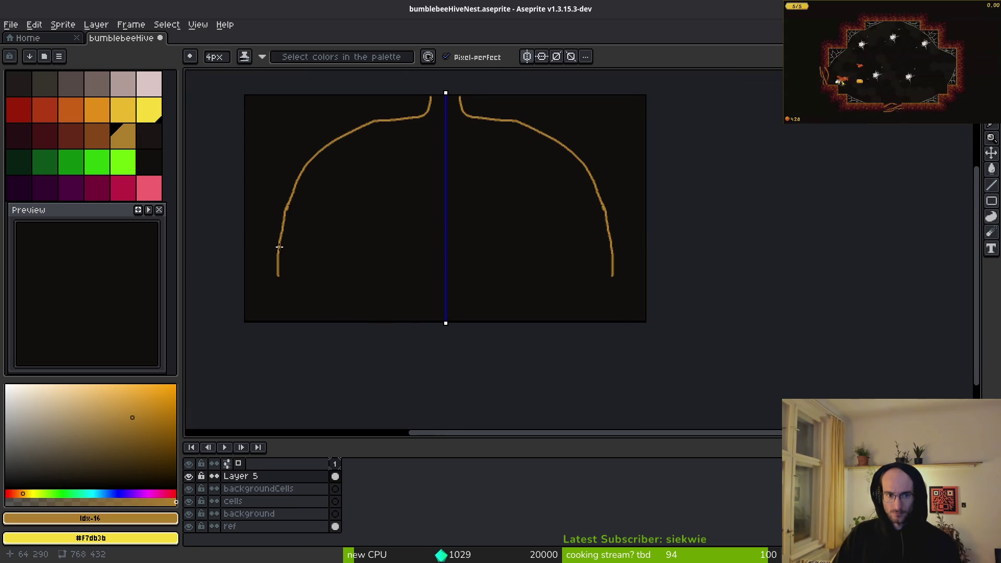
mouse_move(279, 247)
mouse_down()
mouse_move(335, 246)
mouse_move(381, 268)
mouse_up()
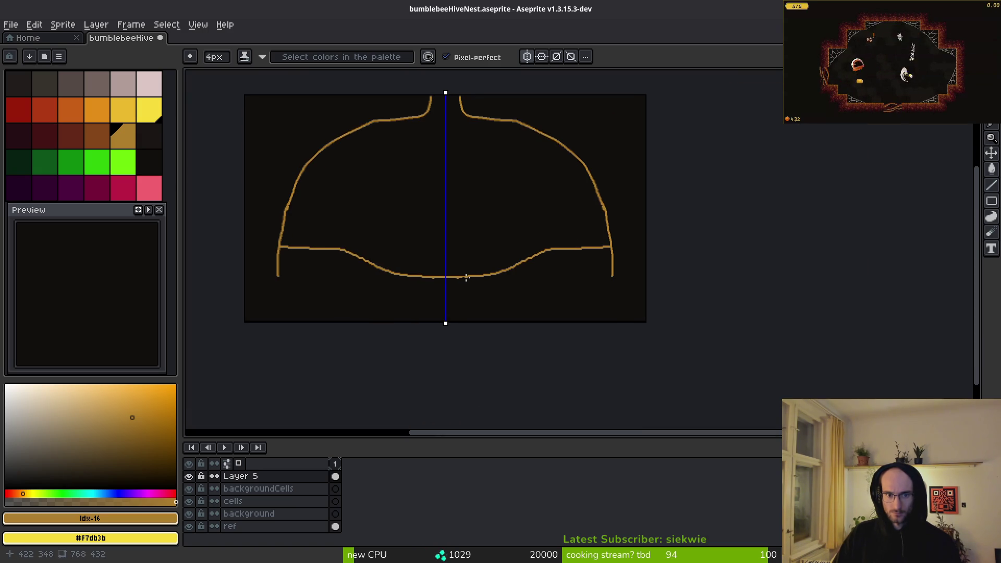
key(ctrl+z)
key(ctrl+y)
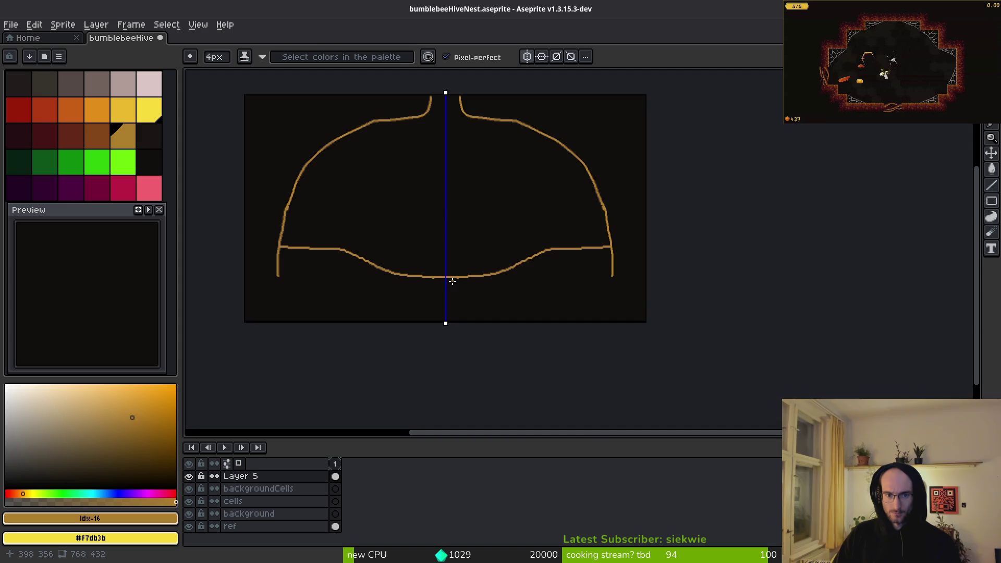
scroll(294, 271, up, 3)
scroll(345, 247, up, 2)
Step: Erase the stray wall stub sticking out below the base
key(e)
drag(345, 247, 592, 235)
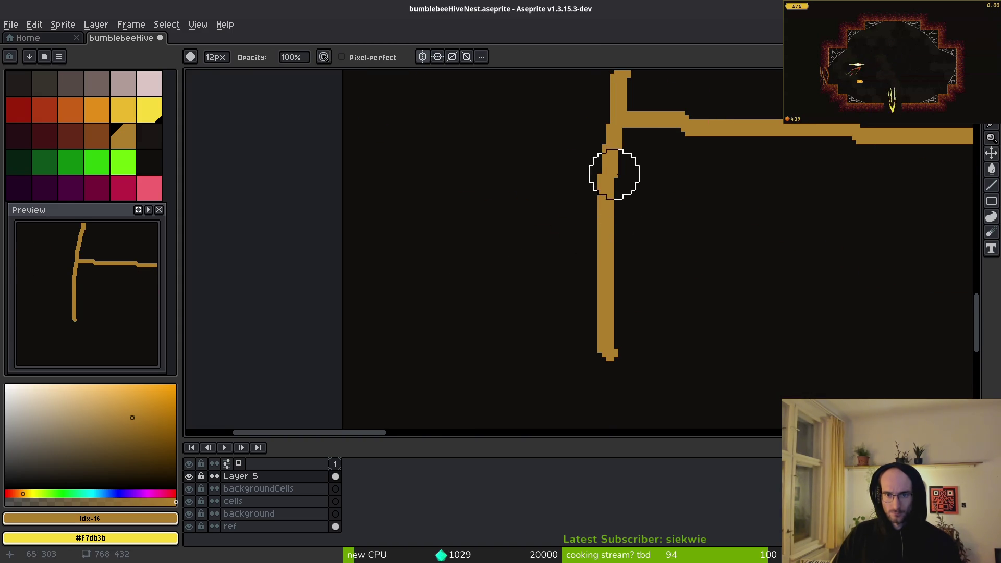
drag(610, 168, 598, 286)
scroll(598, 287, down, 5)
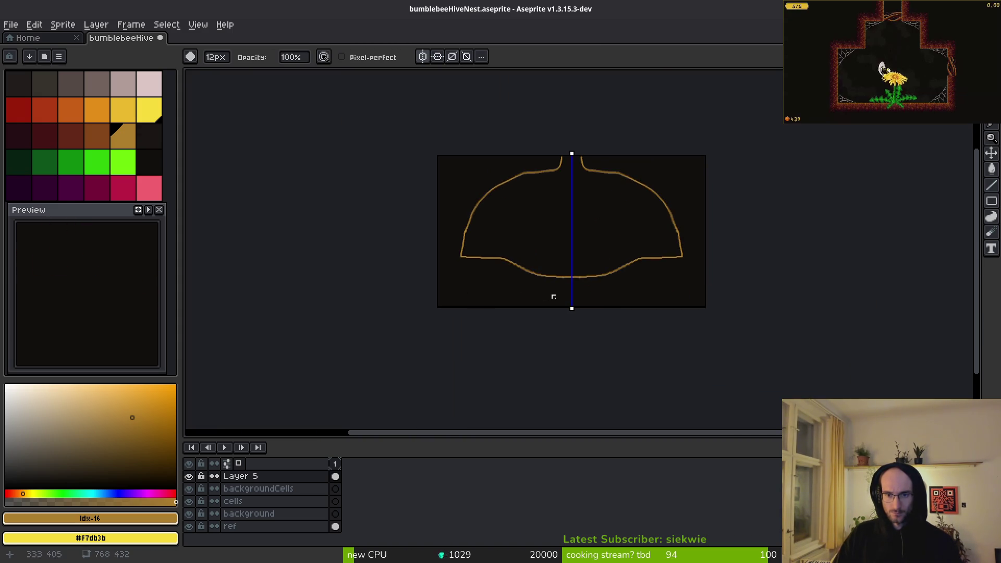
scroll(569, 246, up, 4)
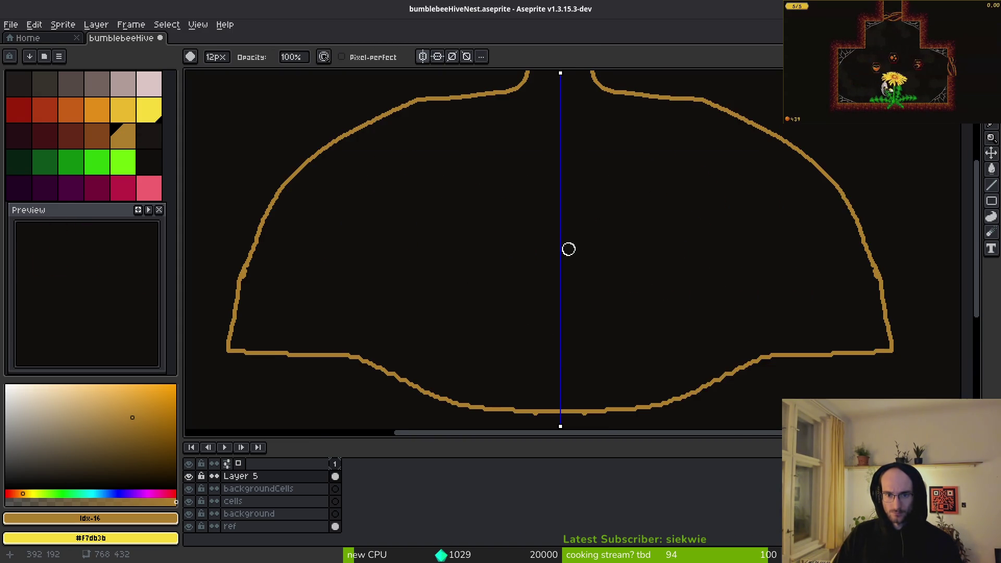
key(z)
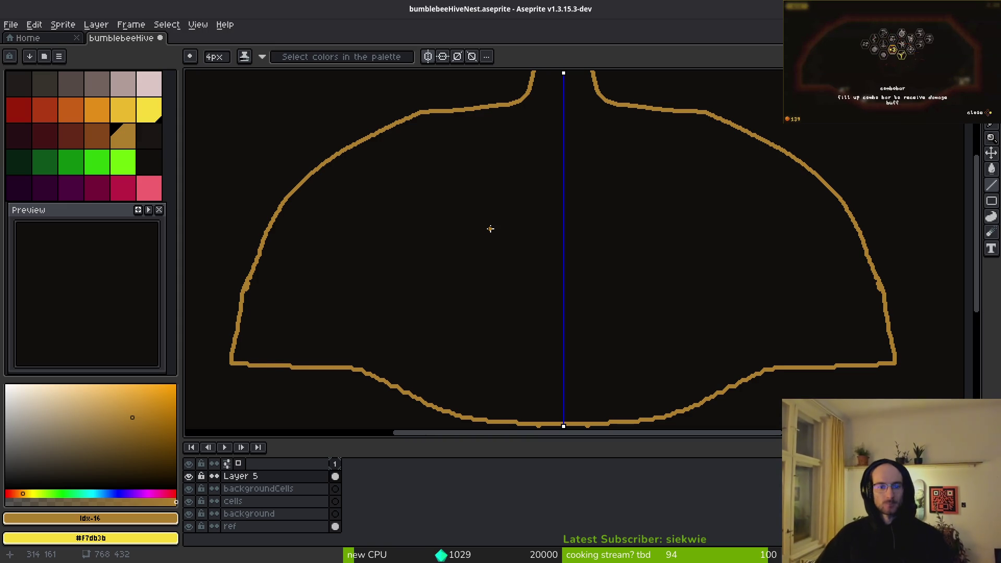
Step: Draw a thick 9px mirrored brown line beside the top curve and down the walls
drag(490, 228, 510, 209)
click(97, 138)
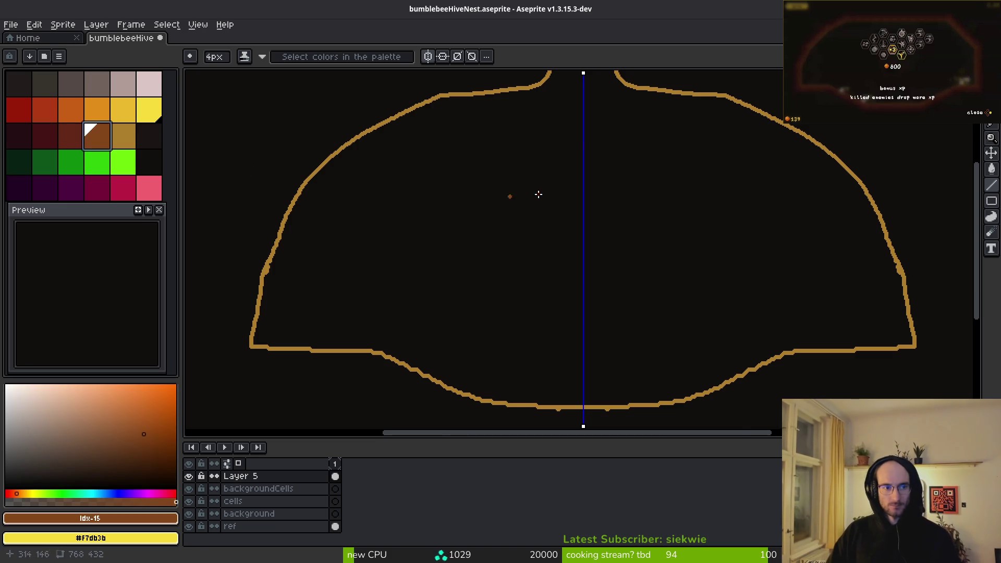
scroll(574, 191, up, 2)
scroll(625, 235, up, 1)
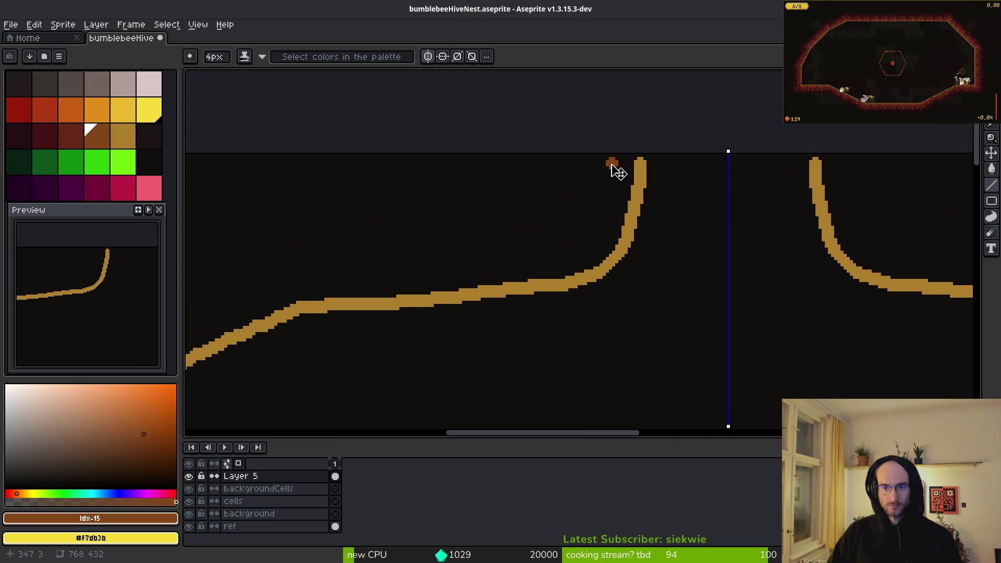
scroll(618, 172, up, 5)
mouse_move(622, 160)
mouse_down()
mouse_move(584, 263)
mouse_move(613, 213)
mouse_move(587, 258)
mouse_move(561, 269)
mouse_move(386, 280)
mouse_move(660, 202)
mouse_move(504, 206)
mouse_move(556, 207)
mouse_move(376, 302)
mouse_up()
mouse_move(447, 320)
mouse_down()
mouse_move(707, 138)
mouse_move(543, 208)
mouse_move(555, 215)
mouse_move(463, 309)
mouse_up()
scroll(614, 146, down, 6)
scroll(591, 185, up, 3)
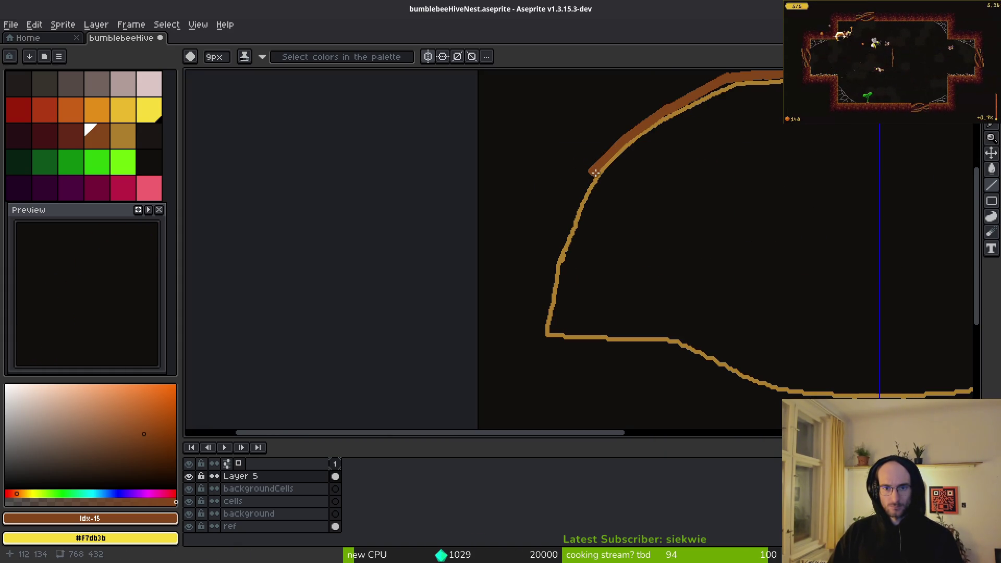
Step: Continue the brown band along the walls and curved base to the base centre
mouse_move(595, 172)
mouse_down()
mouse_move(560, 237)
mouse_move(571, 209)
mouse_move(539, 323)
mouse_move(662, 347)
mouse_up()
scroll(762, 356, up, 4)
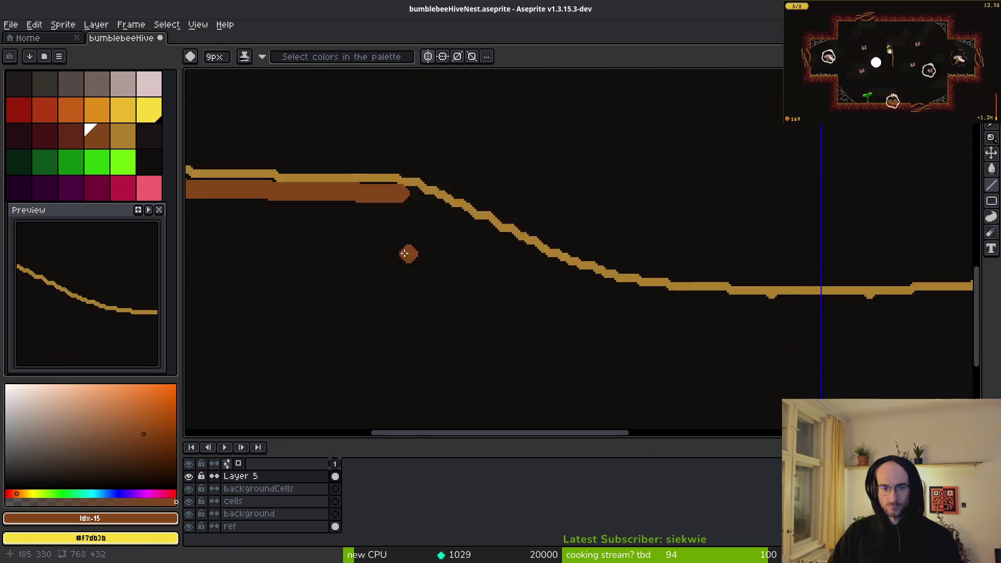
drag(398, 127, 741, 305)
scroll(413, 246, down, 5)
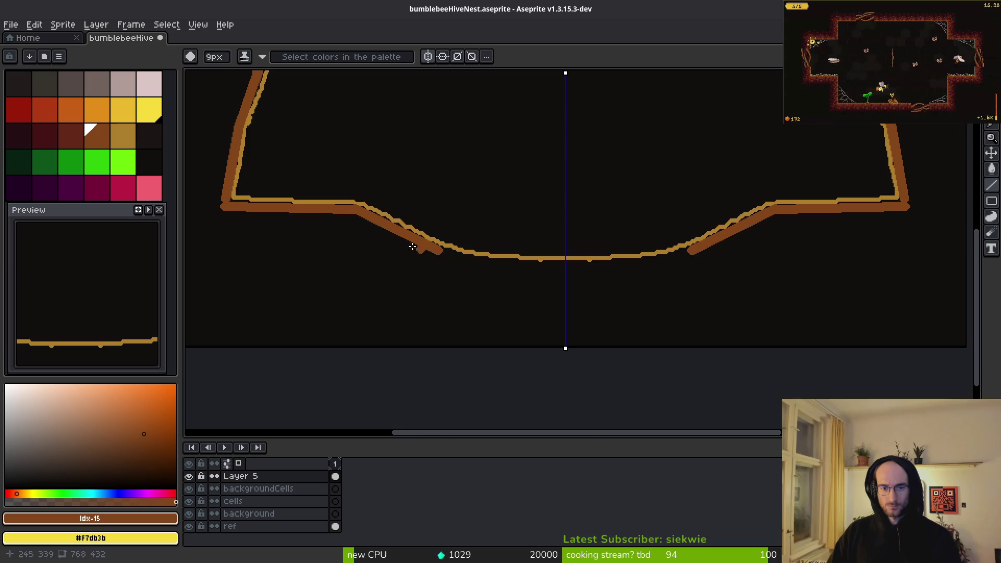
drag(444, 248, 564, 267)
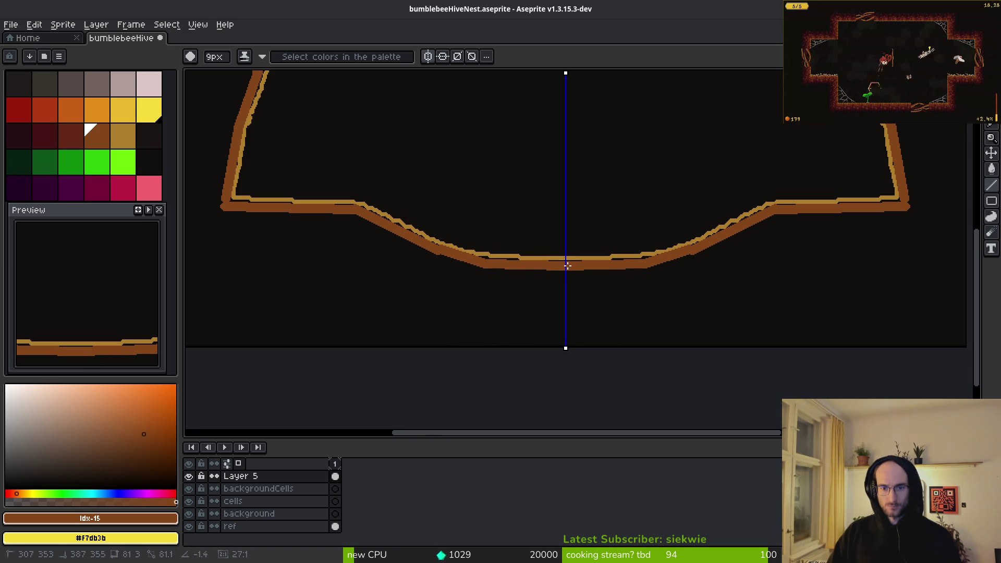
Step: Draw a 9px dark red mirrored band under the brown one along the lower slope
click(56, 135)
click(71, 136)
scroll(579, 289, up, 3)
mouse_move(499, 219)
mouse_down()
mouse_move(248, 205)
mouse_move(232, 214)
mouse_up()
scroll(608, 286, down, 5)
scroll(519, 255, up, 2)
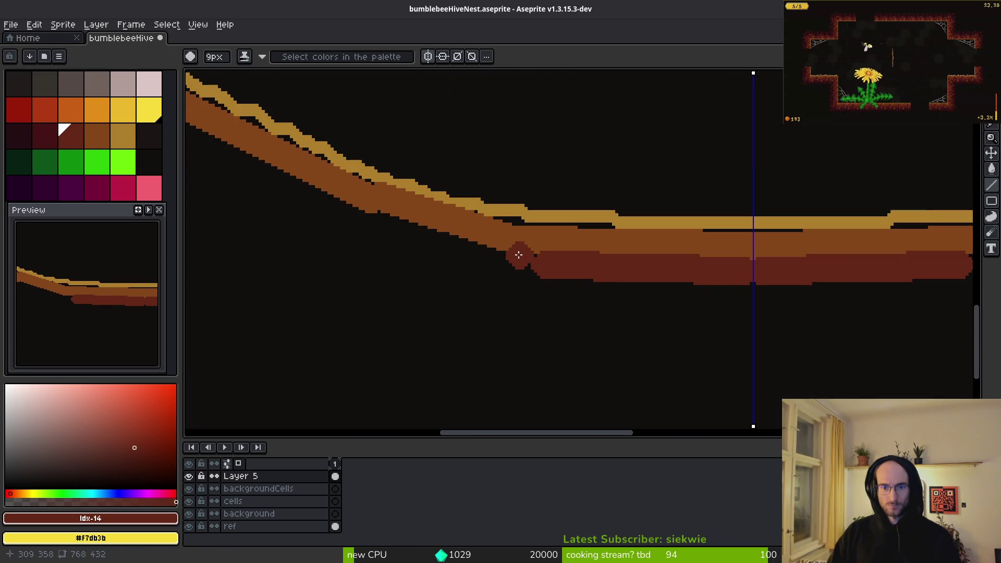
mouse_move(519, 255)
mouse_down()
mouse_move(414, 244)
mouse_move(364, 223)
mouse_move(723, 326)
mouse_up()
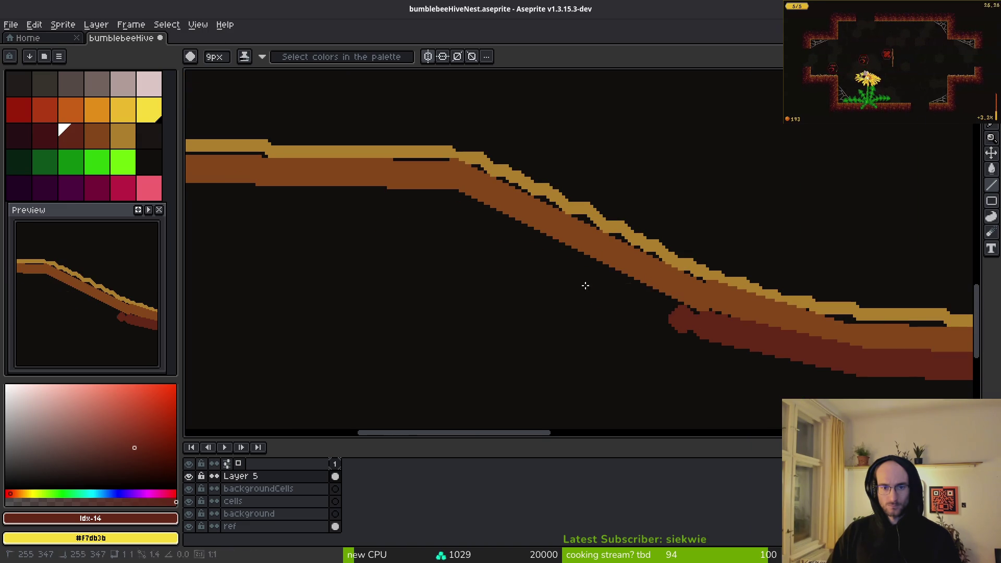
drag(585, 285, 436, 197)
Step: Extend the dark red band along the flat base, up the left wall and over the dome to the neck
scroll(449, 214, down, 3)
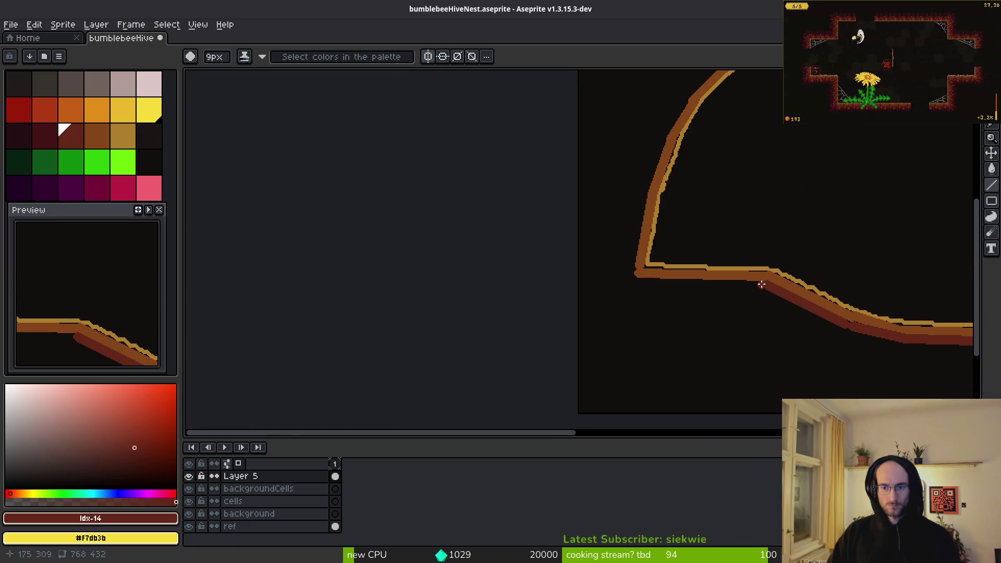
mouse_move(761, 284)
mouse_down()
mouse_move(641, 281)
mouse_move(538, 342)
mouse_move(567, 118)
mouse_move(592, 94)
mouse_move(441, 348)
mouse_up()
scroll(520, 353, up, 2)
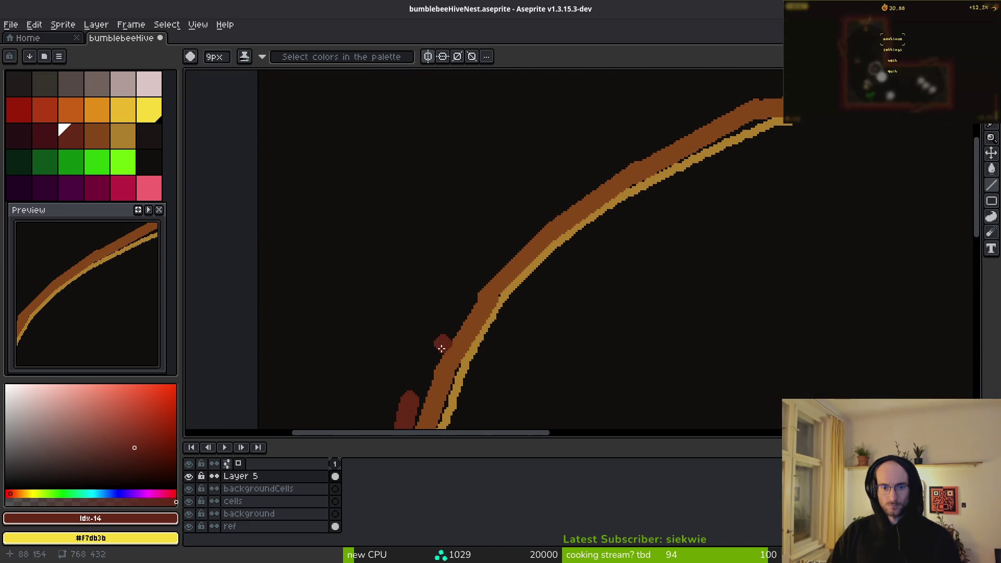
drag(417, 390, 483, 269)
mouse_move(613, 171)
mouse_down()
mouse_move(636, 147)
mouse_move(730, 97)
mouse_up()
mouse_move(257, 293)
mouse_down()
mouse_move(438, 271)
mouse_move(449, 222)
mouse_up()
scroll(514, 313, down, 3)
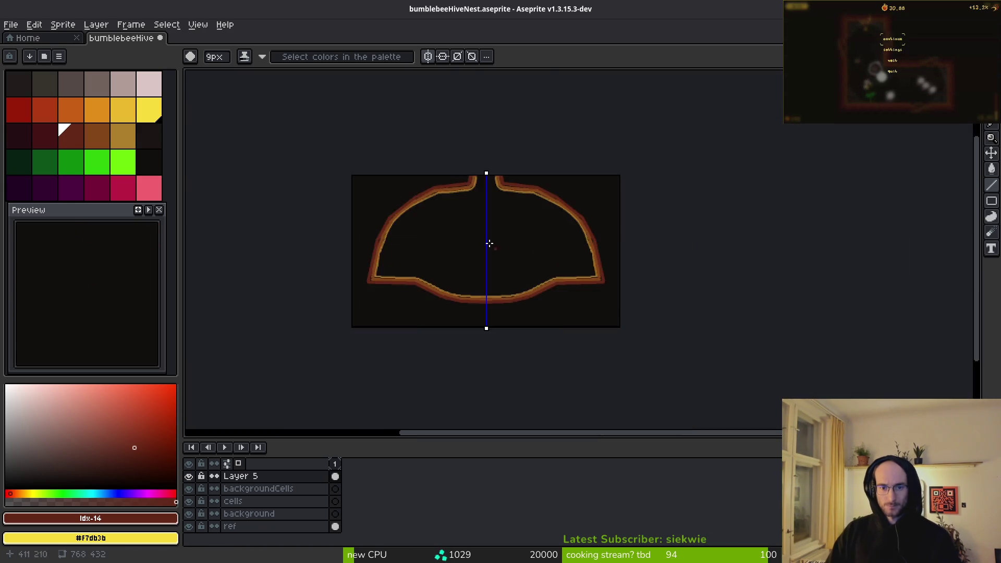
scroll(476, 226, up, 2)
Step: Switch to light pink with a 1px brush and turn off mirrored drawing
click(149, 83)
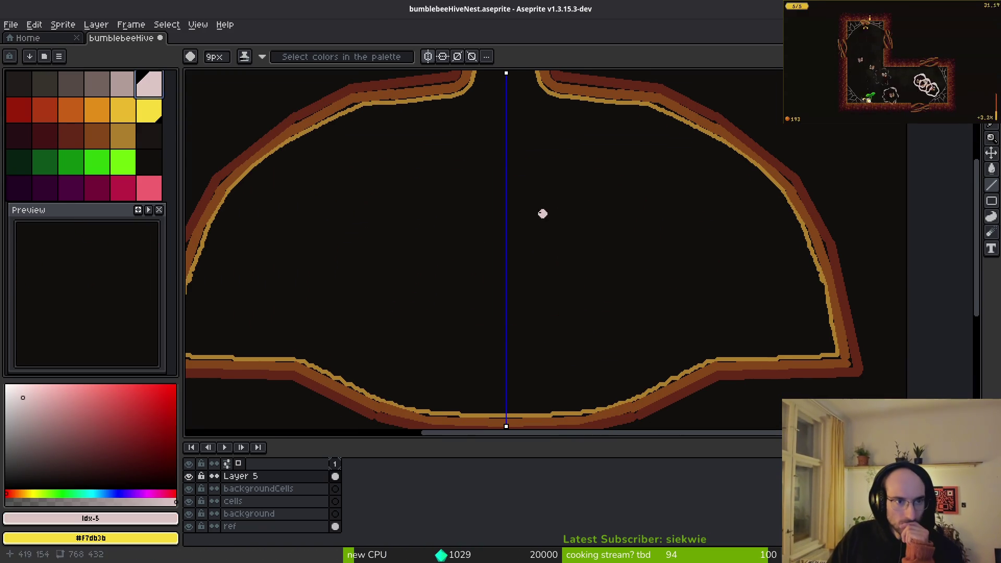
scroll(521, 203, up, 2)
key(minus)
key(minus)
key(minus)
drag(507, 185, 501, 273)
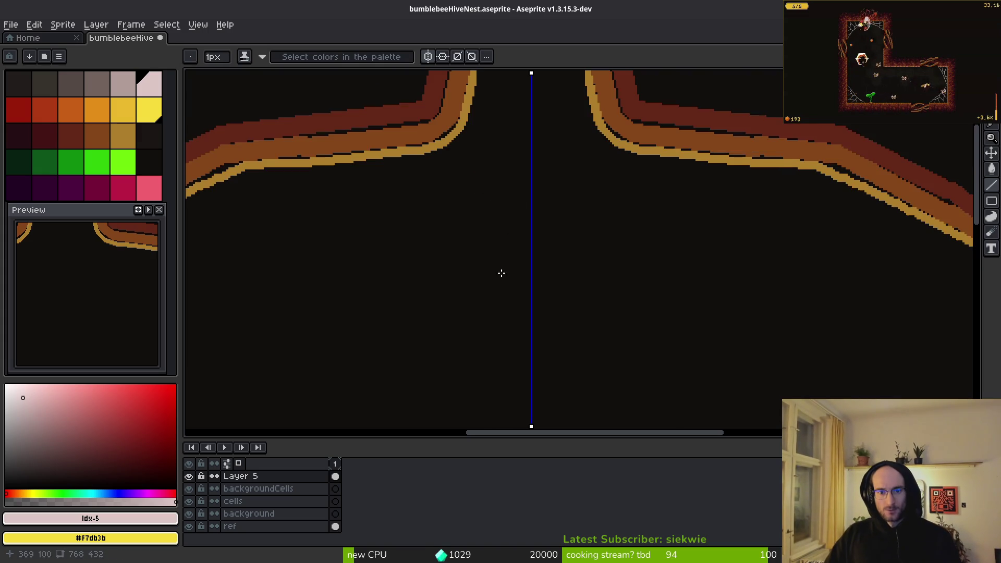
click(432, 54)
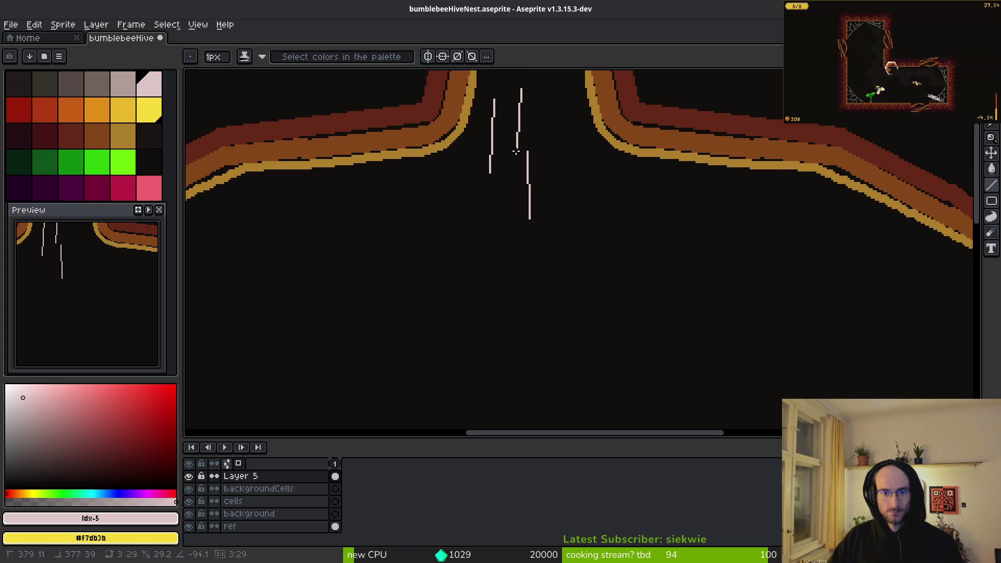
Step: Draw the first thin pink slanted light streaks below the nest opening
drag(561, 126, 565, 174)
drag(558, 209, 558, 229)
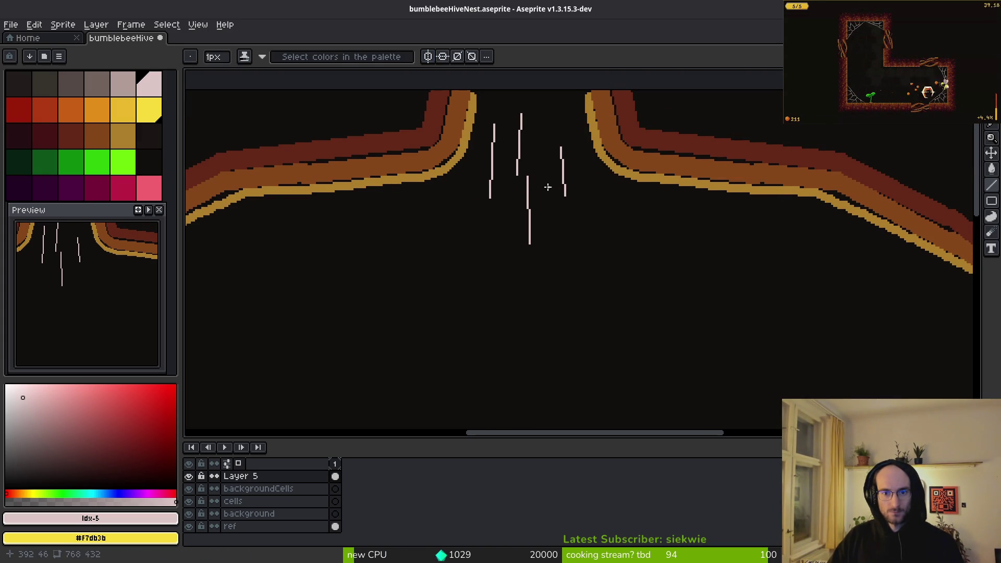
drag(548, 186, 559, 269)
drag(513, 220, 496, 308)
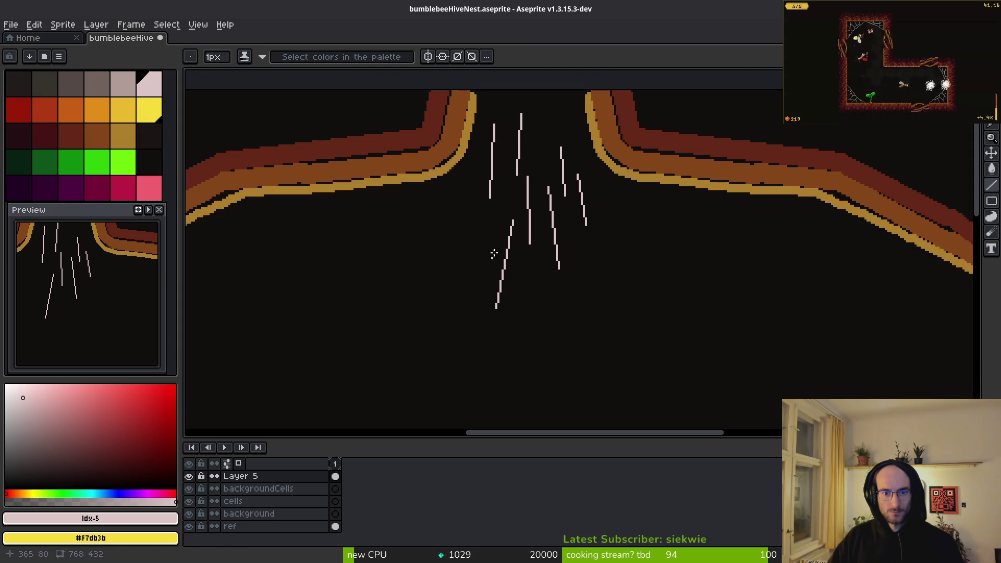
key(ctrl+z)
drag(510, 215, 502, 313)
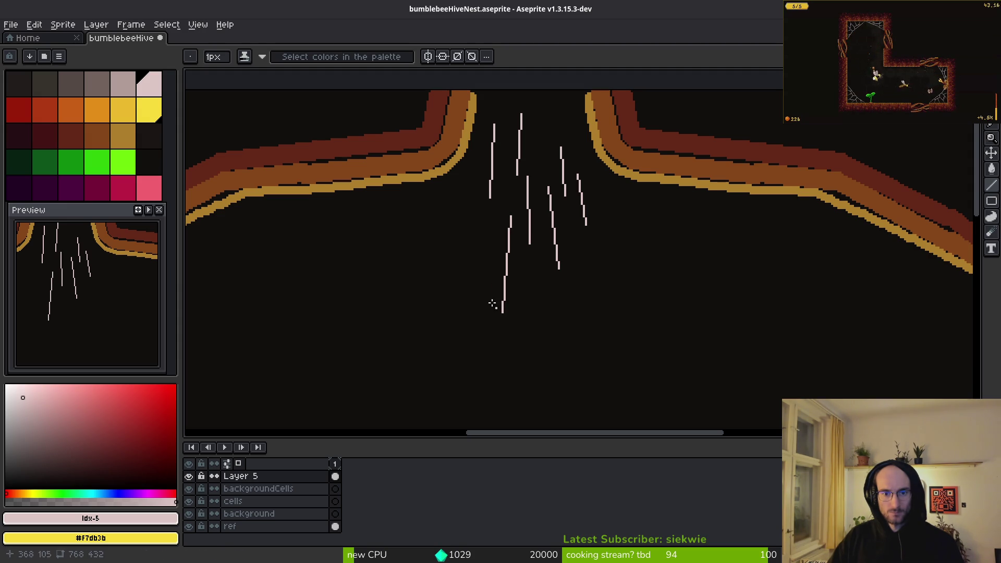
drag(483, 255, 464, 336)
scroll(528, 255, up, 5)
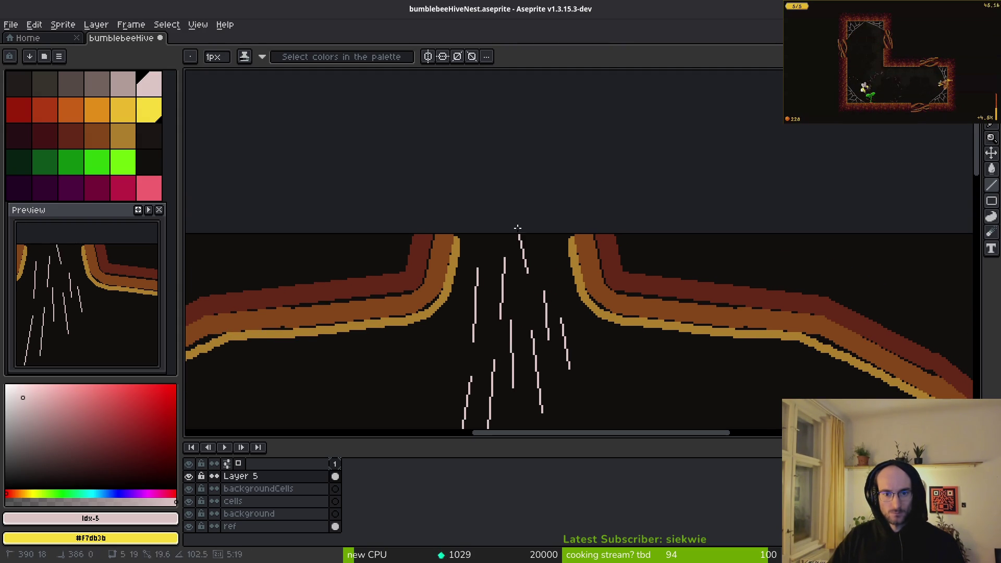
scroll(554, 312, up, 3)
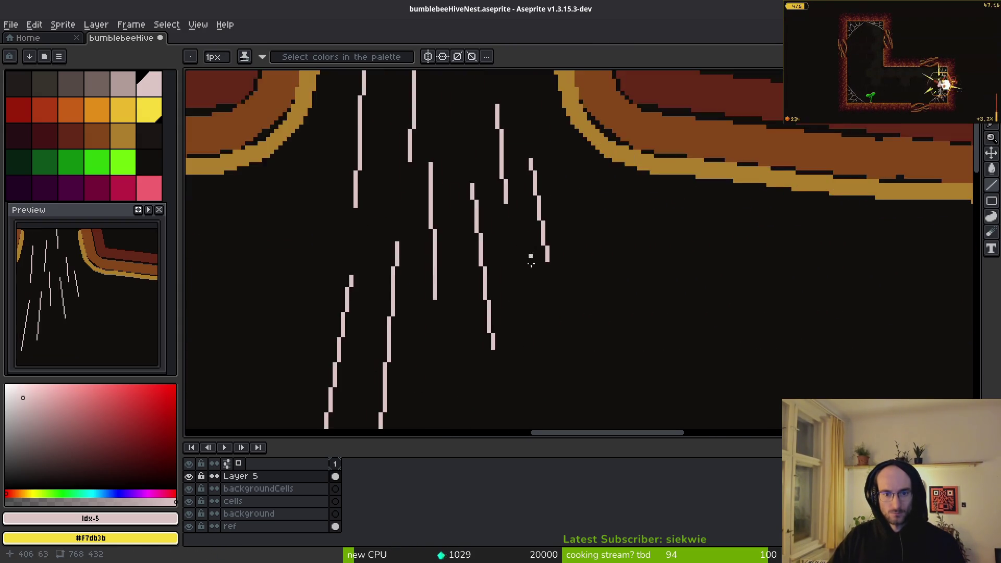
drag(486, 151, 534, 356)
drag(399, 205, 413, 358)
Step: Add more pink streaks fanning out to the left, centre and far right of the chamber
scroll(586, 181, up, 4)
drag(562, 175, 605, 392)
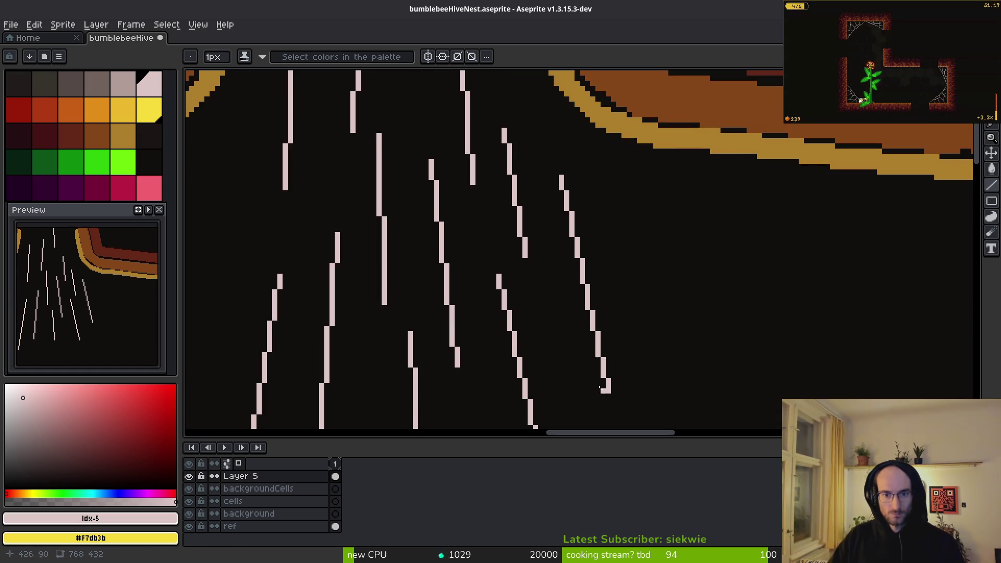
scroll(329, 193, down, 3)
scroll(329, 193, left, 4)
drag(362, 99, 323, 306)
scroll(323, 306, down, 3)
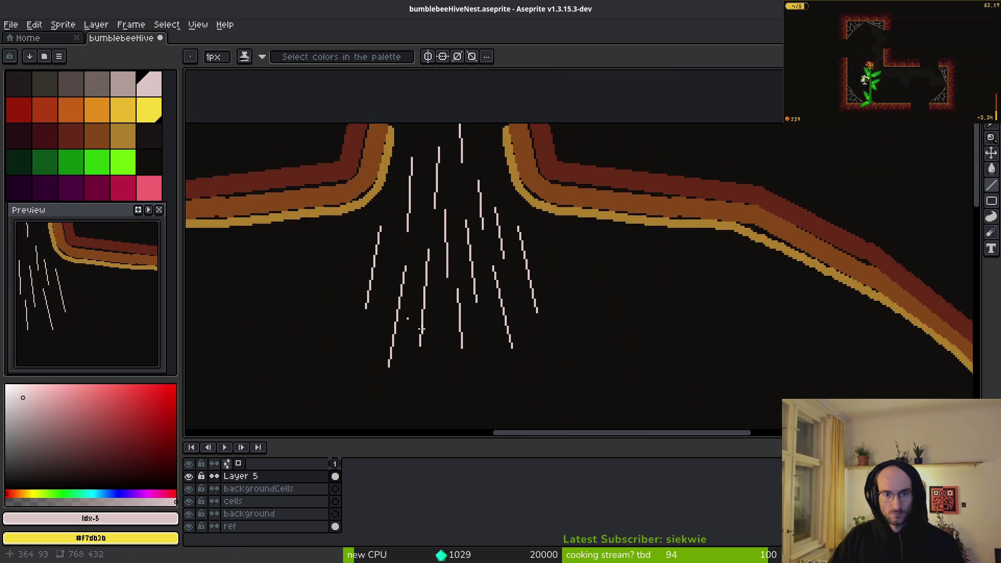
scroll(472, 272, up, 2)
drag(470, 161, 451, 384)
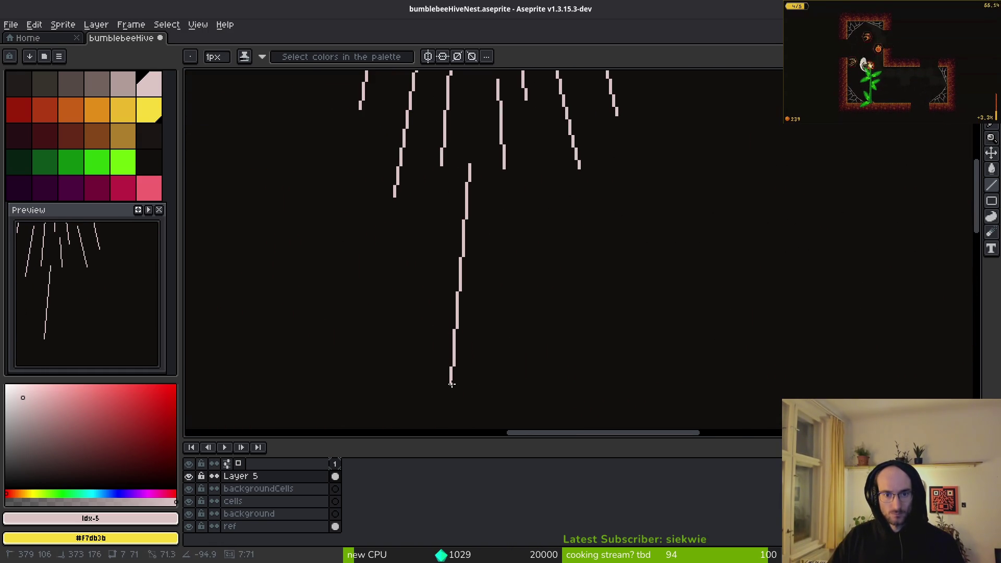
mouse_move(413, 218)
mouse_down()
mouse_move(373, 351)
mouse_move(388, 362)
mouse_up()
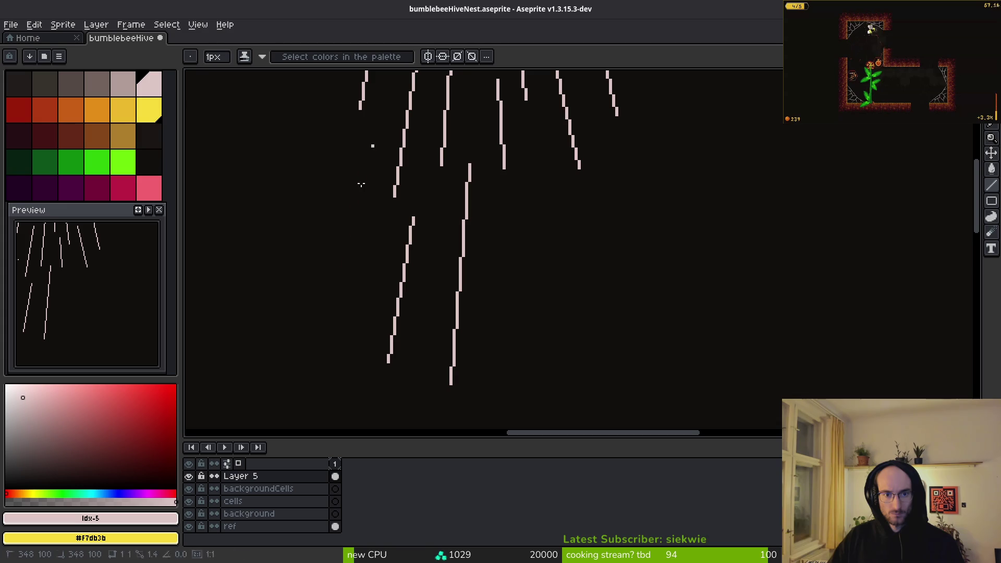
shift+click(322, 306)
drag(541, 166, 565, 347)
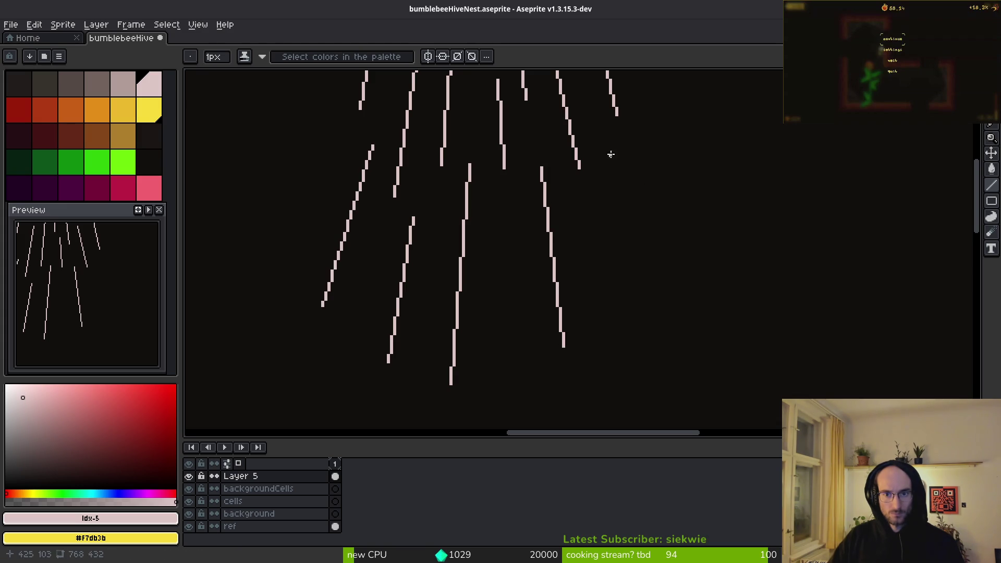
drag(608, 150, 665, 339)
drag(640, 93, 713, 239)
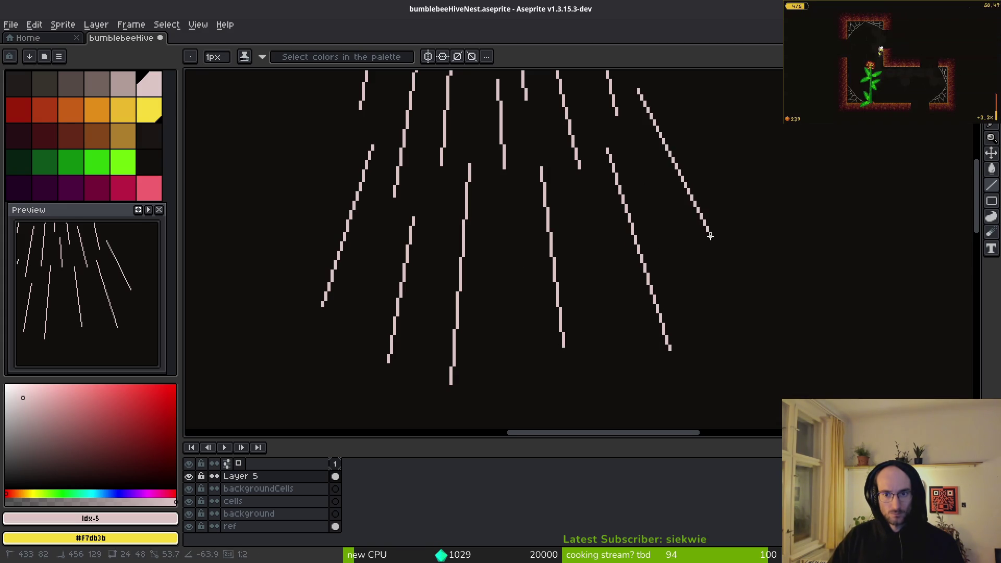
Step: Add the lower pink streaks from left to right, then save the hive file
scroll(677, 272, down, 3)
scroll(611, 287, up, 1)
scroll(611, 287, up, 3)
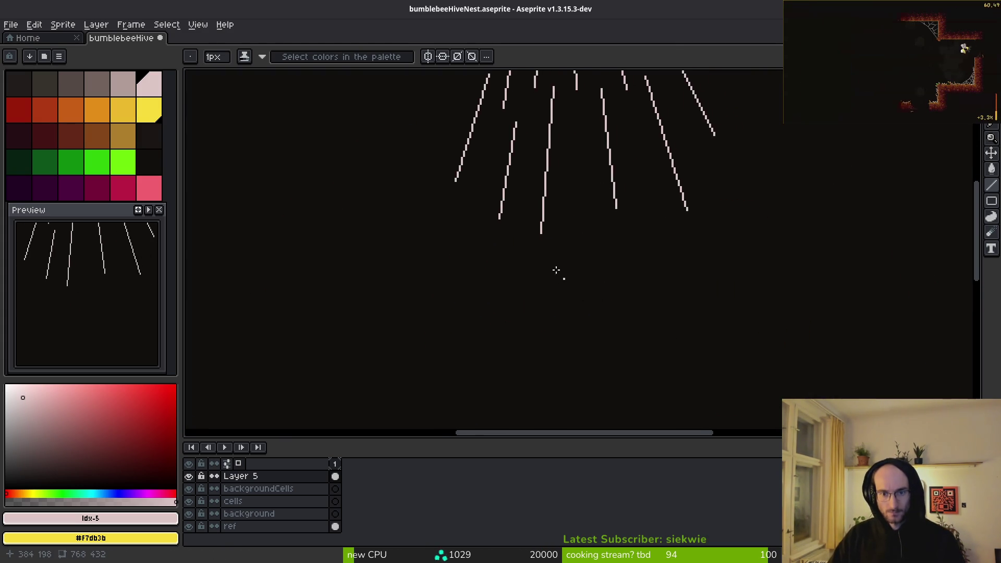
drag(441, 216, 392, 333)
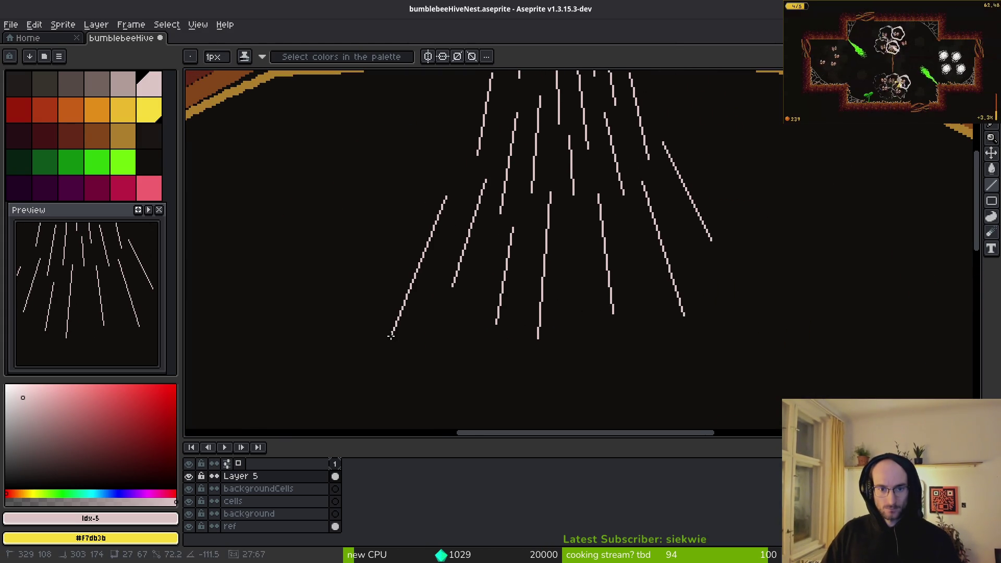
drag(486, 277, 458, 383)
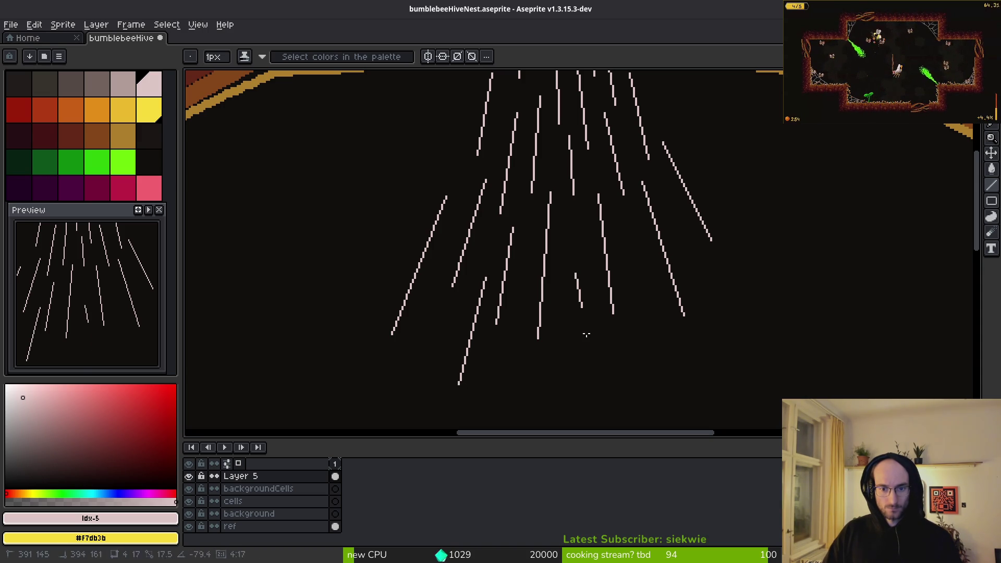
drag(576, 273, 583, 400)
mouse_move(633, 291)
mouse_down()
mouse_move(681, 393)
mouse_move(672, 403)
mouse_up()
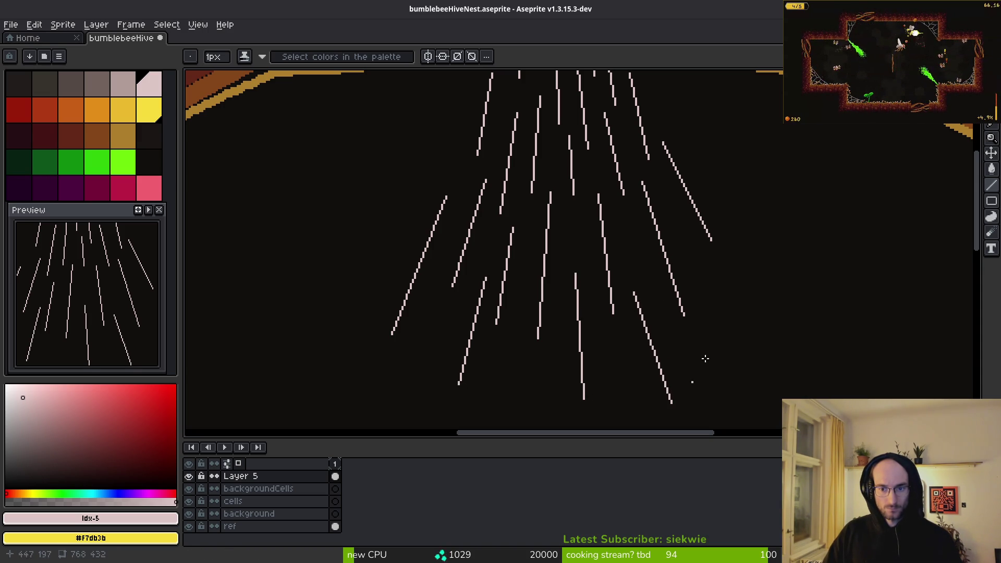
drag(692, 260, 730, 351)
key(ctrl+s)
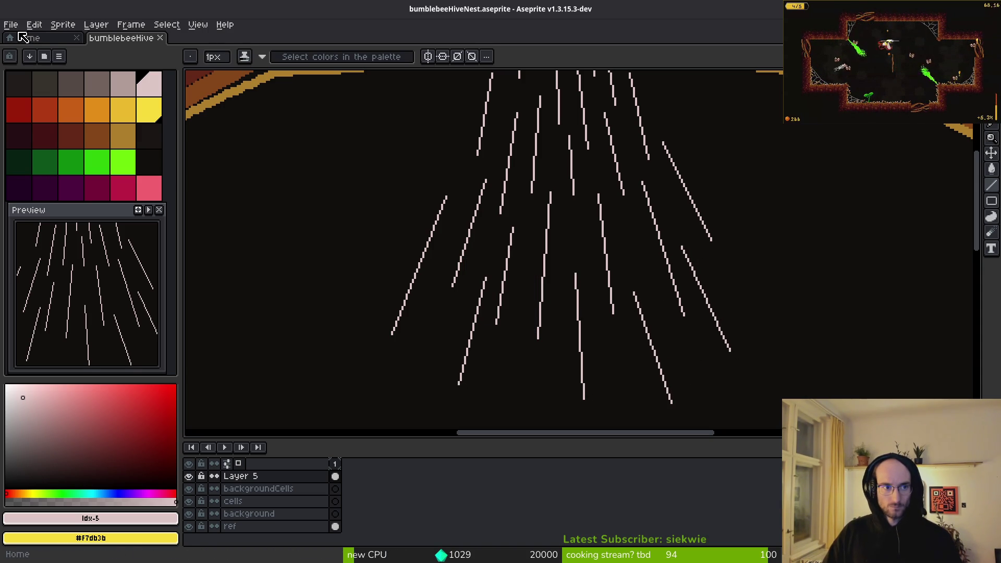
Step: Open queenBee.png from the art > npc folder
click(11, 26)
click(26, 51)
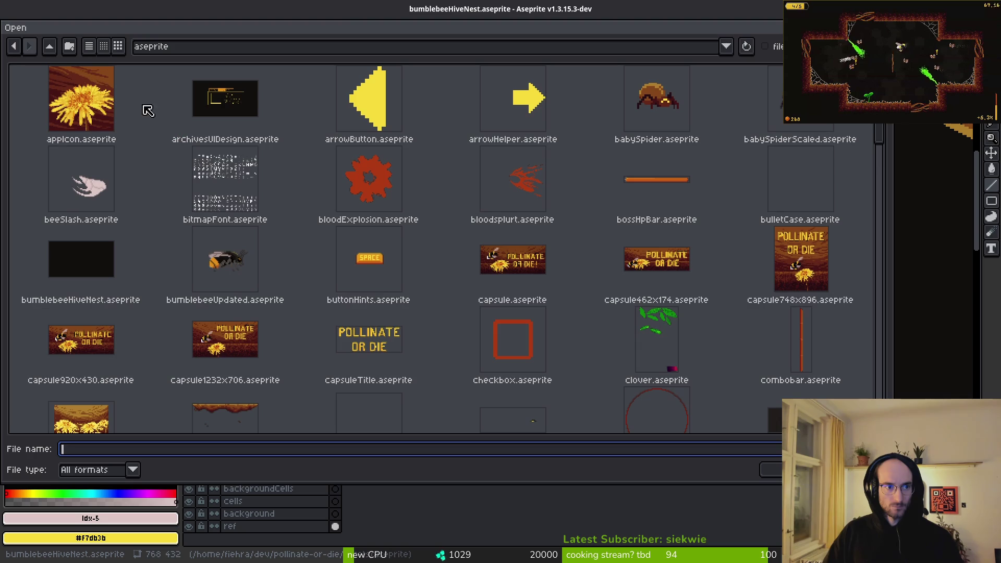
click(50, 46)
click(45, 101)
double_click(55, 113)
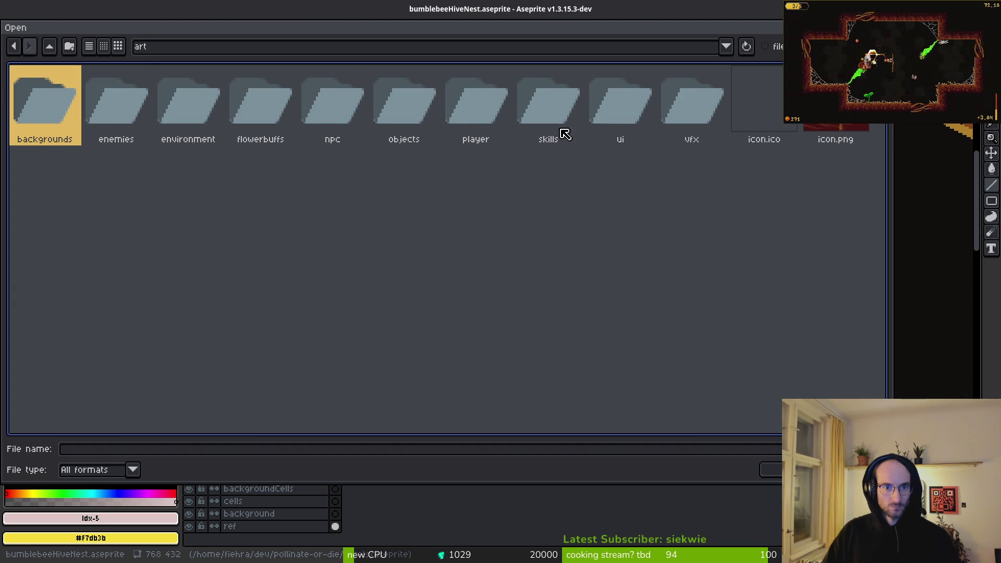
double_click(332, 102)
click(42, 102)
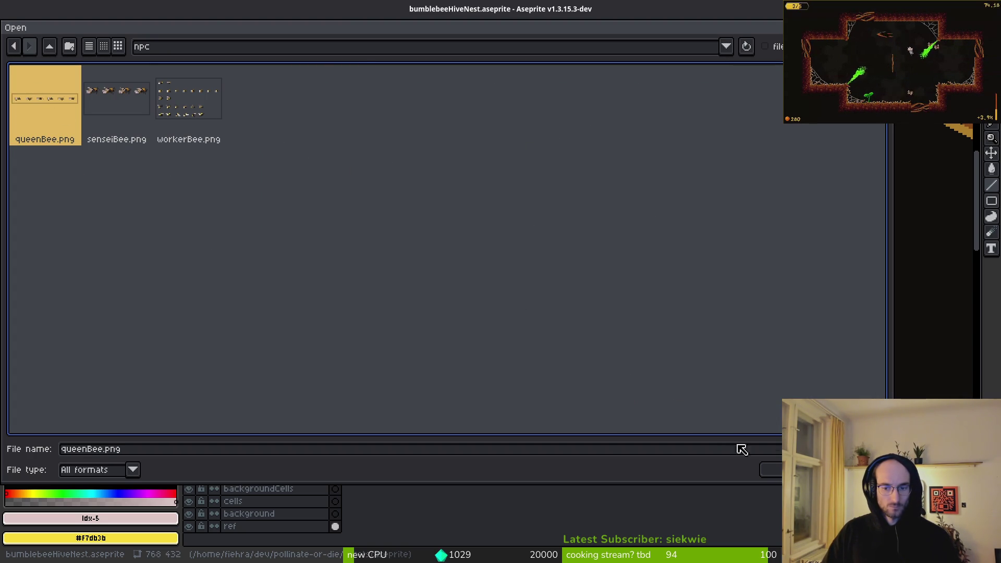
click(769, 469)
Step: Select the first queen bee frame and return to the bumblebeeHive drawing
scroll(516, 261, up, 2)
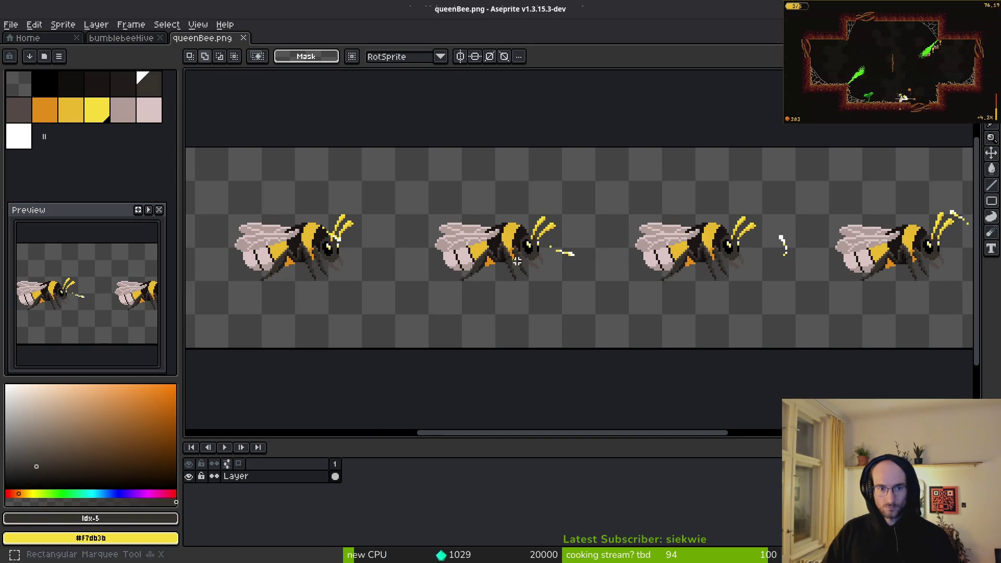
scroll(516, 261, left, 2)
drag(193, 175, 400, 329)
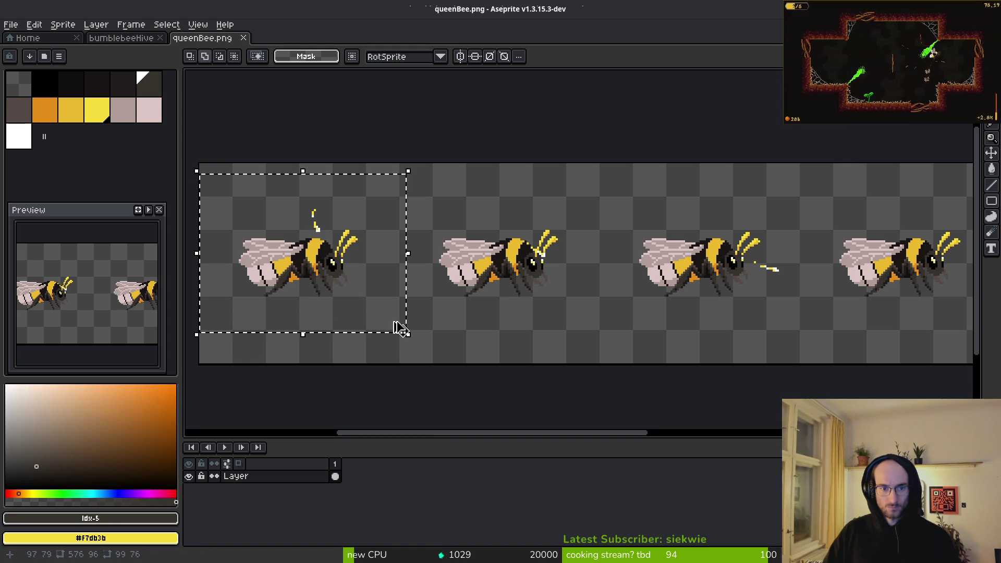
click(121, 38)
Step: Paste the queen bee, flip it to face left, and set it on the right ledge
key(ctrl+v)
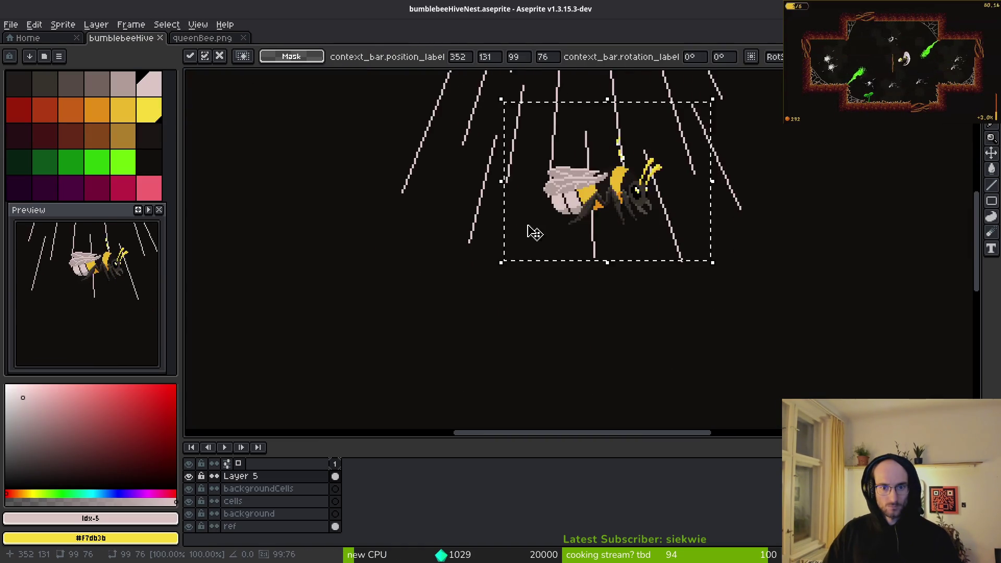
scroll(542, 223, down, 3)
scroll(542, 223, up, 2)
drag(537, 213, 736, 283)
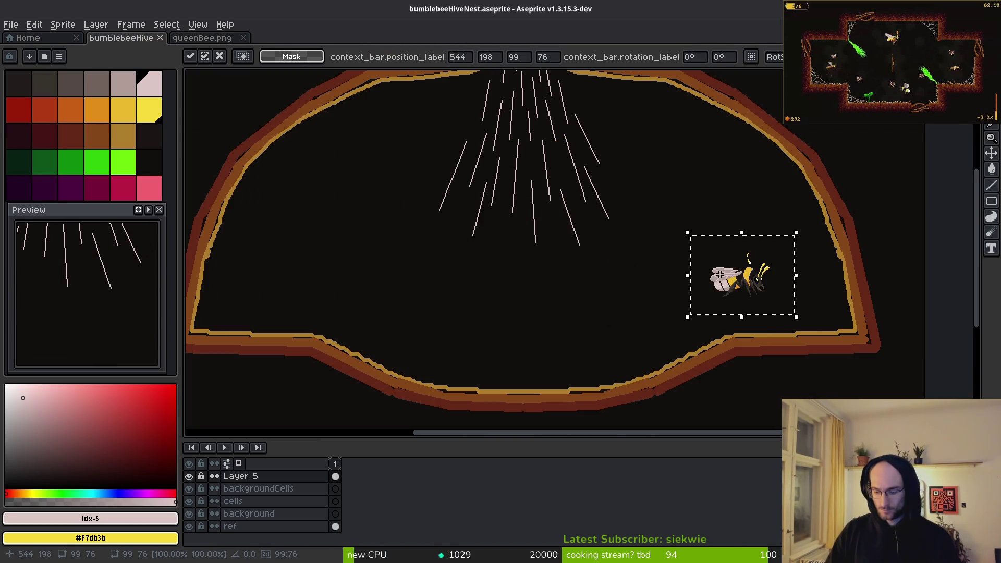
key(shift+h)
scroll(769, 300, up, 2)
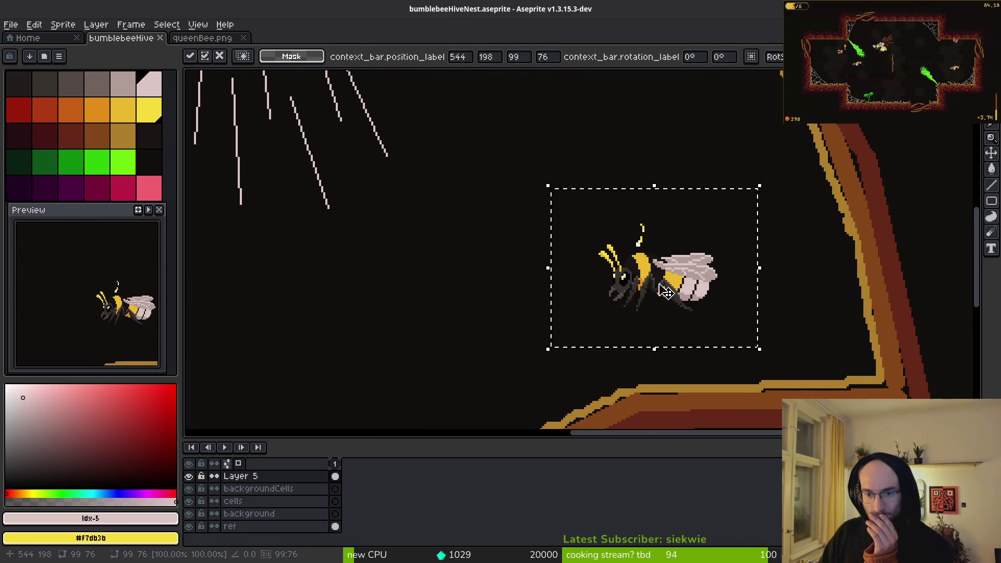
mouse_move(666, 291)
mouse_down()
mouse_move(721, 360)
mouse_move(700, 363)
mouse_up()
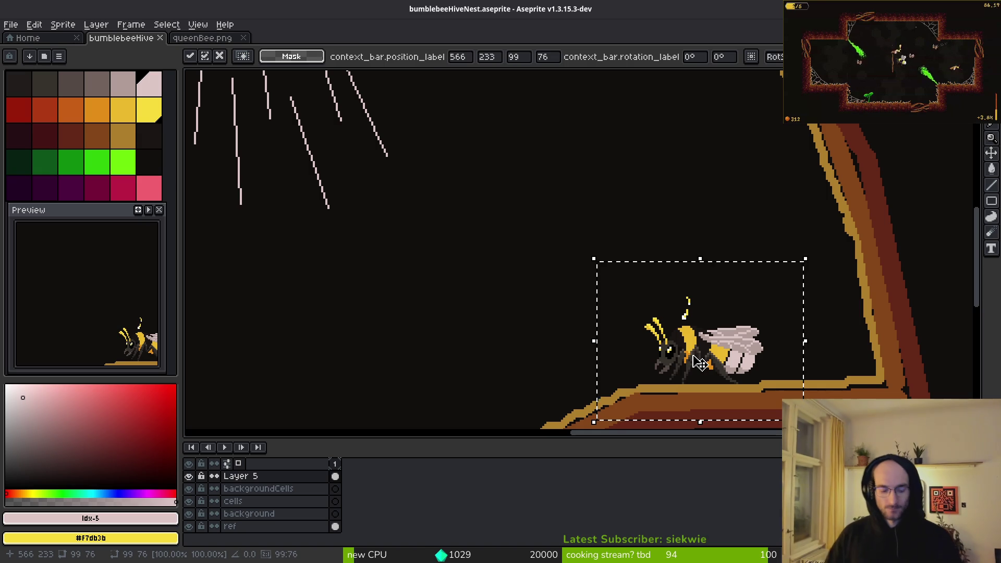
key(ctrl+d)
Step: Try shifting the bee right, then undo back to before the paste
scroll(633, 305, down, 2)
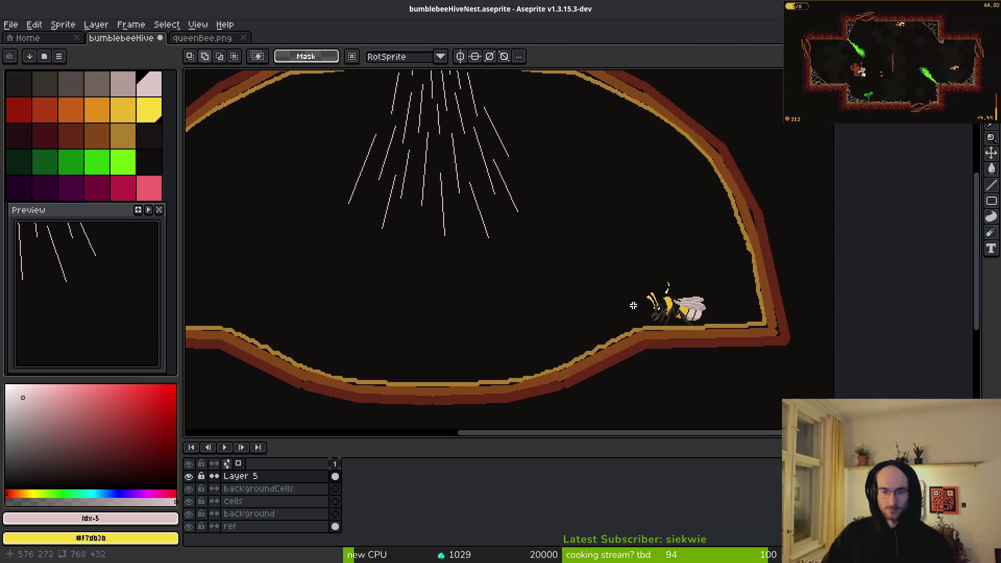
scroll(674, 299, up, 3)
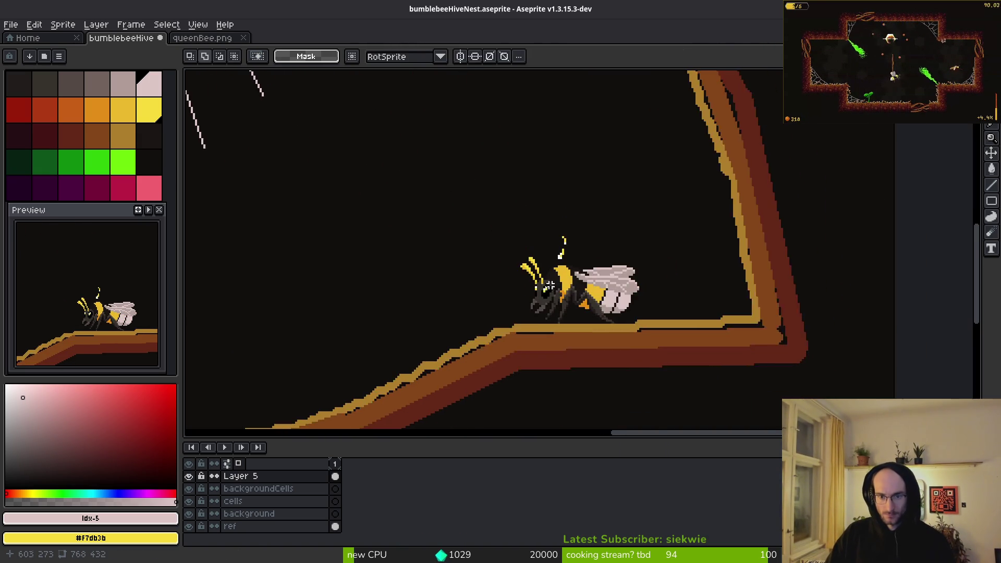
drag(447, 174, 691, 357)
drag(615, 305, 688, 305)
key(ctrl+z)
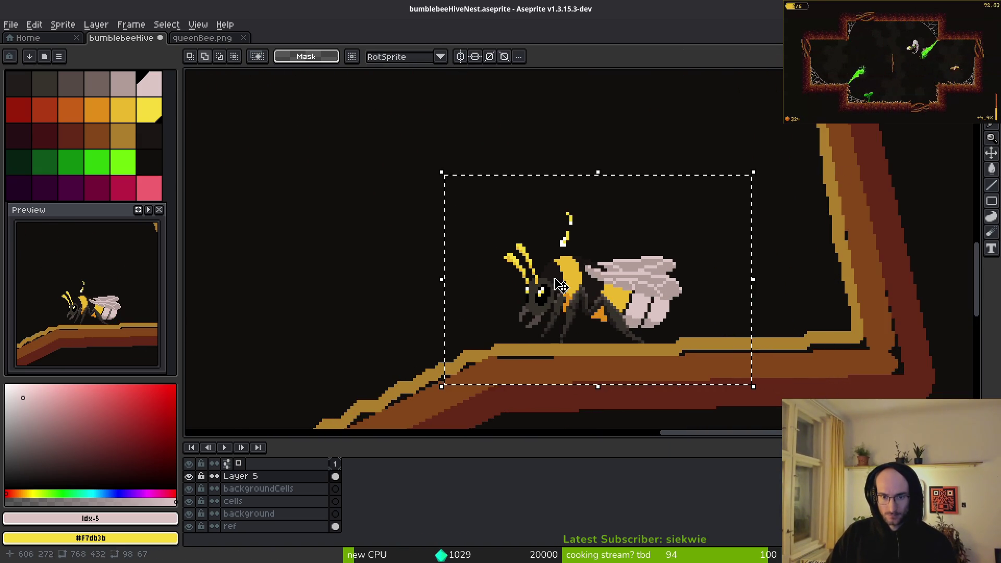
key(ctrl+z)
scroll(614, 272, down, 2)
key(ctrl+z)
key(ctrl+z)
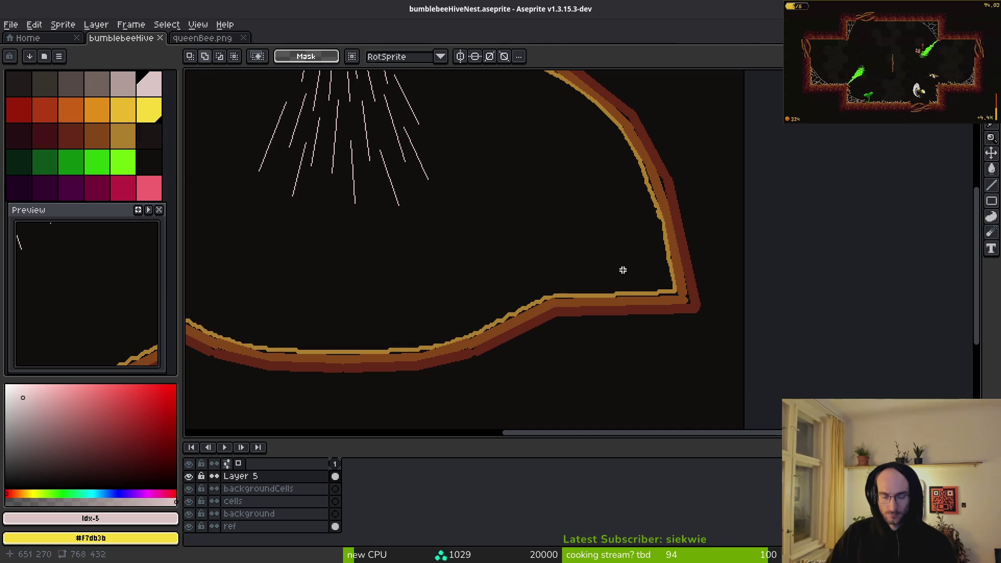
Step: Paste the bee again, commit it, then select and move it further right
key(ctrl+v)
mouse_move(625, 275)
mouse_down()
mouse_move(592, 258)
mouse_move(534, 287)
mouse_up()
scroll(596, 261, up, 3)
scroll(534, 287, down, 3)
key(Return)
scroll(615, 259, up, 2)
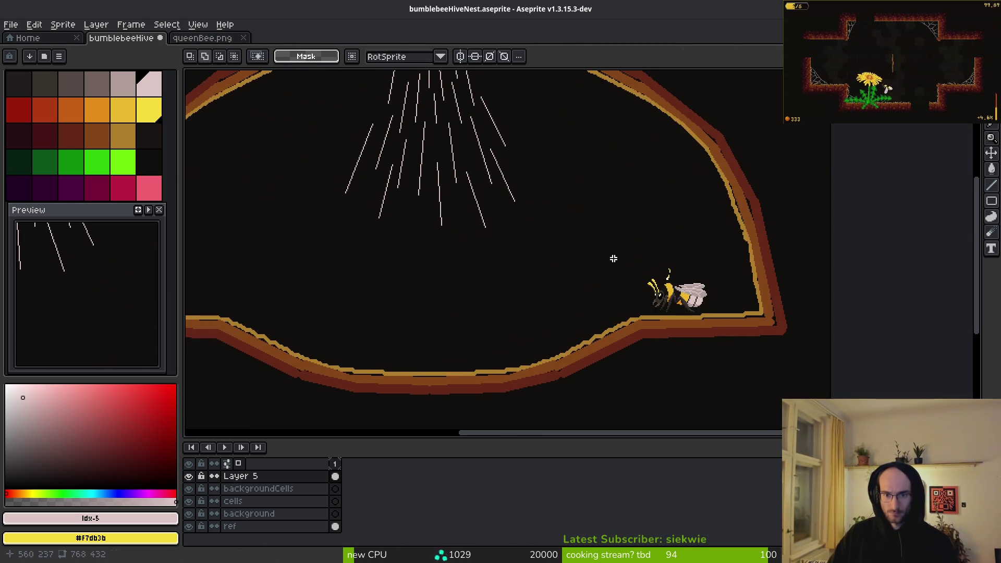
scroll(674, 280, up, 3)
mouse_move(349, 108)
mouse_down()
mouse_move(652, 224)
mouse_move(726, 365)
mouse_up()
drag(632, 316, 730, 311)
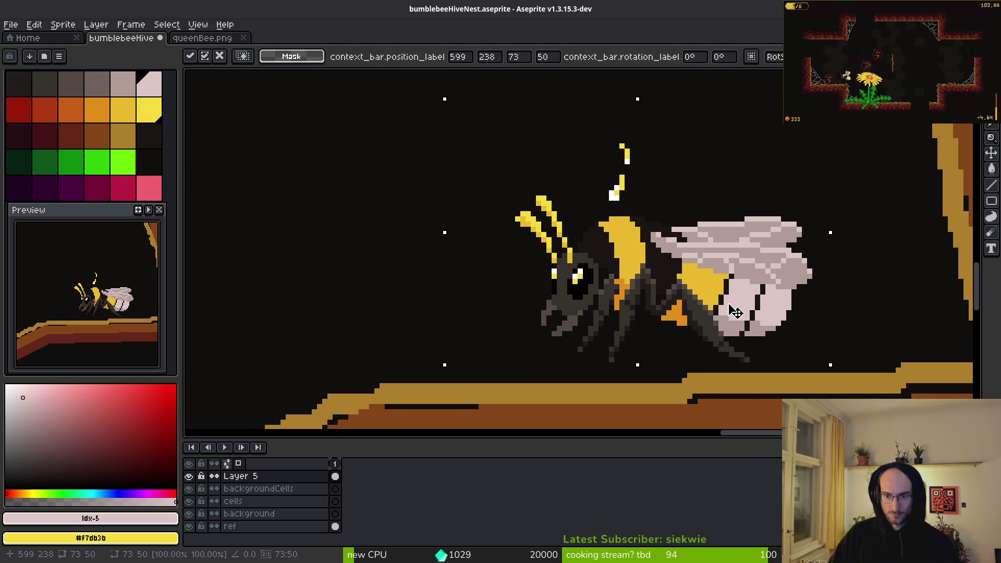
Step: Move the bee from Layer 5 onto a new Layer 6, placed on the right ledge
key(ctrl+x)
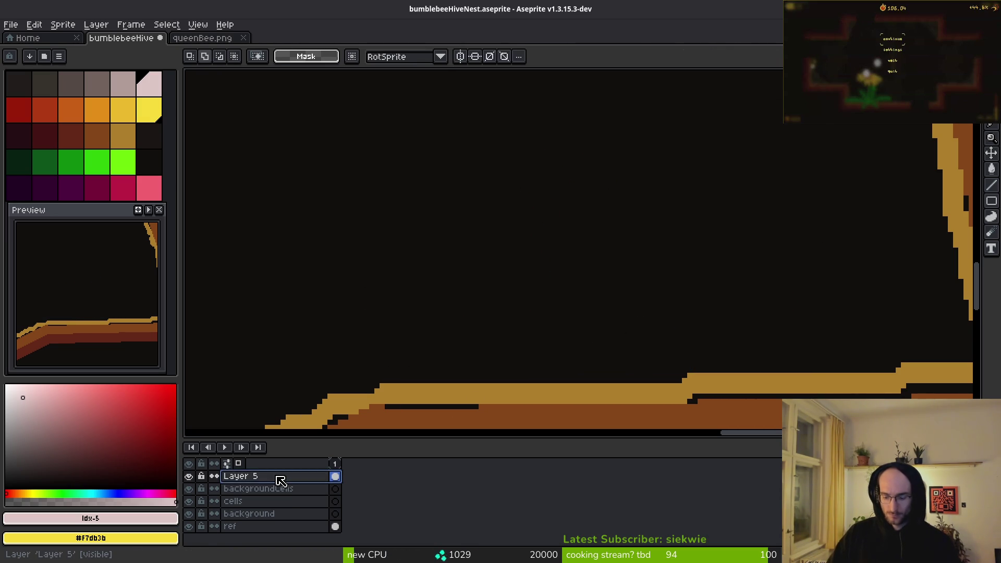
key(shift+n)
key(ctrl+v)
mouse_move(639, 253)
mouse_down()
mouse_move(560, 271)
mouse_move(630, 272)
mouse_move(599, 270)
mouse_up()
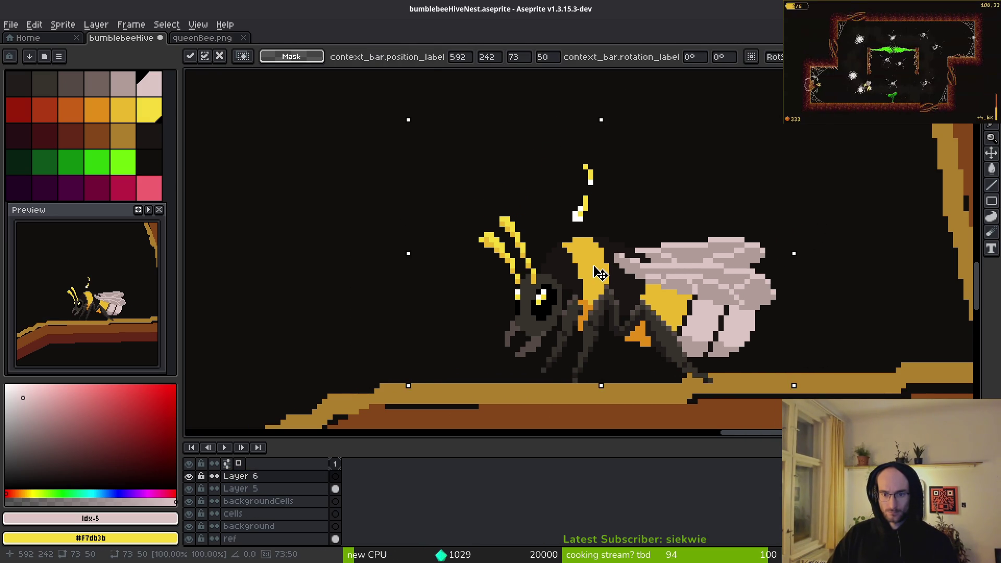
key(Return)
scroll(592, 265, down, 4)
scroll(592, 264, down, 2)
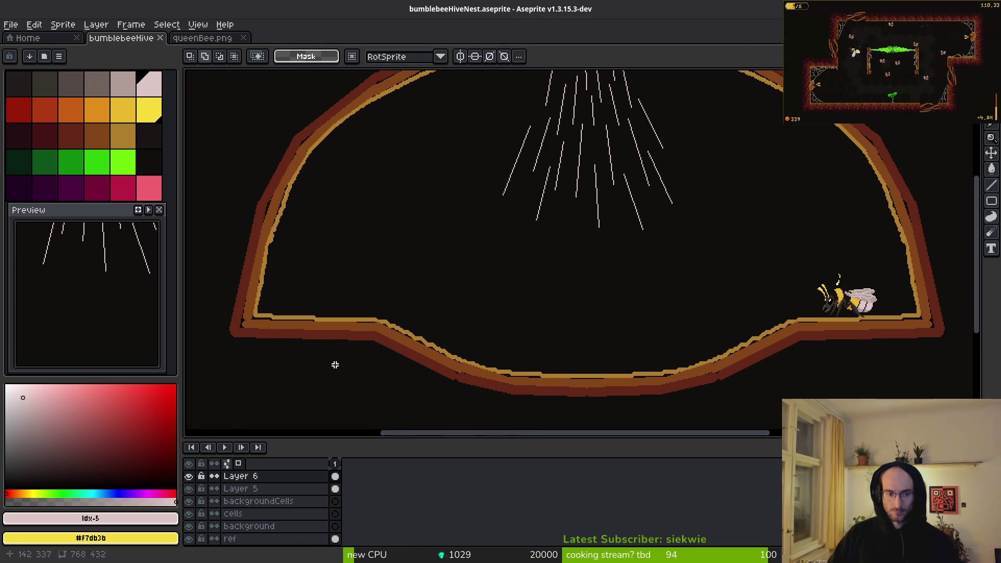
Step: Rename Layer 6 to 'bees' and Layer 5 to 'border'
click(274, 478)
double_click(262, 479)
text(bees)
key(Return)
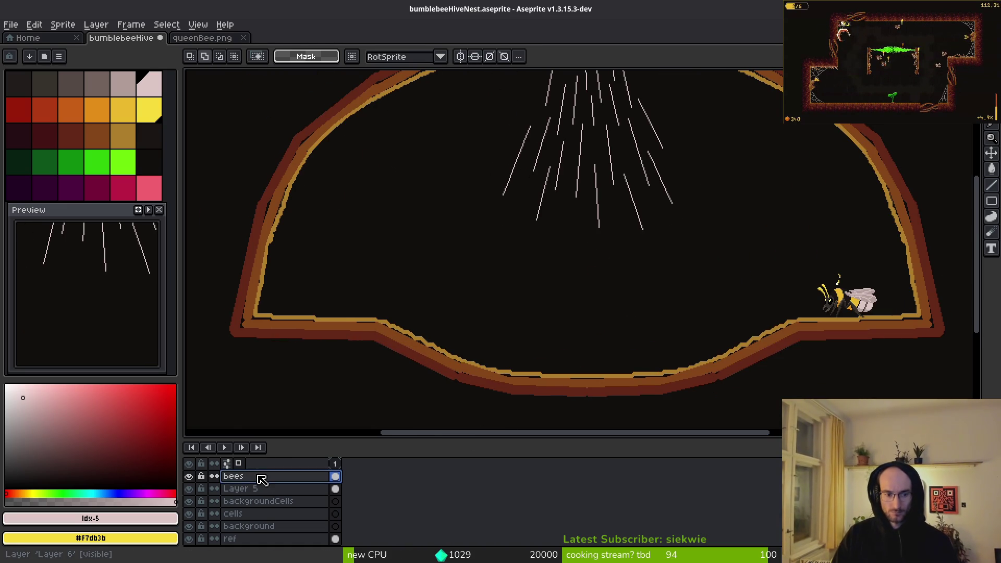
click(282, 491)
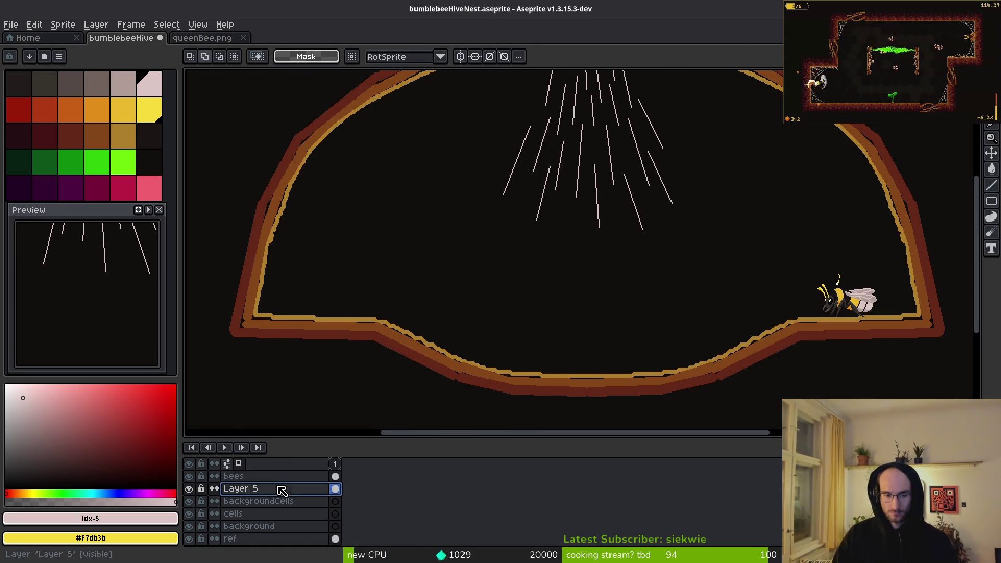
double_click(281, 491)
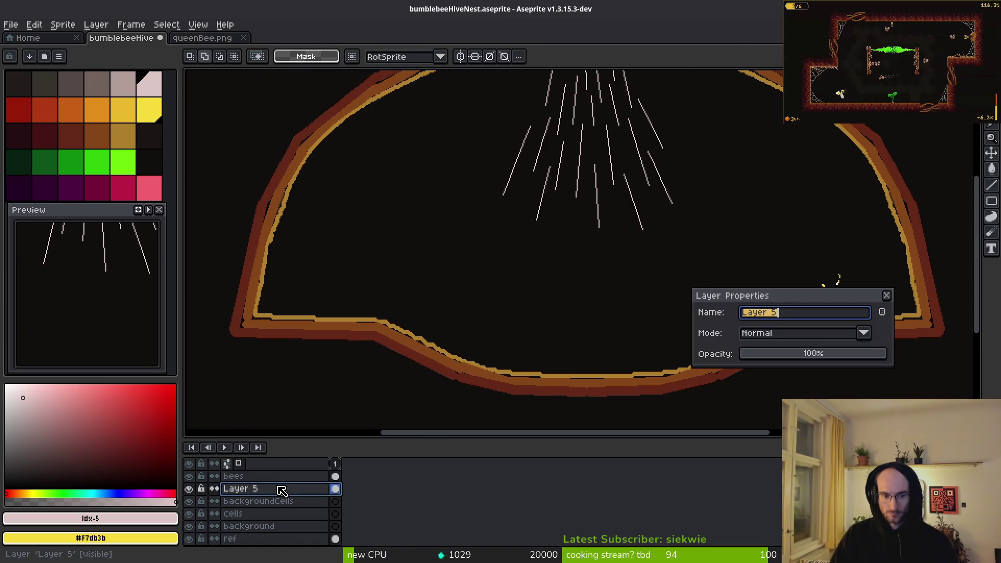
text(er)
key(Return)
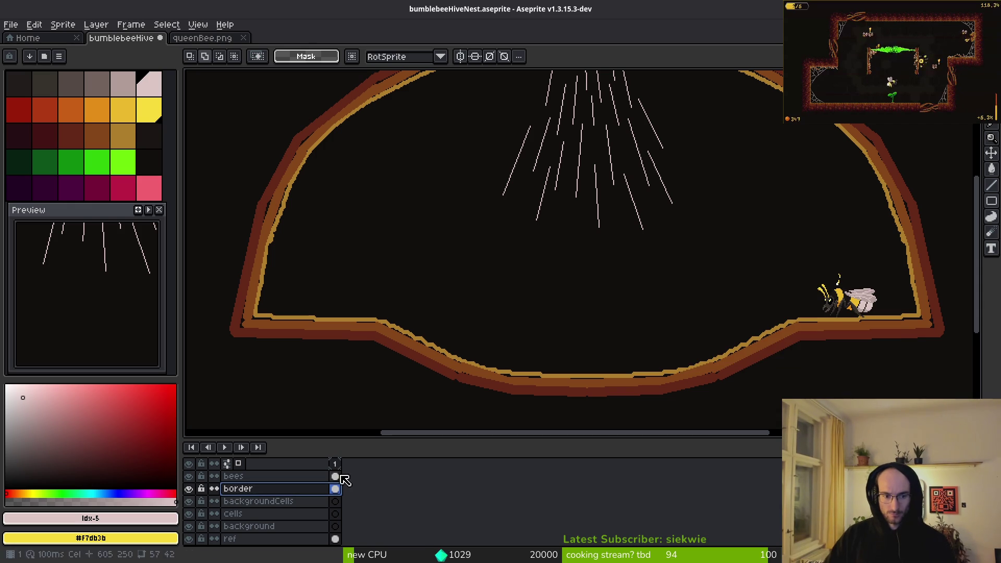
Step: Add empty animation frames 2–5 with Alt+N, then return to frame 1
click(338, 464)
key(alt+n)
key(alt+n)
key(alt+n)
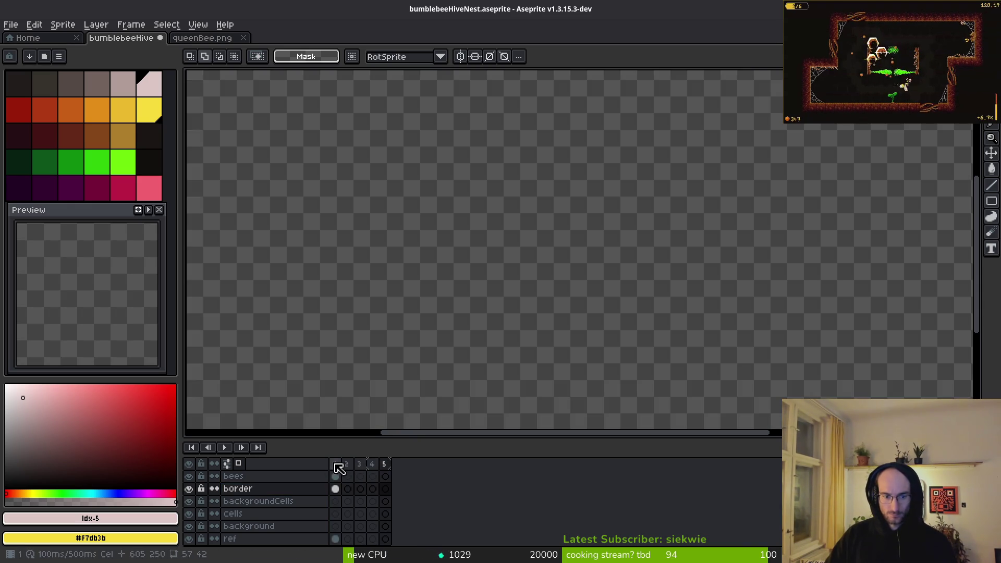
click(335, 464)
scroll(656, 313, down, 2)
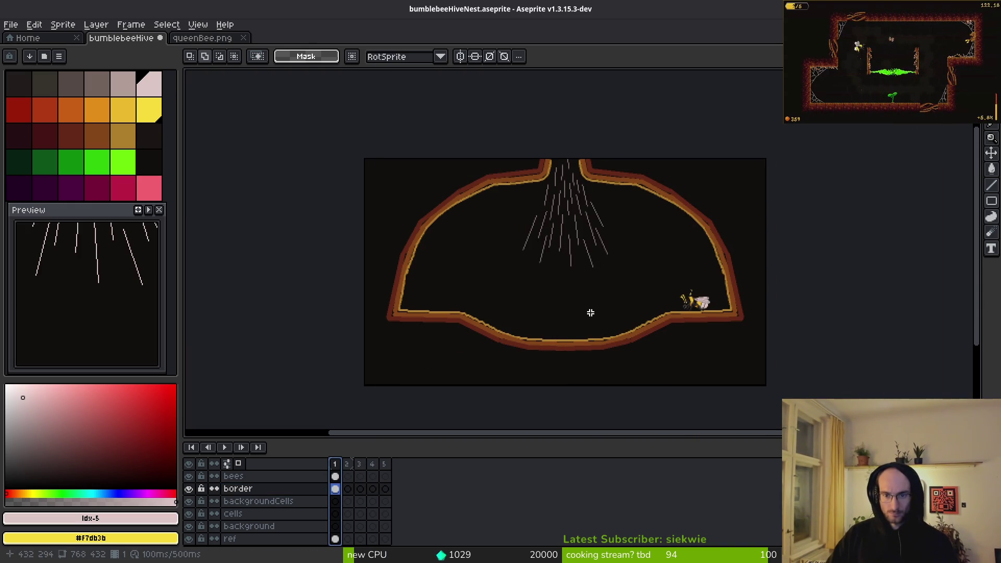
Step: Close the queenBee.png reference so only the hive sprite remains
click(197, 37)
key(ctrl+w)
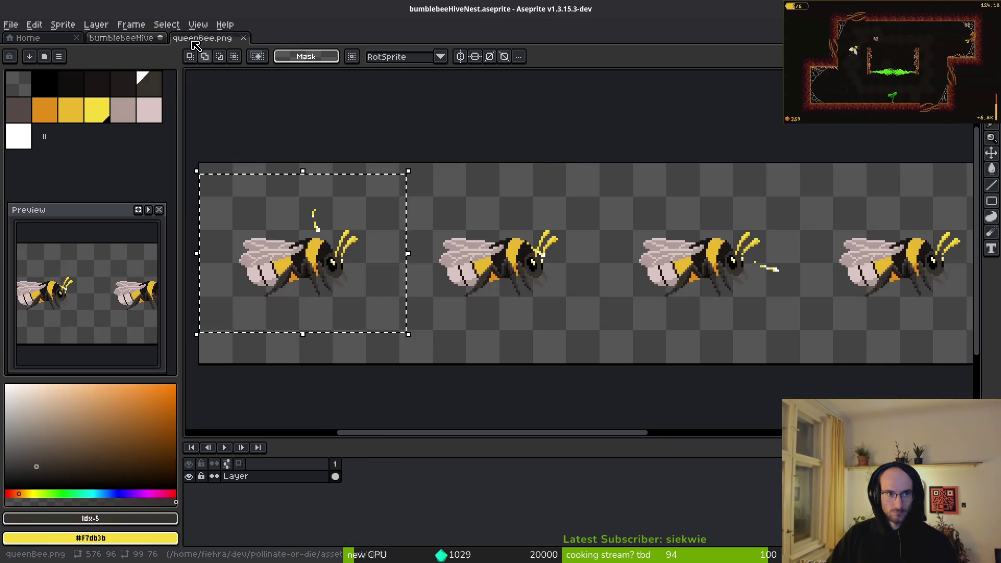
click(10, 25)
click(27, 45)
Step: Cancel the new sprite and open workerBee.png instead
key(Escape)
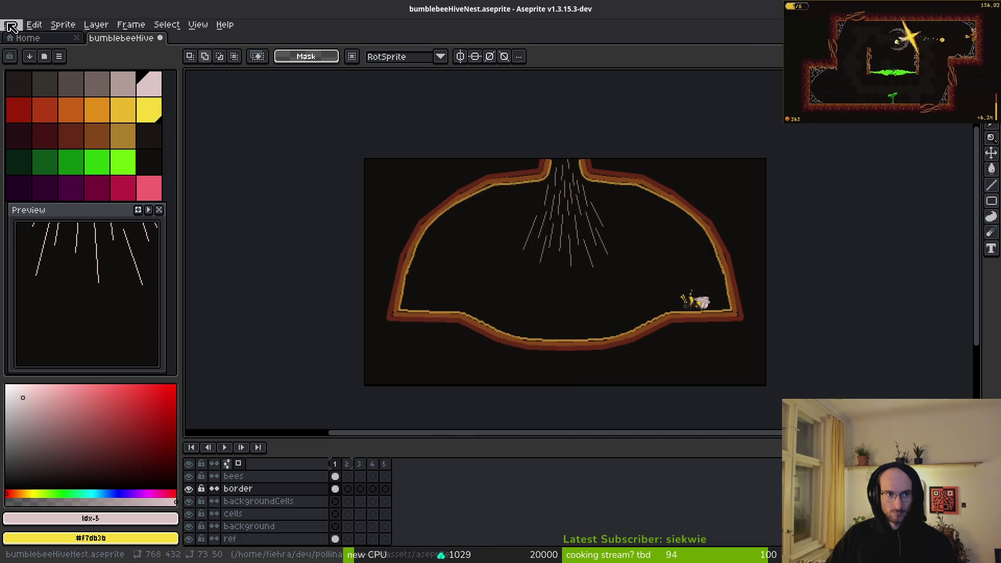
click(10, 24)
click(21, 50)
click(172, 106)
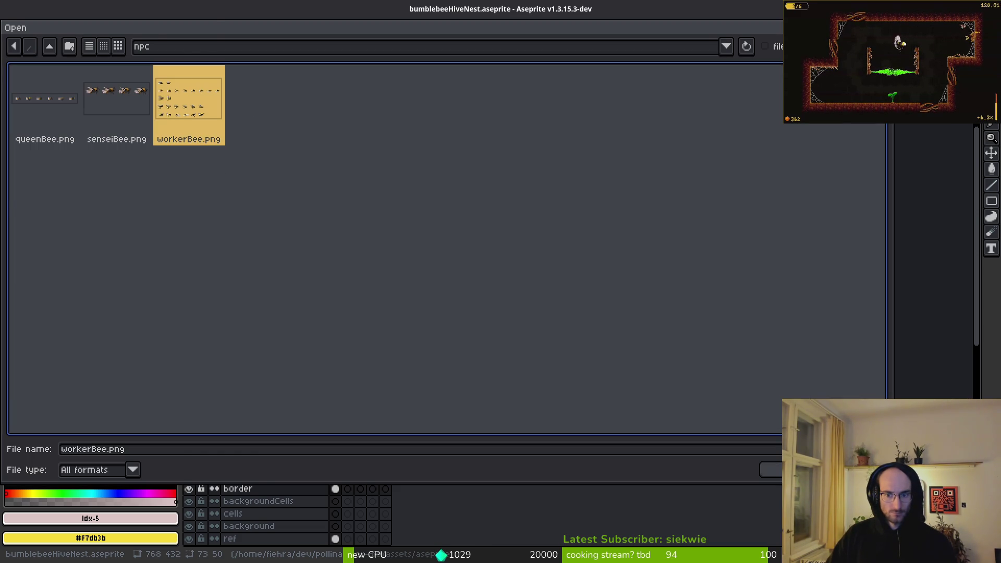
key(Return)
Step: Copy the upper-middle worker bee from the sheet and return to the hive sprite
scroll(431, 203, up, 2)
scroll(443, 217, down, 2)
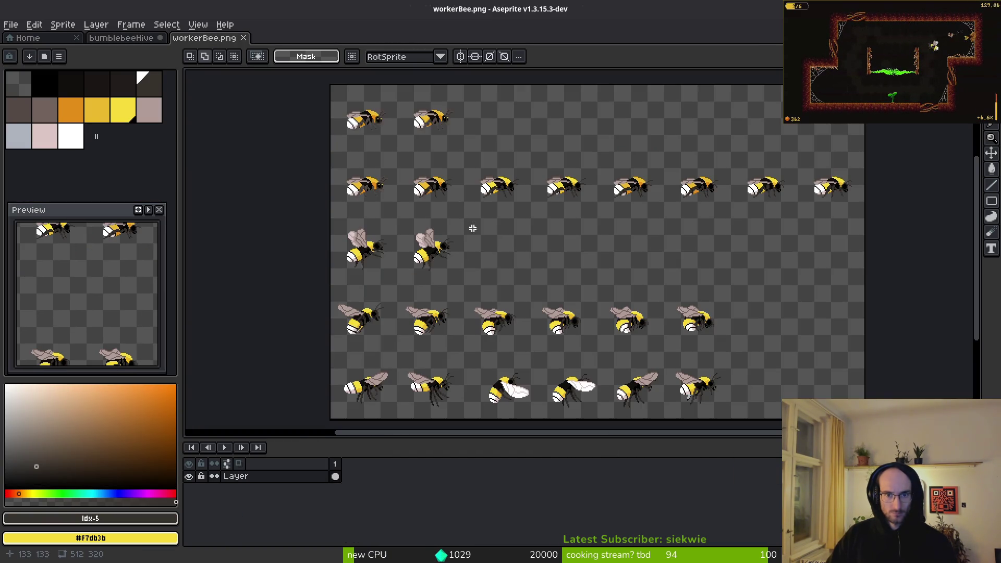
scroll(473, 228, down, 2)
drag(503, 230, 528, 298)
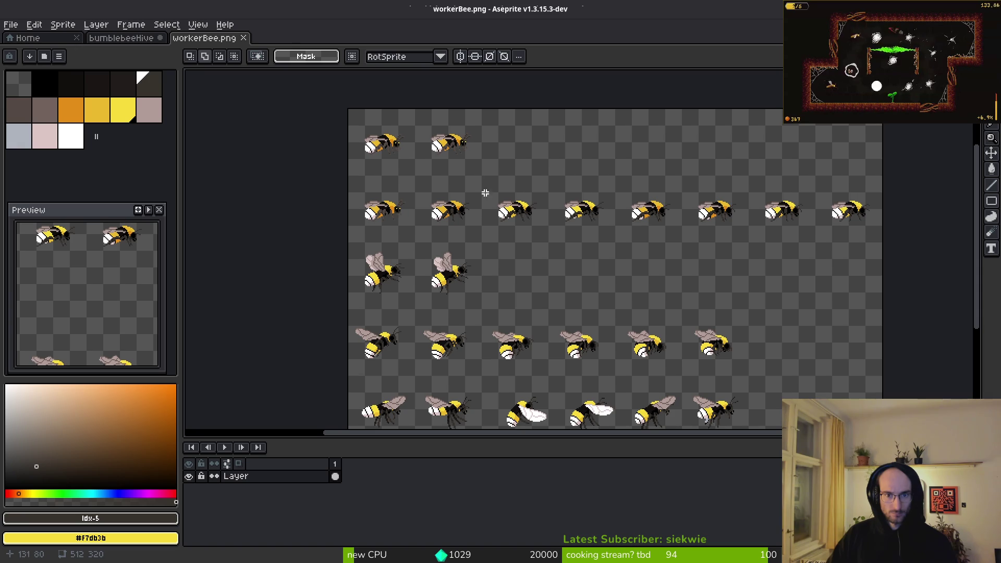
scroll(500, 223, up, 2)
scroll(494, 231, up, 3)
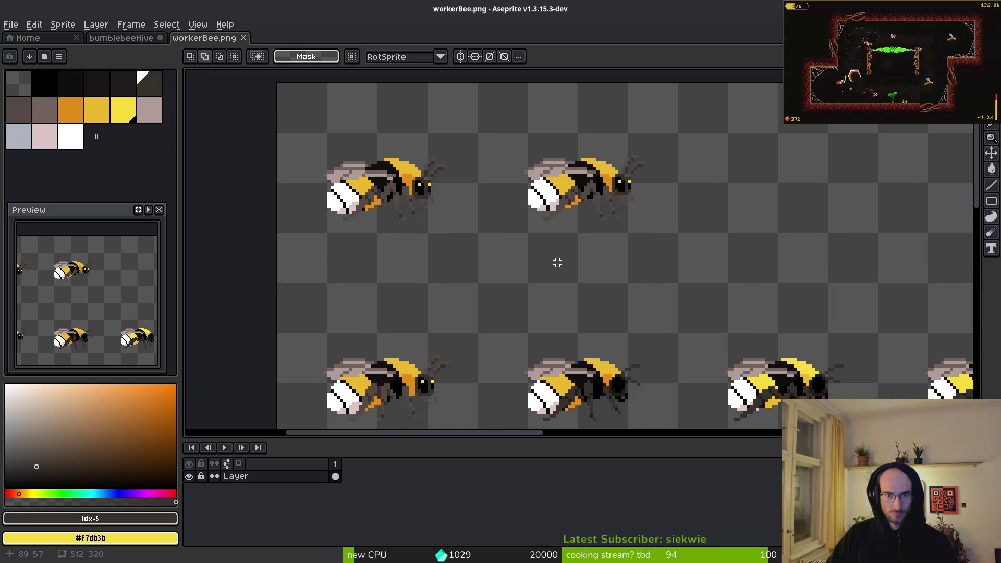
drag(464, 155, 697, 310)
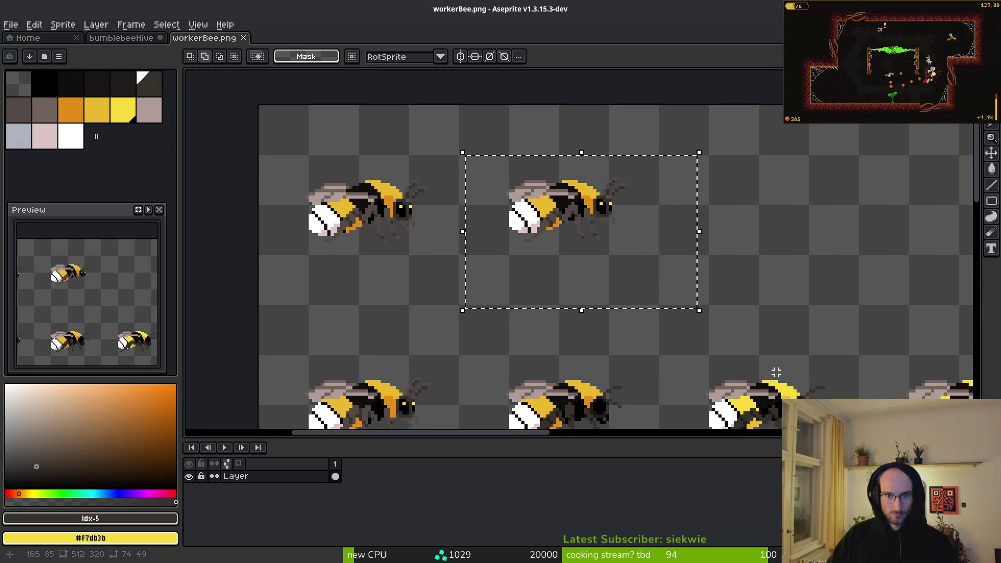
drag(776, 372, 607, 258)
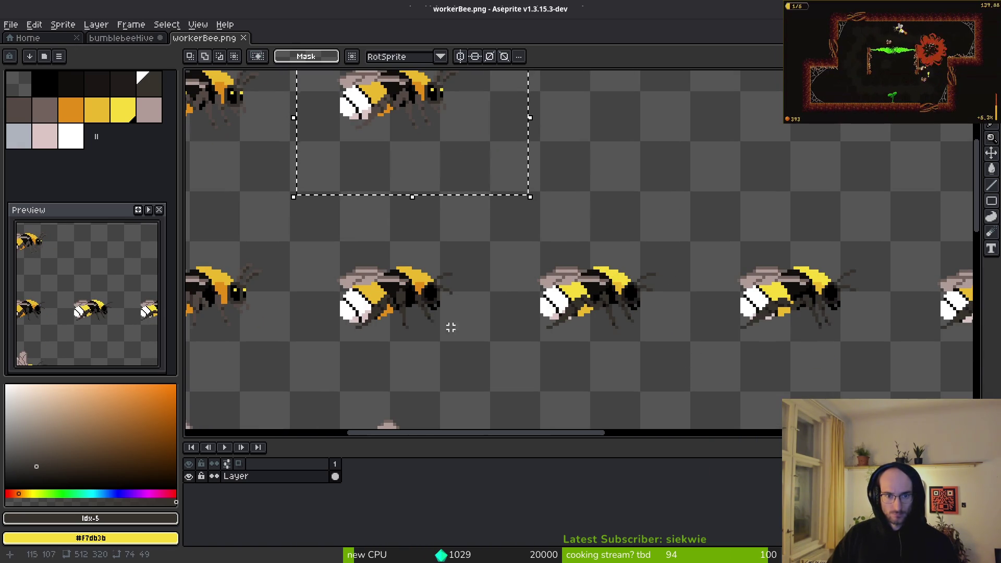
key(ctrl+c)
click(121, 37)
Step: Paste the worker bee into the hive and drag it toward the floor
key(ctrl+v)
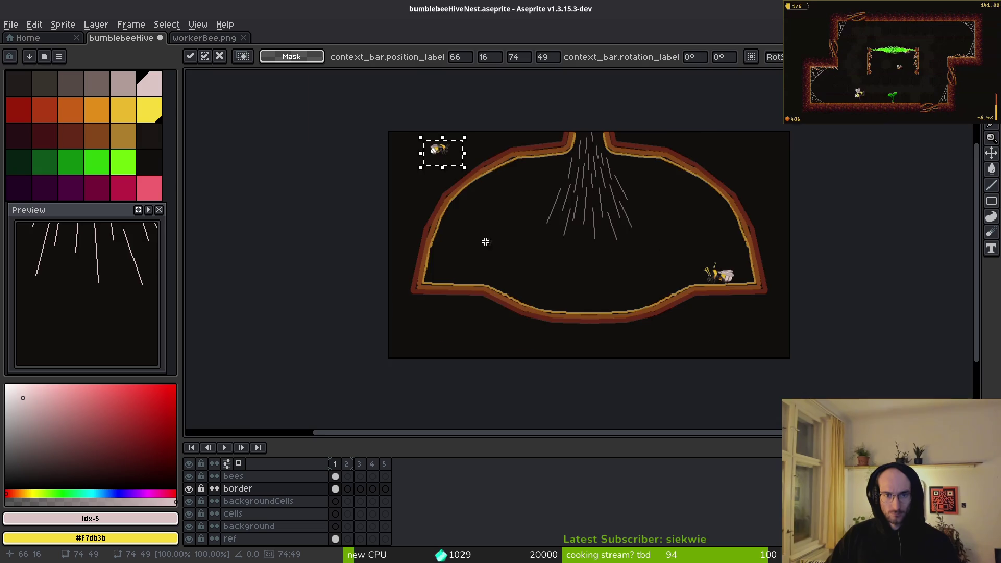
scroll(485, 241, up, 3)
scroll(509, 293, down, 2)
drag(458, 146, 569, 266)
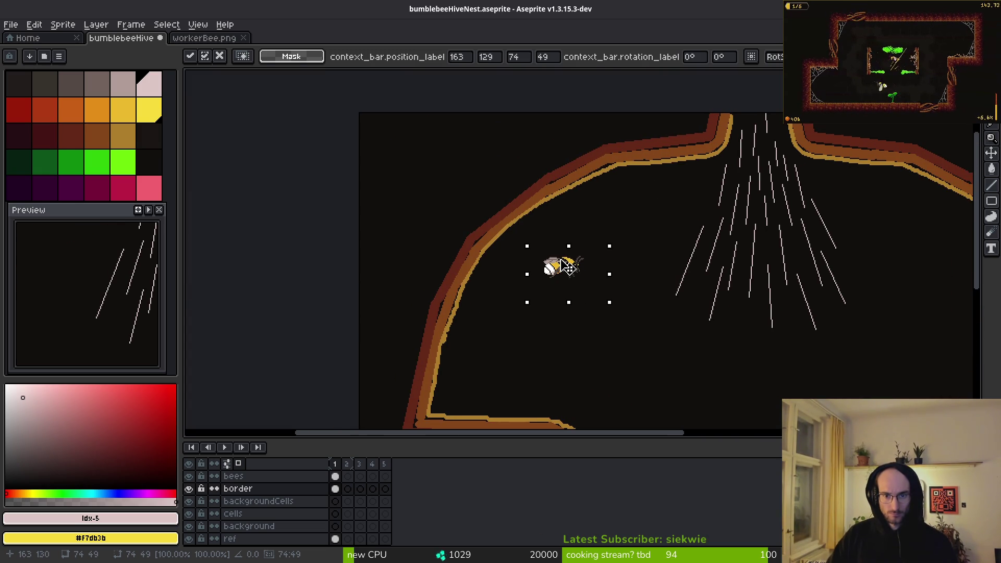
drag(600, 307, 516, 252)
scroll(556, 275, up, 2)
mouse_move(431, 165)
mouse_down()
mouse_move(485, 293)
mouse_move(519, 219)
mouse_move(355, 386)
mouse_up()
scroll(582, 236, down, 3)
scroll(569, 264, up, 3)
scroll(467, 321, down, 2)
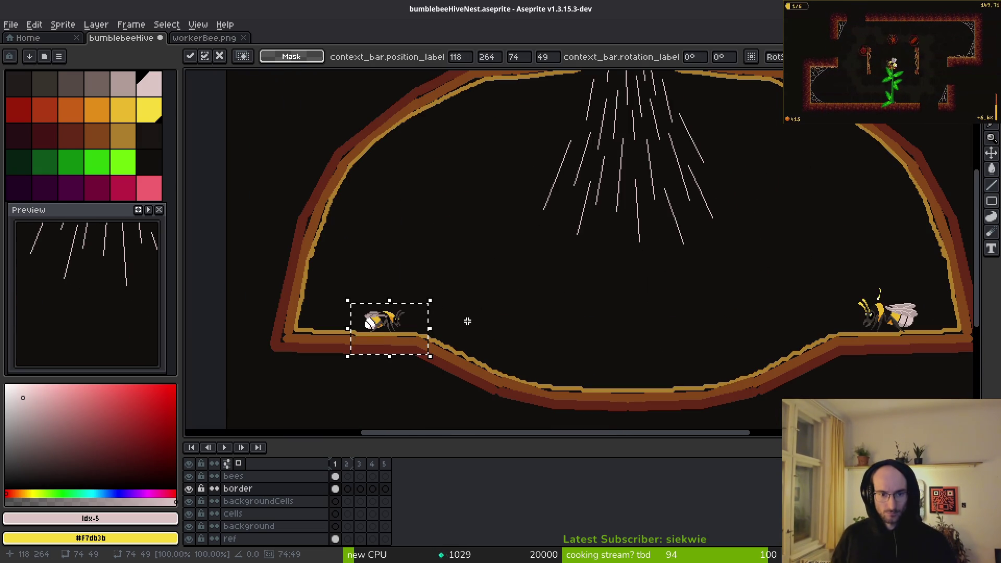
key(ctrl+d)
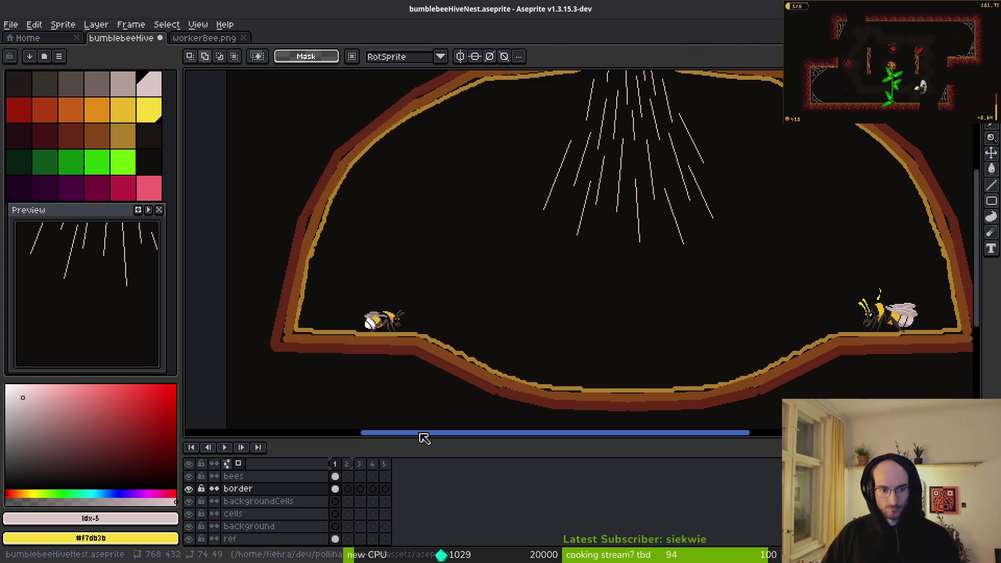
Step: Delete the bee from the border layer and re-paste it onto the left floor on the bees layer
click(335, 476)
key(Delete)
key(ctrl+v)
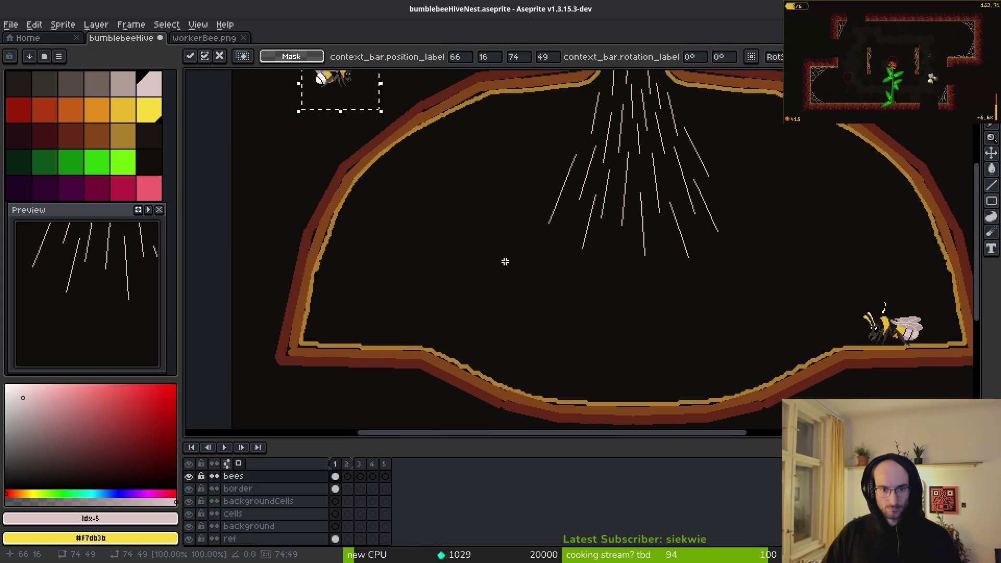
drag(339, 90, 396, 347)
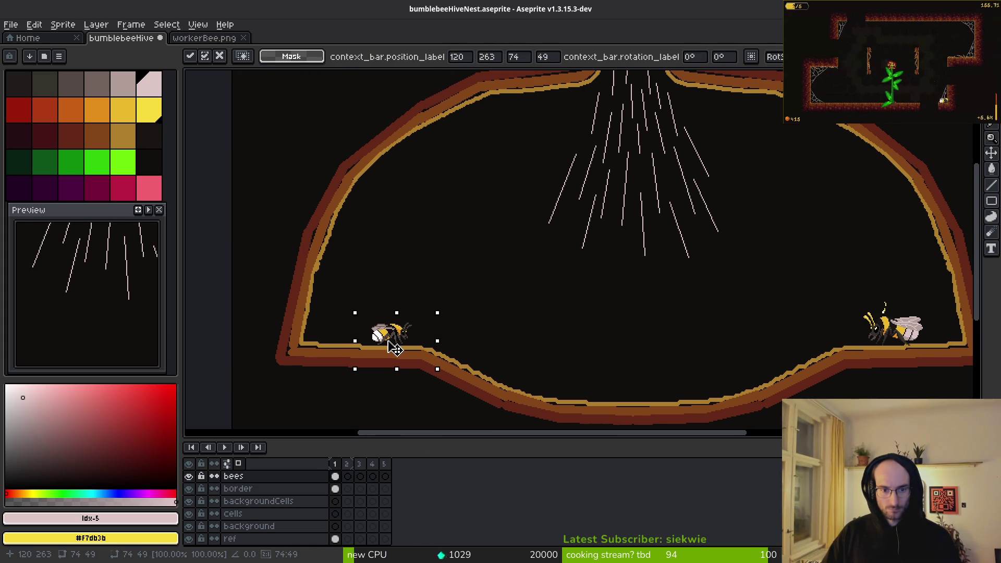
scroll(394, 348, right, 2)
key(Return)
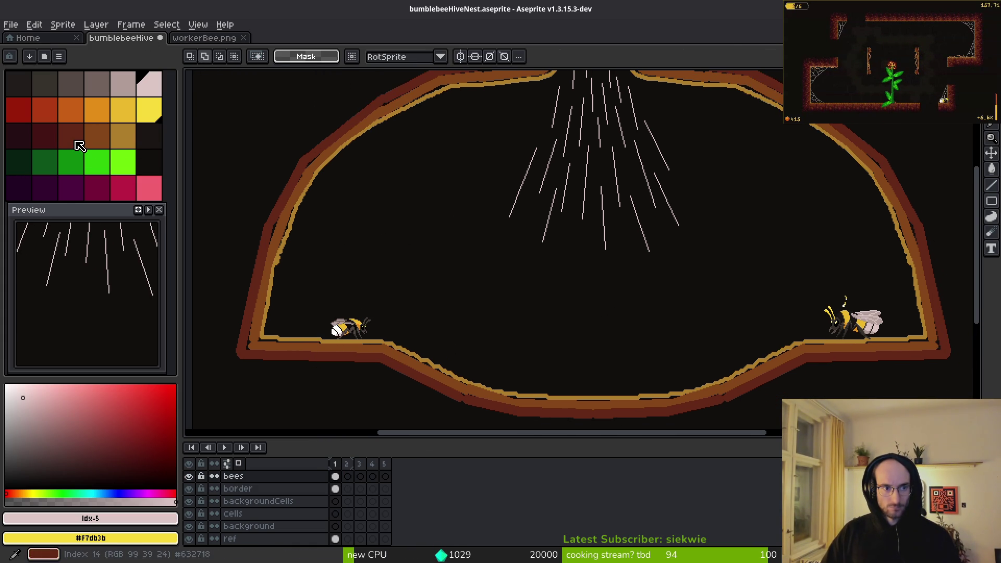
Step: Set dark red idx-14 as primary and brown idx-15 as secondary colour on the border layer
click(79, 145)
scroll(547, 280, up, 3)
scroll(525, 235, down, 3)
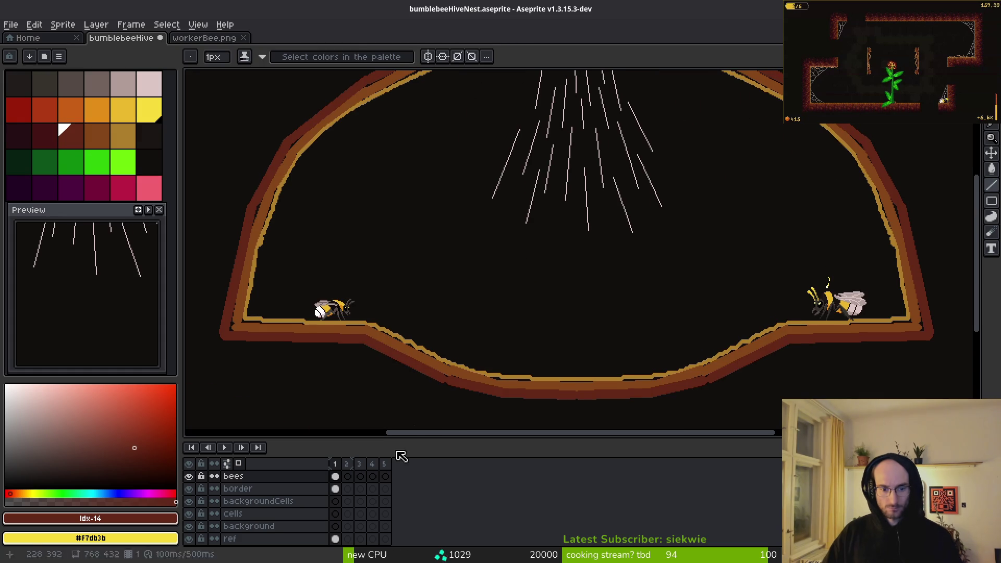
click(343, 491)
scroll(525, 306, up, 1)
scroll(495, 217, up, 3)
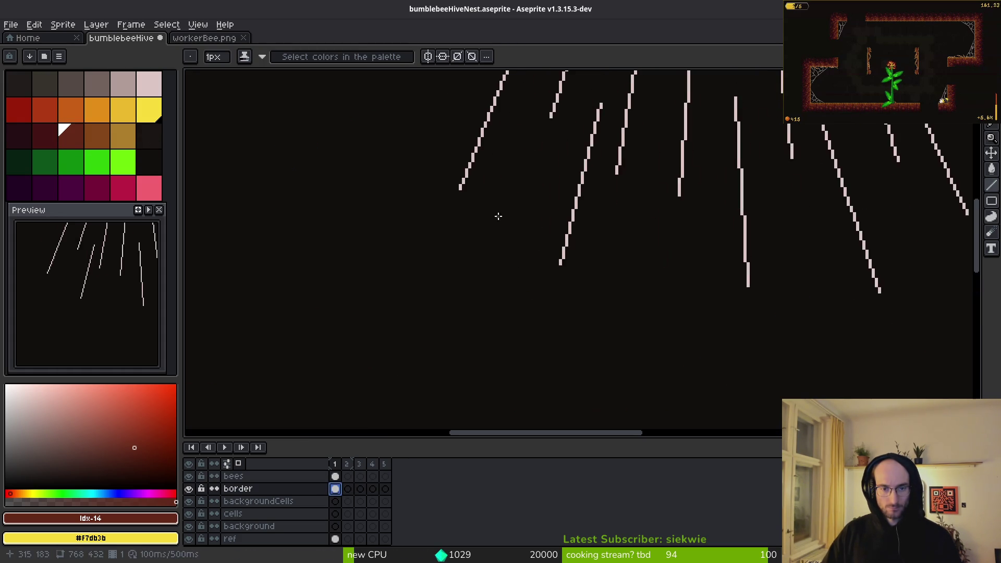
right_click(92, 134)
scroll(495, 280, down, 3)
scroll(488, 289, up, 4)
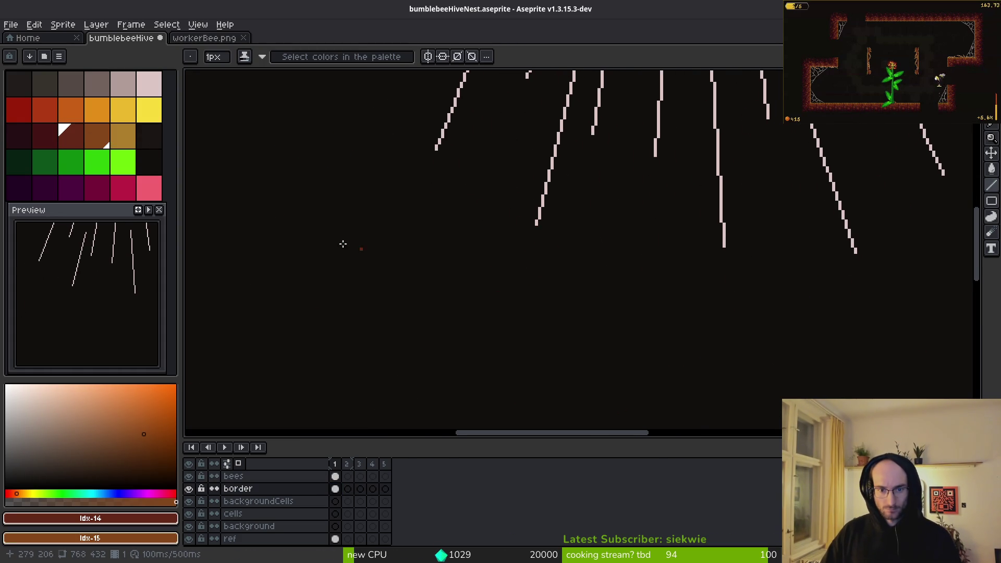
Step: Paint a short dark-red trial stroke inside the hive with the 9px brush
drag(301, 296, 467, 292)
scroll(531, 326, down, 4)
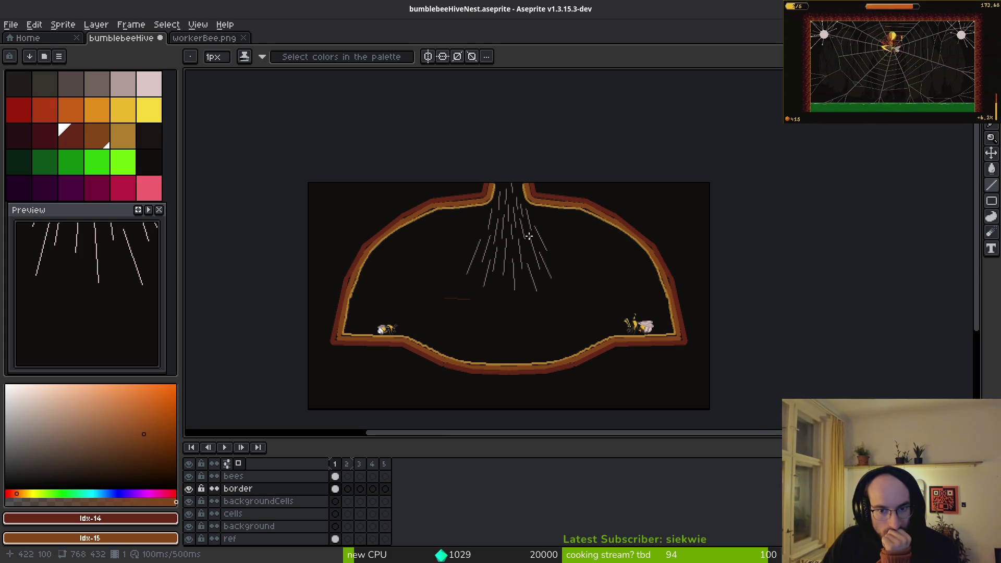
scroll(519, 235, up, 1)
mouse_move(505, 293)
mouse_down()
mouse_move(506, 206)
mouse_move(546, 256)
mouse_up()
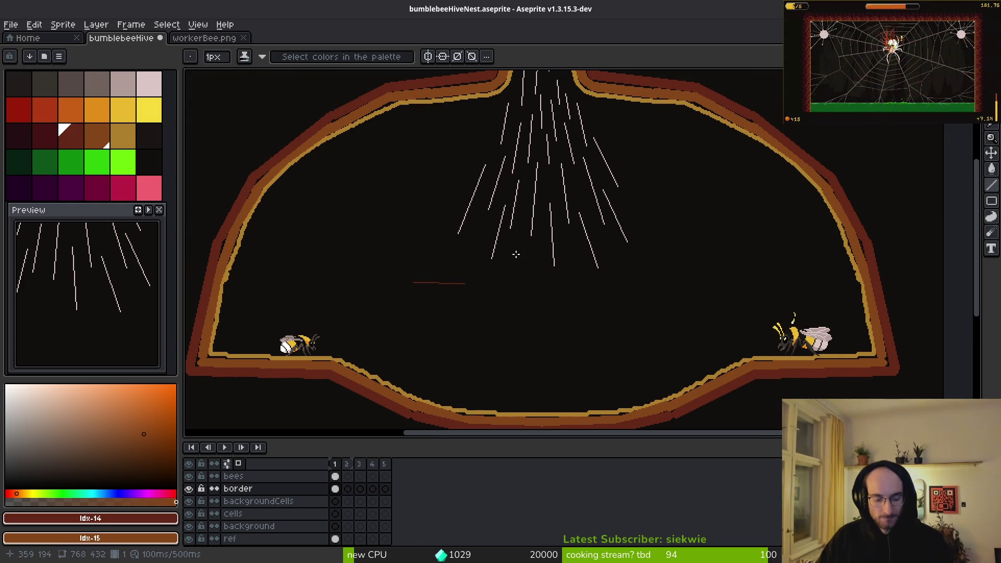
scroll(485, 290, up, 6)
scroll(485, 291, up, 3)
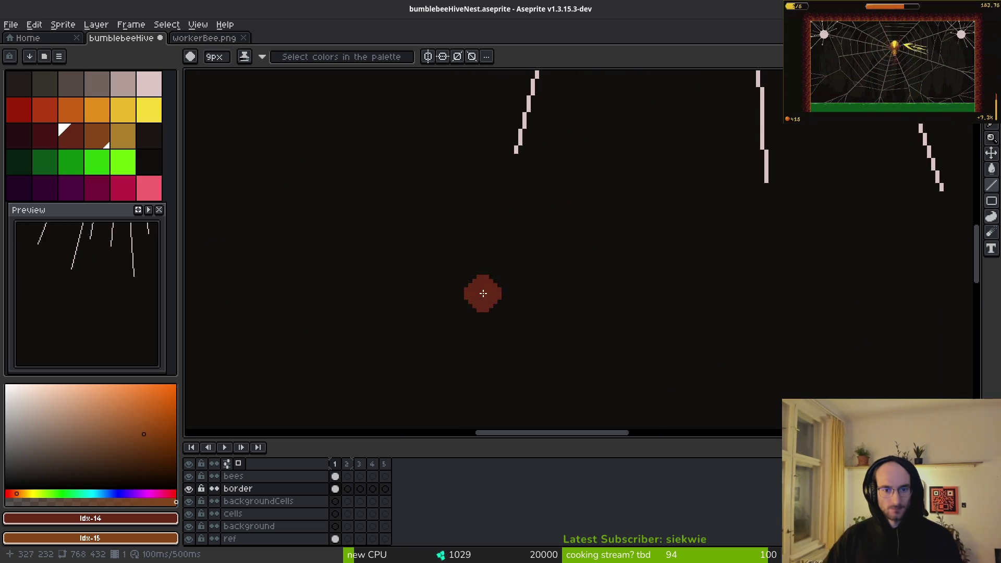
scroll(494, 297, down, 3)
scroll(507, 308, up, 2)
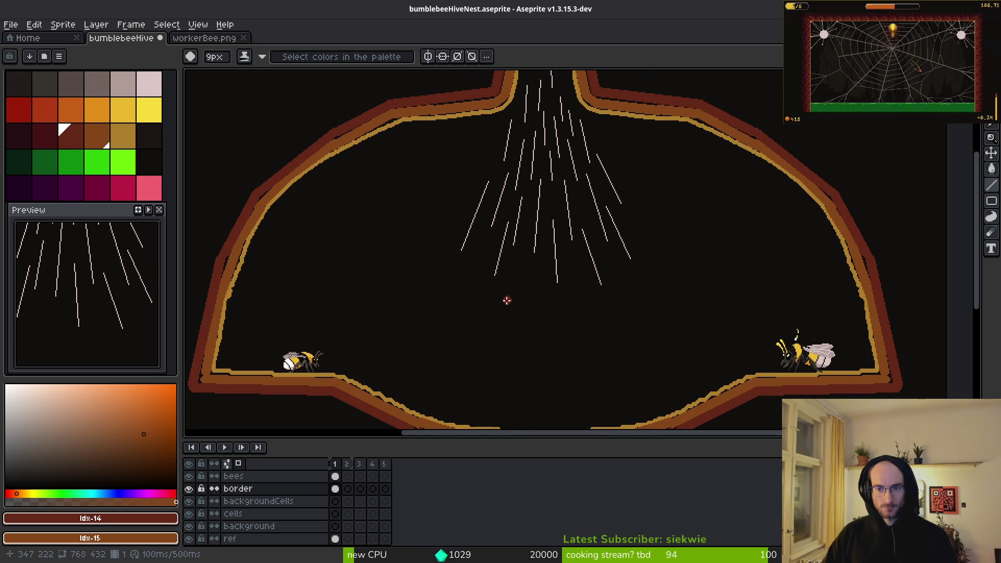
scroll(486, 305, up, 1)
scroll(503, 308, down, 2)
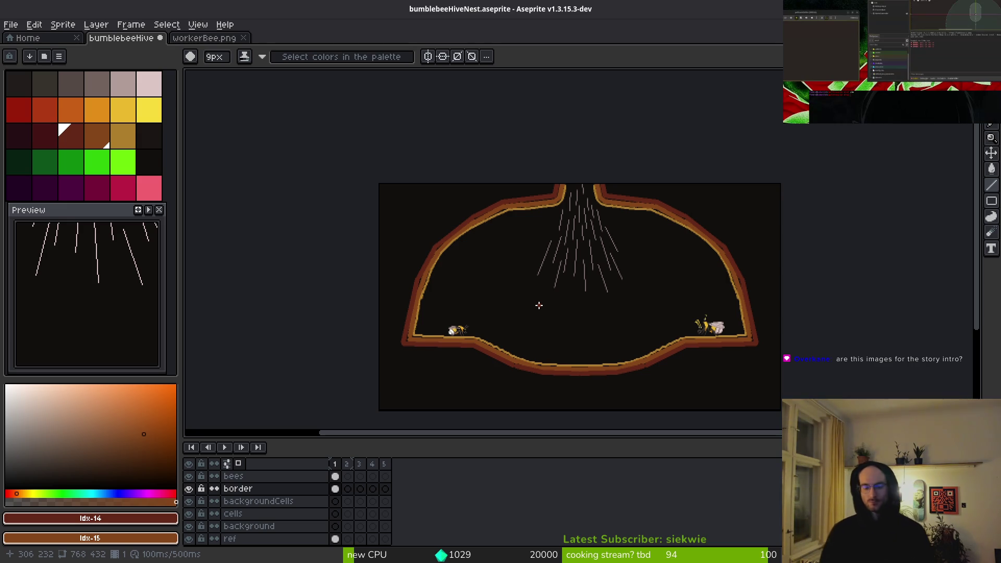
Step: Paint two brown platforms shaded red-brown with orange top edges
scroll(538, 305, up, 4)
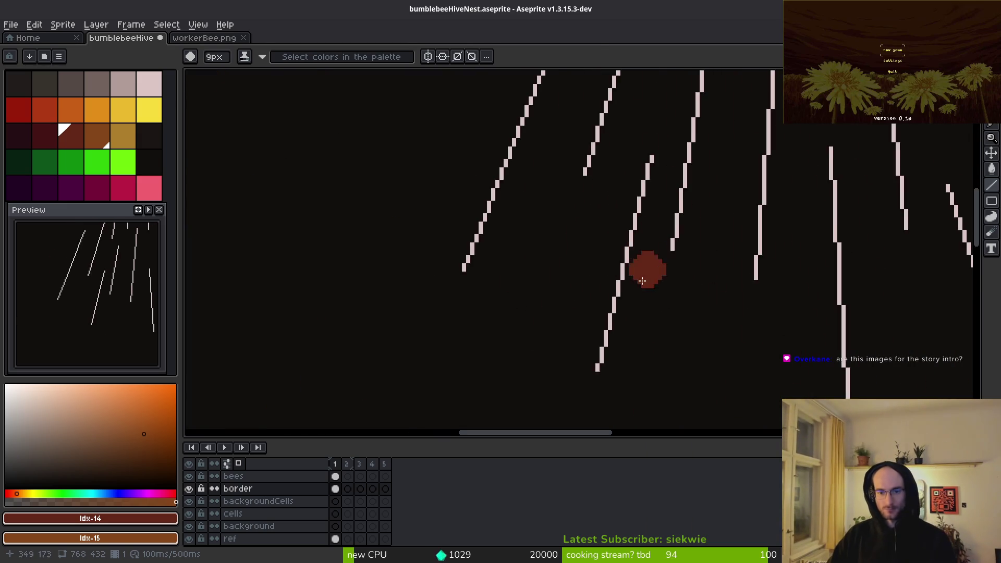
scroll(599, 250, down, 2)
scroll(459, 209, up, 2)
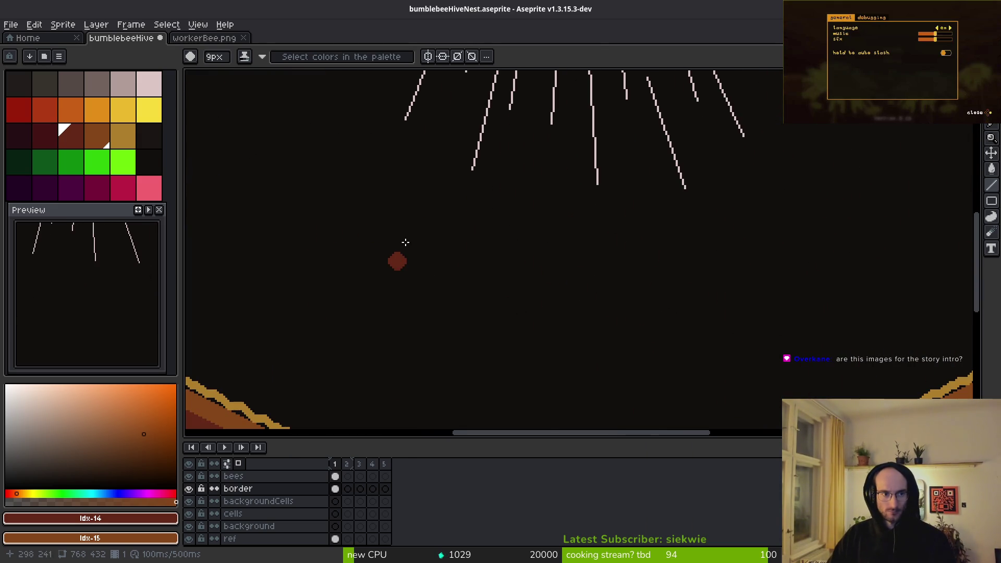
drag(321, 232, 469, 232)
drag(319, 232, 471, 233)
mouse_move(643, 278)
mouse_down()
mouse_move(474, 308)
mouse_move(629, 307)
mouse_up()
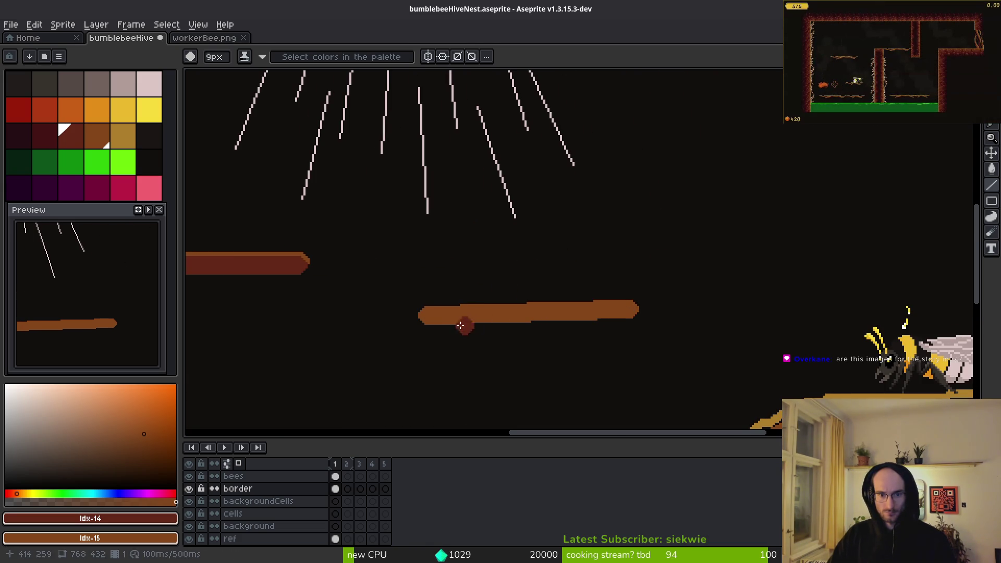
drag(428, 320, 608, 314)
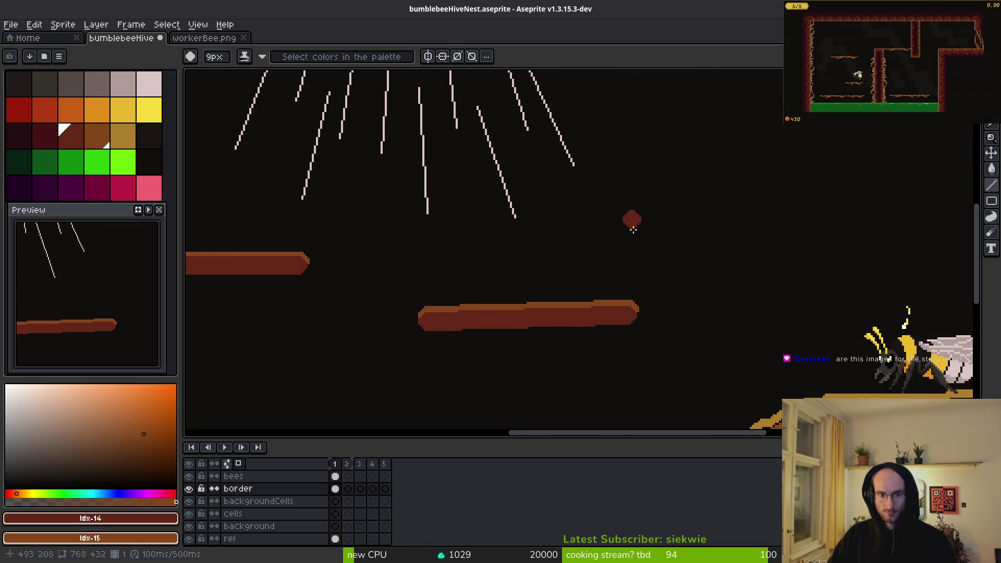
Step: Paint a third platform higher on the hive's right side, shaded dark red-brown
drag(632, 216, 600, 311)
drag(510, 208, 634, 207)
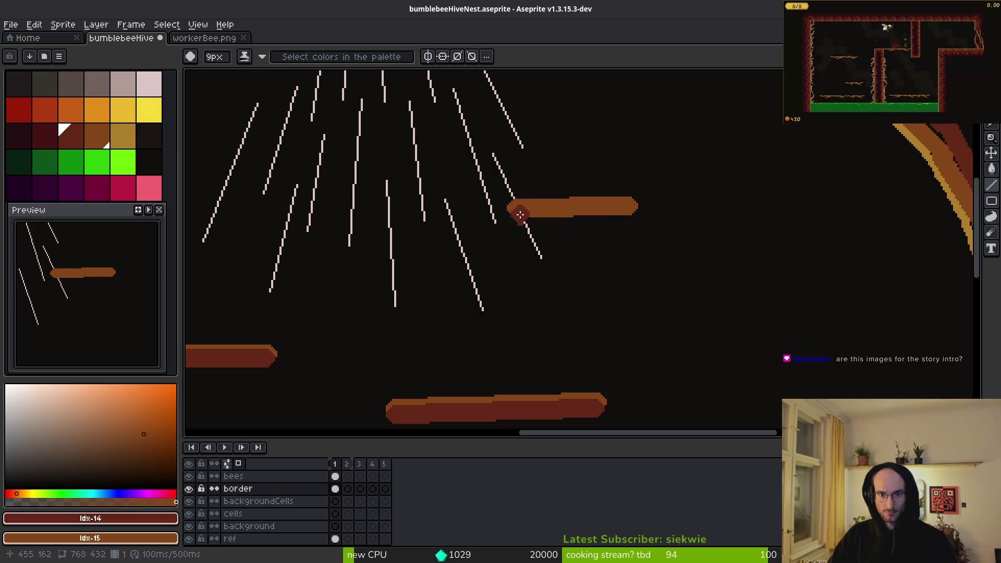
drag(520, 214, 635, 212)
scroll(613, 266, down, 5)
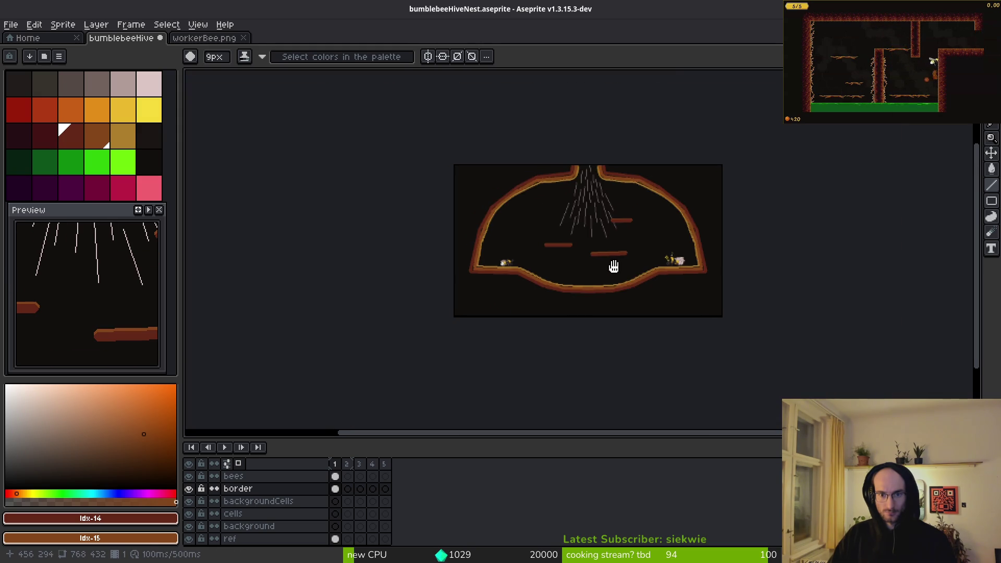
scroll(614, 266, up, 1)
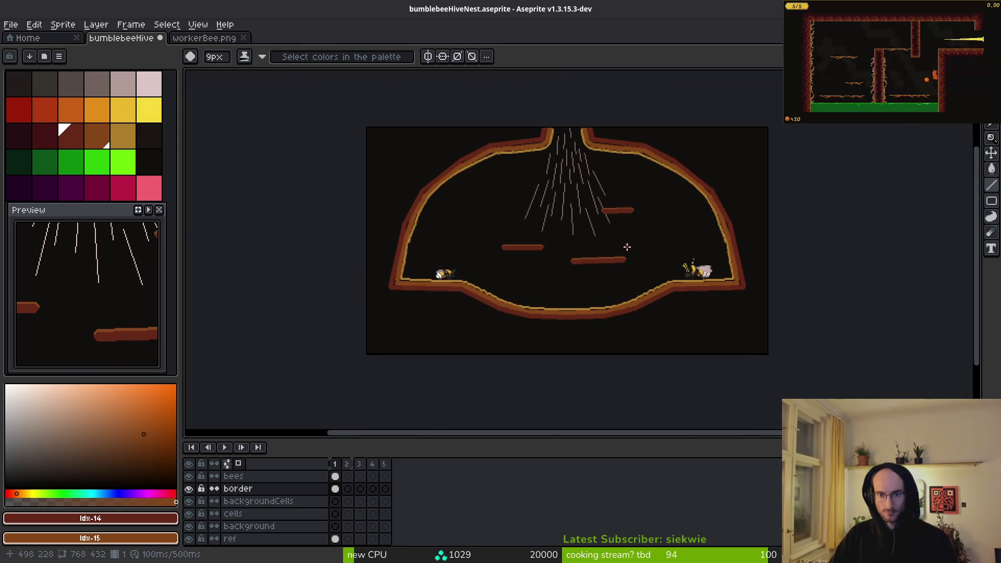
scroll(627, 247, up, 3)
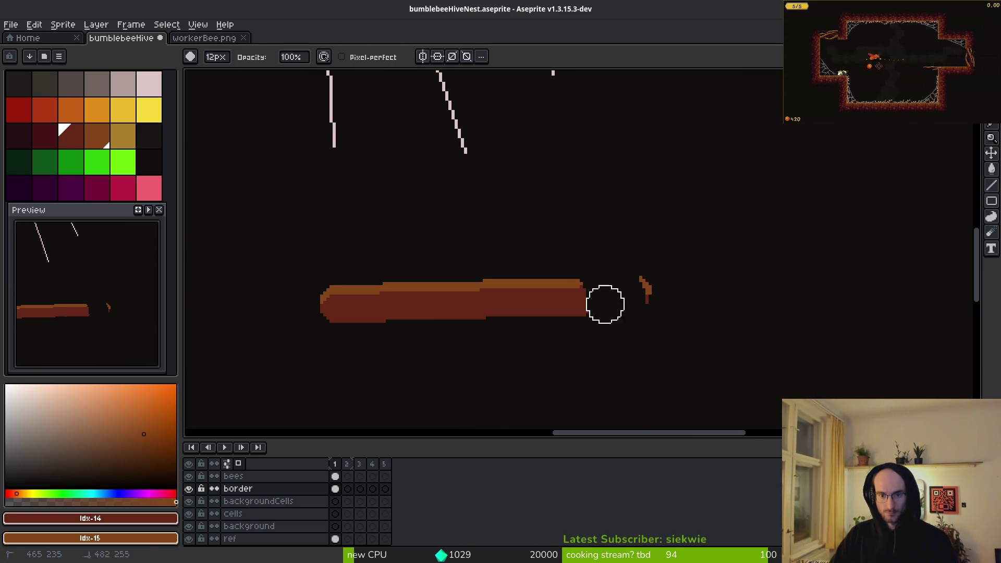
Step: Undo the stray orange stroke beside the lower platform and zoom back out
key(ctrl+z)
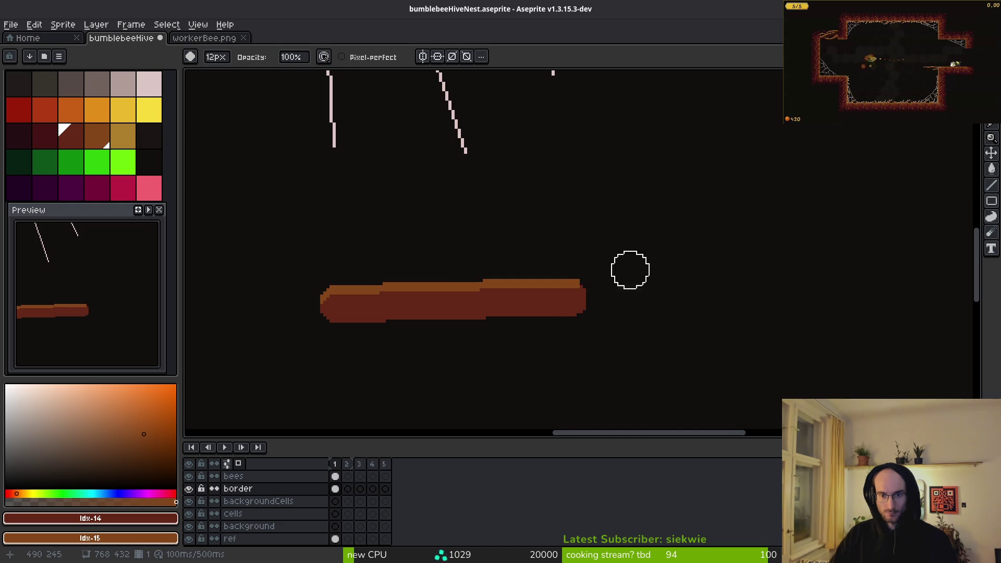
scroll(630, 270, down, 1)
scroll(626, 276, up, 2)
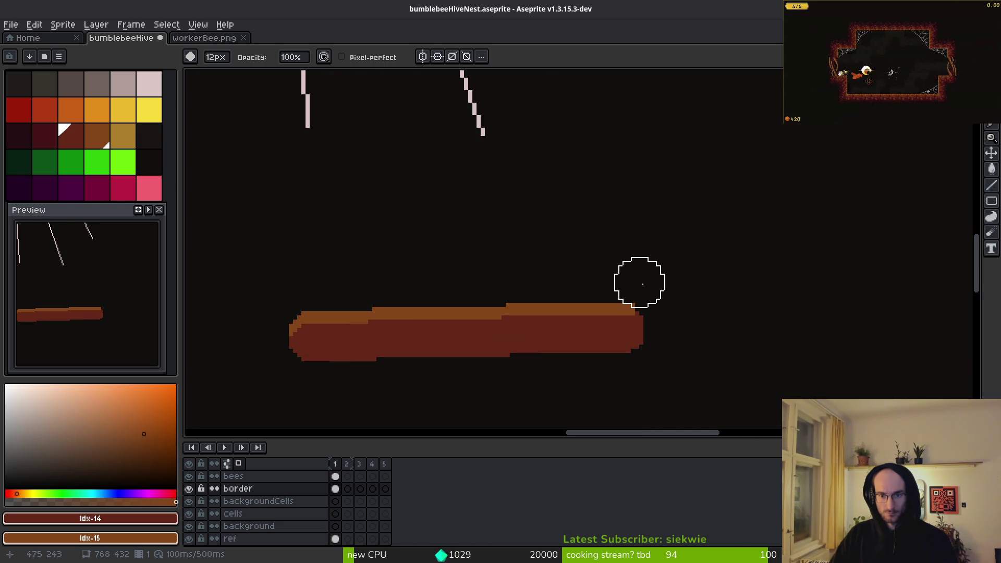
scroll(686, 252, down, 2)
scroll(693, 252, down, 3)
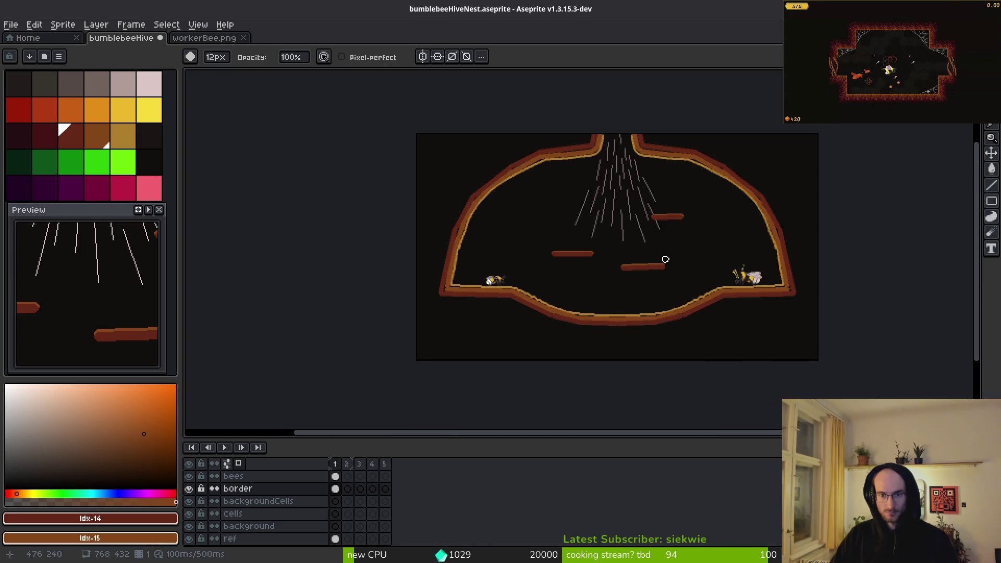
drag(665, 260, 610, 254)
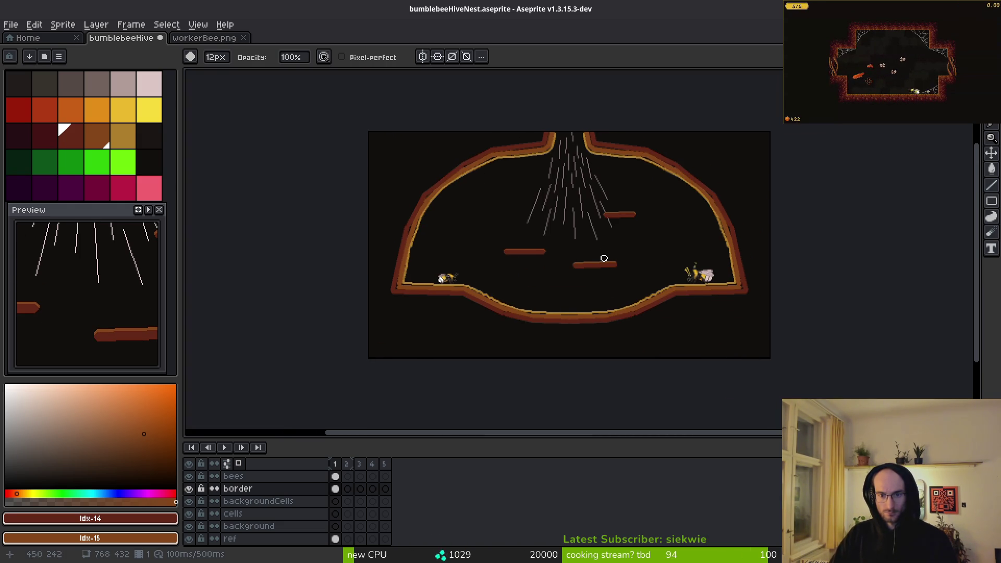
scroll(604, 259, up, 3)
Step: Open senseiBee.png from the npc folder
click(29, 38)
click(10, 25)
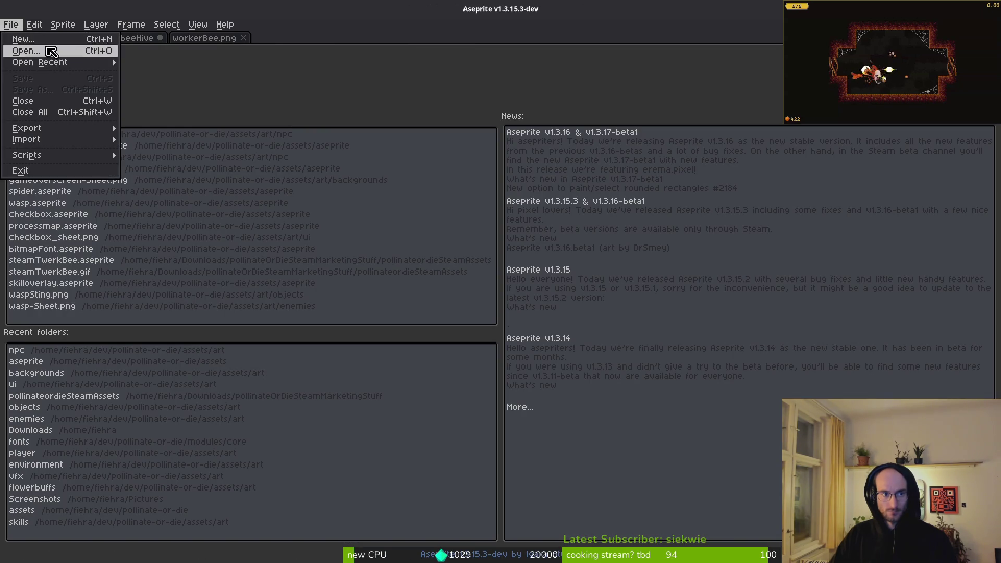
click(136, 38)
click(135, 38)
click(10, 24)
click(26, 50)
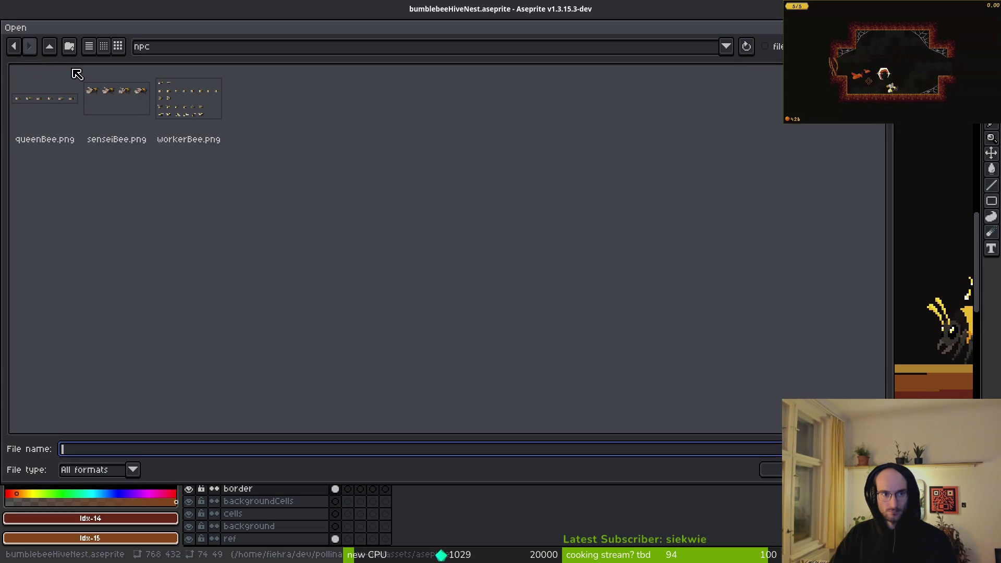
click(104, 106)
key(Return)
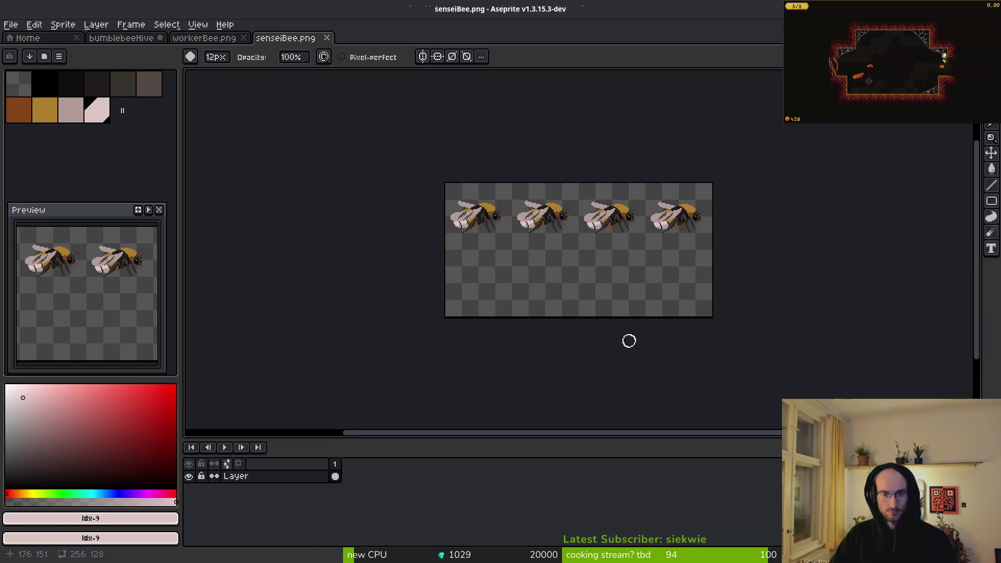
Step: Select the first sensei bee frame and paste it into the hive sprite
scroll(527, 205, up, 4)
drag(357, 221, 401, 221)
mouse_move(275, 135)
mouse_down()
mouse_move(369, 240)
mouse_move(473, 311)
mouse_up()
click(134, 39)
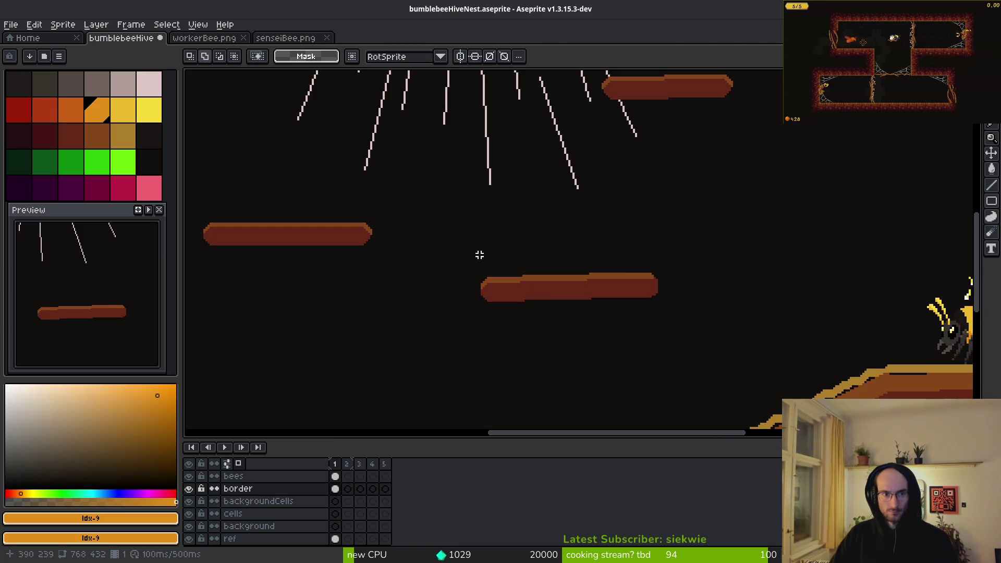
key(ctrl+v)
Step: Drag the pasted sensei bee toward the hive floor slope
scroll(567, 209, down, 2)
mouse_move(571, 231)
mouse_down()
mouse_move(448, 297)
mouse_move(408, 301)
mouse_move(334, 177)
mouse_move(255, 231)
mouse_move(261, 219)
mouse_up()
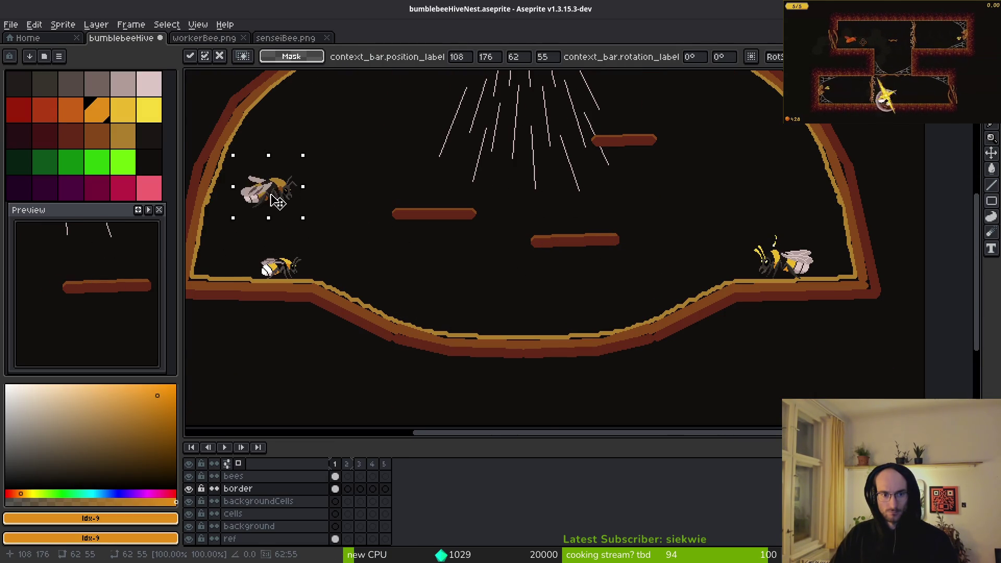
scroll(261, 219, up, 2)
drag(401, 169, 622, 305)
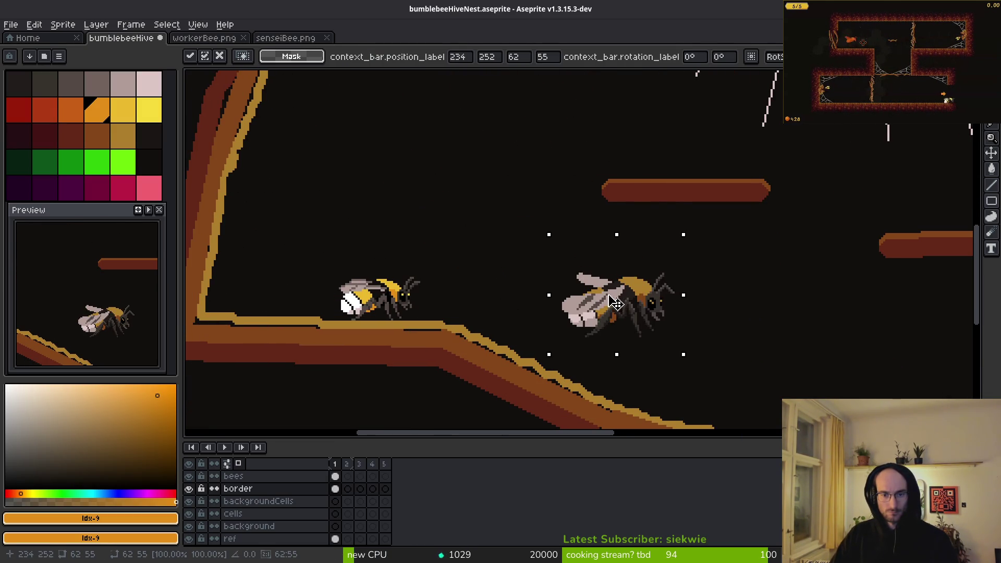
scroll(562, 274, down, 3)
scroll(561, 274, up, 3)
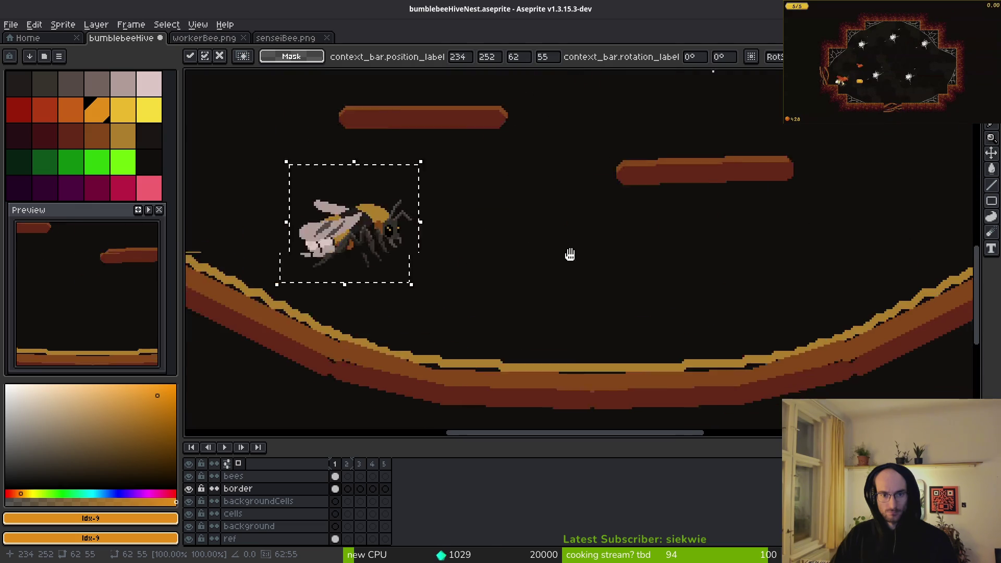
drag(424, 224, 466, 286)
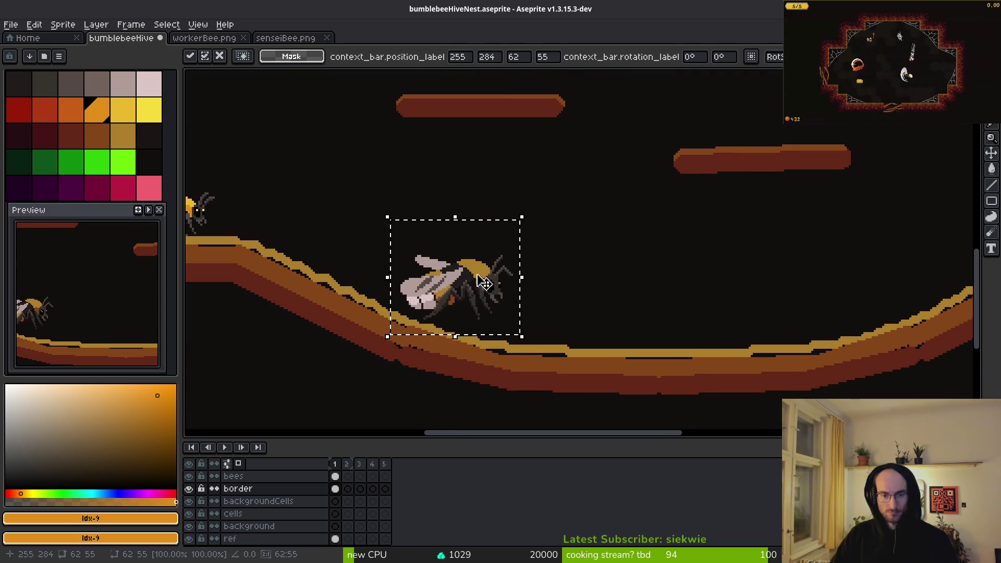
drag(484, 283, 451, 215)
Step: Move the sensei bee up to the hive's upper left and deselect it
scroll(490, 237, down, 2)
scroll(490, 238, down, 1)
scroll(498, 242, up, 1)
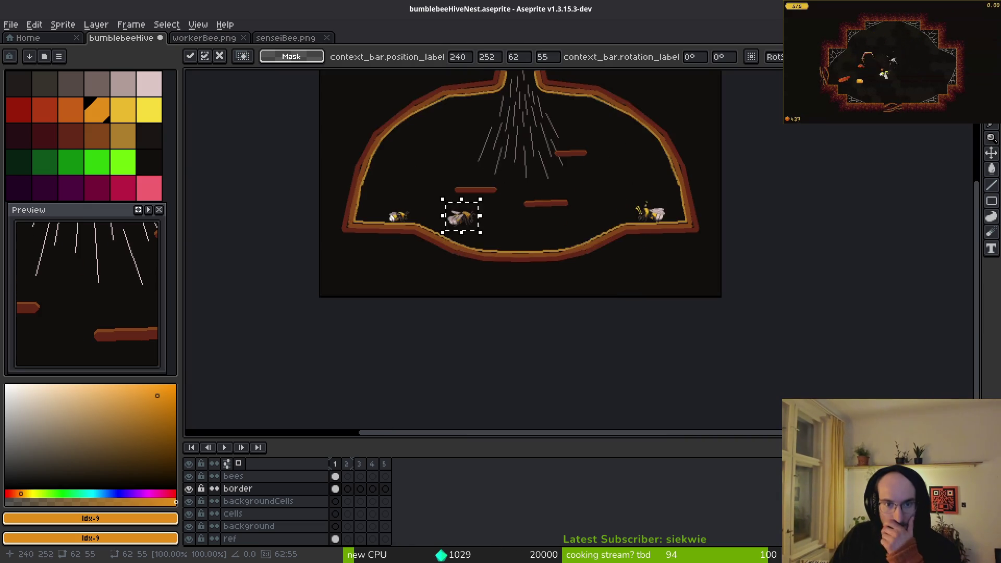
scroll(459, 216, up, 1)
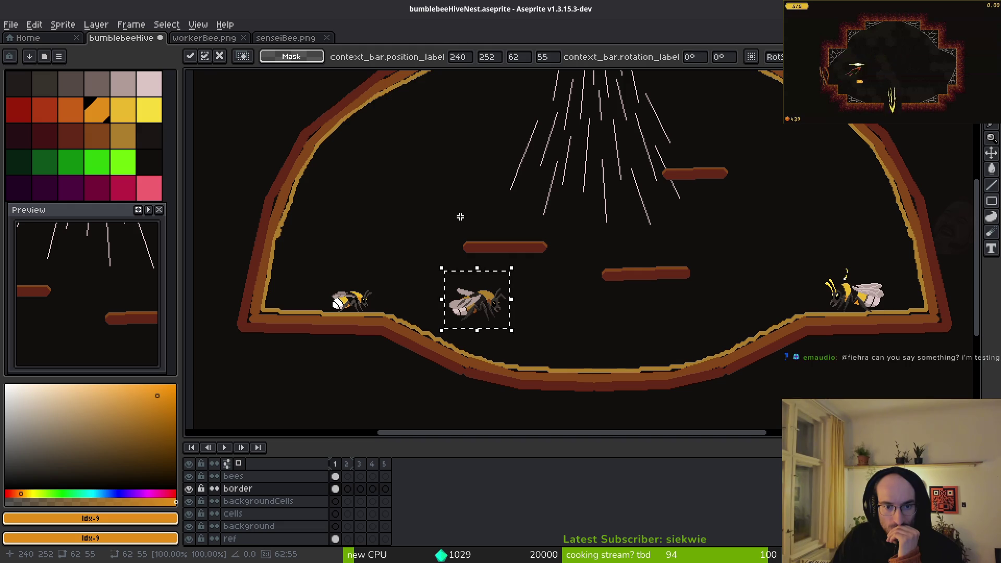
mouse_move(491, 311)
mouse_down()
mouse_move(537, 357)
mouse_move(606, 342)
mouse_move(433, 288)
mouse_move(387, 222)
mouse_up()
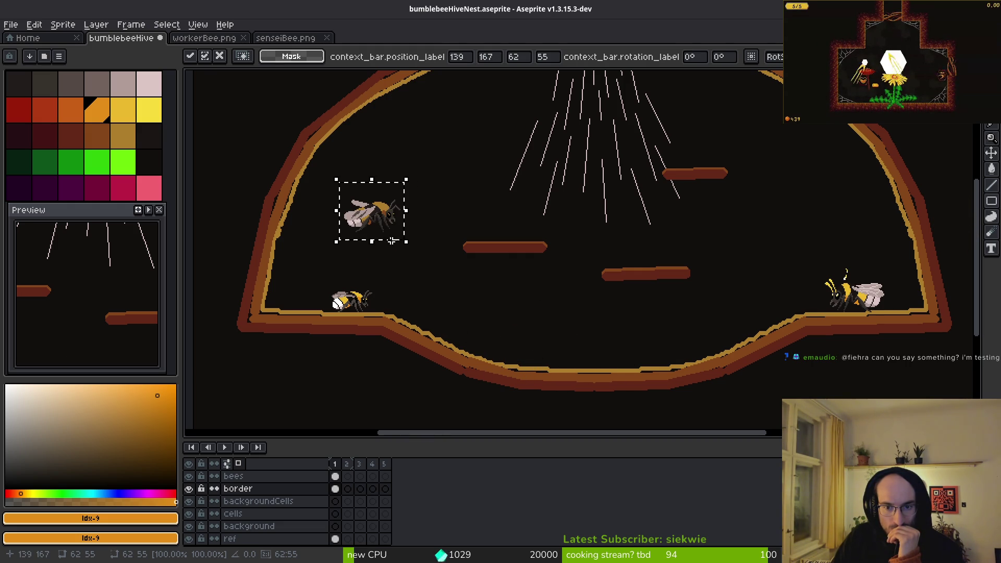
drag(312, 272, 420, 336)
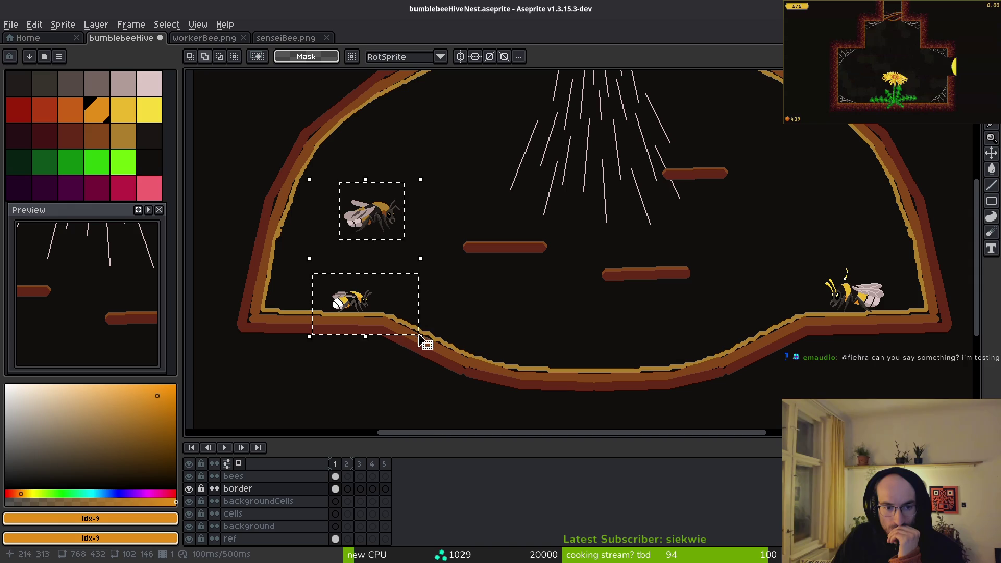
click(429, 247)
Step: Cut the sensei bee and paste it onto the bees layer
drag(330, 172, 425, 238)
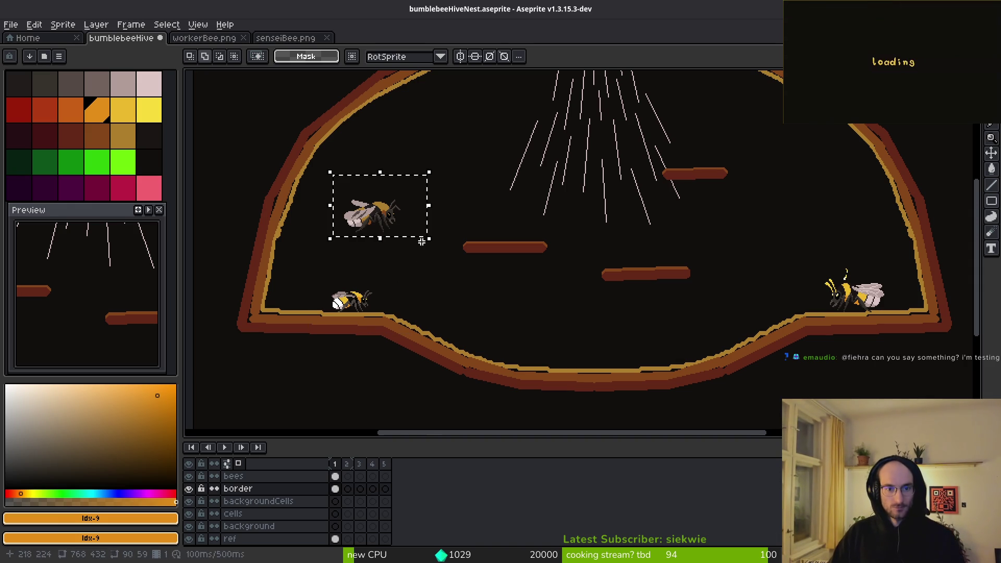
key(ctrl+x)
click(336, 476)
key(ctrl+v)
click(284, 252)
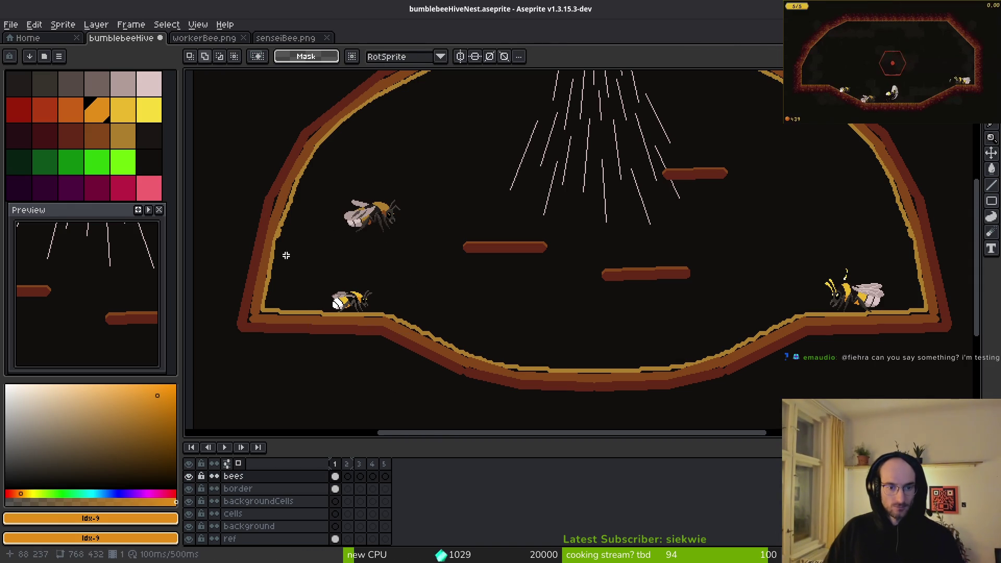
Step: Move the small bee into the floor dip and the sensei bee onto the left floor
drag(283, 252, 402, 339)
mouse_move(380, 304)
mouse_down()
mouse_move(587, 342)
mouse_move(592, 357)
mouse_move(581, 357)
mouse_up()
click(350, 181)
mouse_move(344, 174)
mouse_down()
mouse_move(431, 250)
mouse_move(420, 257)
mouse_up()
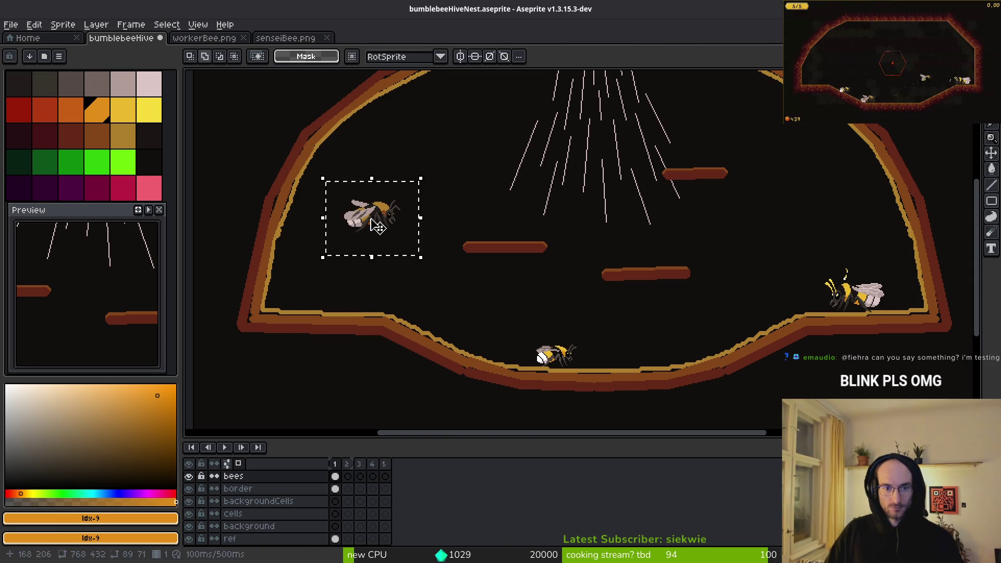
drag(371, 225, 323, 305)
key(Return)
key(ctrl+s)
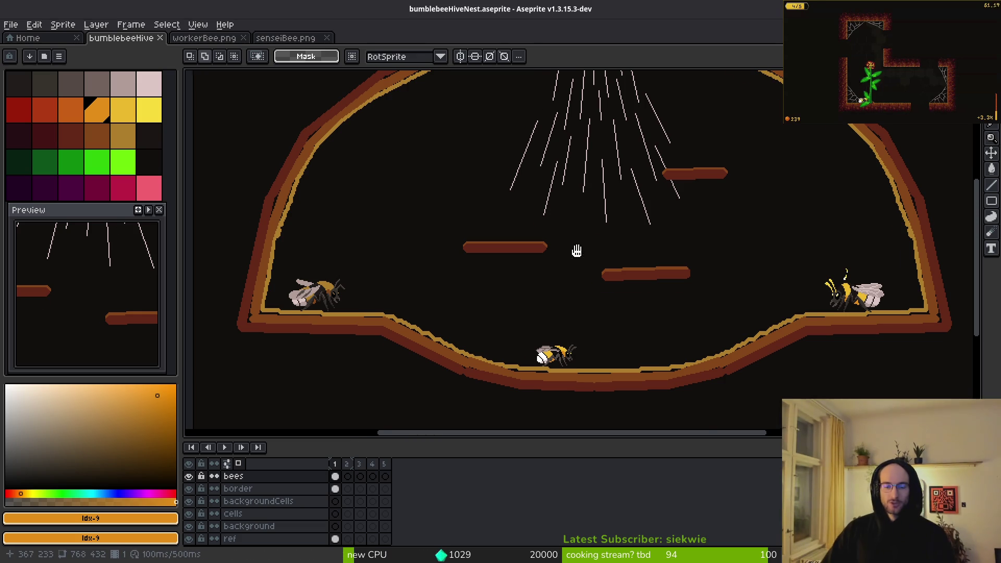
Step: Select the bee in the floor dip and place a copy of it to its right
scroll(565, 312, down, 1)
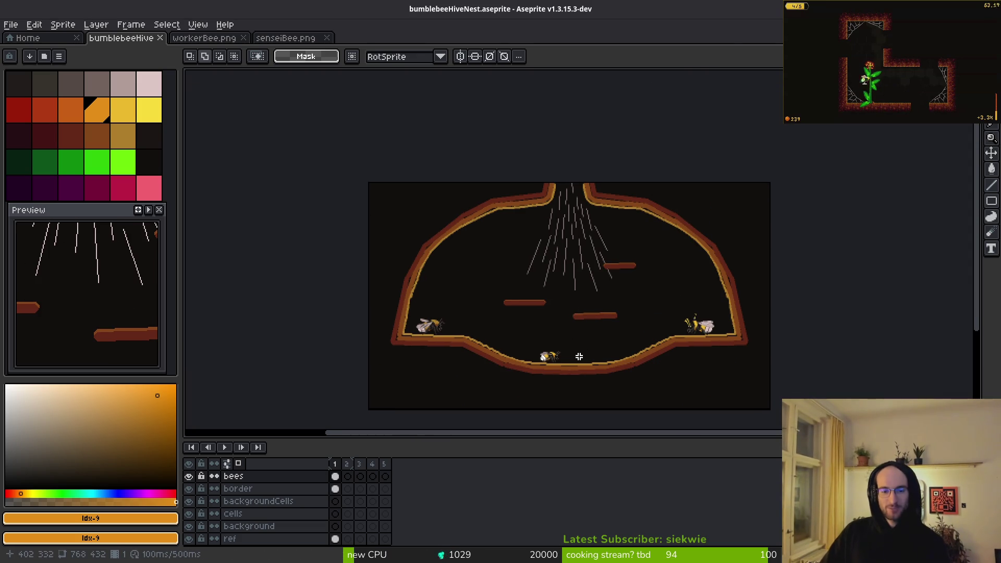
scroll(687, 317, up, 1)
drag(631, 222, 778, 341)
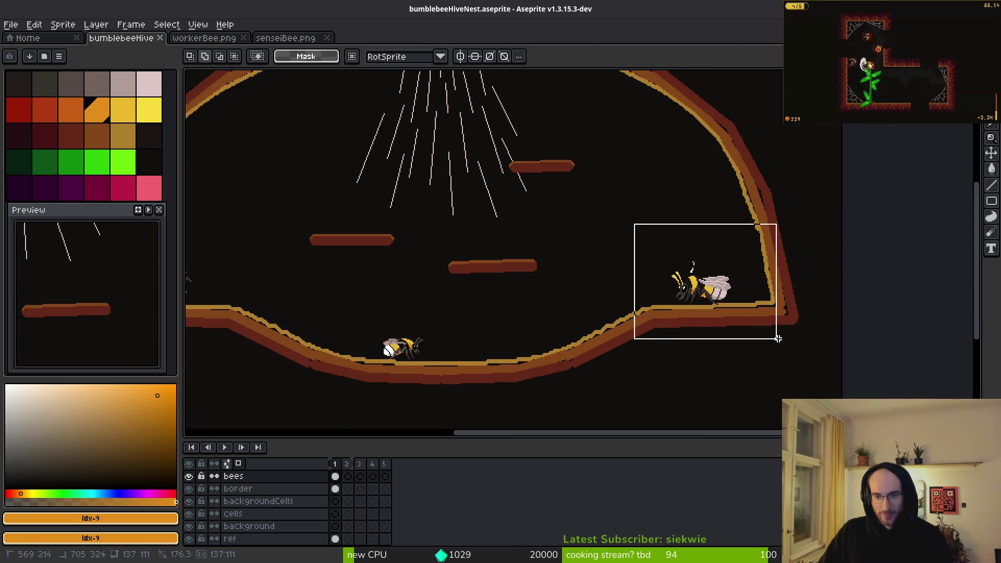
drag(522, 323, 756, 338)
drag(329, 253, 479, 334)
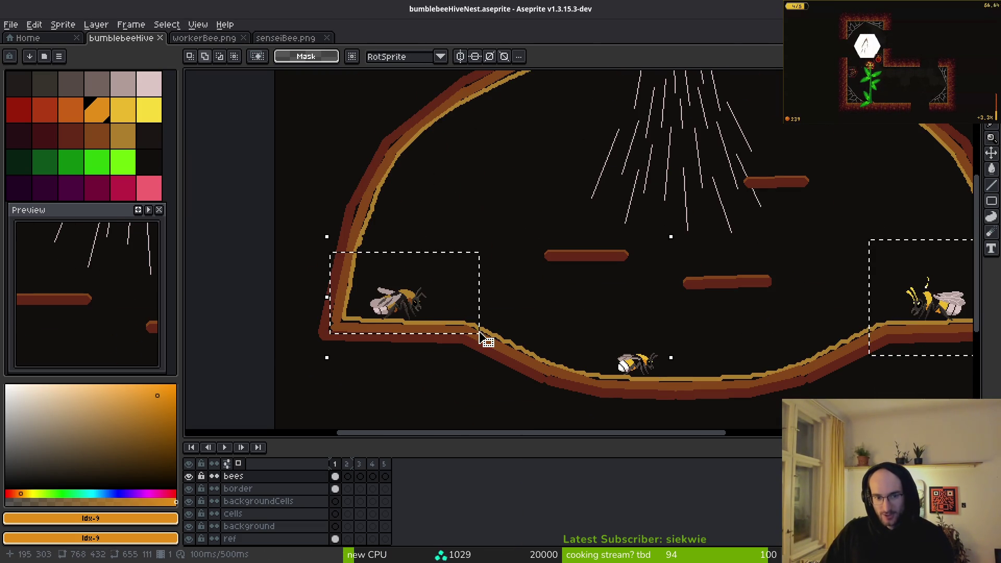
click(544, 331)
drag(676, 372, 593, 345)
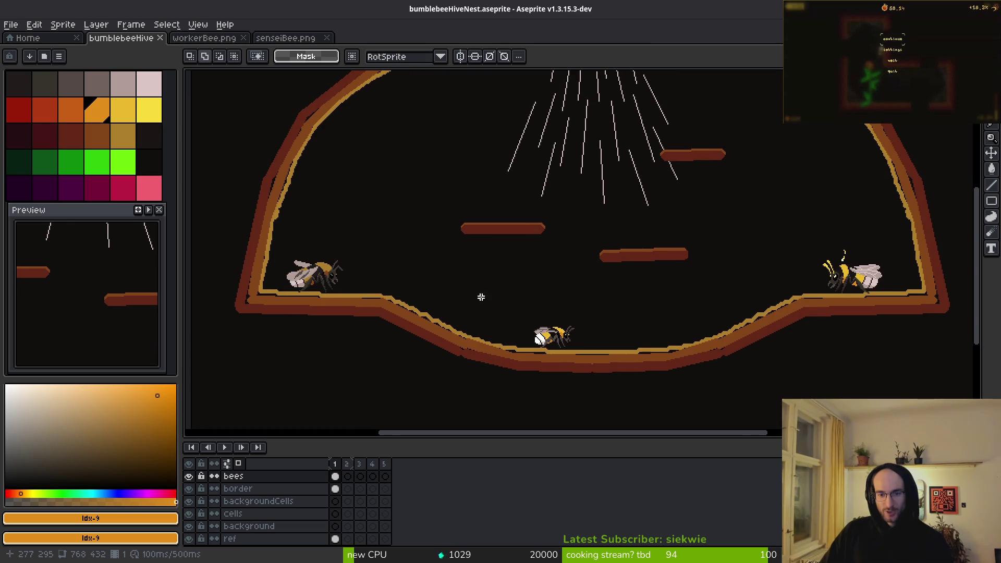
mouse_move(350, 227)
mouse_down()
mouse_move(625, 380)
mouse_move(619, 375)
mouse_up()
scroll(600, 368, up, 3)
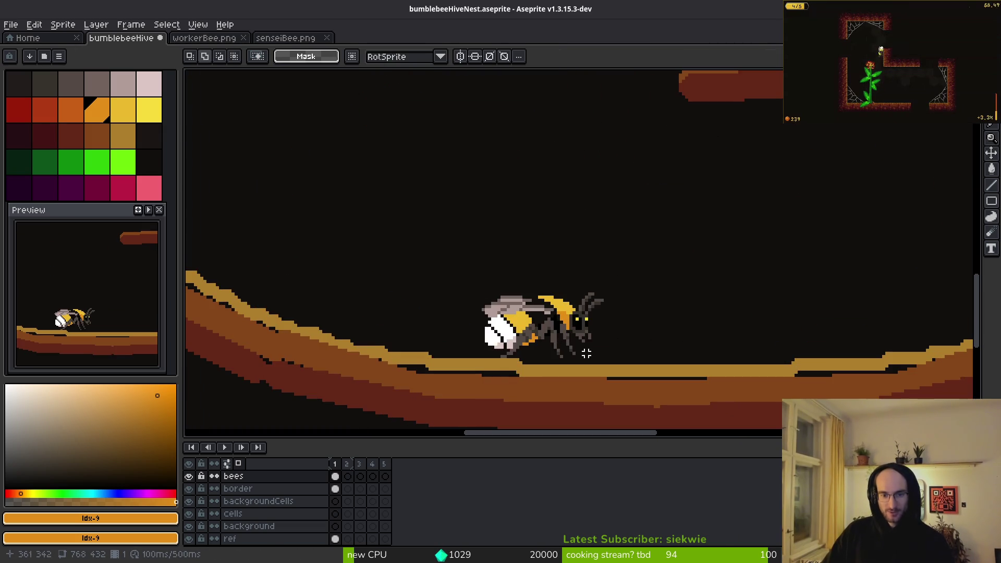
drag(383, 216, 591, 368)
drag(497, 311, 708, 311)
Step: Place a horizontally flipped bee copy onto the upper-left platform
mouse_move(551, 295)
mouse_down()
mouse_move(570, 224)
mouse_move(547, 280)
mouse_move(700, 98)
mouse_move(714, 116)
mouse_up()
scroll(570, 223, down, 3)
scroll(570, 223, up, 2)
scroll(681, 257, up, 3)
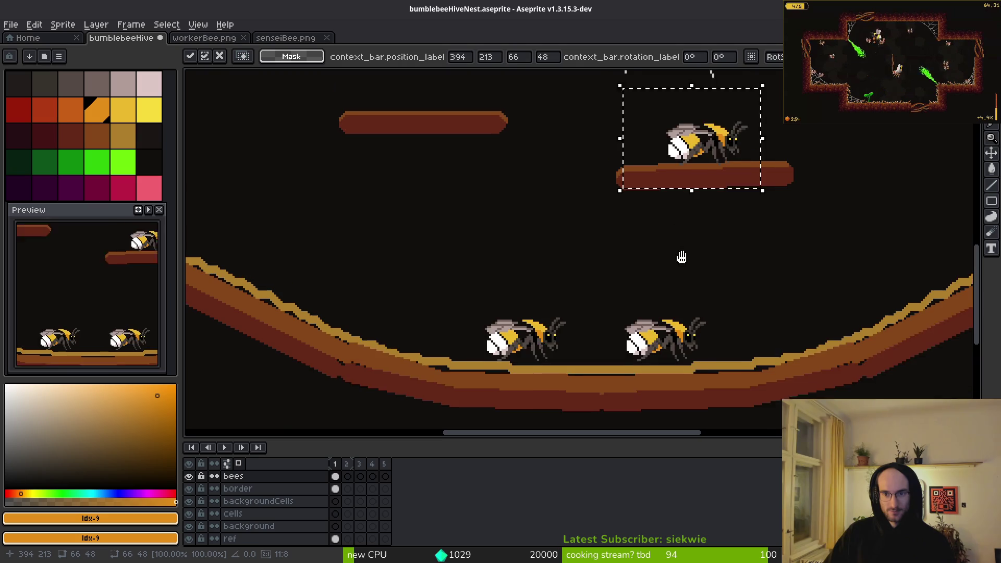
drag(699, 208, 434, 148)
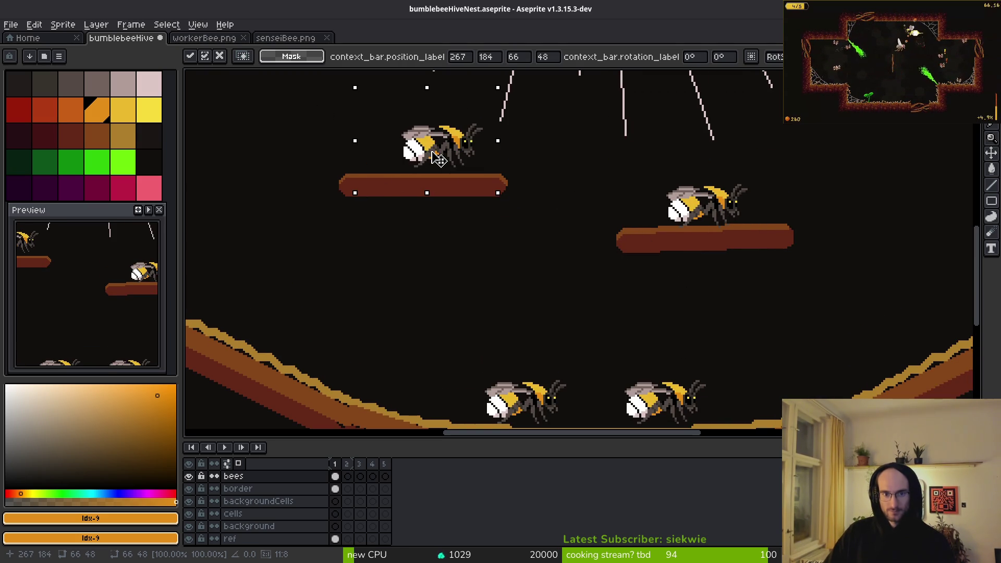
key(shift+h)
scroll(406, 185, up, 2)
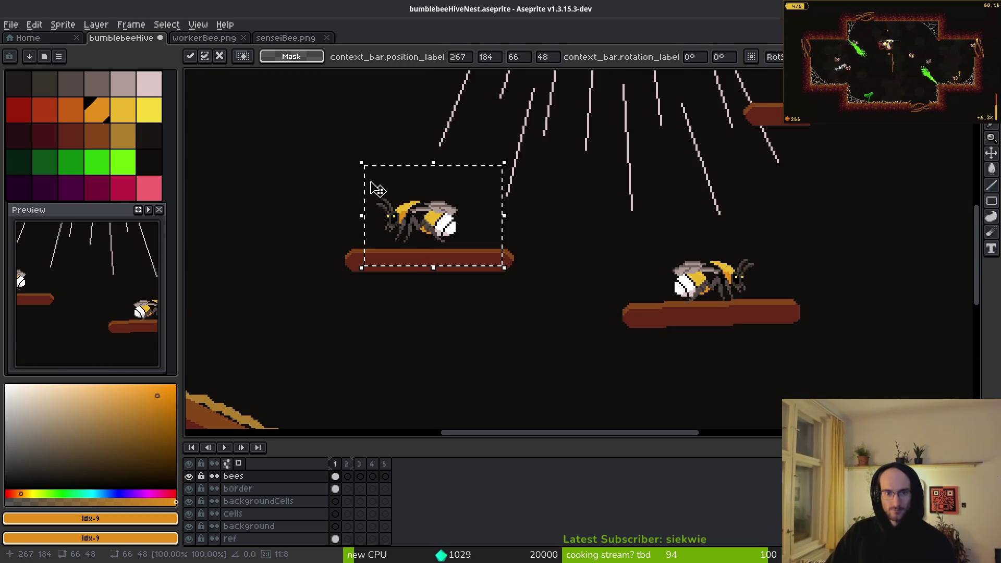
drag(417, 228, 419, 238)
Step: Put a bee copy on the upper-right platform and move the bottom-right bee onto the middle-right platform
scroll(696, 261, up, 1)
scroll(696, 262, right, 2)
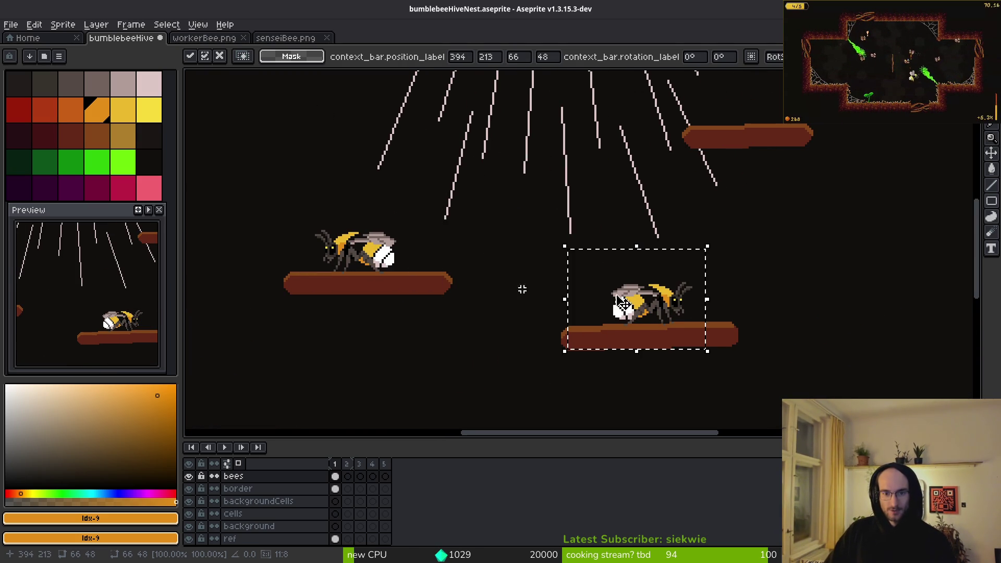
drag(635, 284, 749, 109)
scroll(719, 166, down, 3)
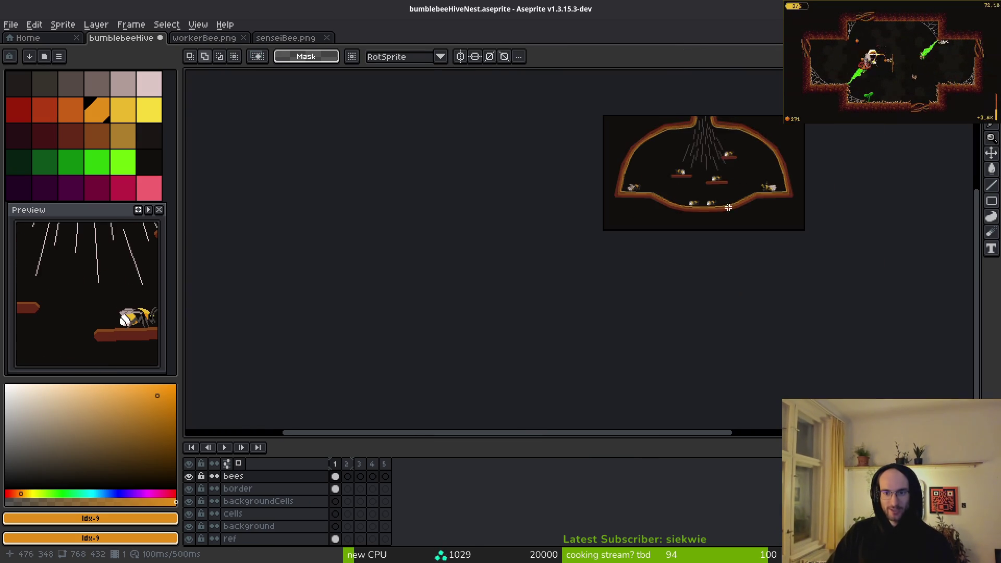
drag(710, 175, 757, 220)
scroll(728, 185, up, 4)
click(681, 289)
drag(656, 273, 725, 328)
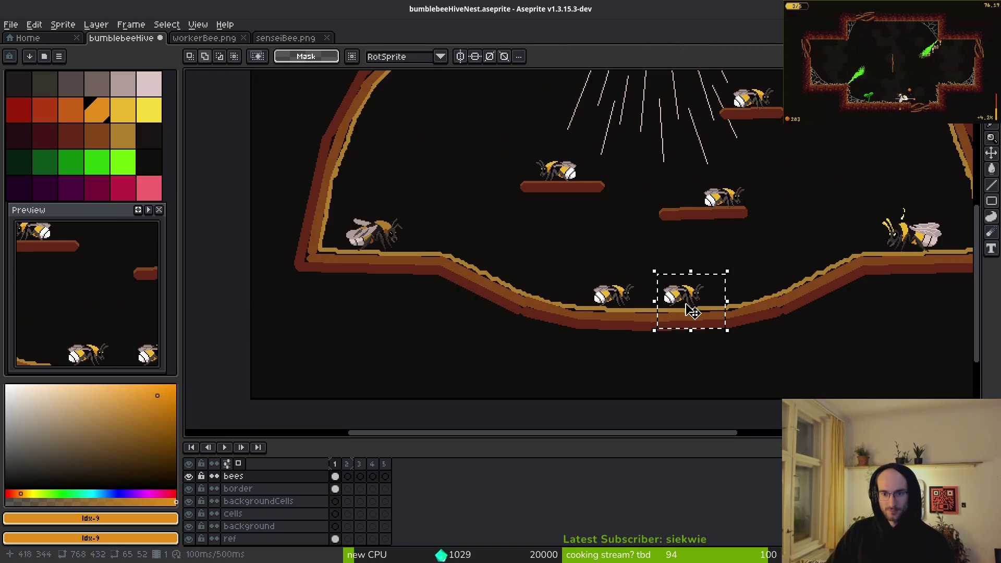
drag(683, 299, 673, 202)
Step: Pan and zoom around the hive to review where the bees now sit
scroll(631, 168, up, 2)
drag(631, 168, 640, 215)
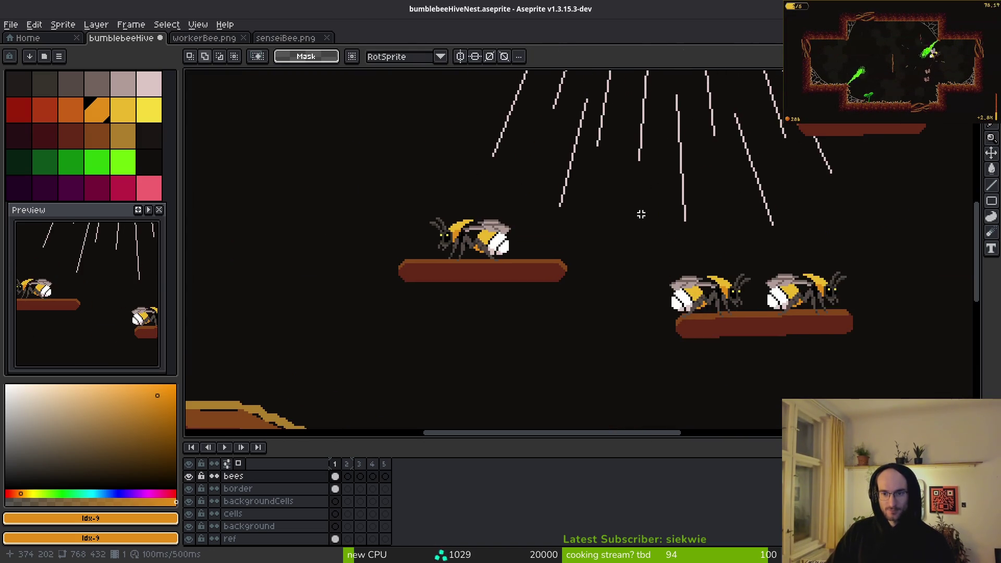
scroll(639, 219, down, 1)
scroll(529, 268, right, 3)
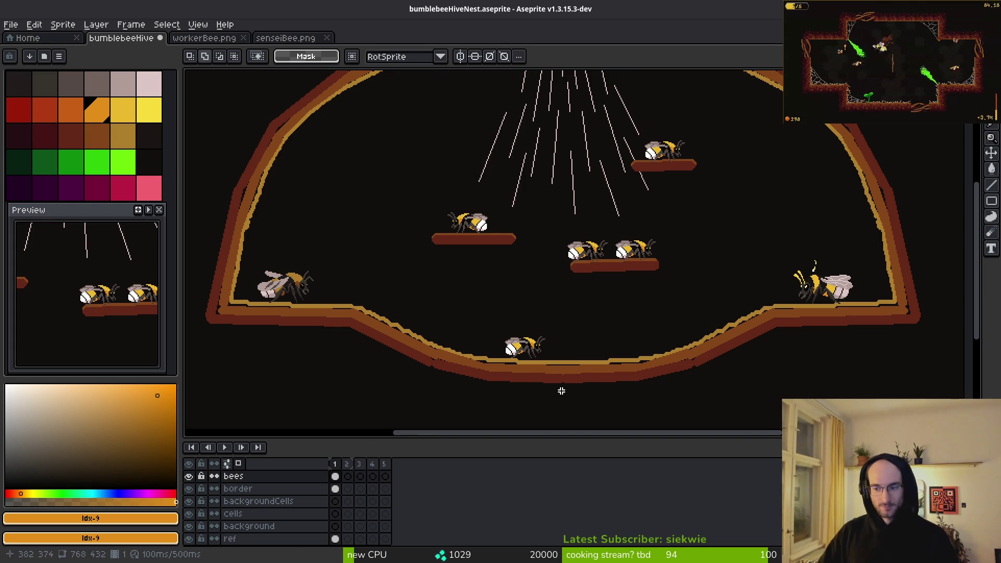
scroll(474, 357, up, 2)
scroll(474, 358, left, 3)
drag(469, 352, 459, 311)
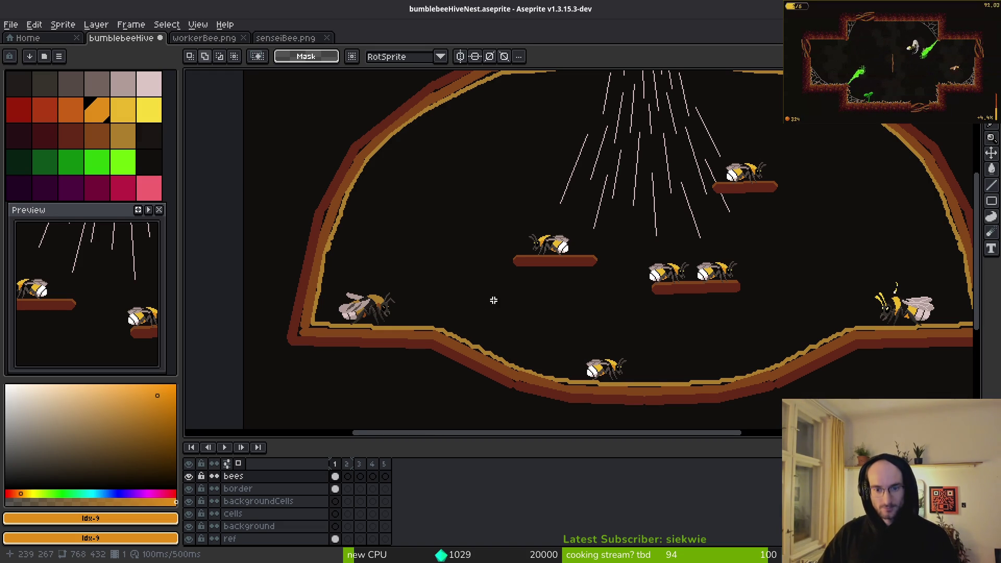
scroll(495, 308, down, 1)
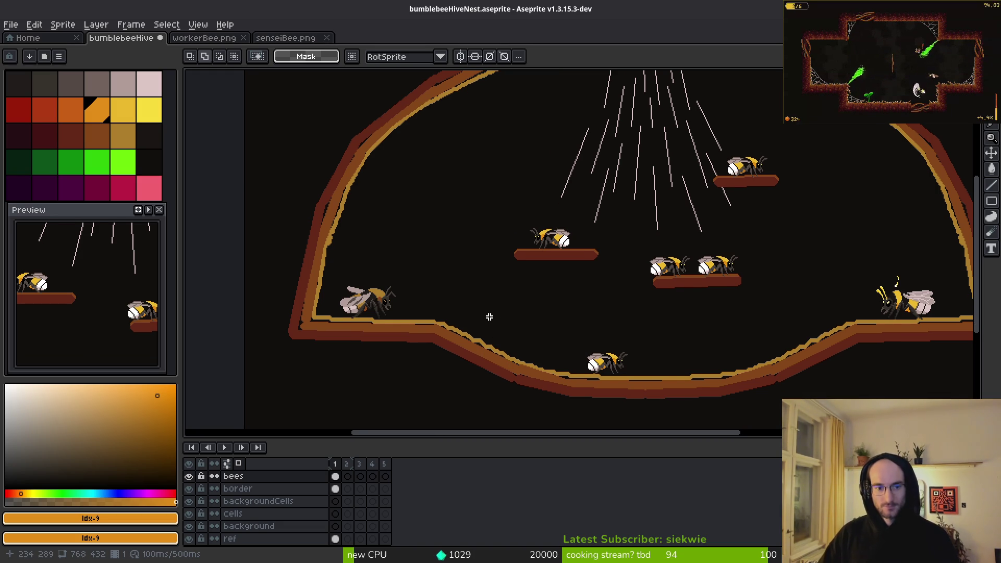
scroll(547, 330, right, 3)
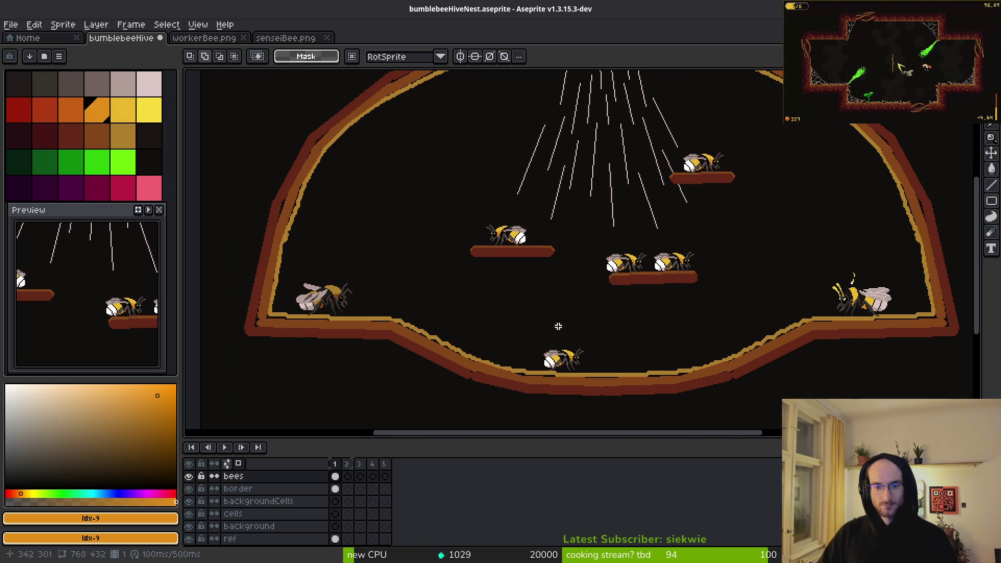
scroll(553, 323, right, 1)
scroll(548, 319, down, 2)
scroll(578, 263, up, 2)
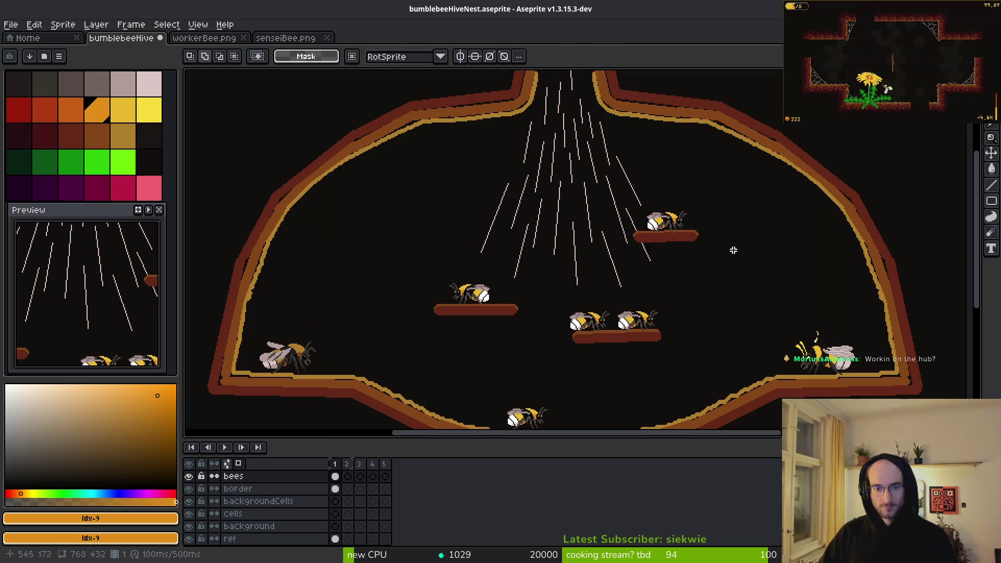
scroll(646, 276, down, 2)
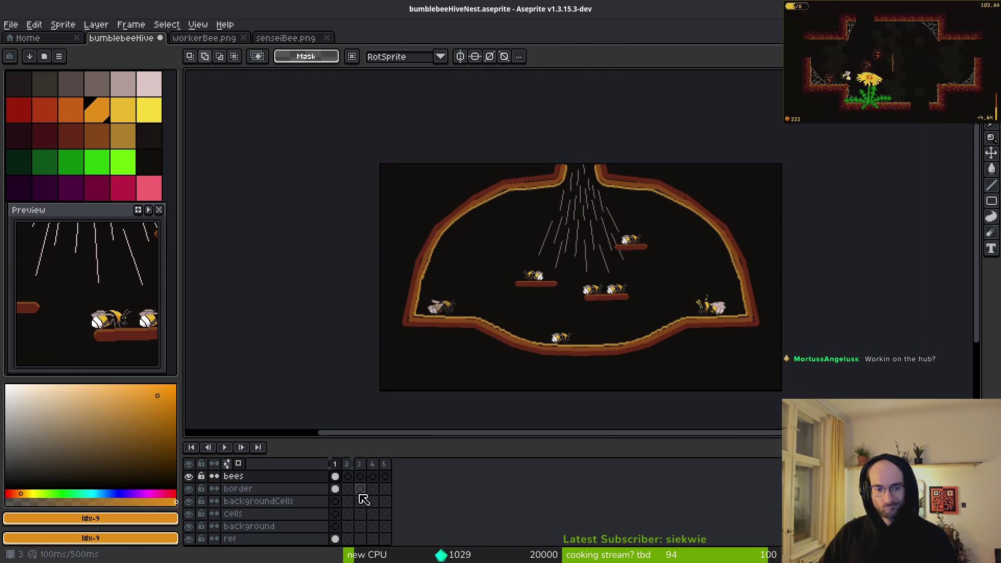
Step: On the border layer, move the top-centre border piece to the upper right and rotate it to a slant
click(334, 490)
scroll(600, 271, up, 3)
scroll(596, 318, down, 1)
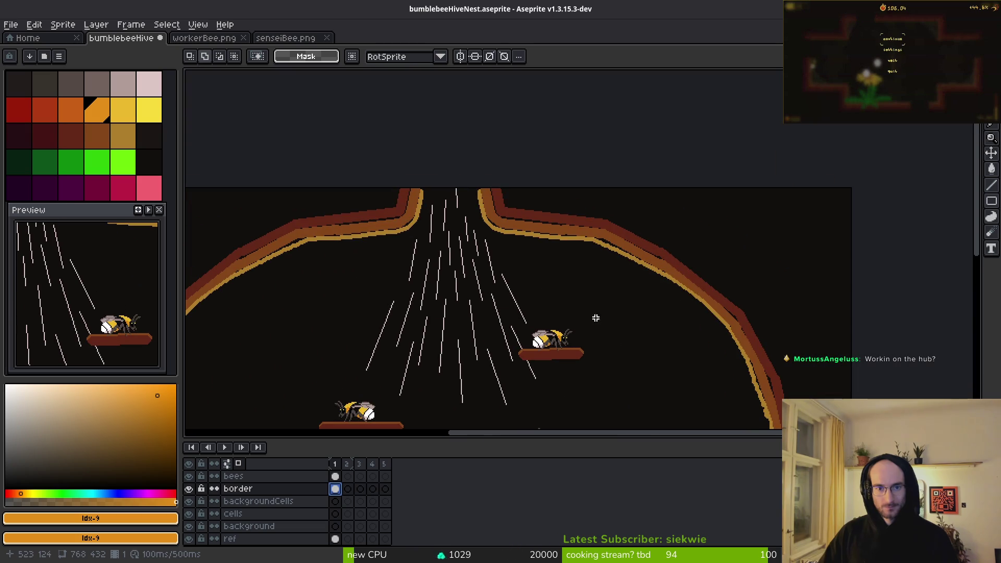
drag(286, 134, 633, 285)
click(605, 285)
scroll(573, 271, down, 2)
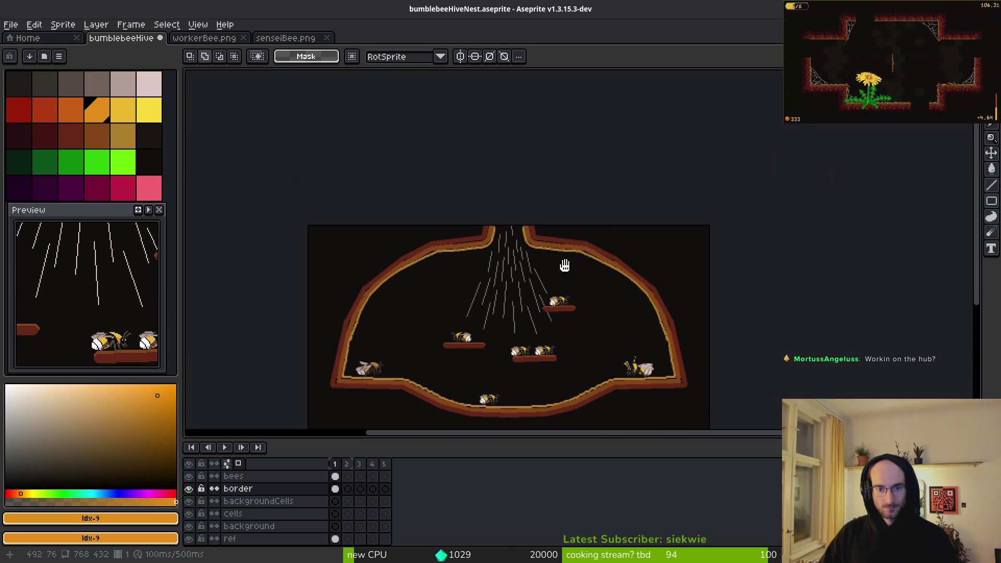
scroll(527, 262, up, 1)
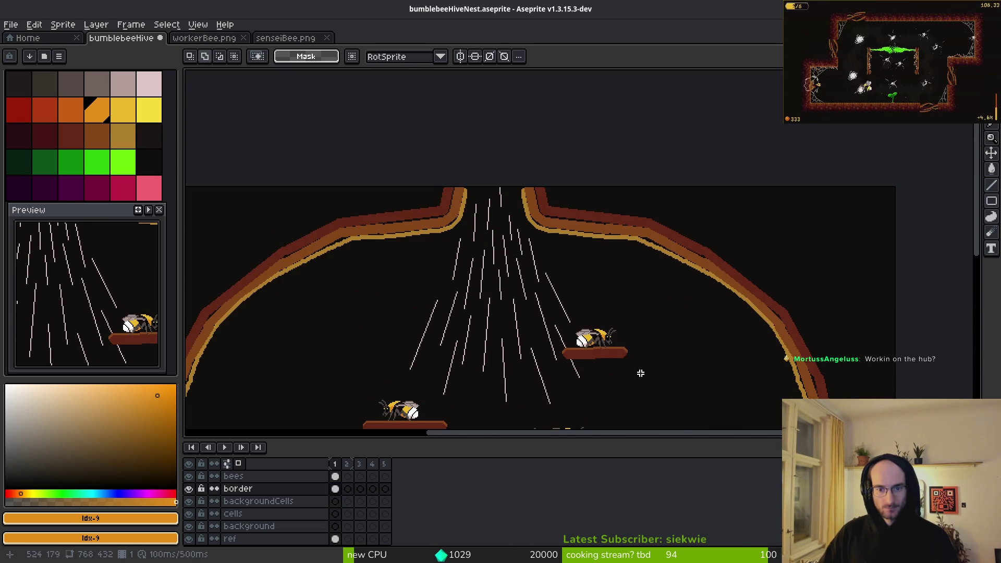
scroll(574, 203, down, 1)
scroll(405, 120, up, 1)
drag(387, 139, 608, 221)
mouse_move(562, 182)
mouse_down()
mouse_move(651, 224)
mouse_move(666, 260)
mouse_move(715, 282)
mouse_up()
mouse_move(782, 324)
mouse_down()
mouse_move(782, 353)
mouse_move(706, 384)
mouse_move(715, 380)
mouse_up()
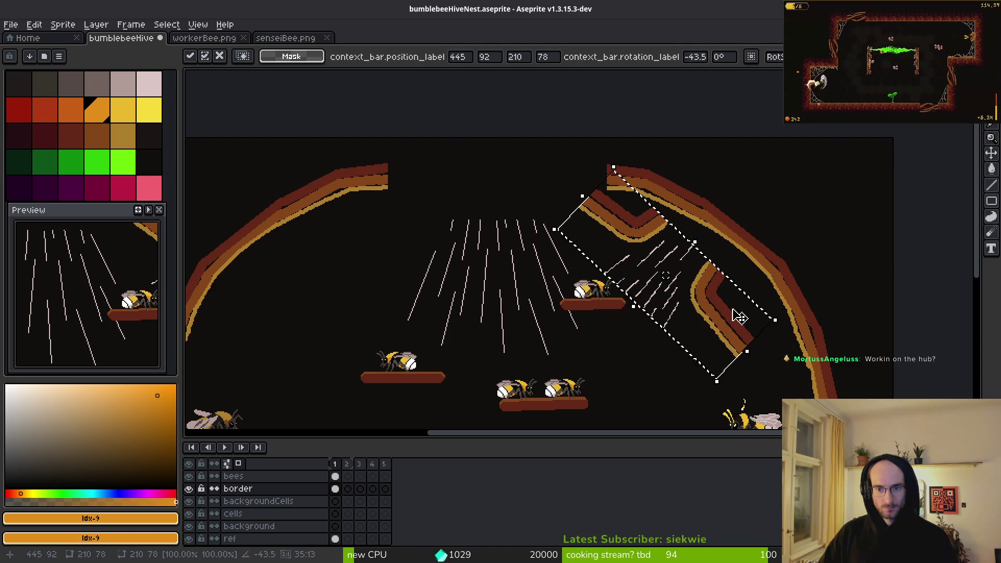
mouse_move(739, 317)
mouse_down()
mouse_move(664, 273)
mouse_move(761, 341)
mouse_up()
click(770, 201)
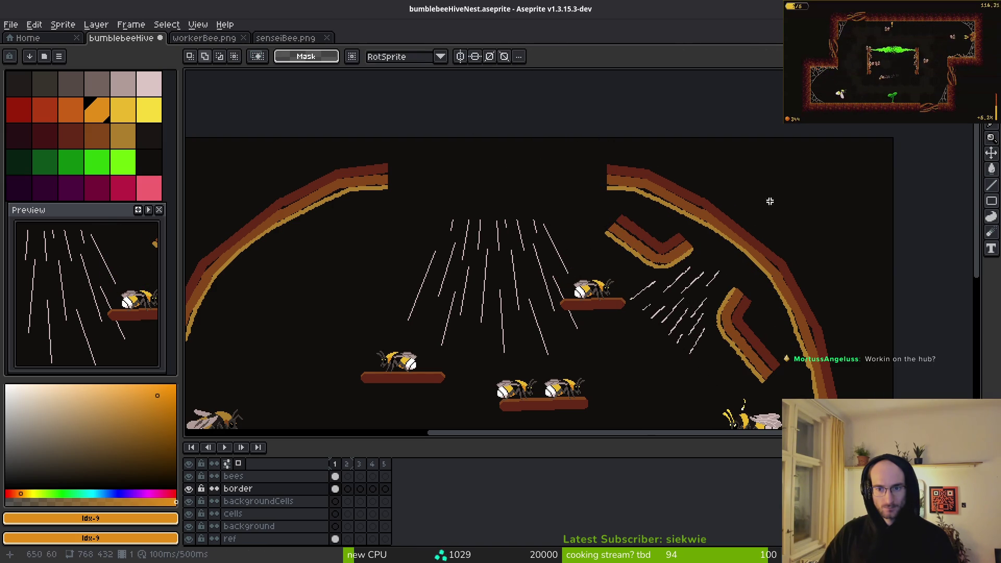
Step: Lasso and delete a stretch of the border arc, then shift the remaining piece and light lines up-right
key(shift+w)
drag(759, 204, 698, 202)
drag(760, 285, 798, 291)
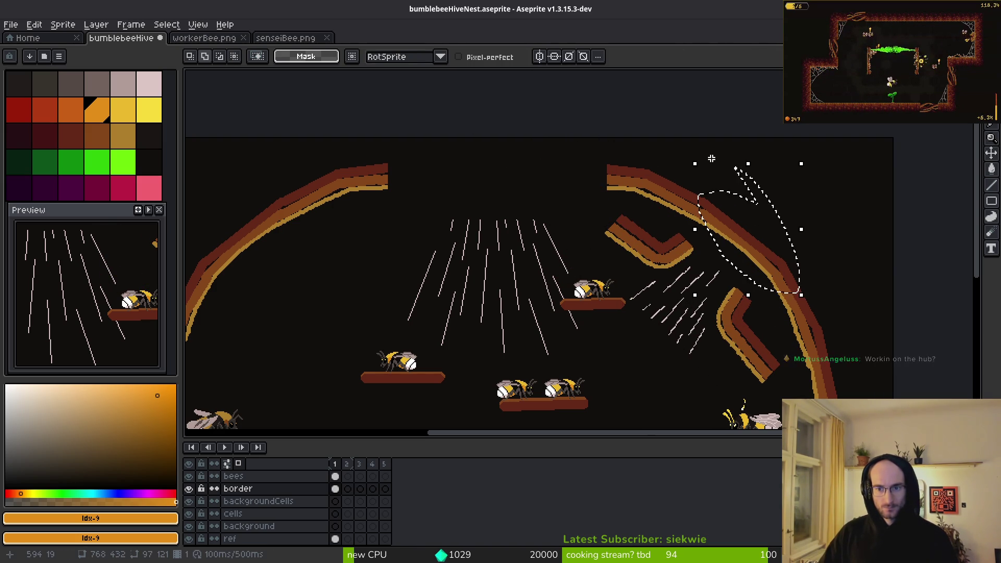
key(Delete)
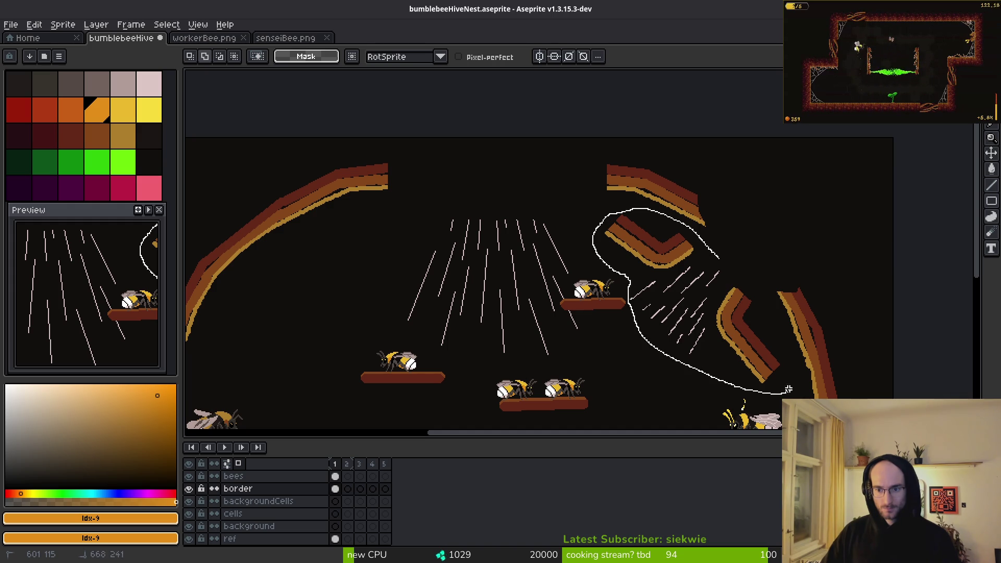
drag(734, 270, 733, 269)
mouse_move(711, 320)
mouse_down()
mouse_move(762, 268)
mouse_move(762, 279)
mouse_up()
key(Return)
scroll(729, 312, down, 2)
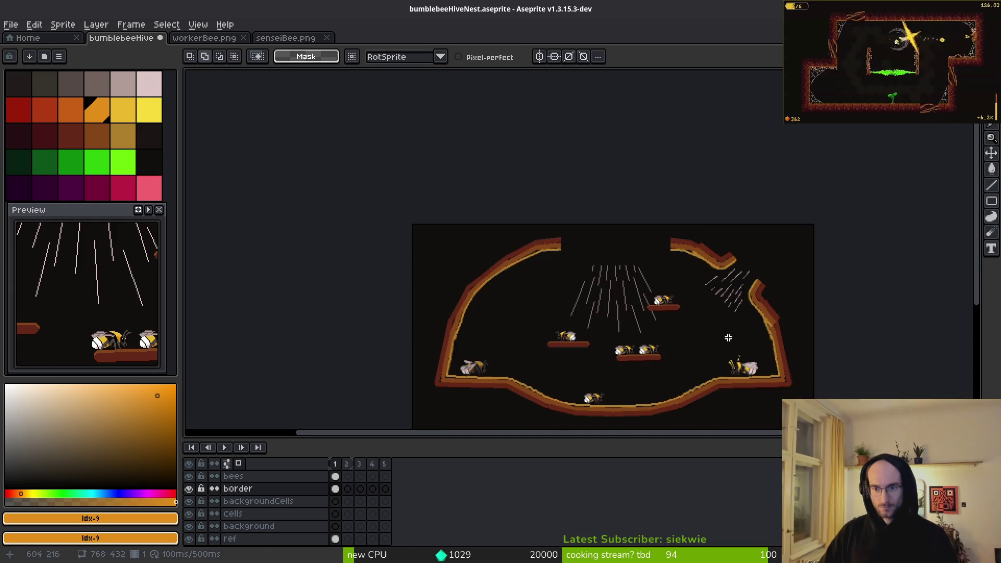
scroll(677, 280, up, 5)
Step: Fill gaps in the right border edge beside the opening with brown pencil pixels
key(f)
alt+click(762, 264)
drag(740, 256, 752, 288)
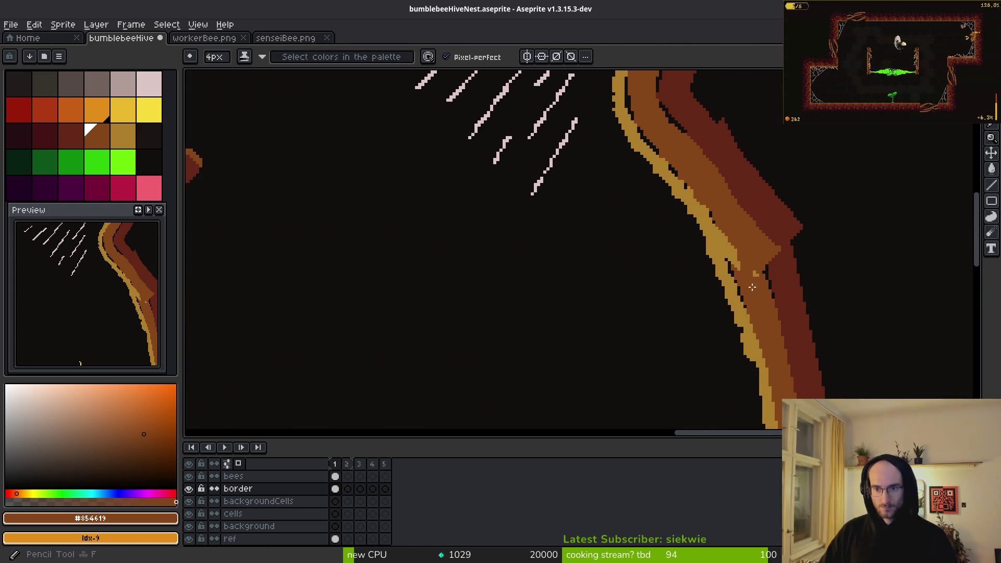
alt+click(787, 227)
key(e)
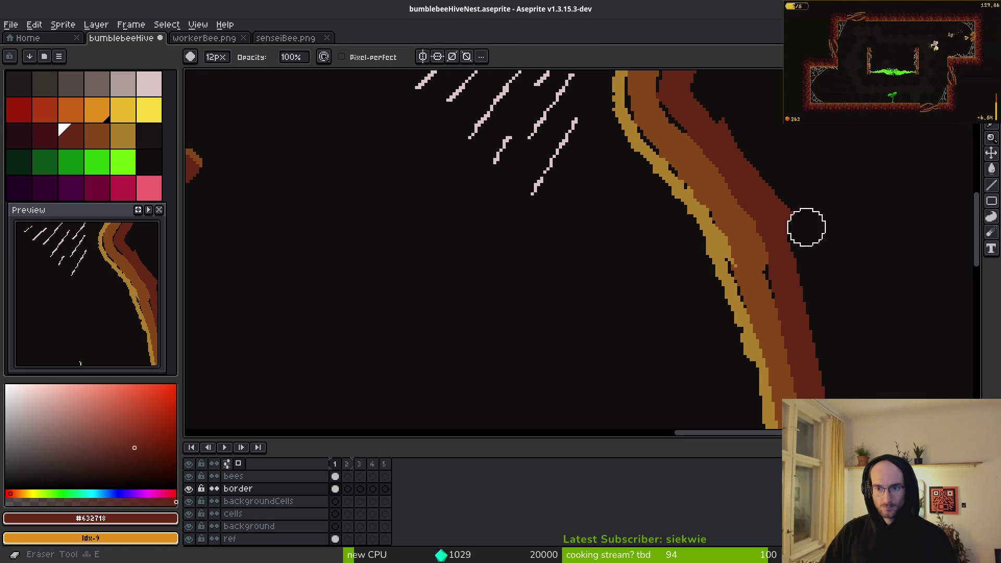
scroll(573, 255, down, 3)
scroll(646, 165, up, 5)
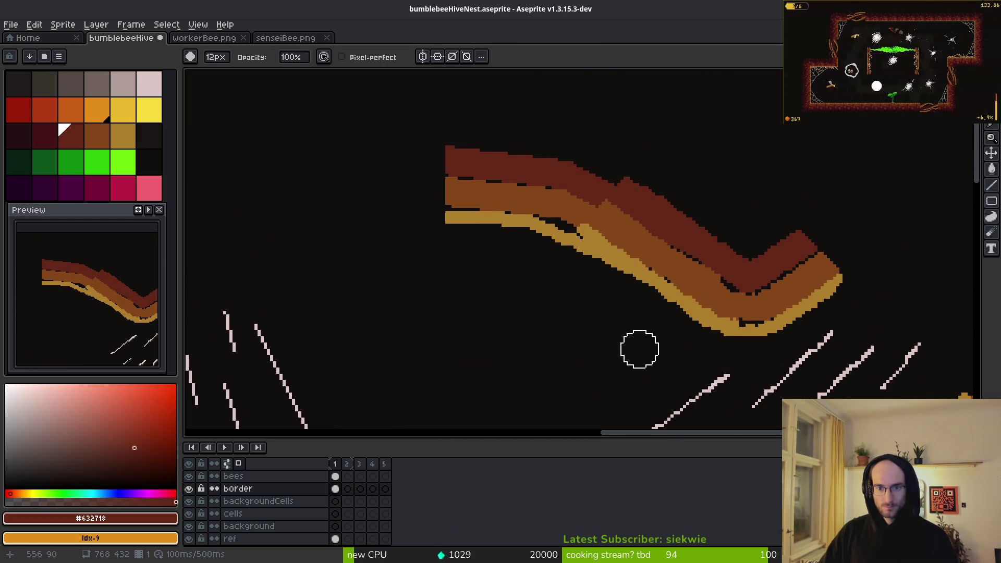
scroll(639, 348, down, 2)
key(m)
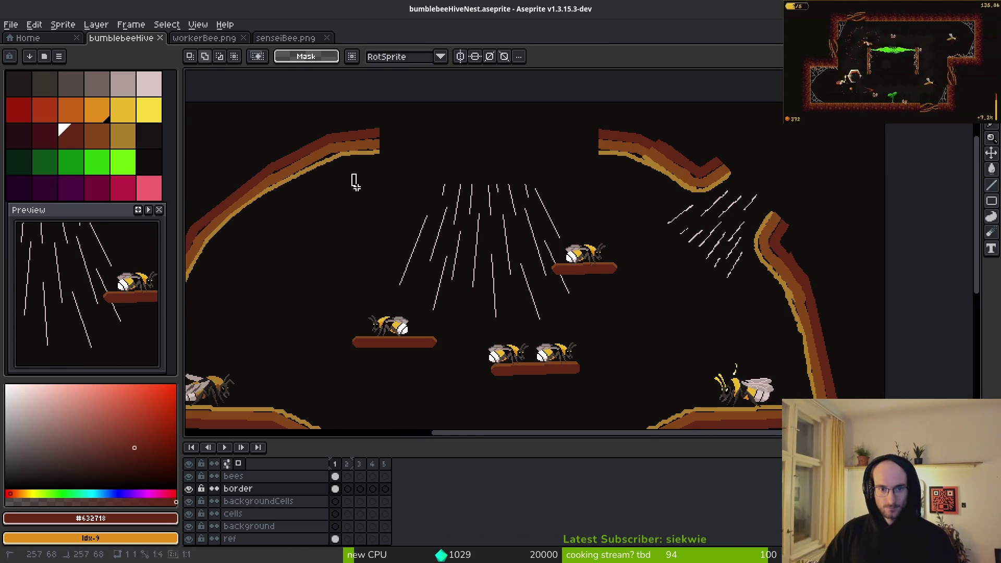
drag(353, 180, 612, 351)
key(ctrl+d)
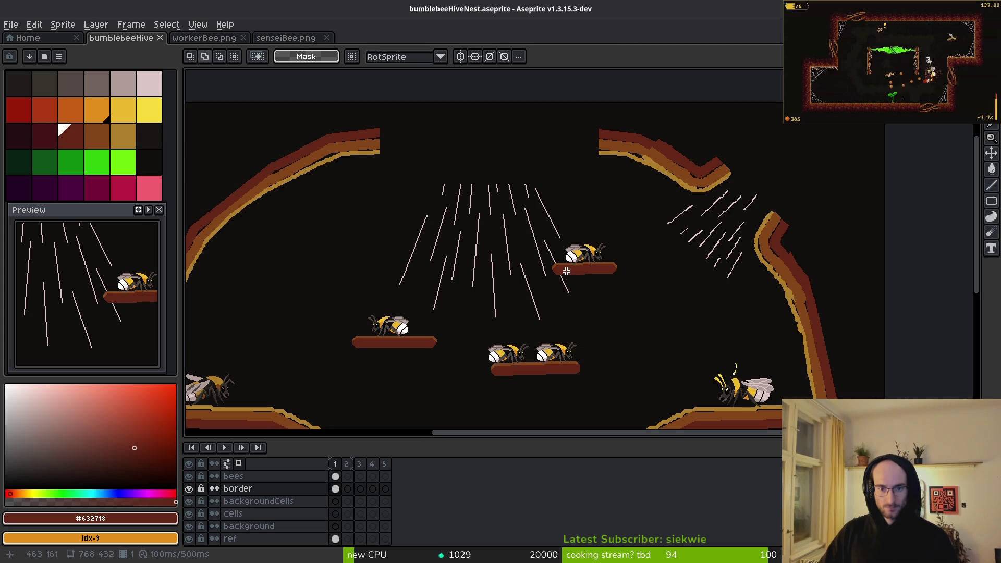
Step: Try moving the upper-right platform right and down, then undo the change
key(w)
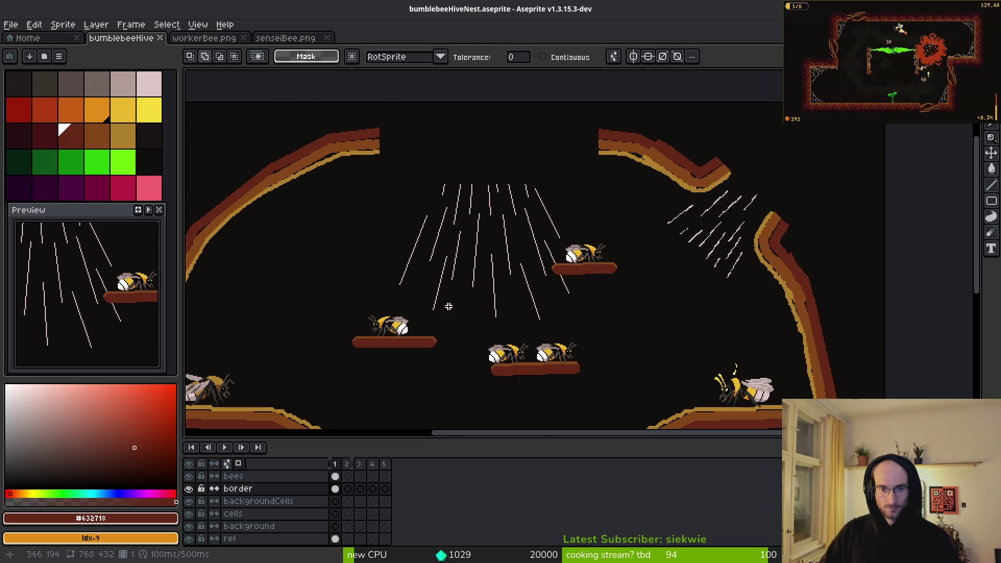
scroll(578, 283, up, 3)
click(541, 232)
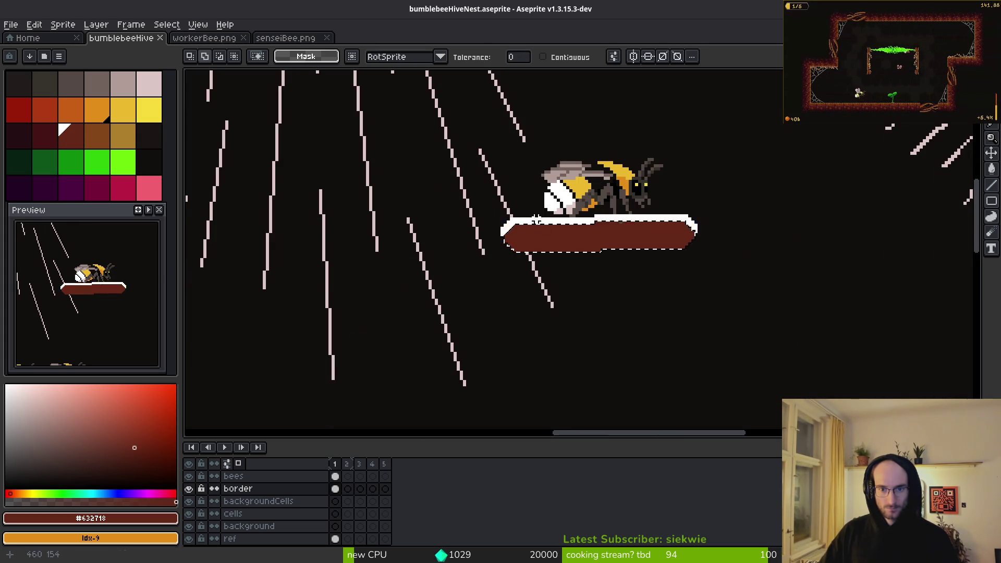
mouse_move(659, 264)
mouse_down()
mouse_move(695, 284)
mouse_move(677, 292)
mouse_up()
scroll(676, 287, down, 3)
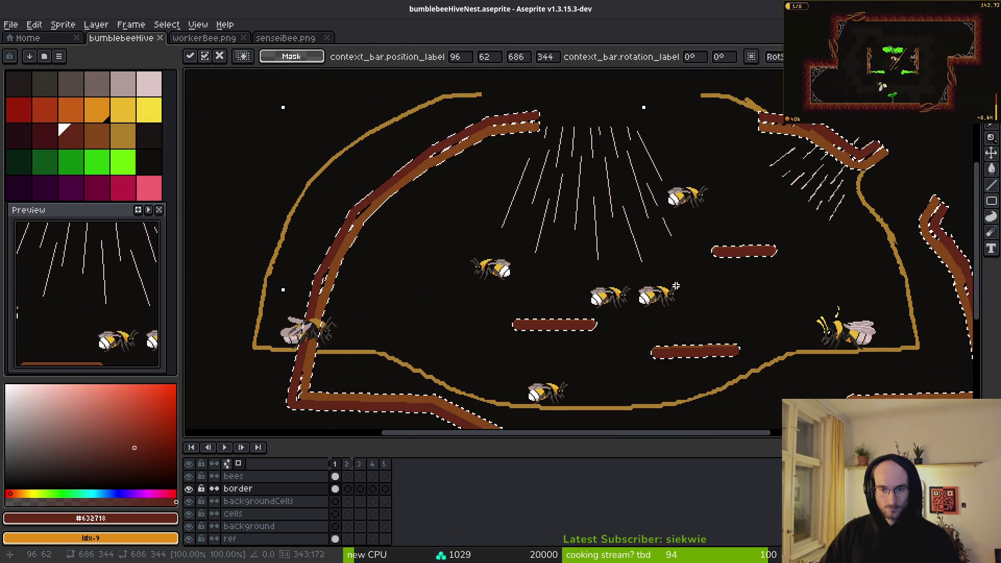
key(ctrl+d)
key(ctrl+z)
key(ctrl+z)
key(ctrl+z)
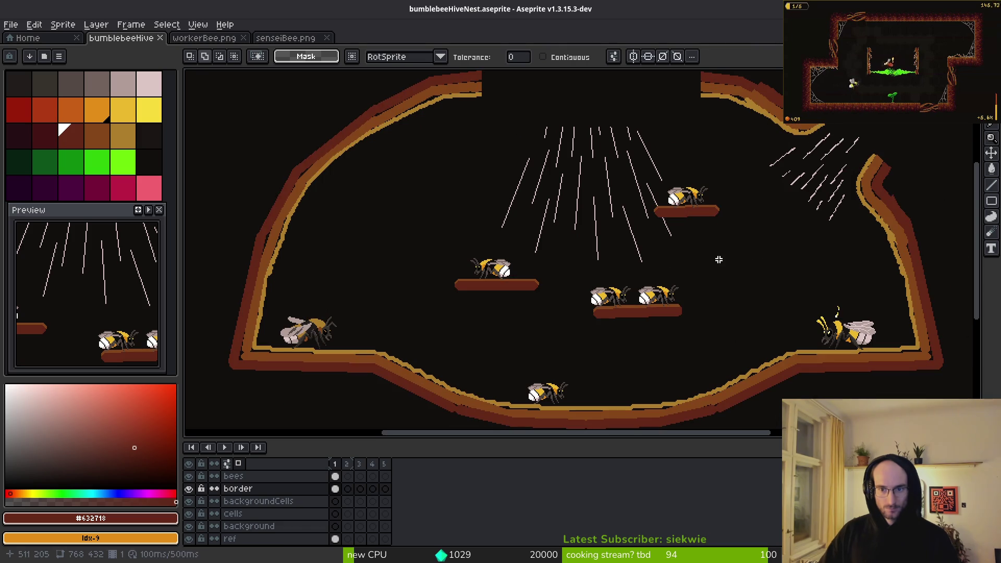
Step: Select only the platform under the bee using contiguous colour selection and move it down-right
key(b)
scroll(664, 217, up, 4)
scroll(664, 217, up, 1)
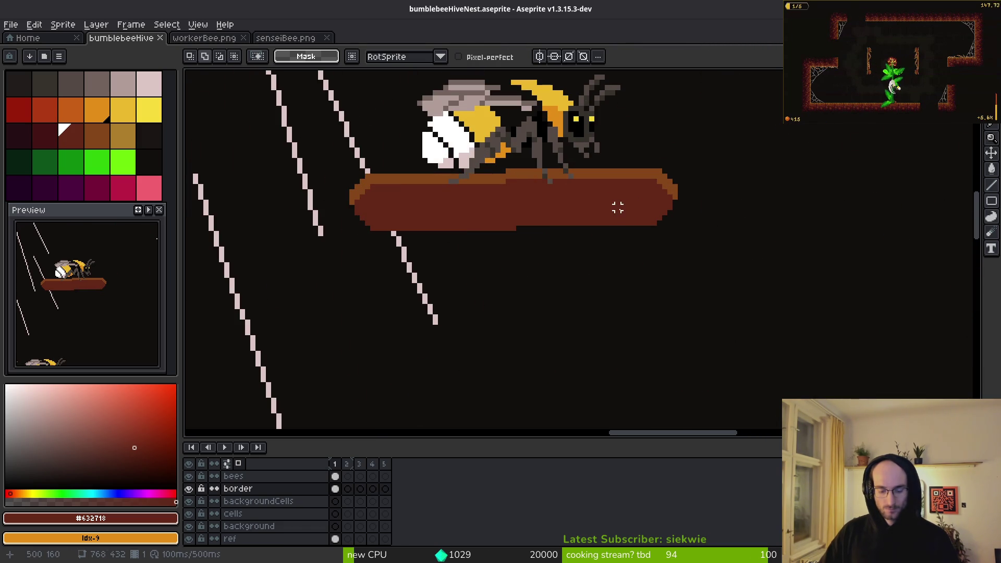
key(w)
click(621, 206)
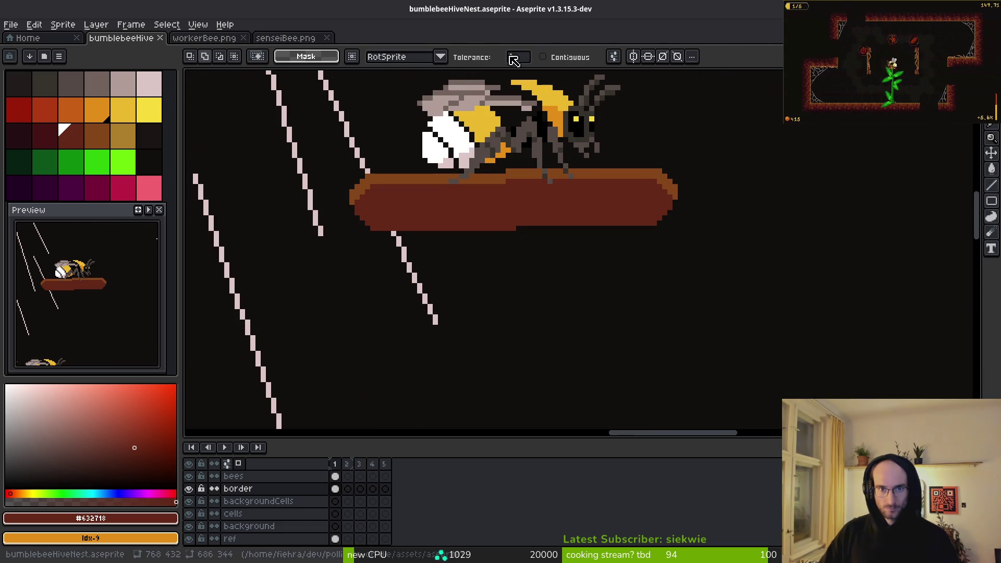
click(543, 57)
click(584, 208)
scroll(599, 236, down, 1)
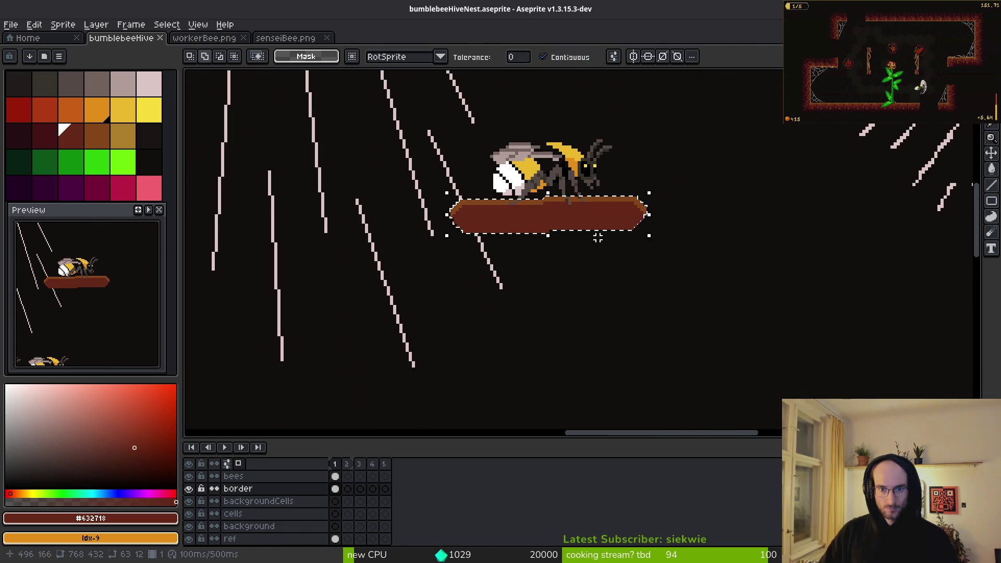
drag(613, 225, 771, 351)
scroll(762, 347, down, 3)
scroll(676, 284, up, 2)
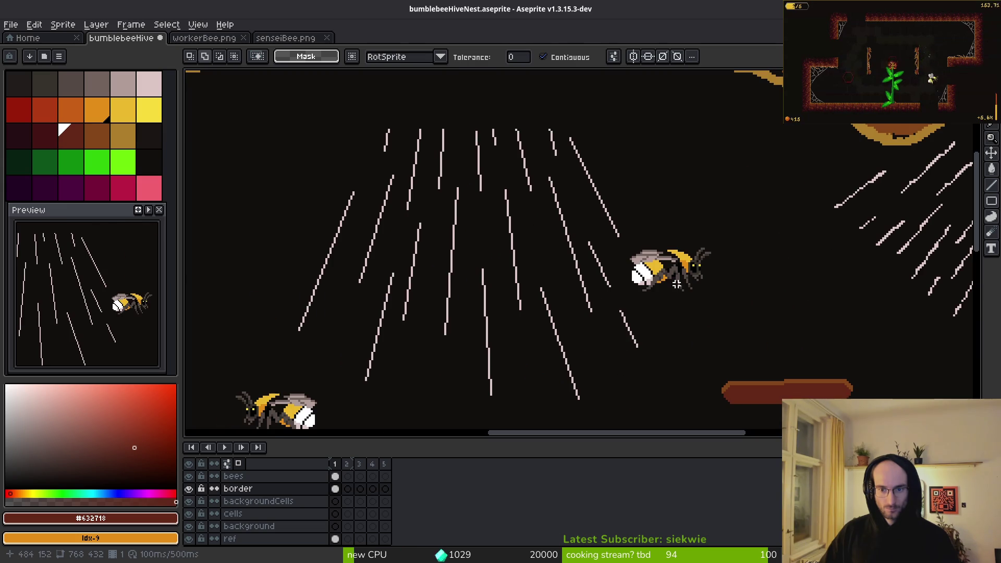
Step: Lasso the light rays and raise them upward
key(b)
drag(629, 177, 298, 238)
key(ctrl+z)
drag(637, 138, 464, 97)
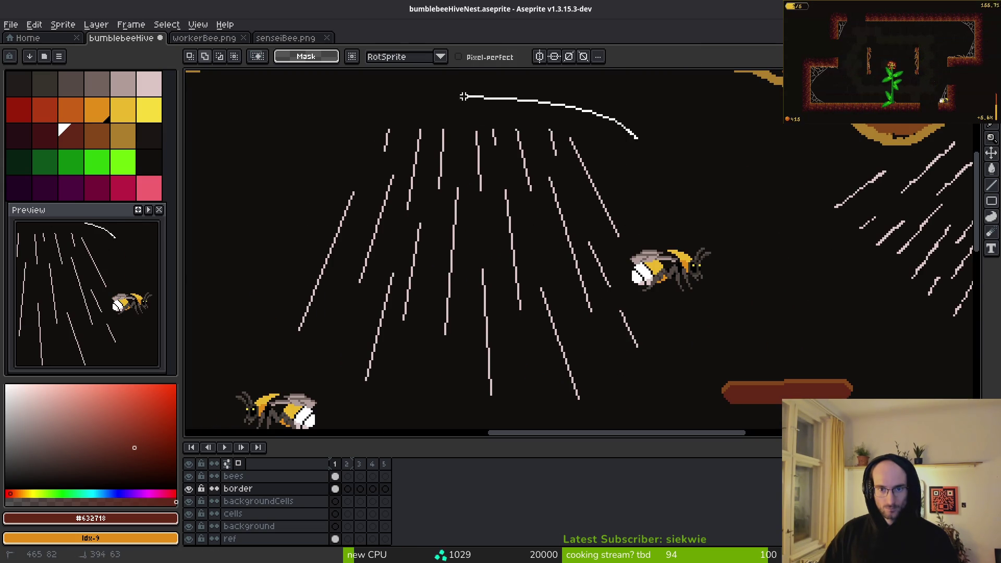
drag(322, 392, 635, 394)
drag(589, 107, 588, 108)
scroll(577, 189, down, 4)
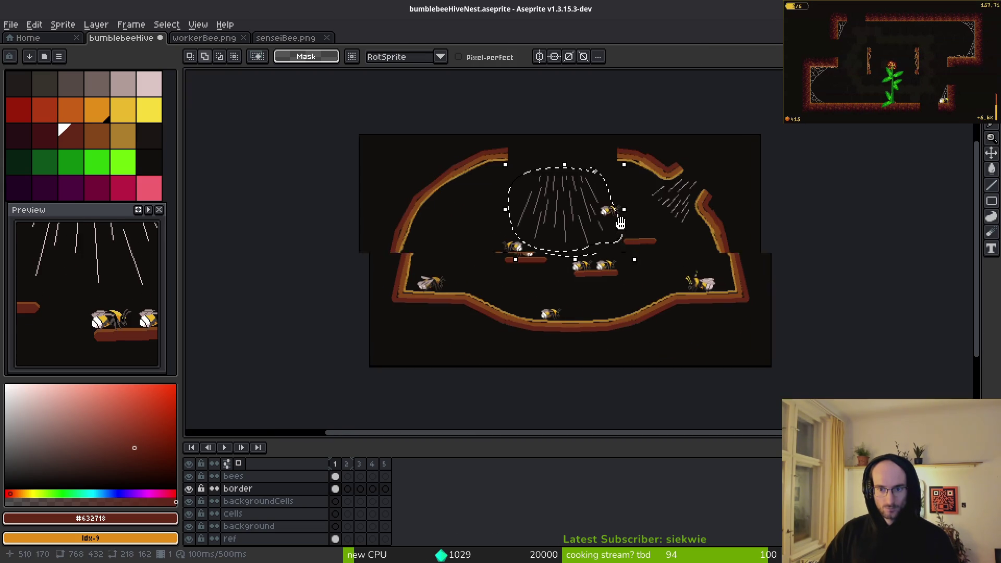
drag(574, 208, 575, 193)
scroll(574, 193, up, 2)
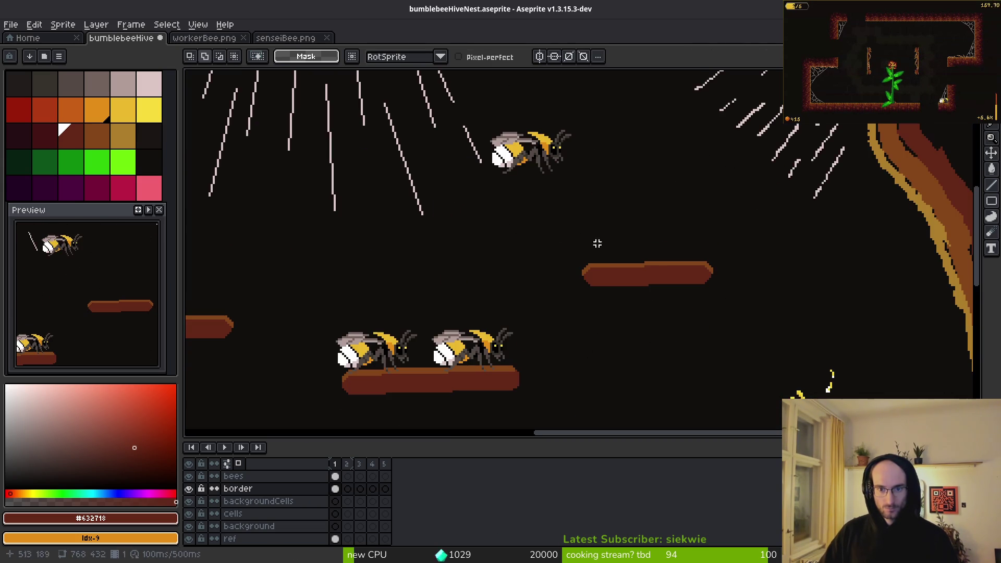
Step: Move two of the platforms toward the left wall and deselect
mouse_move(554, 229)
mouse_down()
mouse_move(753, 313)
mouse_move(735, 280)
mouse_move(750, 294)
mouse_up()
drag(712, 301, 380, 262)
drag(636, 287, 639, 288)
key(ctrl+d)
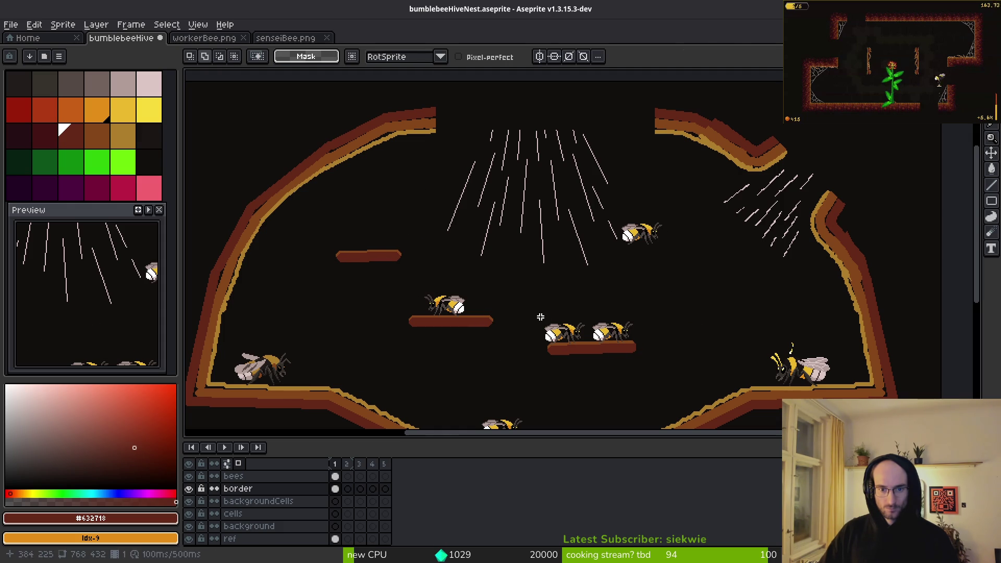
drag(473, 290, 473, 290)
drag(554, 344, 416, 331)
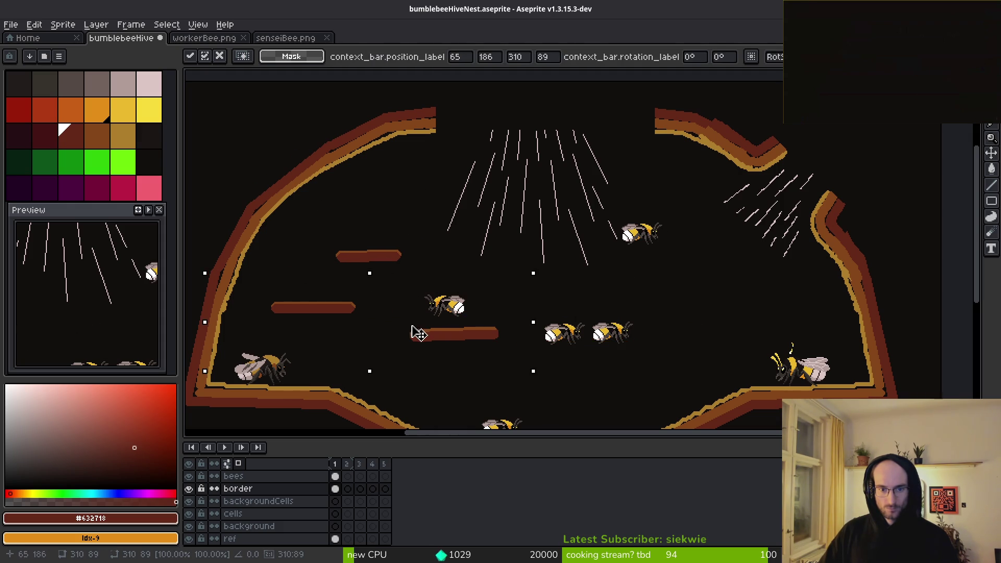
key(ctrl+d)
Step: Lasso the top light streaks and rotate them about -46° to slant from the opening
drag(445, 145, 480, 128)
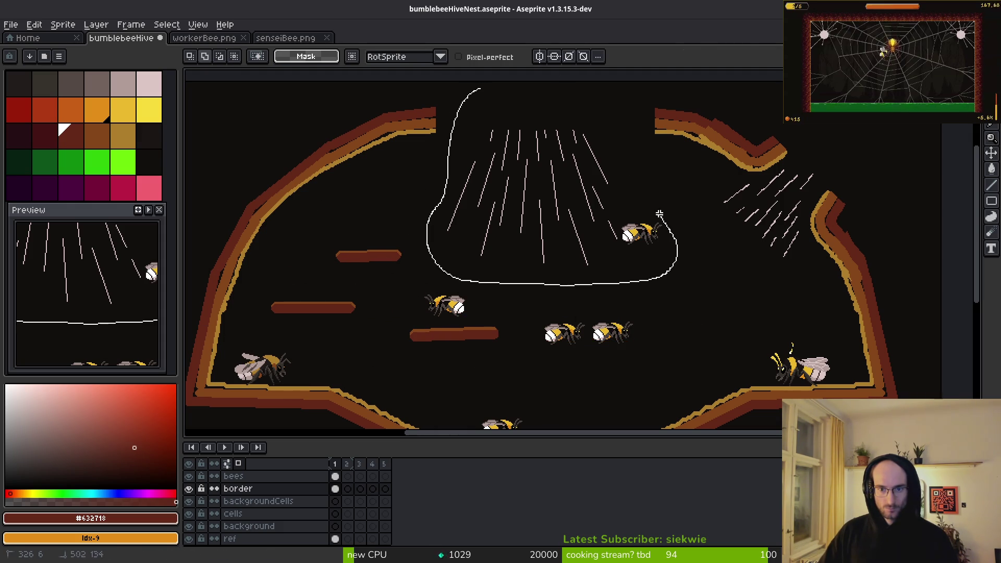
drag(659, 214, 475, 82)
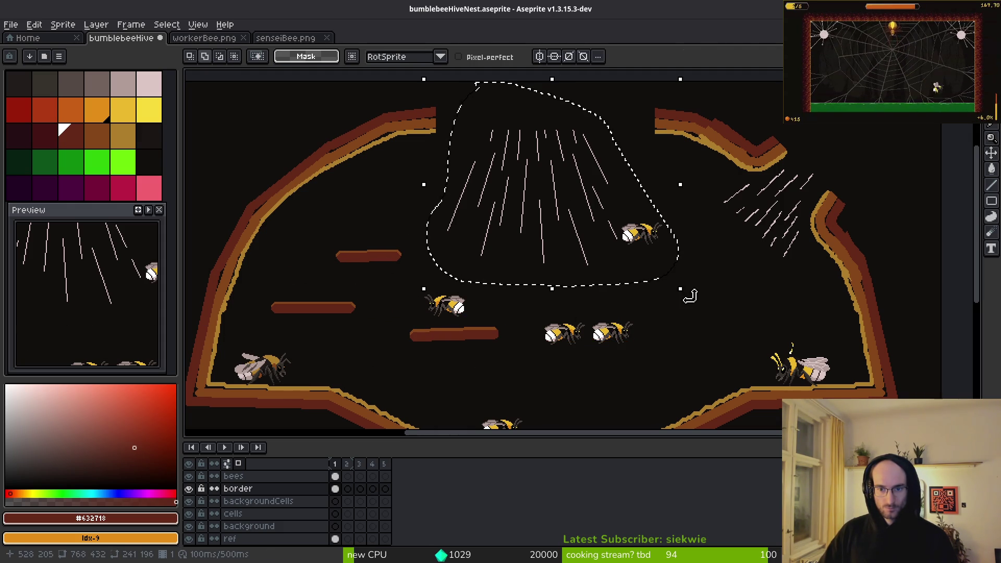
mouse_move(689, 295)
mouse_down()
mouse_move(572, 364)
mouse_move(680, 280)
mouse_move(714, 297)
mouse_move(726, 291)
mouse_move(724, 299)
mouse_up()
key(ctrl+d)
scroll(722, 297, down, 1)
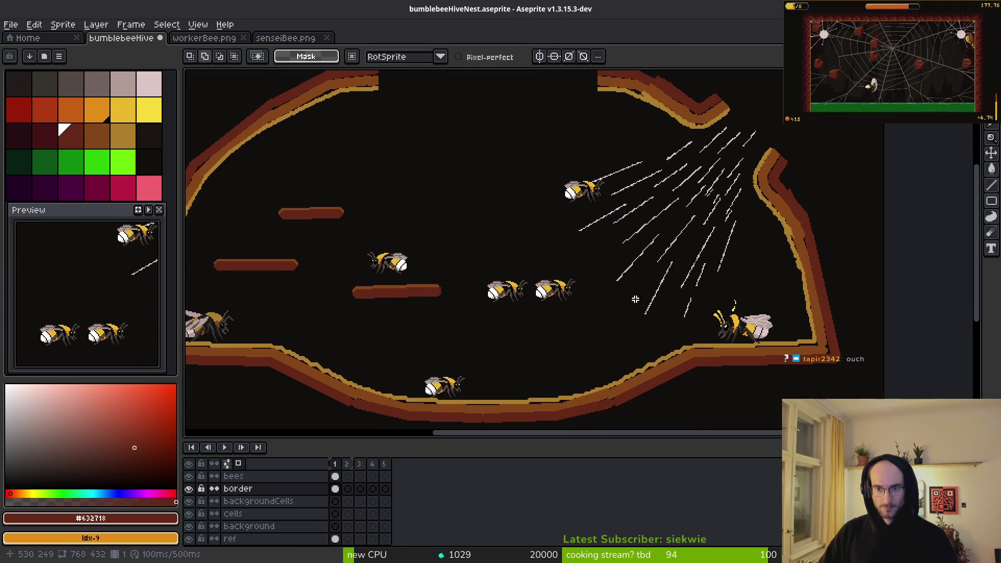
scroll(766, 326, down, 1)
scroll(740, 338, up, 2)
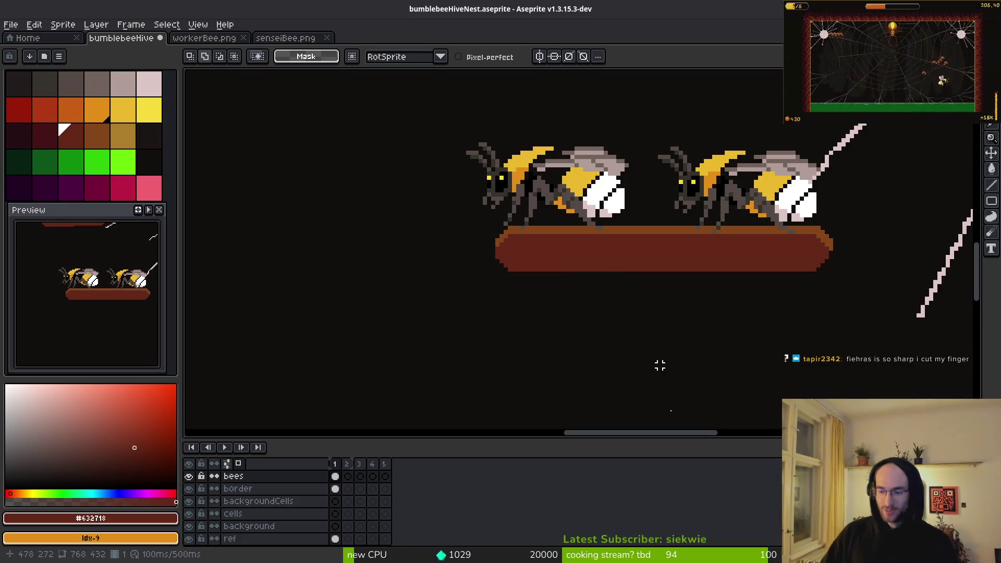
Step: Move the left bee up onto the upper-right platform
scroll(668, 269, down, 2)
scroll(541, 325, up, 1)
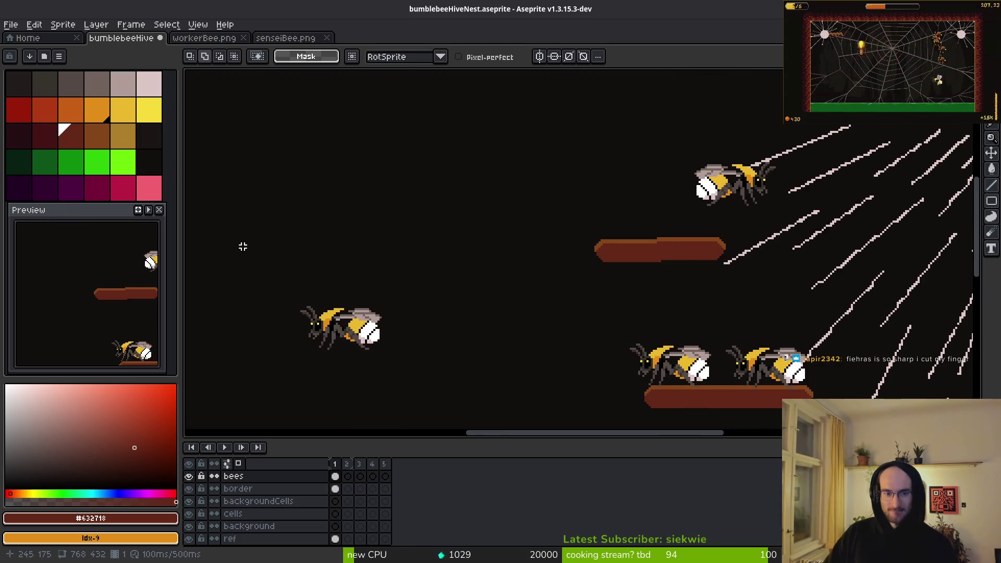
drag(396, 269, 358, 234)
mouse_move(343, 339)
mouse_down()
mouse_move(563, 290)
mouse_move(678, 232)
mouse_up()
click(768, 224)
drag(768, 223, 733, 229)
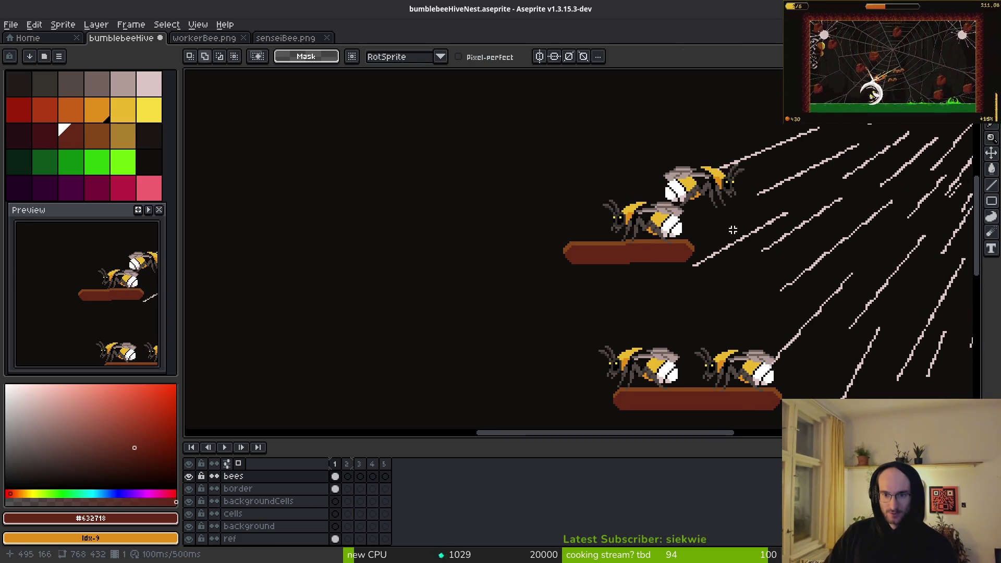
key(ctrl+z)
drag(274, 276, 299, 225)
mouse_move(360, 351)
mouse_down()
mouse_move(601, 201)
mouse_move(645, 239)
mouse_up()
mouse_move(678, 102)
mouse_down()
mouse_move(741, 136)
mouse_move(759, 250)
mouse_up()
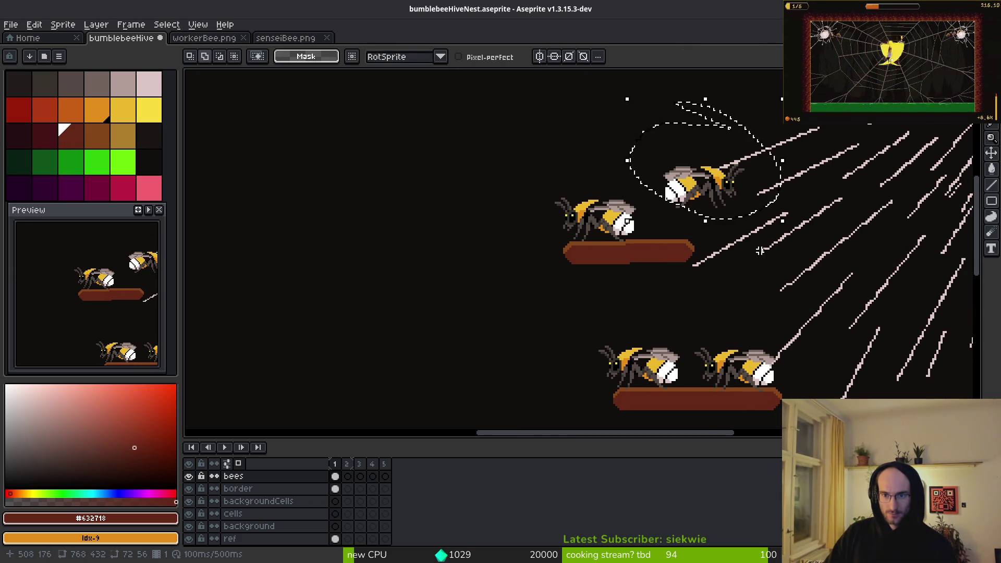
Step: Move the selected bee to the lower right and flip it horizontally
scroll(631, 196, down, 2)
mouse_move(667, 198)
mouse_down()
mouse_move(688, 352)
mouse_move(761, 347)
mouse_up()
key(shift+h)
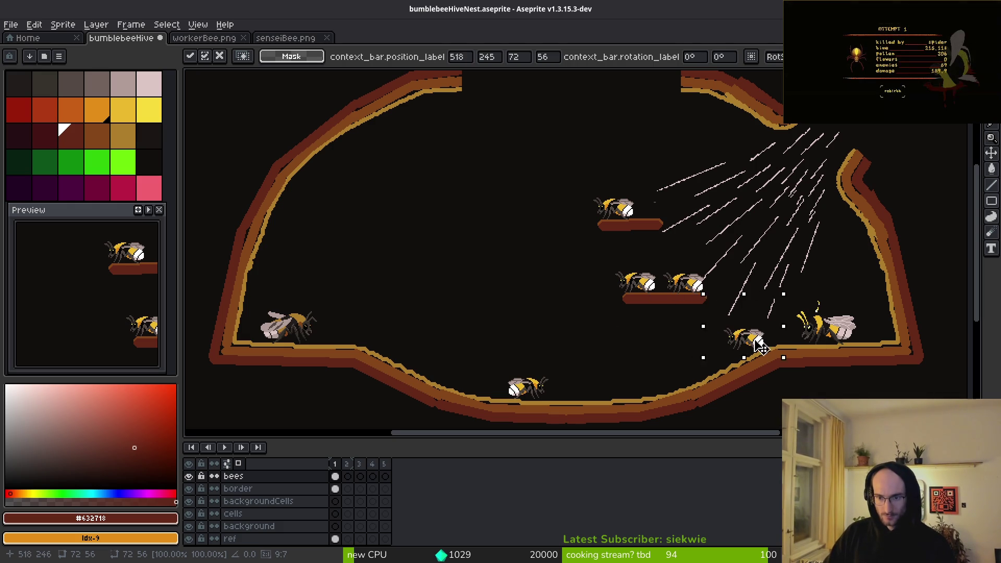
key(Return)
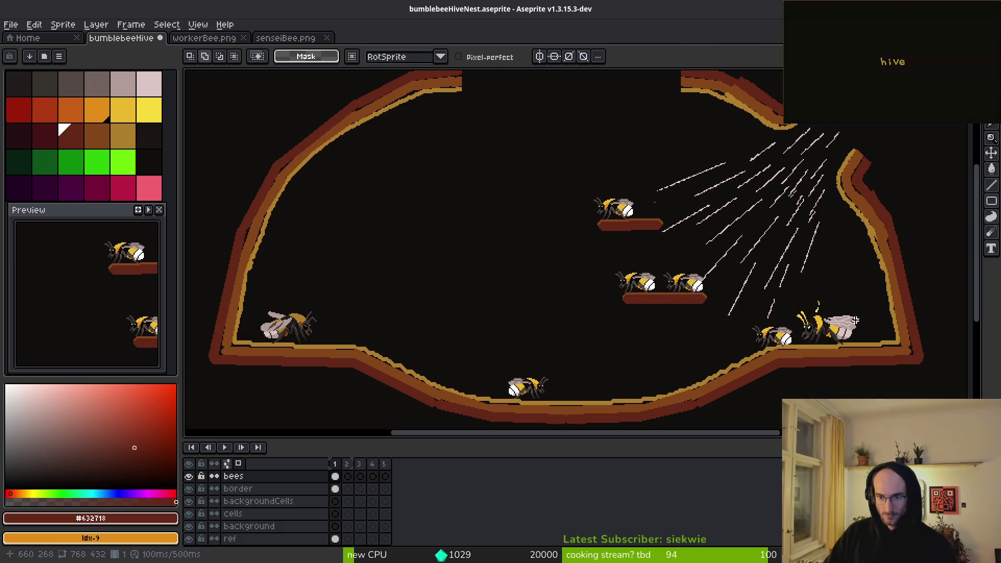
Step: Move another bee, antennae included, to the upper-left interior of the hive
scroll(758, 350, up, 5)
mouse_move(573, 292)
mouse_down()
mouse_move(777, 232)
mouse_move(593, 286)
mouse_move(677, 156)
mouse_move(768, 193)
mouse_up()
scroll(678, 156, up, 5)
scroll(767, 192, down, 3)
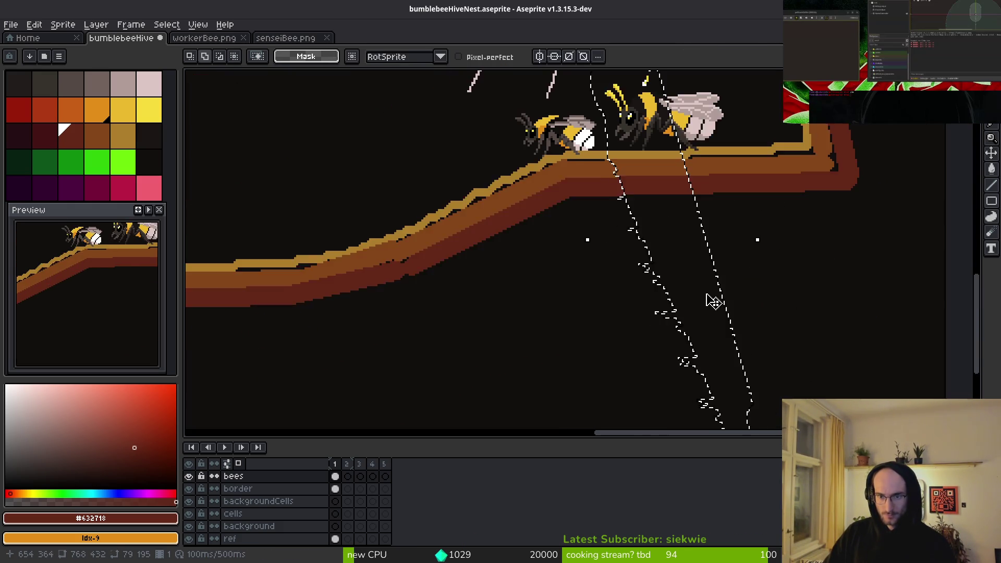
drag(740, 67, 705, 134)
scroll(709, 211, down, 4)
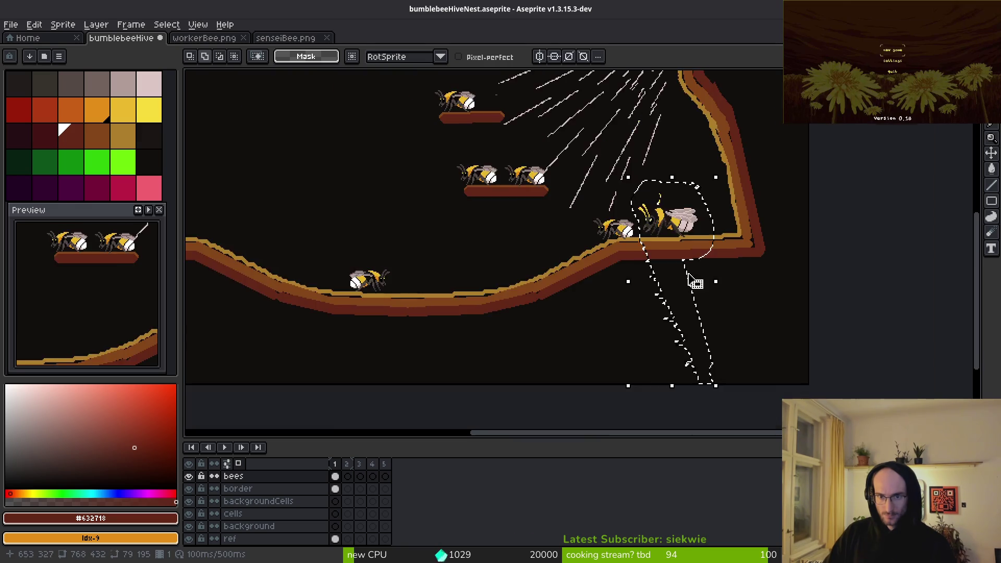
mouse_move(756, 284)
mouse_down()
mouse_move(540, 241)
mouse_move(541, 225)
mouse_up()
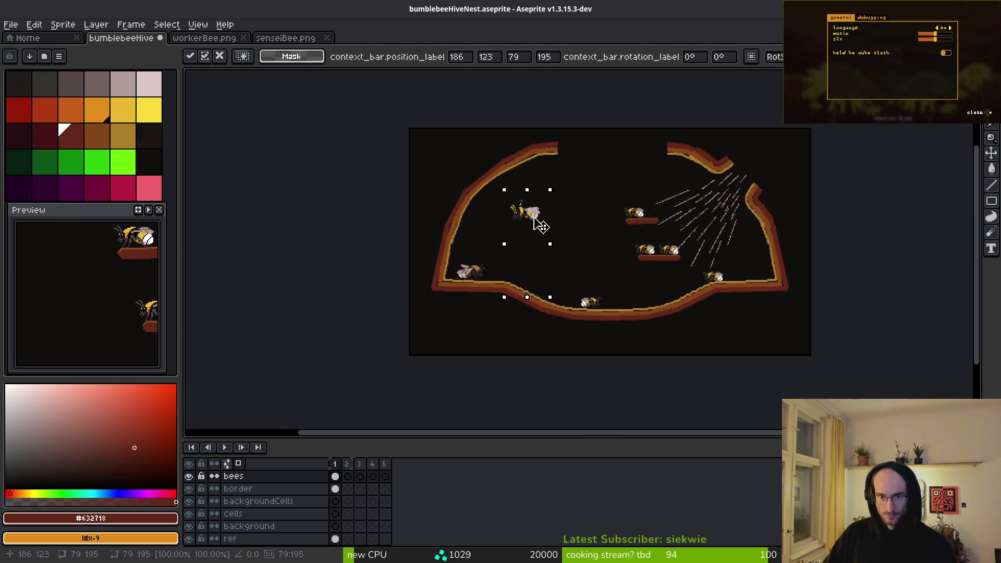
click(591, 261)
Step: Tilt the bottom-centre bee about 25° and set it onto the slope
scroll(628, 281, up, 2)
mouse_move(559, 276)
mouse_down()
mouse_move(563, 335)
mouse_move(727, 291)
mouse_move(734, 303)
mouse_move(700, 329)
mouse_up()
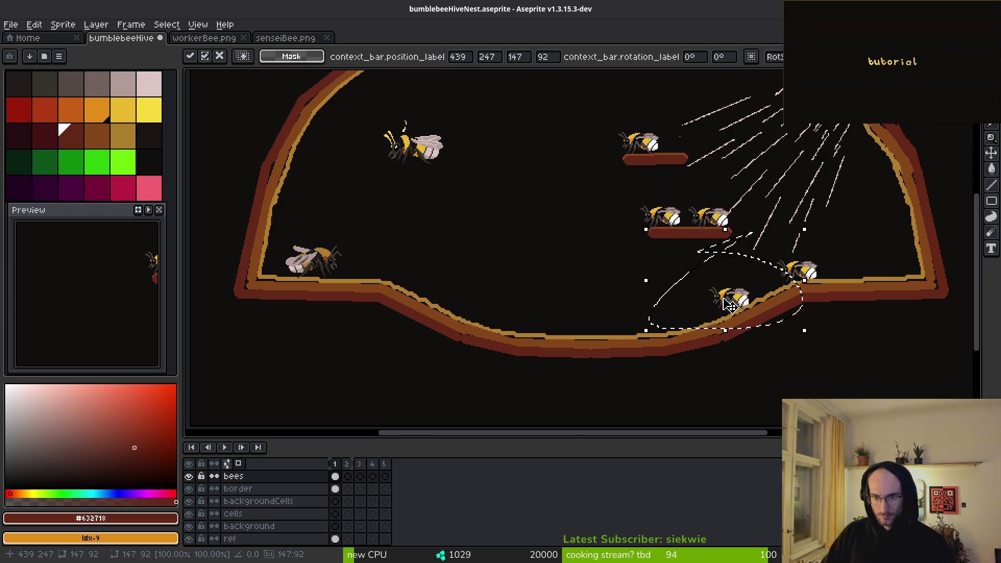
scroll(568, 350, up, 2)
scroll(568, 351, down, 1)
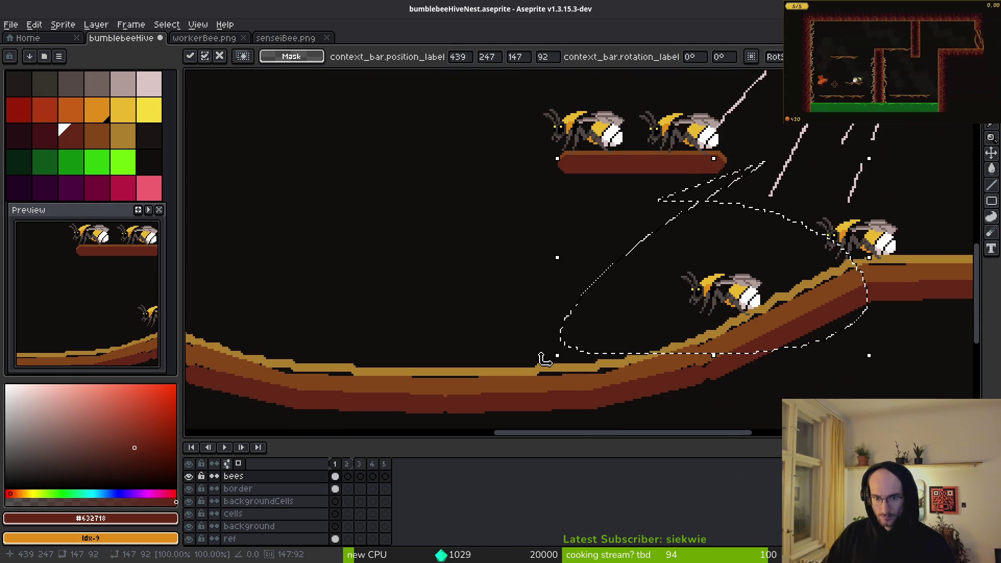
mouse_move(541, 358)
mouse_down()
mouse_move(576, 387)
mouse_move(633, 402)
mouse_move(654, 373)
mouse_up()
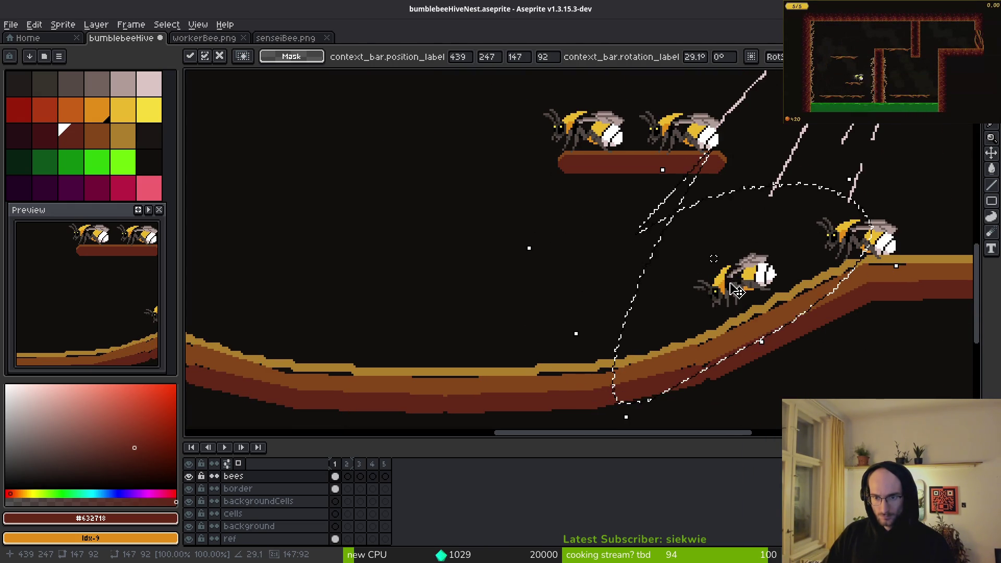
mouse_move(737, 290)
mouse_down()
mouse_move(370, 347)
mouse_move(365, 324)
mouse_up()
scroll(415, 250, down, 3)
key(Return)
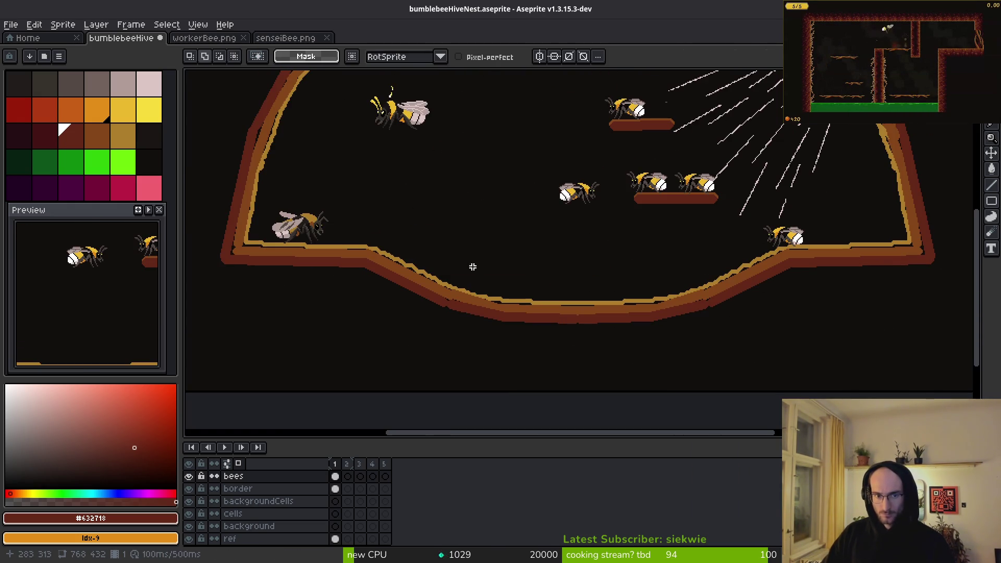
key(b)
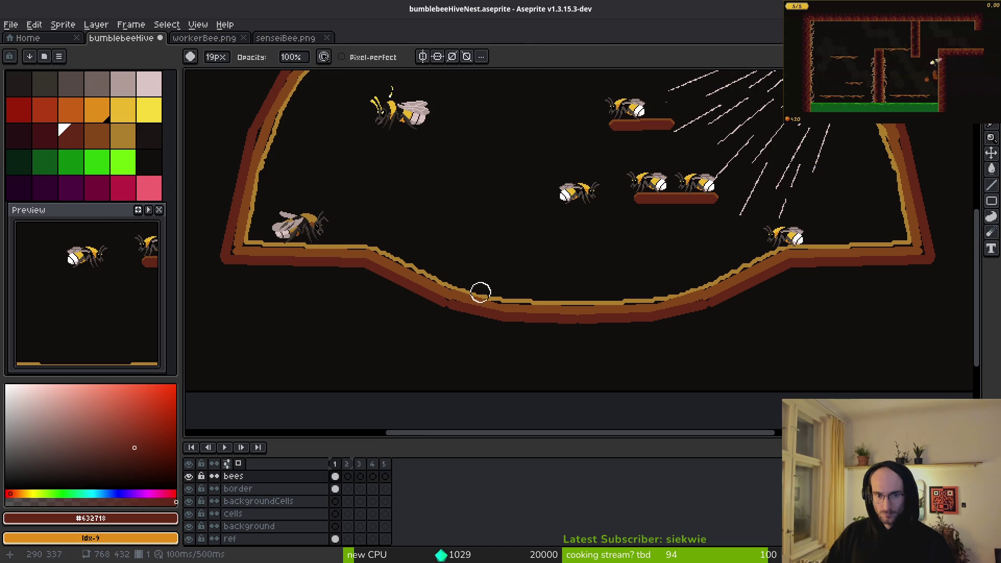
Step: On the border layer, paint out the curved bottom of the hive border
click(335, 488)
mouse_move(382, 250)
mouse_down()
mouse_move(498, 296)
mouse_move(722, 290)
mouse_move(439, 297)
mouse_up()
scroll(683, 281, down, 3)
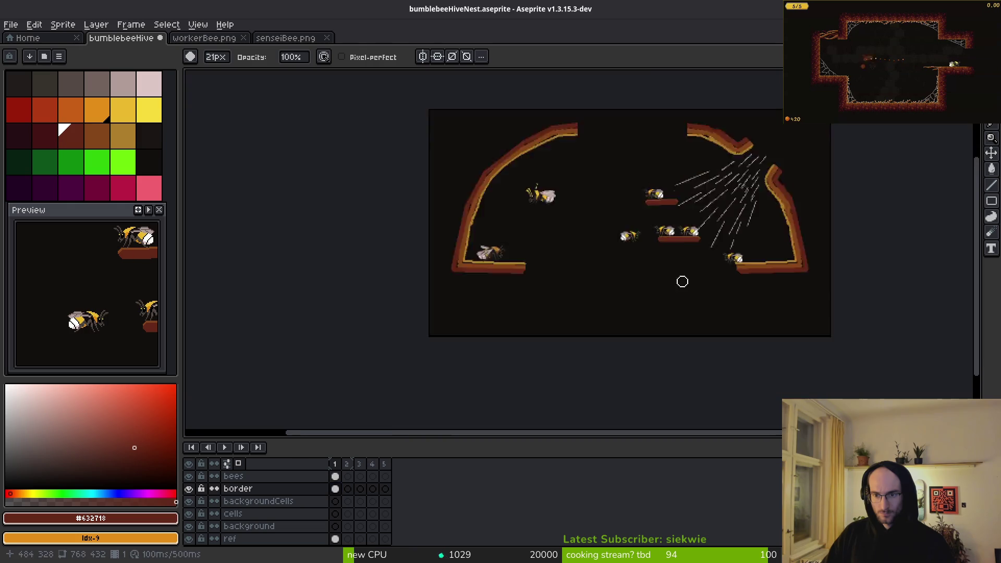
Step: Shift the entire remaining border slightly right and down
key(m)
key(ctrl+a)
key(Right)
key(Right)
key(Right)
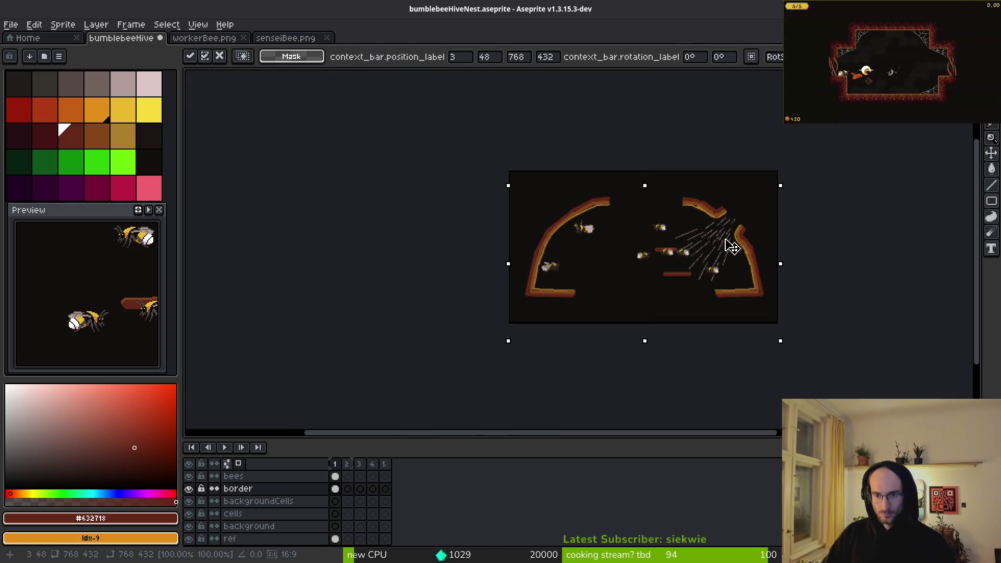
key(Down)
key(Down)
key(Down)
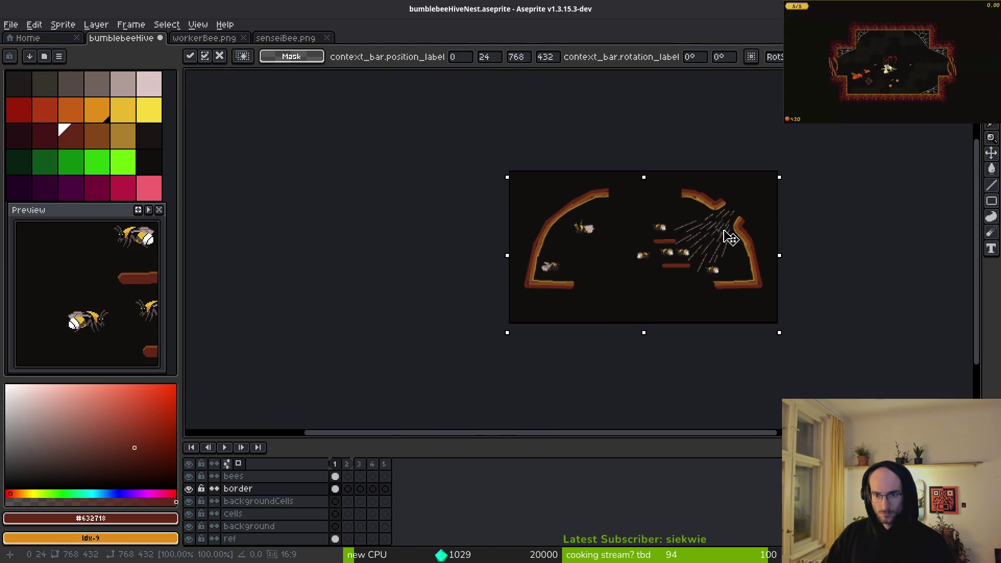
key(Return)
scroll(701, 274, up, 1)
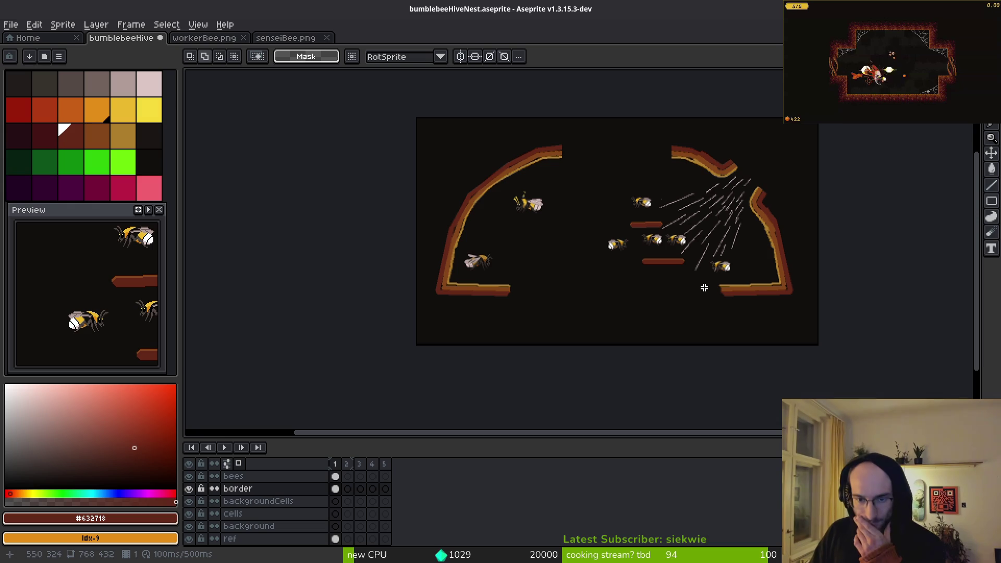
scroll(583, 228, down, 2)
scroll(583, 229, up, 1)
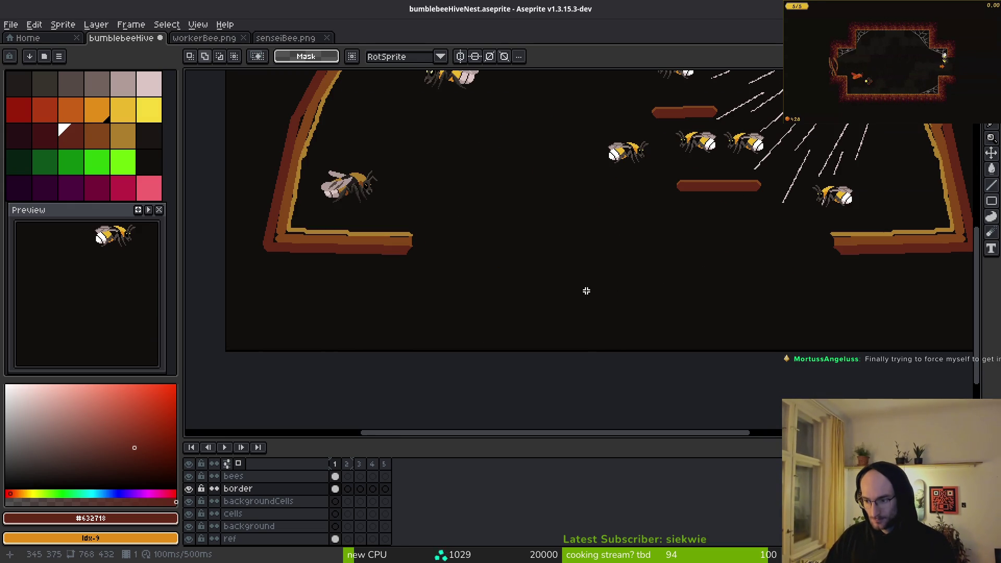
Step: Draw straight floor lines across the hive in light brown #ae7e2c and medium brown #854619
key(i)
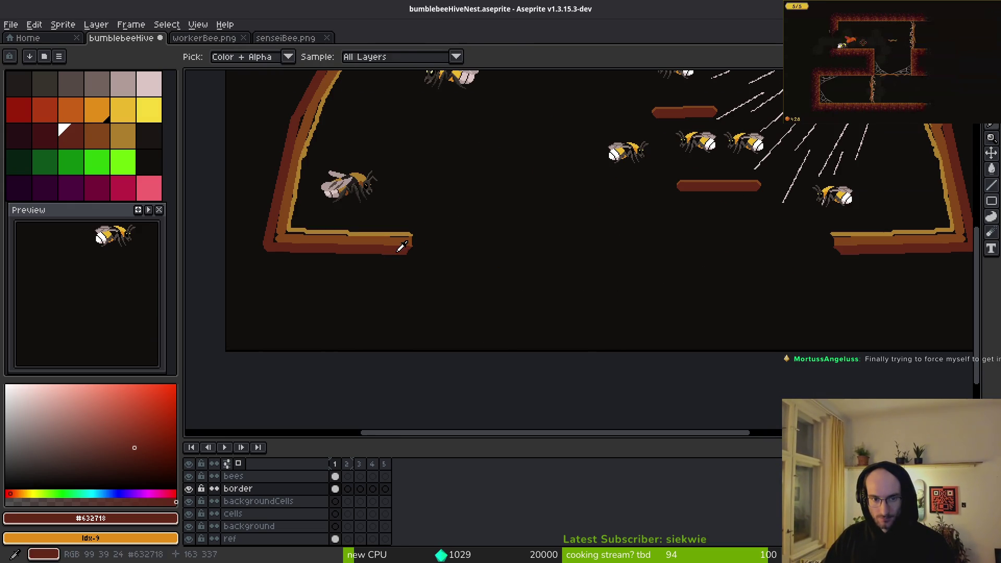
click(405, 235)
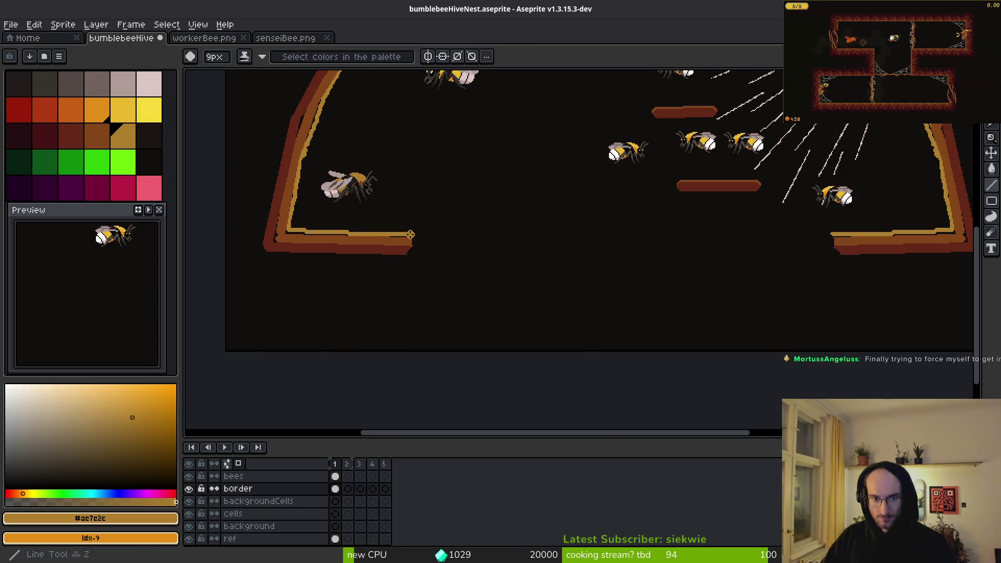
scroll(411, 235, up, 3)
scroll(509, 263, down, 3)
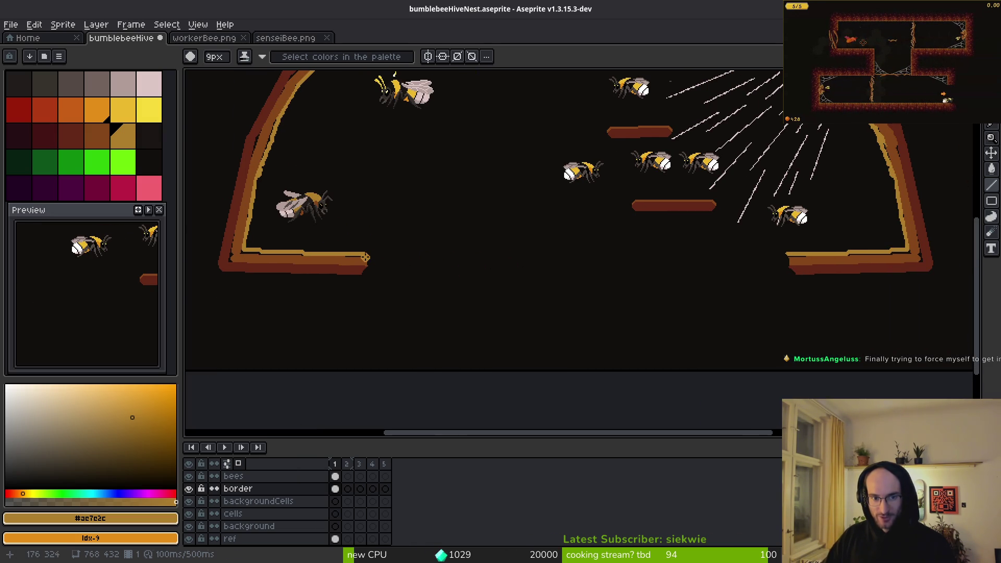
mouse_move(365, 257)
mouse_down()
mouse_move(803, 257)
mouse_move(359, 268)
mouse_move(875, 268)
mouse_move(853, 269)
mouse_up()
alt+click(807, 262)
alt+click(361, 267)
Step: Save bumblebeeHiveNest.aseprite
key(ctrl+s)
scroll(788, 283, down, 2)
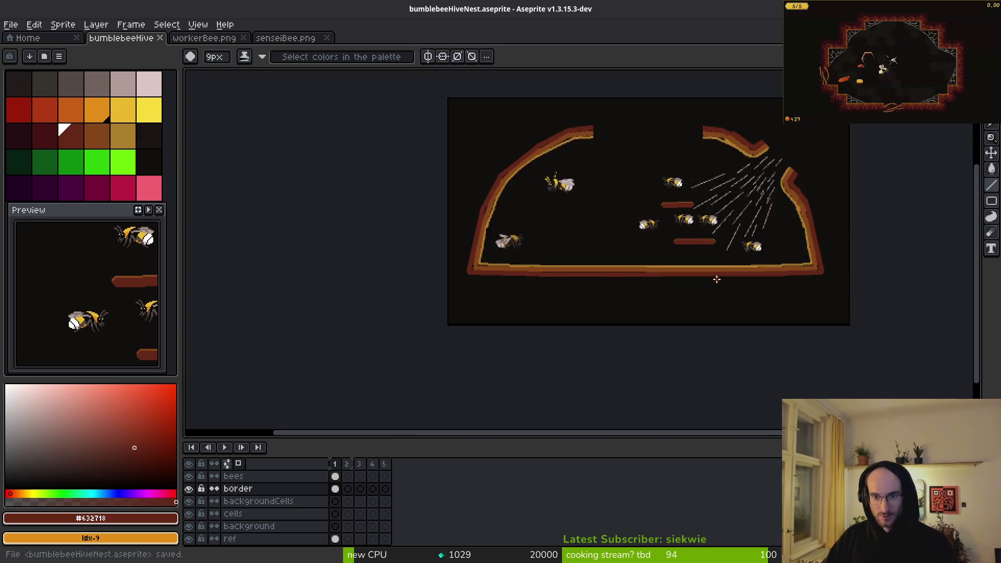
click(250, 476)
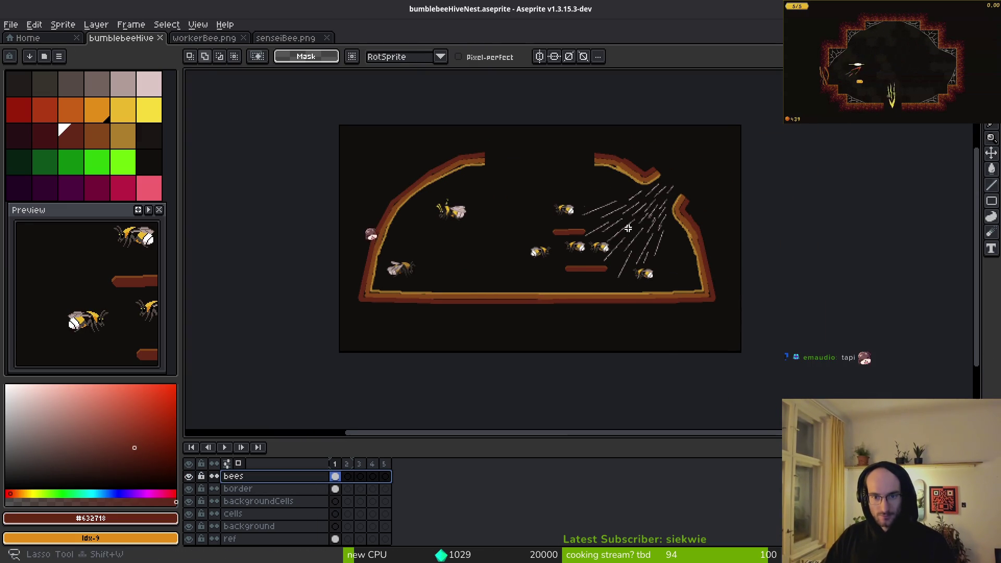
Step: Nudge the group of bees and platforms down and to the left
key(m)
scroll(641, 250, up, 2)
scroll(631, 261, down, 2)
scroll(624, 263, up, 1)
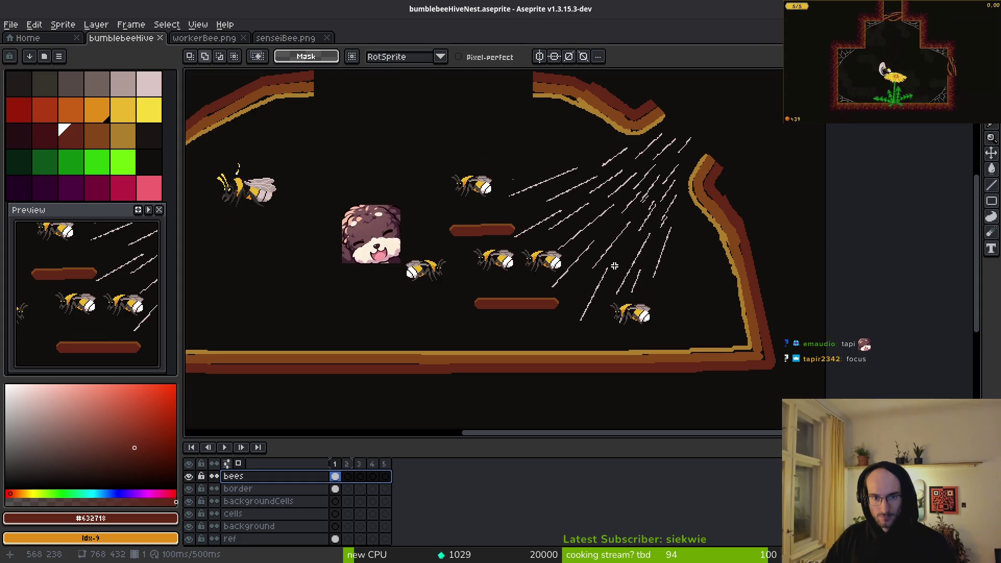
drag(713, 273, 509, 160)
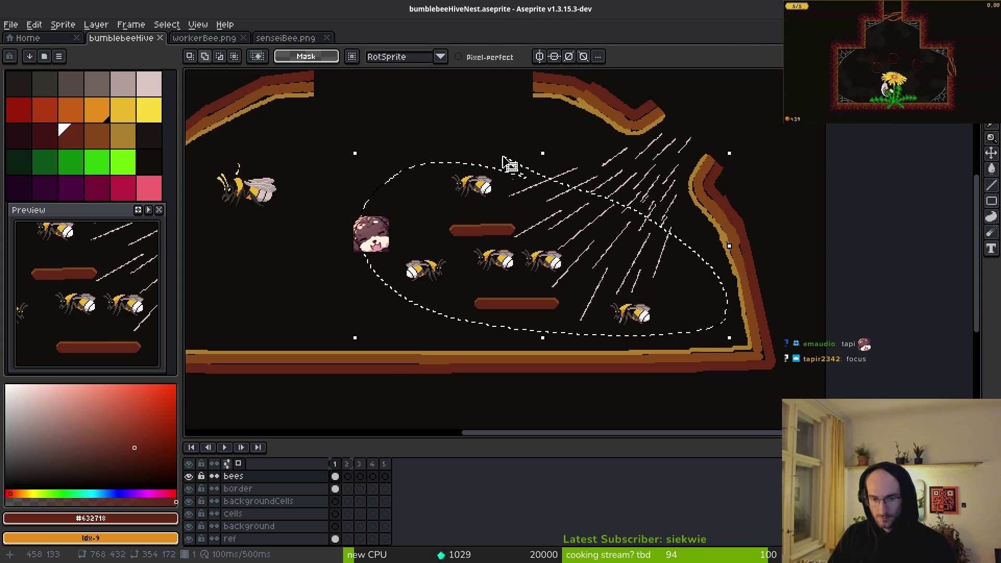
key(ctrl+t)
key(Down)
key(Down)
key(Down)
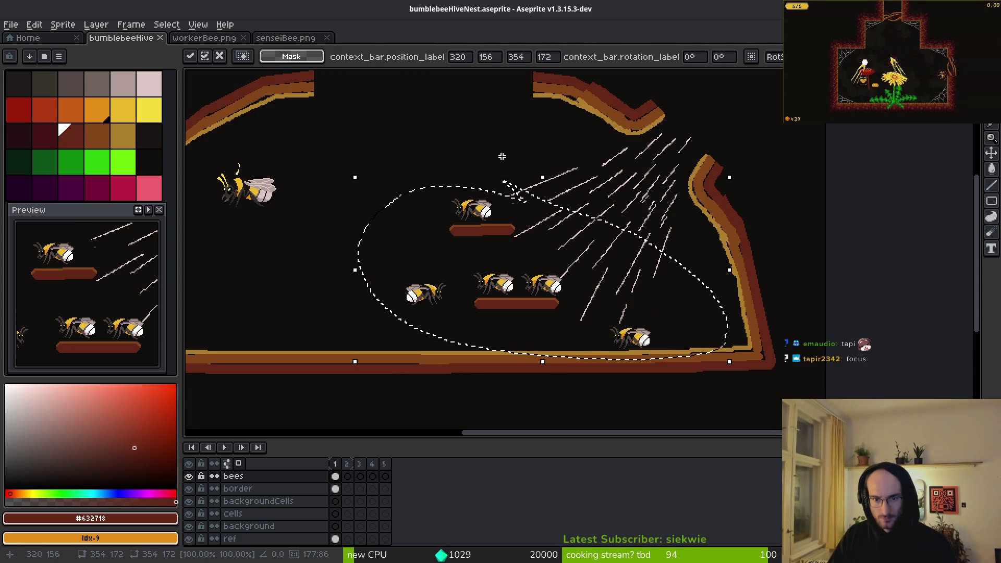
key(Left)
key(Left)
key(Left)
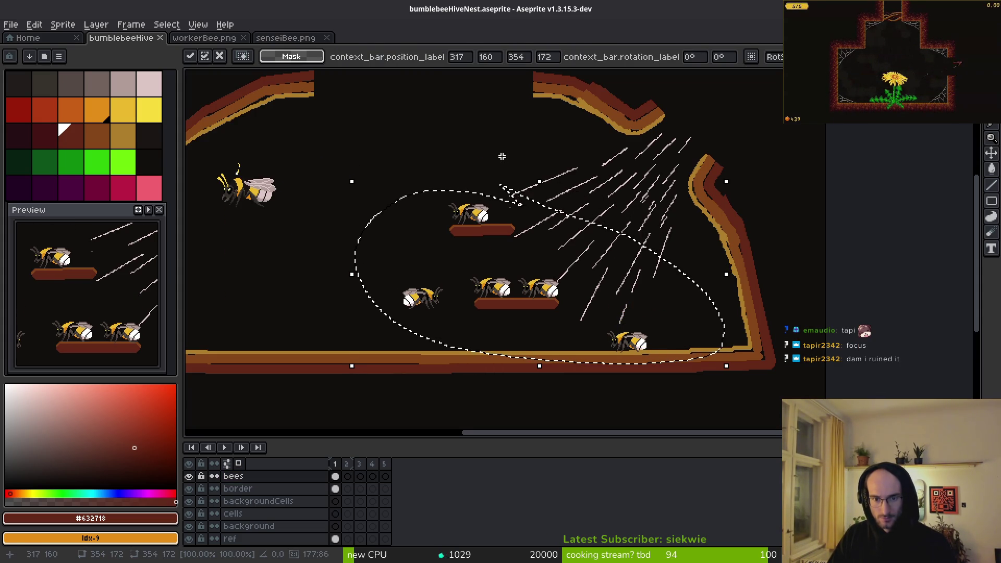
key(ctrl+d)
Step: Set the middle flying bee down on the floor and save the file
scroll(509, 290, left, 2)
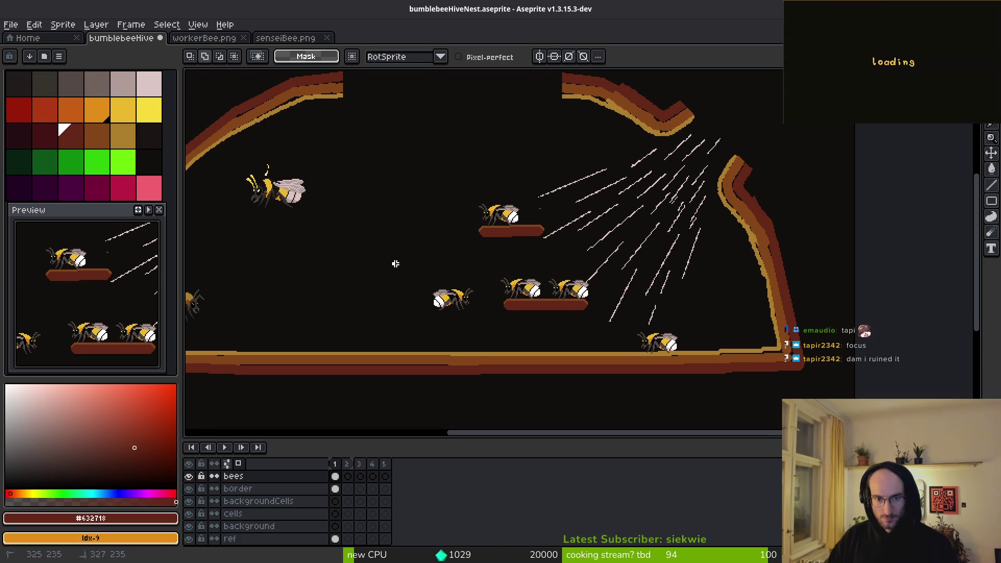
mouse_move(487, 292)
mouse_down()
mouse_move(472, 289)
mouse_move(592, 335)
mouse_move(597, 354)
mouse_up()
click(463, 285)
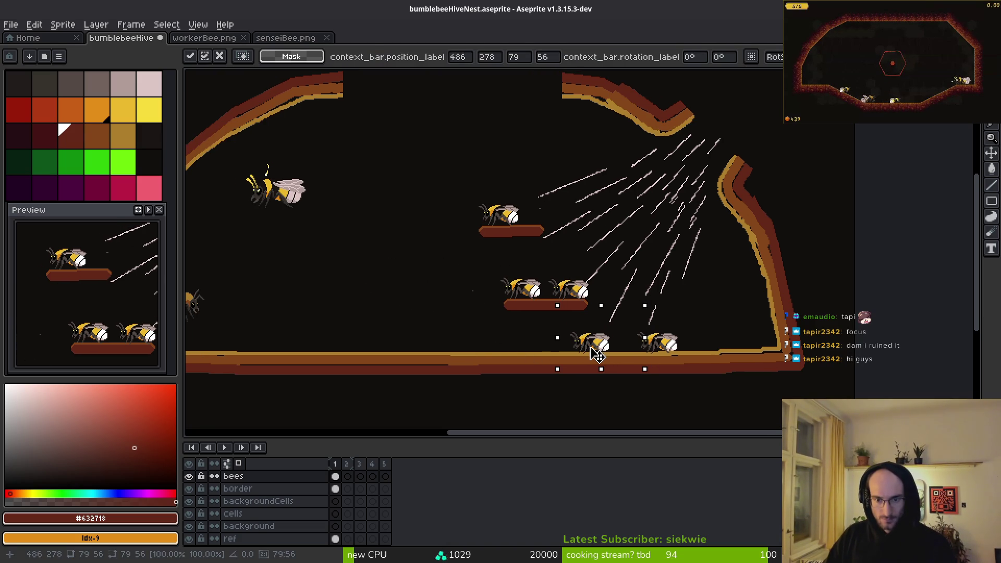
key(Return)
key(ctrl+s)
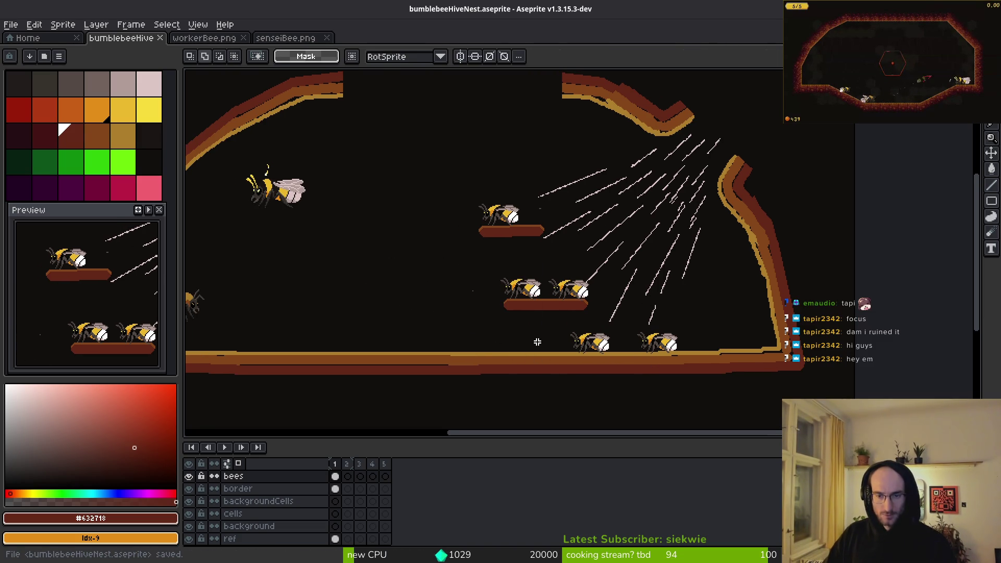
scroll(551, 317, left, 3)
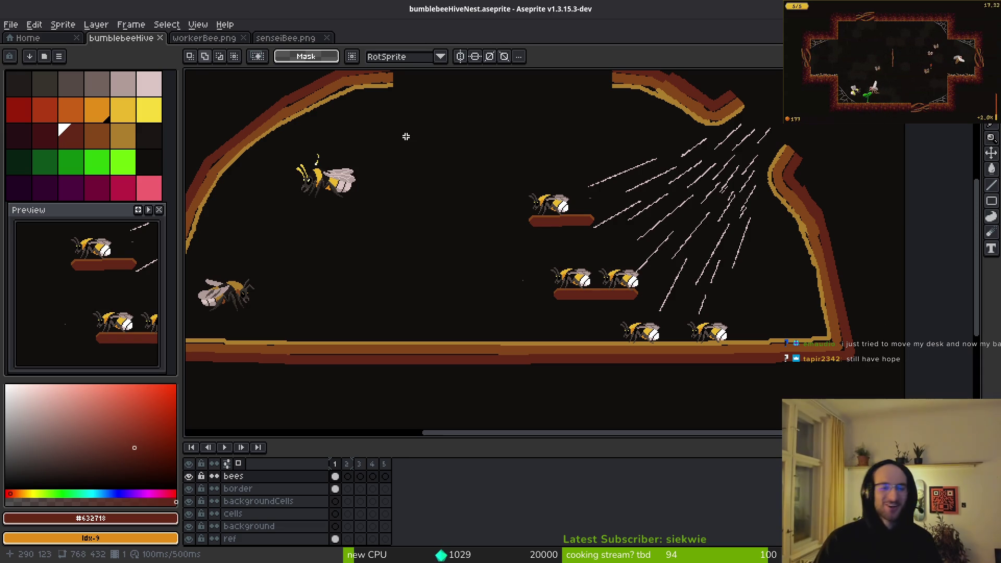
Step: Delete two stray grey pixels near the bee platforms and save
scroll(521, 269, up, 5)
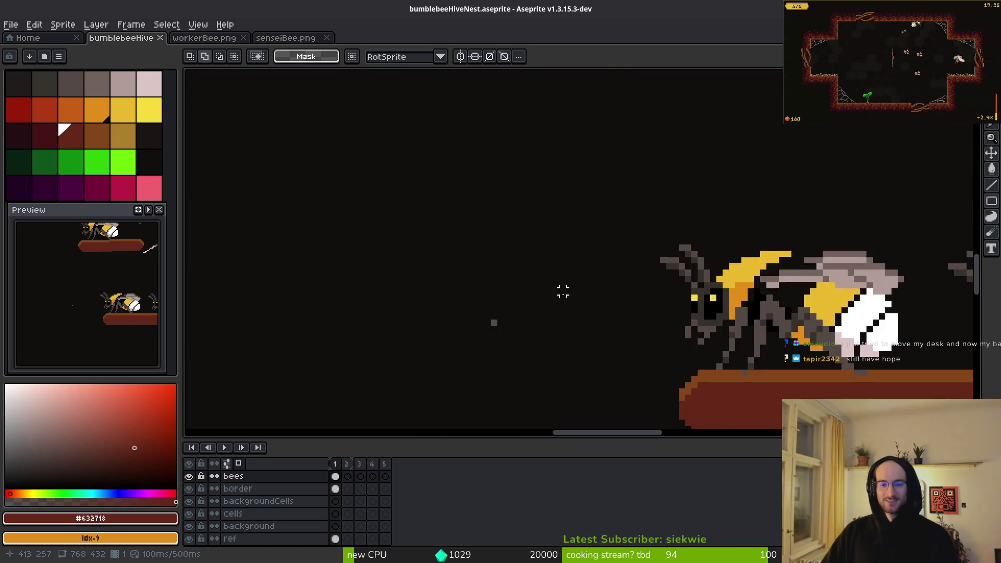
drag(511, 284, 544, 359)
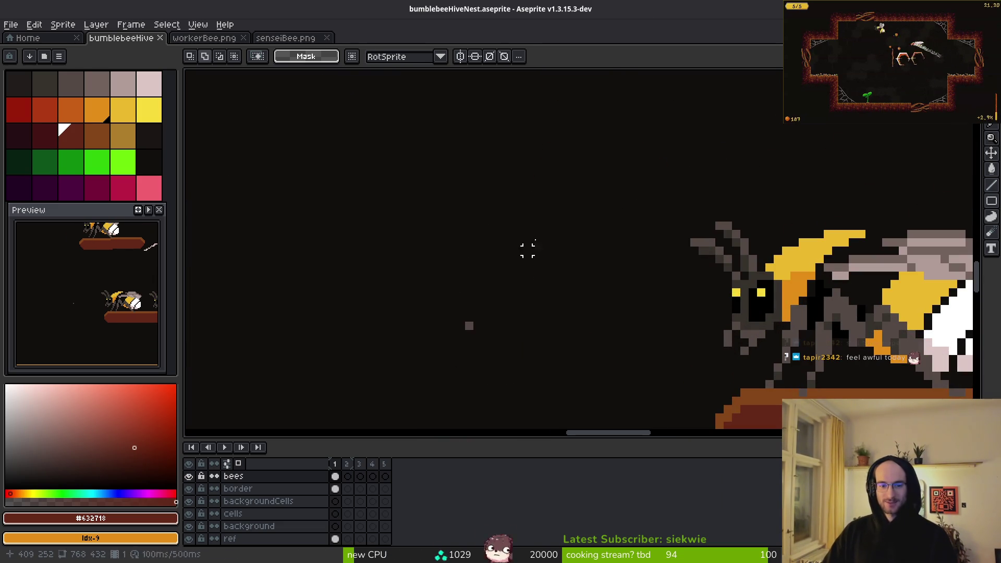
drag(537, 229, 380, 409)
key(Delete)
key(ctrl+s)
scroll(509, 349, down, 2)
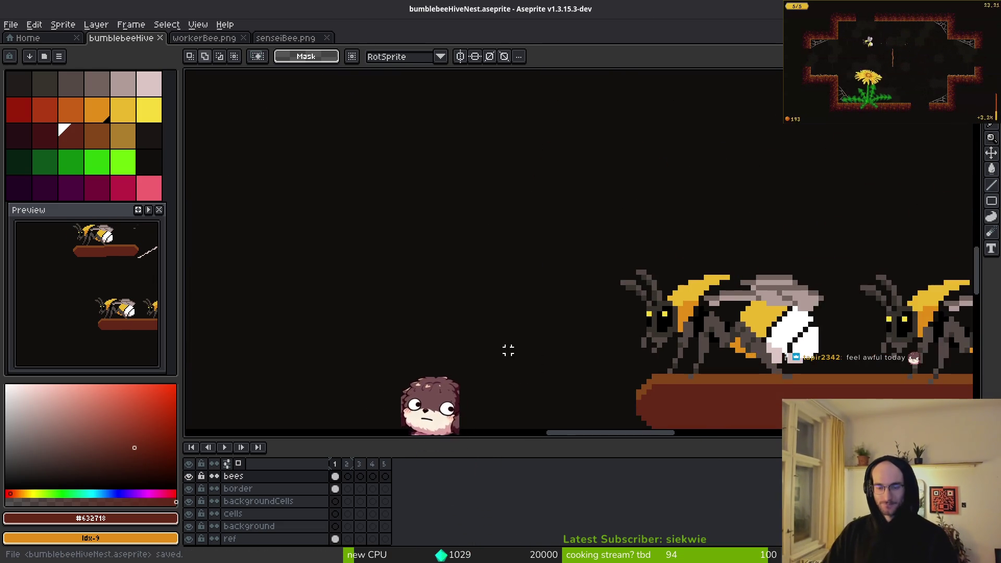
scroll(615, 277, down, 2)
scroll(585, 230, down, 3)
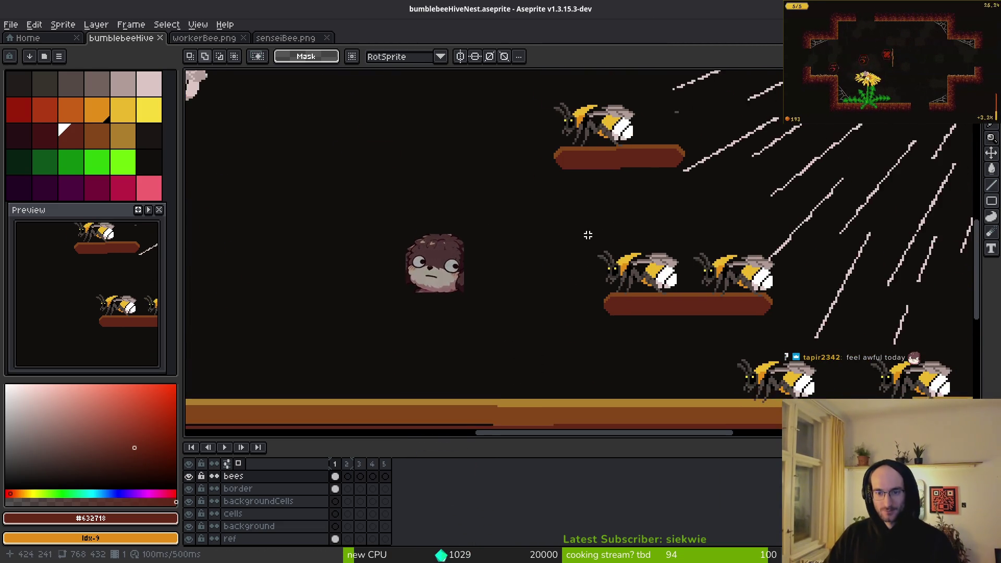
scroll(604, 206, up, 4)
drag(631, 185, 552, 236)
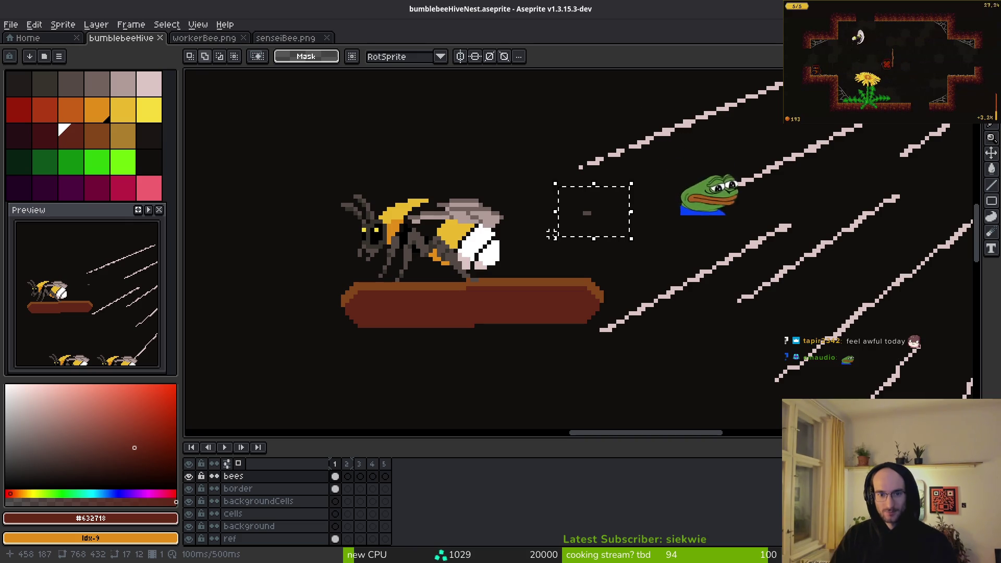
key(Delete)
Step: Flip the upper-left flying bee horizontally so it faces right
scroll(615, 218, down, 2)
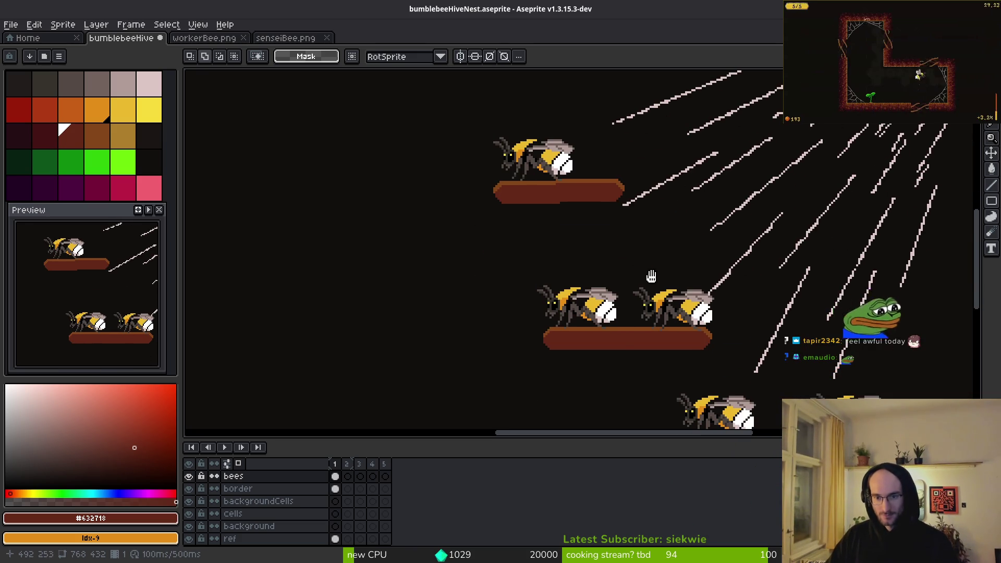
scroll(648, 277, up, 1)
scroll(633, 264, up, 1)
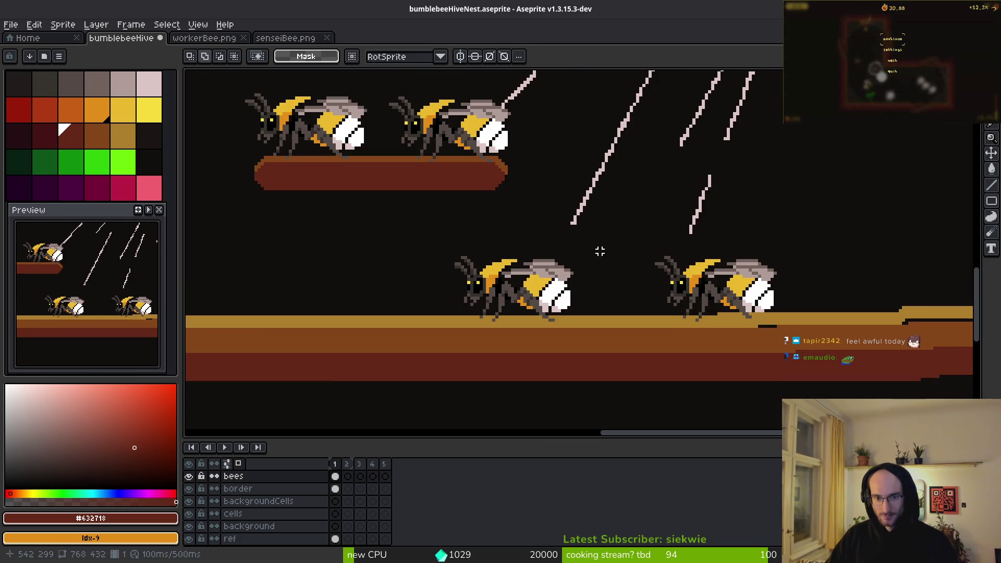
scroll(532, 225, down, 2)
scroll(562, 294, down, 1)
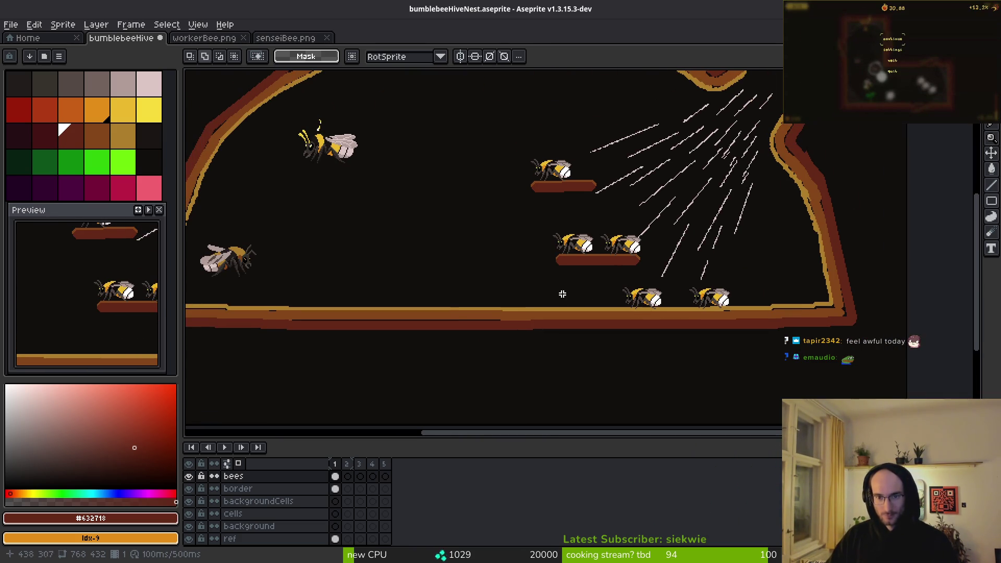
scroll(548, 278, down, 1)
scroll(485, 259, up, 1)
scroll(443, 208, down, 1)
scroll(391, 152, up, 1)
mouse_move(383, 156)
mouse_down()
mouse_move(506, 252)
mouse_move(480, 232)
mouse_up()
key(shift+h)
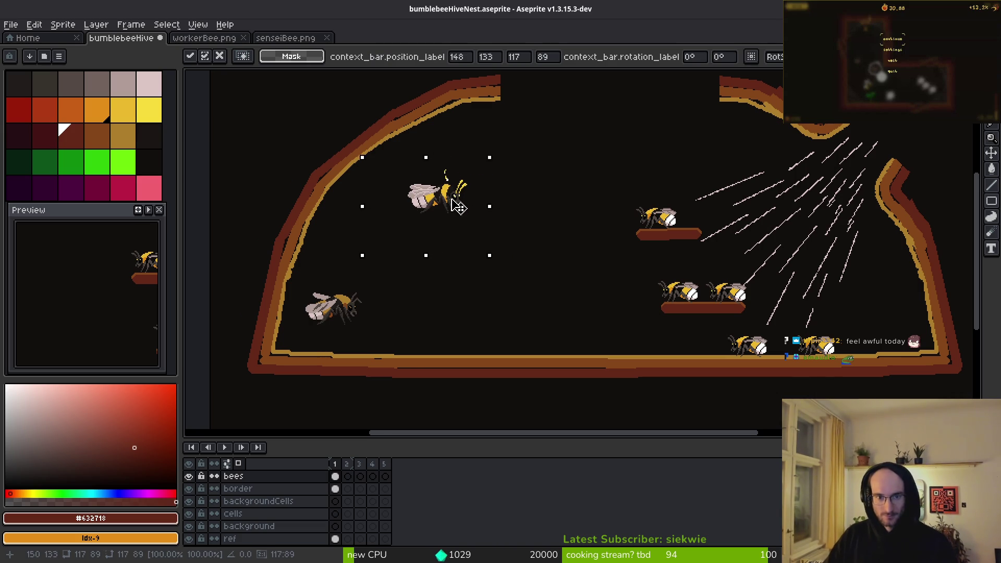
scroll(552, 227, up, 3)
key(ctrl+d)
Step: Fill the dome's top gap with dark red, brown and light tan bands, then save
key(b)
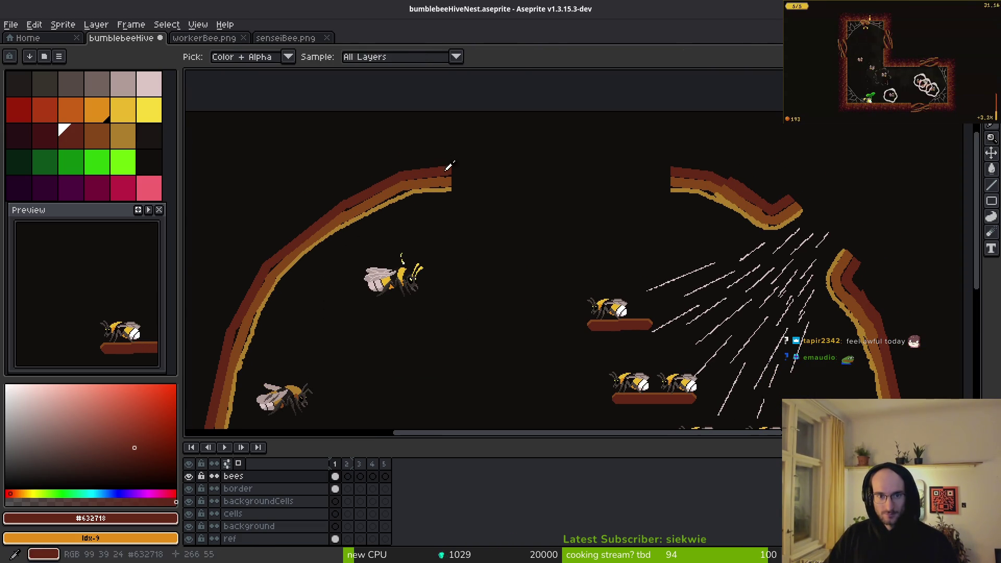
scroll(503, 185, up, 2)
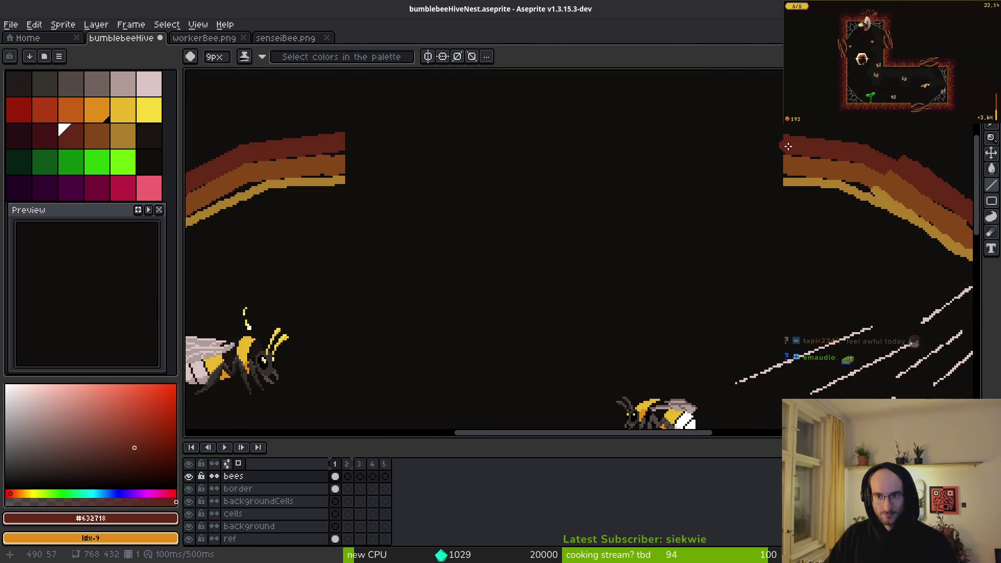
mouse_move(344, 147)
mouse_down()
mouse_move(317, 153)
mouse_move(786, 162)
mouse_up()
alt+click(342, 161)
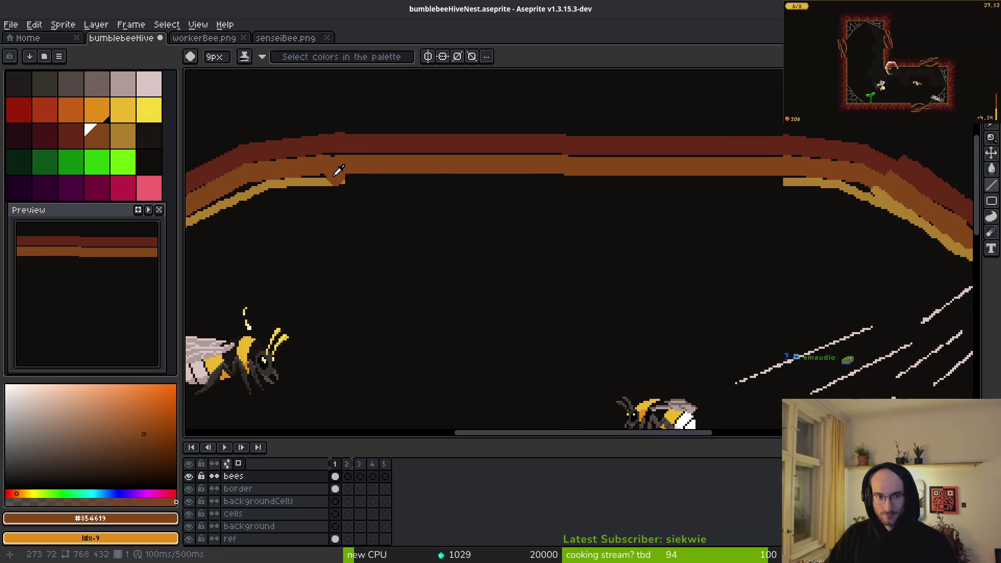
alt+click(334, 178)
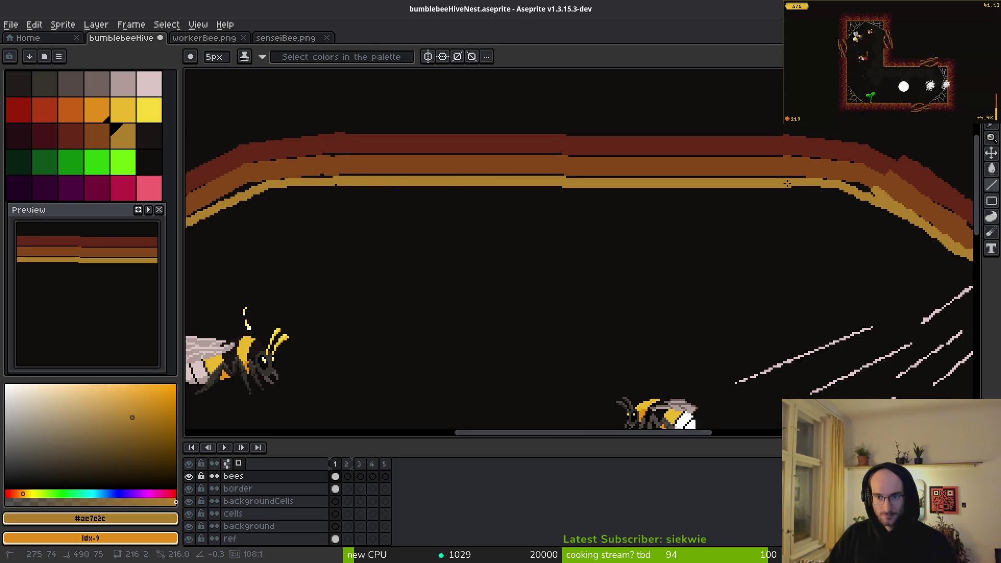
shift+click(791, 182)
scroll(698, 247, down, 2)
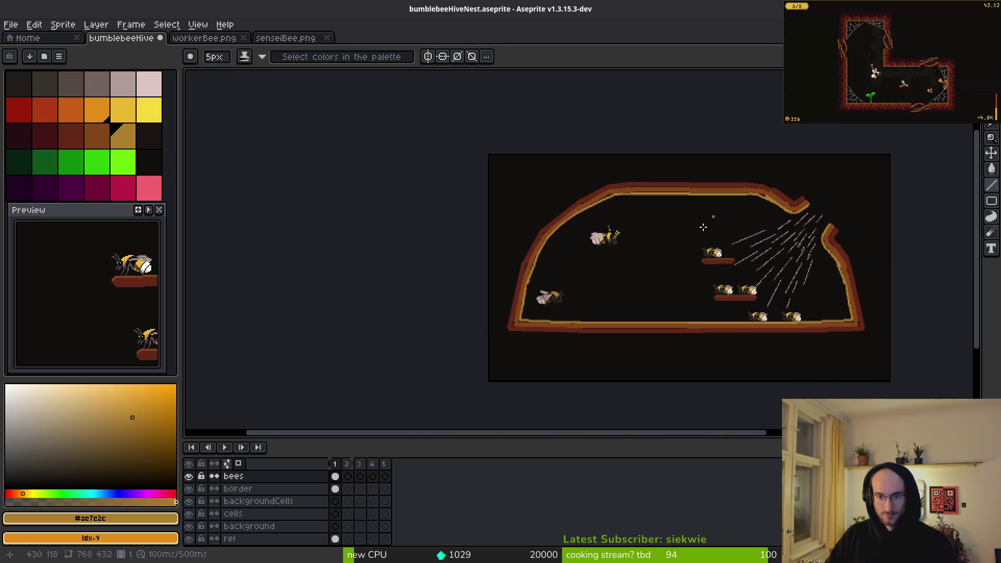
key(ctrl+s)
scroll(631, 251, up, 4)
Step: Move the lower-left flying bee right toward the centre, just above the floor
scroll(615, 235, down, 2)
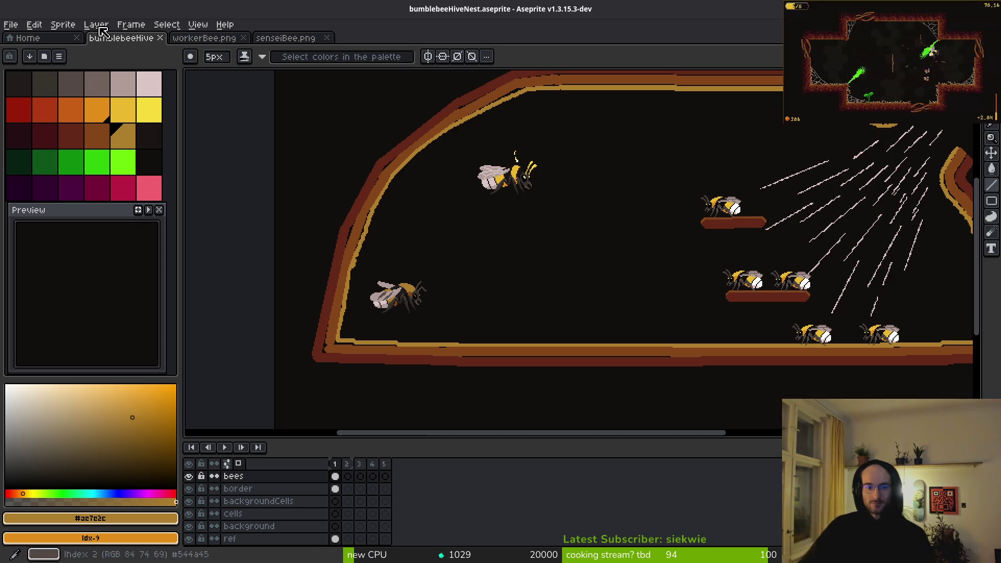
drag(689, 308, 619, 305)
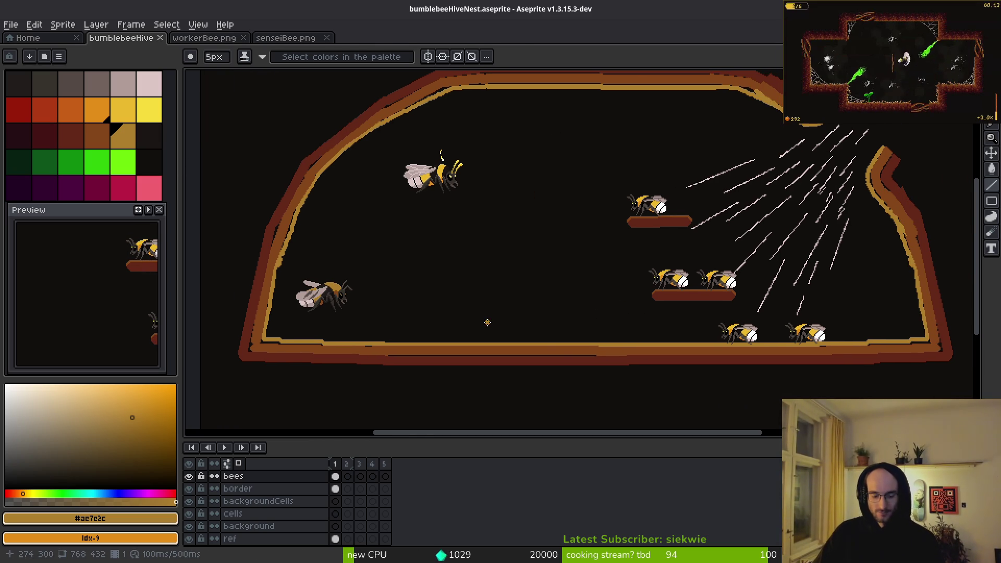
key(m)
scroll(302, 297, up, 3)
drag(208, 204, 450, 370)
scroll(449, 370, down, 3)
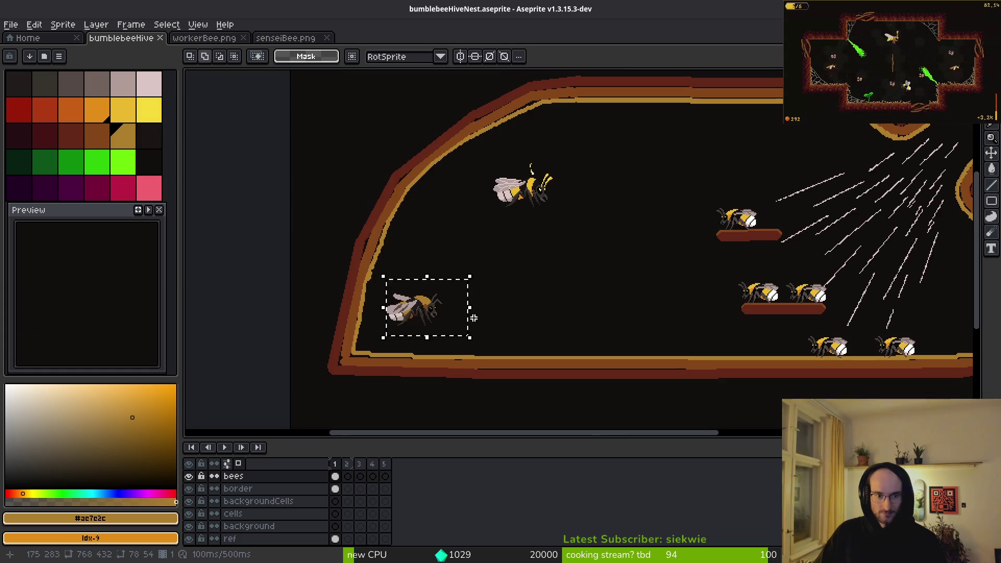
mouse_move(419, 313)
mouse_down()
mouse_move(560, 346)
mouse_move(636, 329)
mouse_up()
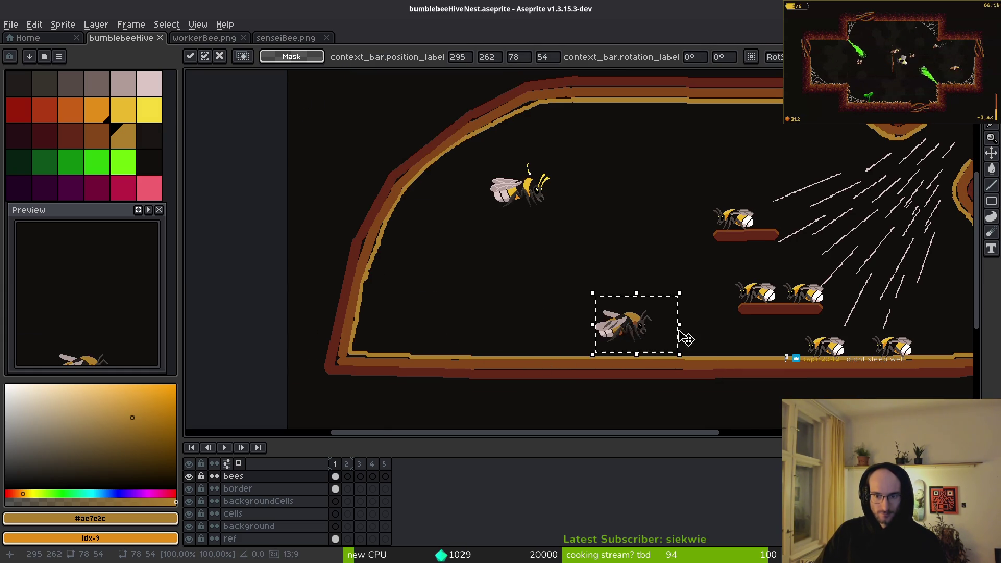
scroll(839, 279, right, 5)
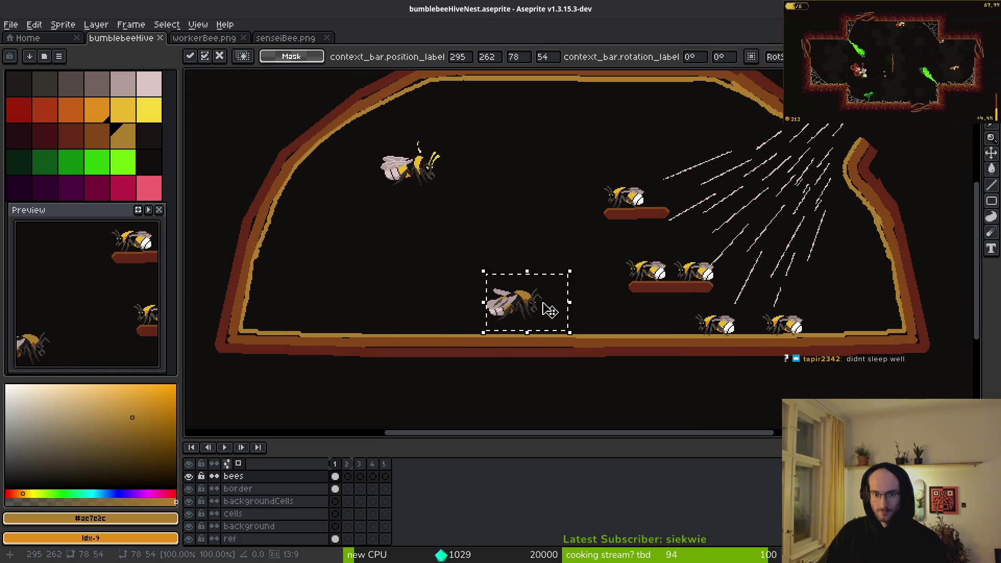
scroll(532, 303, left, 1)
scroll(532, 301, up, 1)
scroll(536, 296, down, 4)
key(Return)
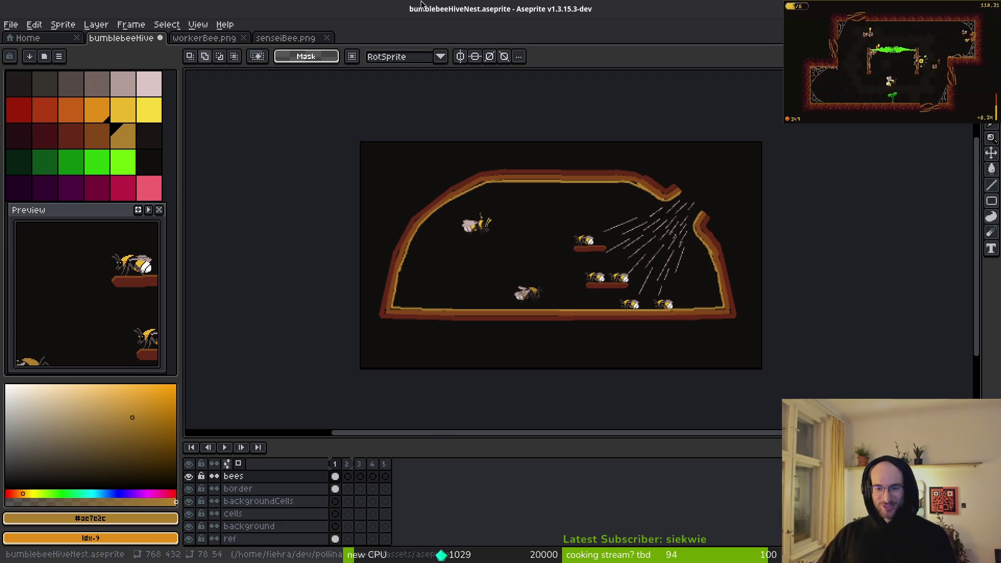
Step: Set the foreground colour to palette entry idx-16, then bring up the b_pasc05.jpg photo
scroll(610, 287, up, 2)
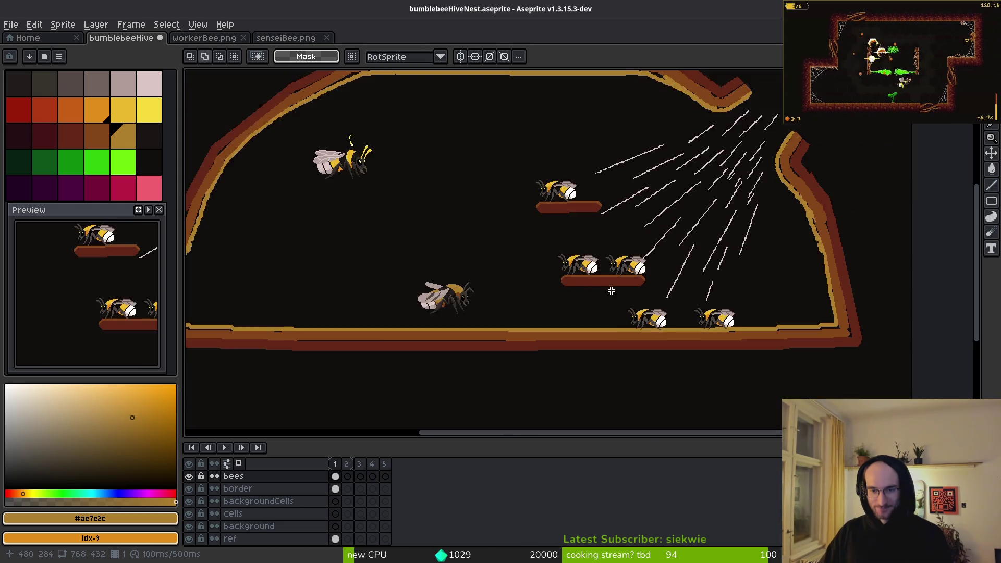
scroll(600, 289, down, 2)
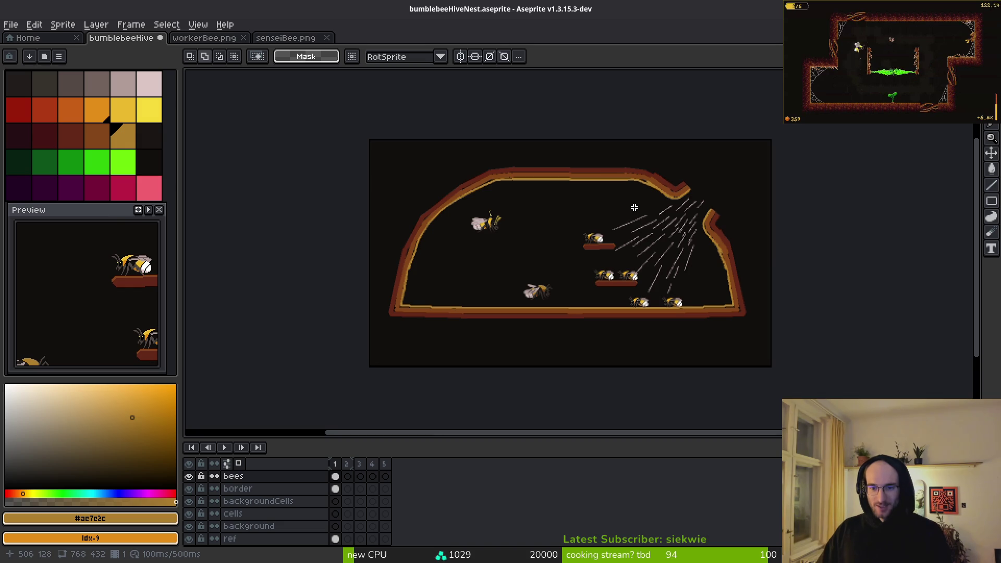
scroll(571, 292, up, 2)
scroll(571, 292, down, 2)
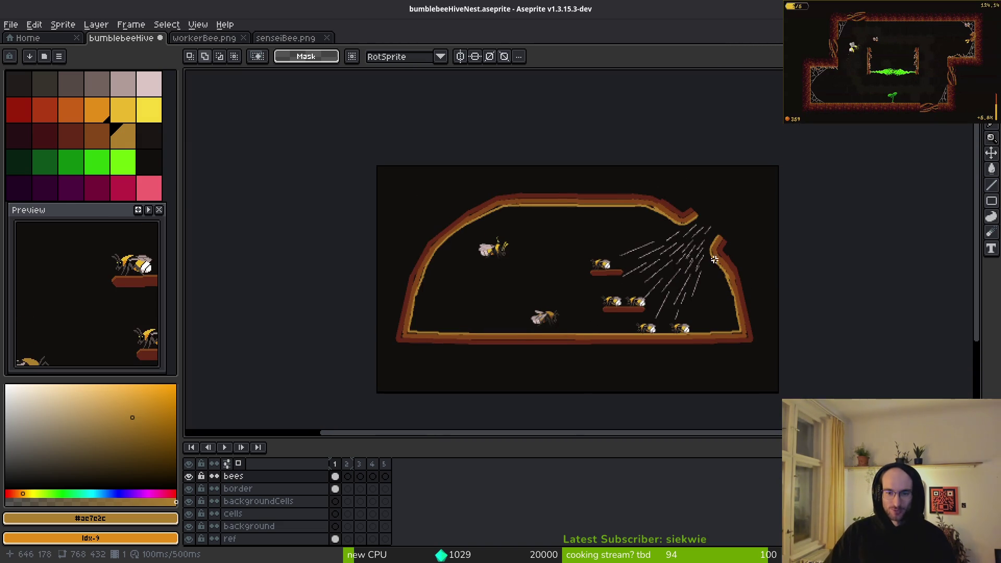
scroll(714, 259, up, 3)
scroll(678, 261, down, 1)
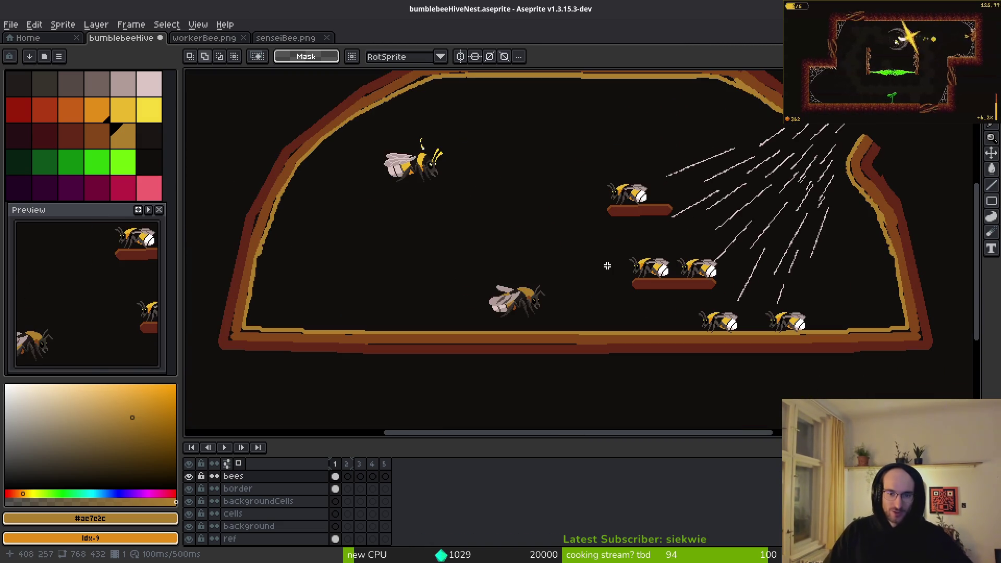
click(119, 140)
scroll(360, 264, up, 1)
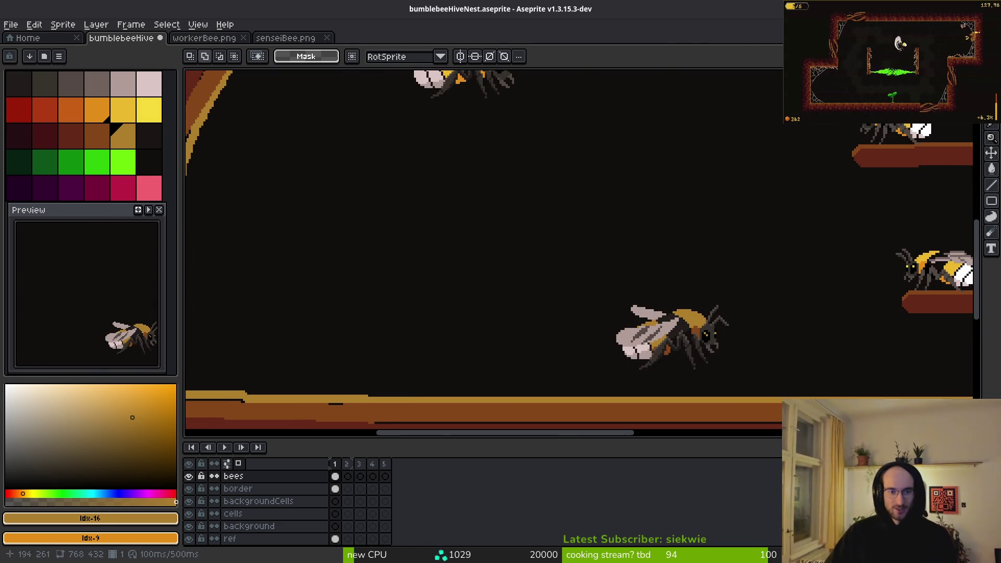
scroll(300, 190, down, 1)
key(i)
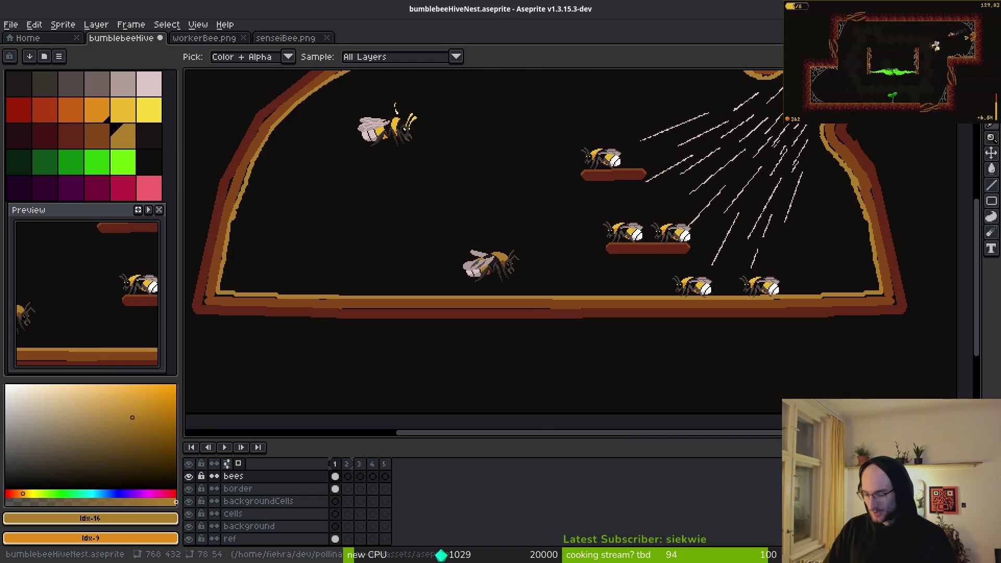
key(super)
key(super)
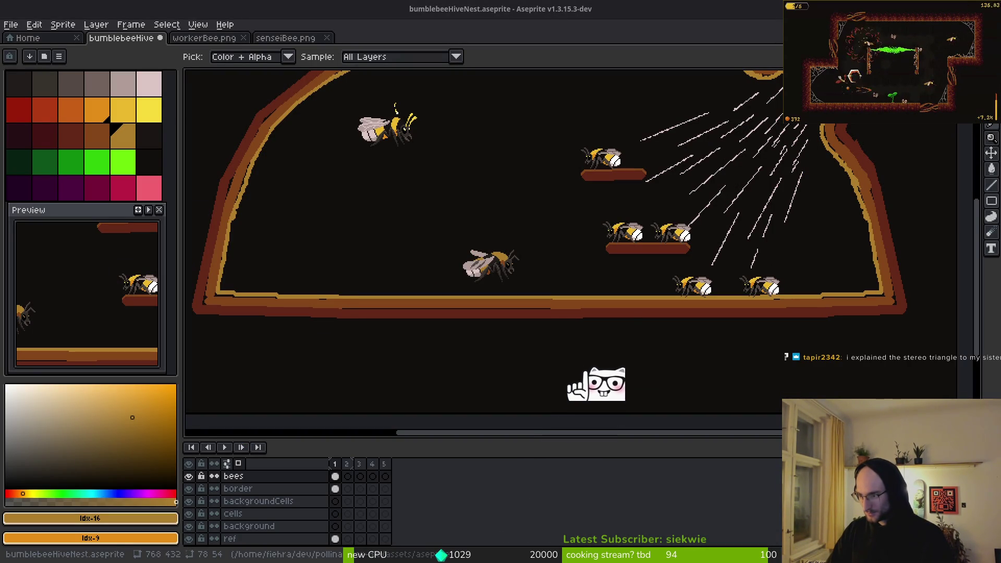
Step: Zoom into the b_pasc05.jpg nest photo, then bring up the browser's honeycomb screenshot
key(alt+Tab)
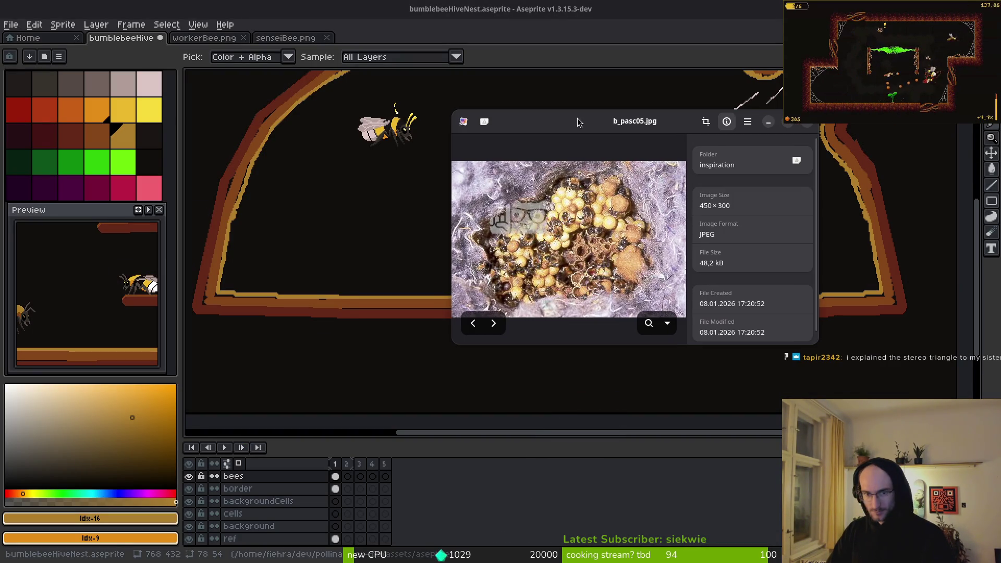
scroll(588, 258, up, 3)
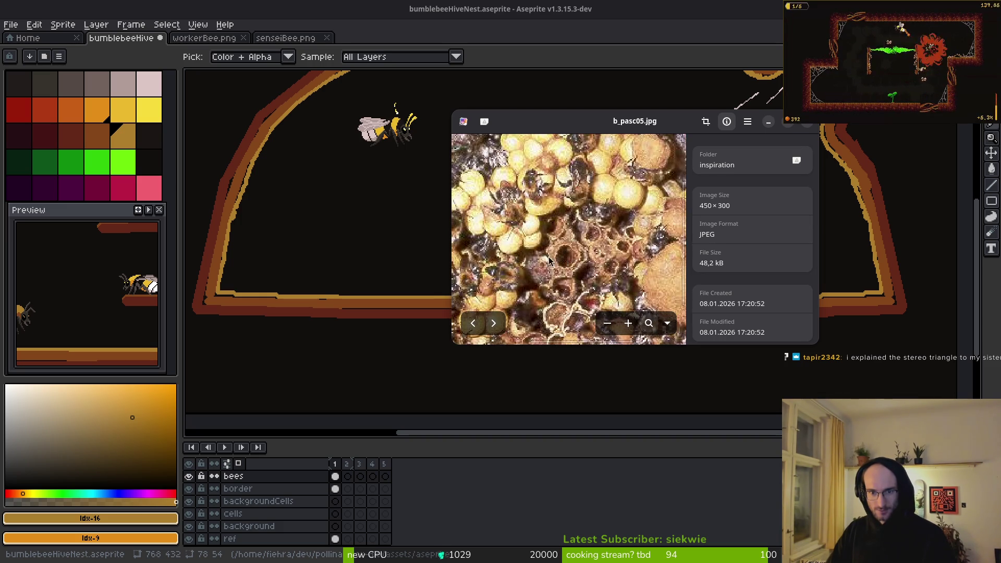
scroll(579, 249, down, 2)
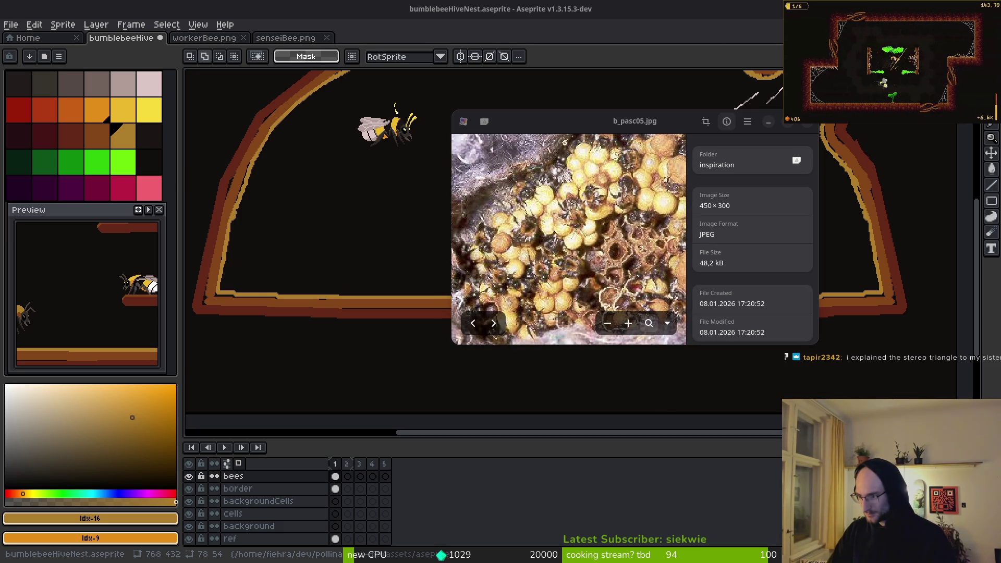
key(alt+Tab)
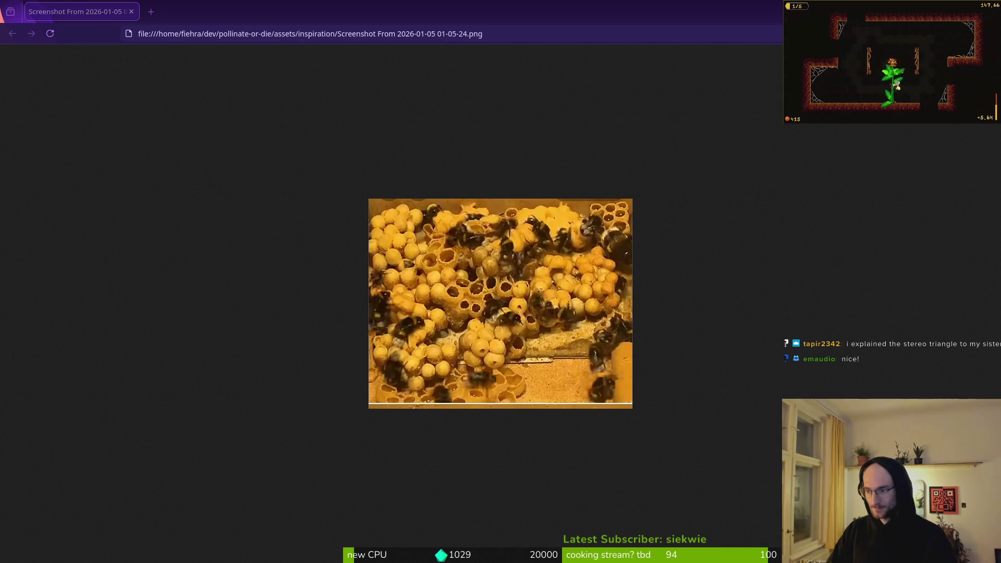
Step: Compare the bumblebee comb screenshots across browser tabs, close the extras, and return to Aseprite
key(alt+Tab)
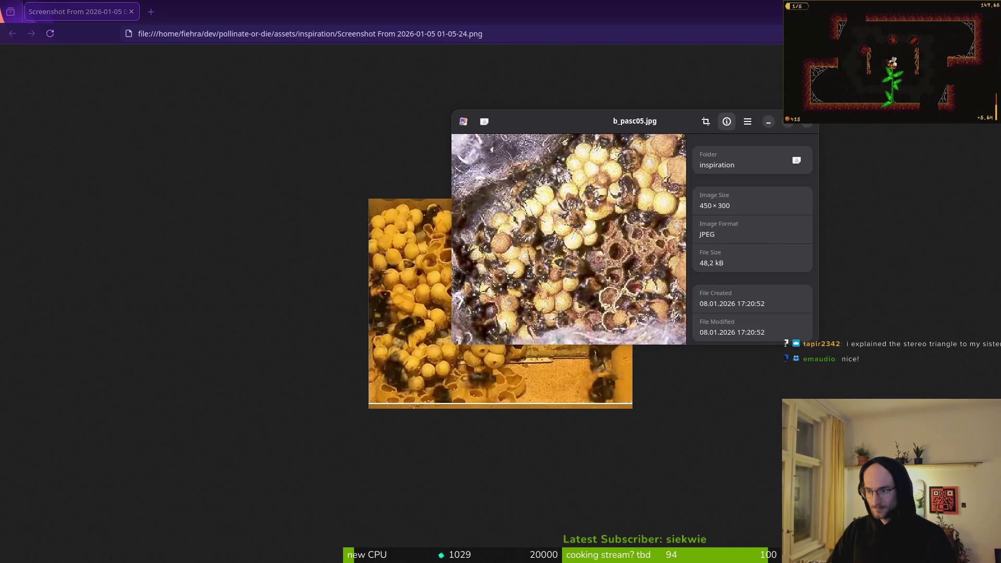
key(alt+Tab)
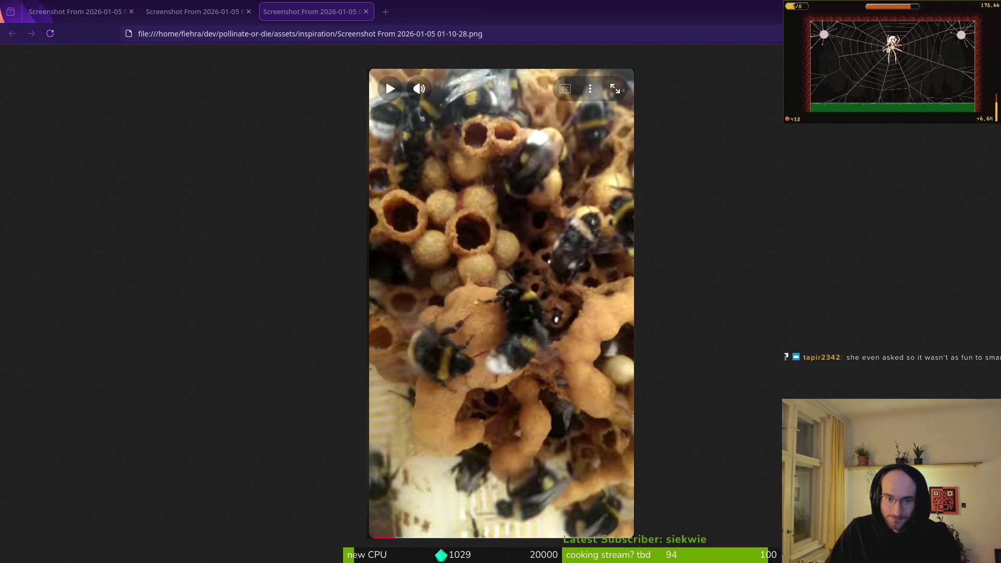
click(192, 11)
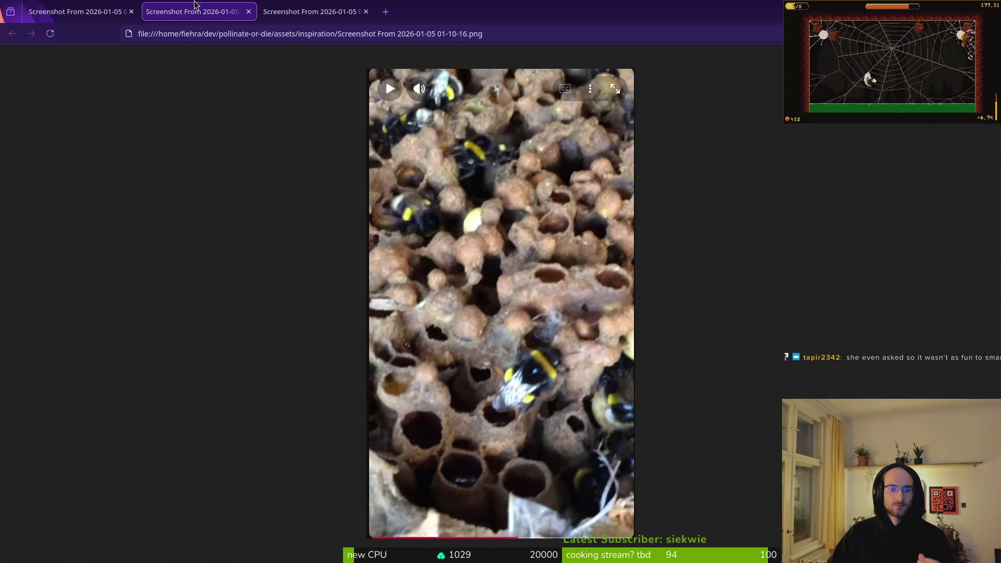
click(308, 17)
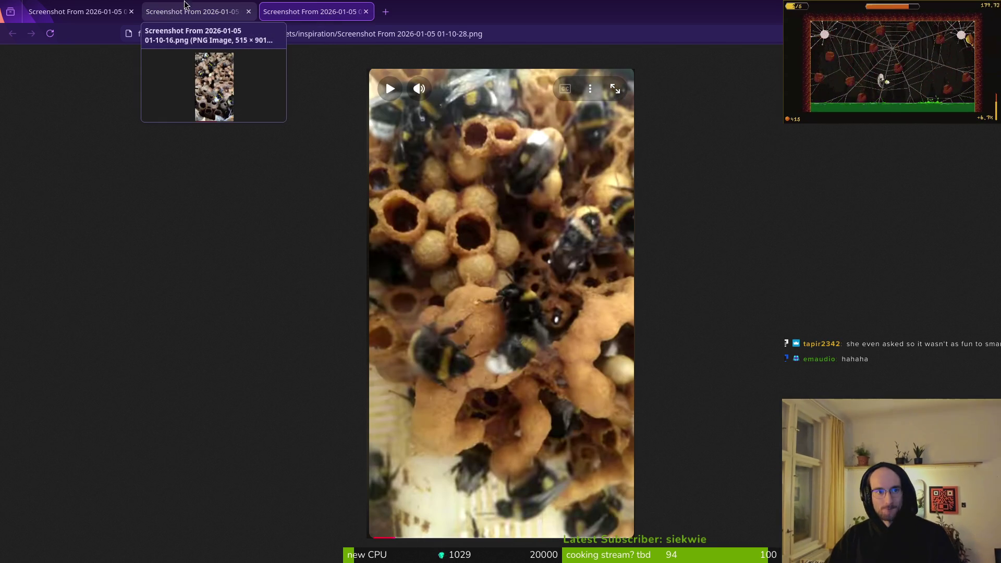
key(ctrl+w)
key(ctrl+w)
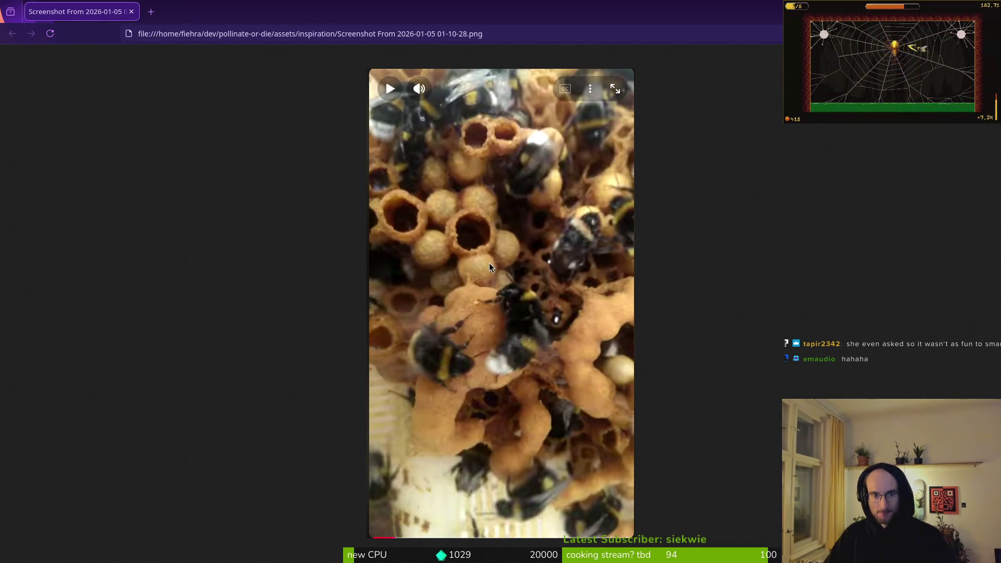
key(ctrl+w)
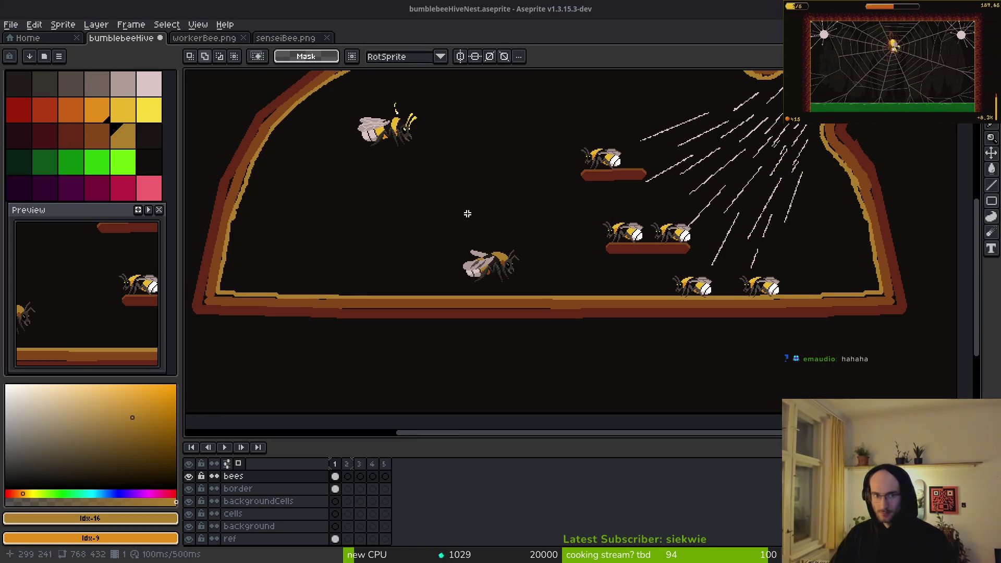
scroll(437, 212, up, 2)
click(10, 24)
click(24, 51)
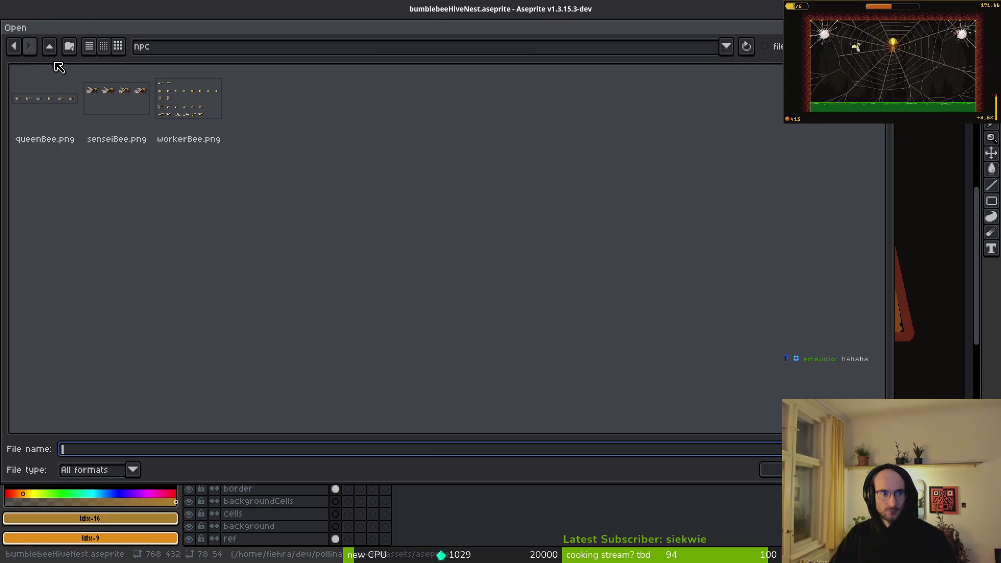
click(69, 47)
key(Escape)
double_click(50, 48)
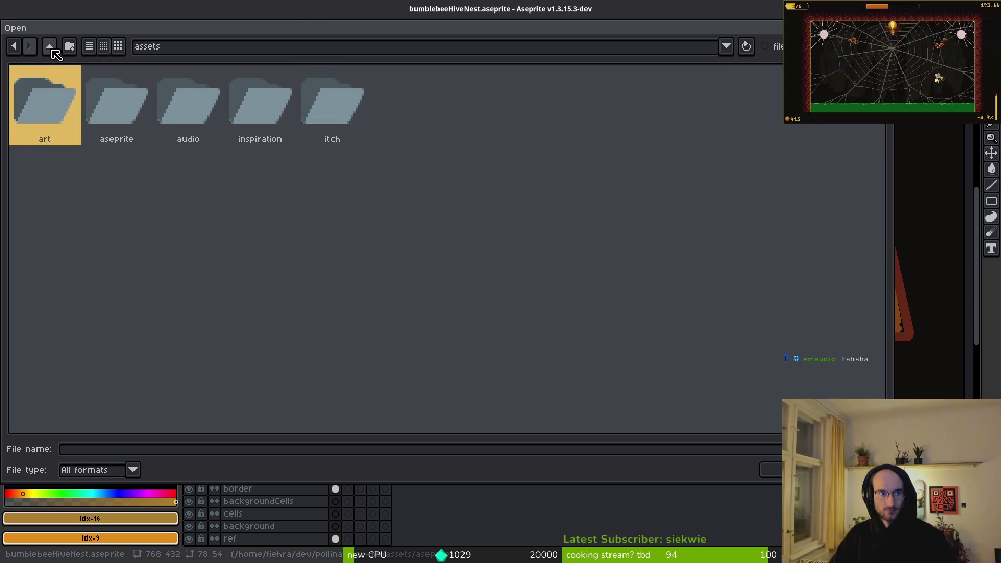
double_click(148, 117)
click(50, 45)
double_click(263, 108)
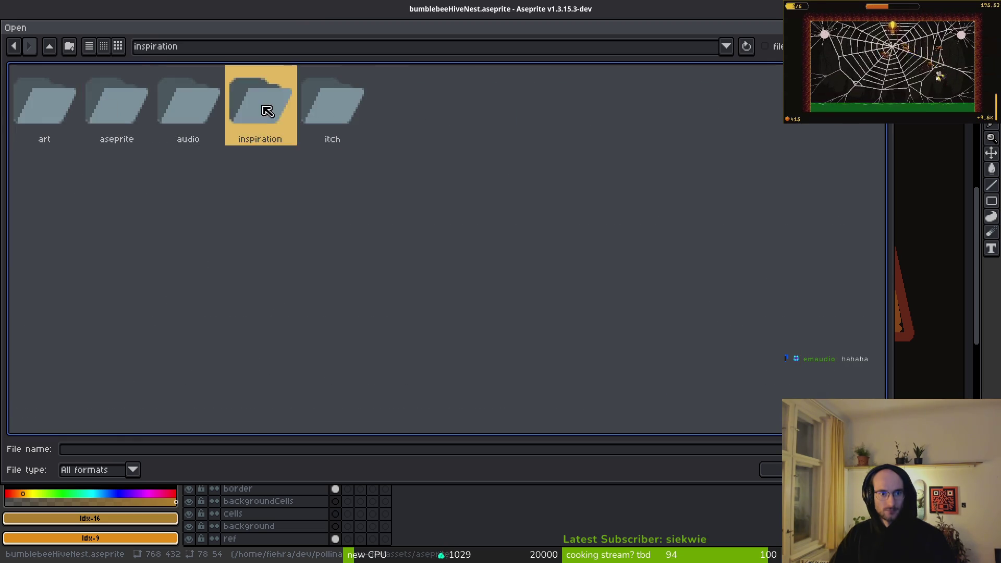
scroll(643, 239, down, 5)
double_click(380, 287)
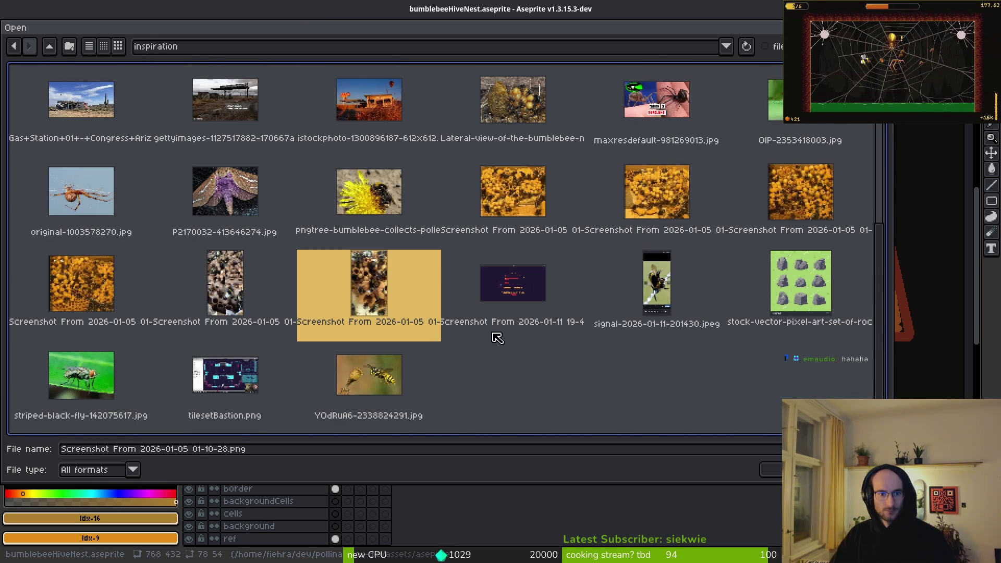
Step: Cut the top honeycomb band, close senseiBee.png and workerBee.png, and return to bumblebeeHive
scroll(635, 214, down, 1)
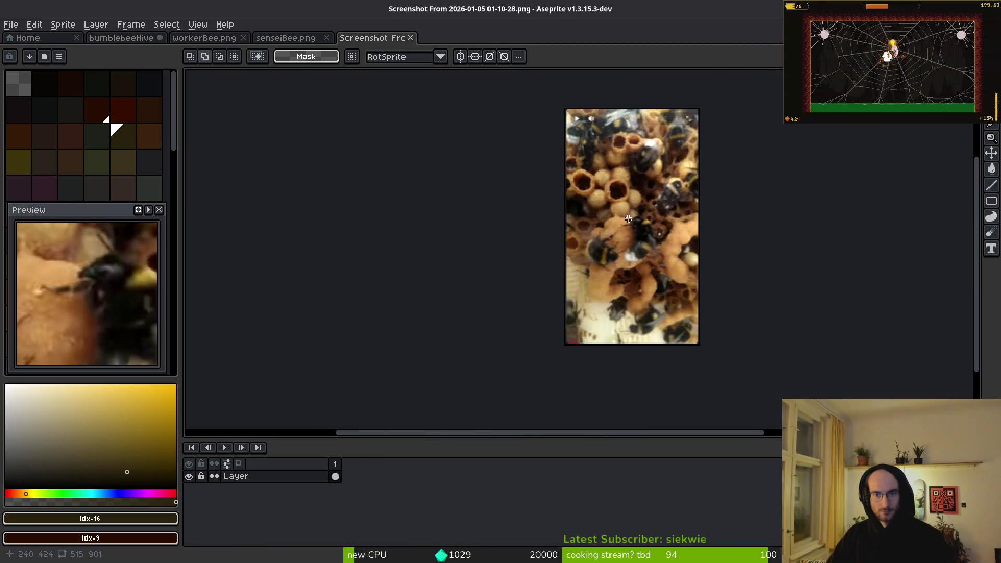
scroll(694, 174, up, 1)
key(m)
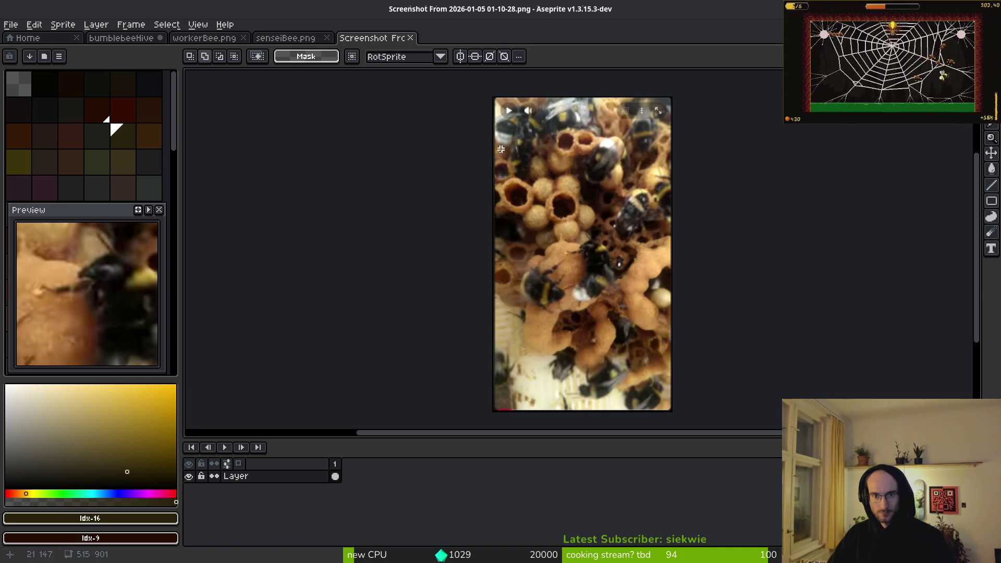
drag(496, 125, 670, 239)
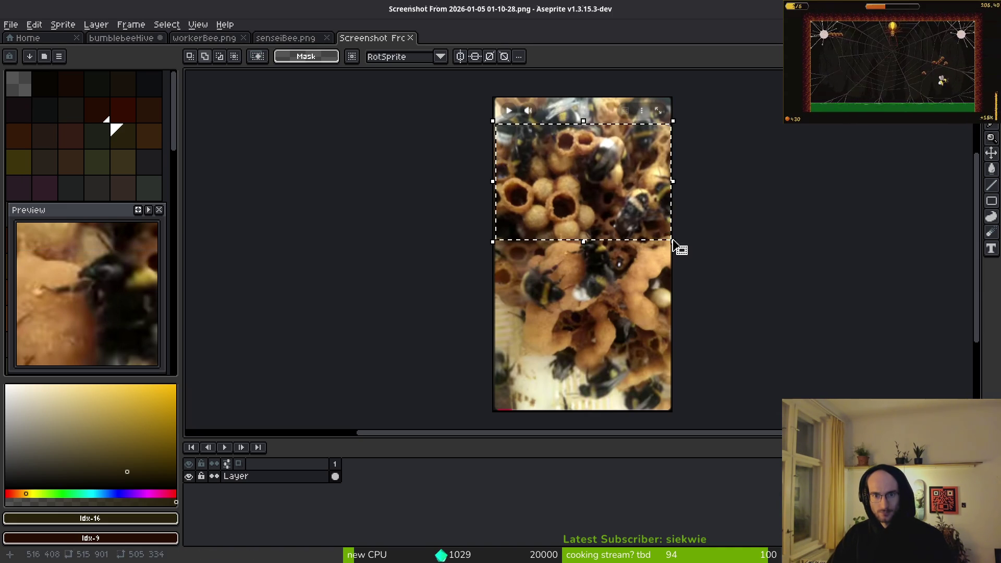
key(Delete)
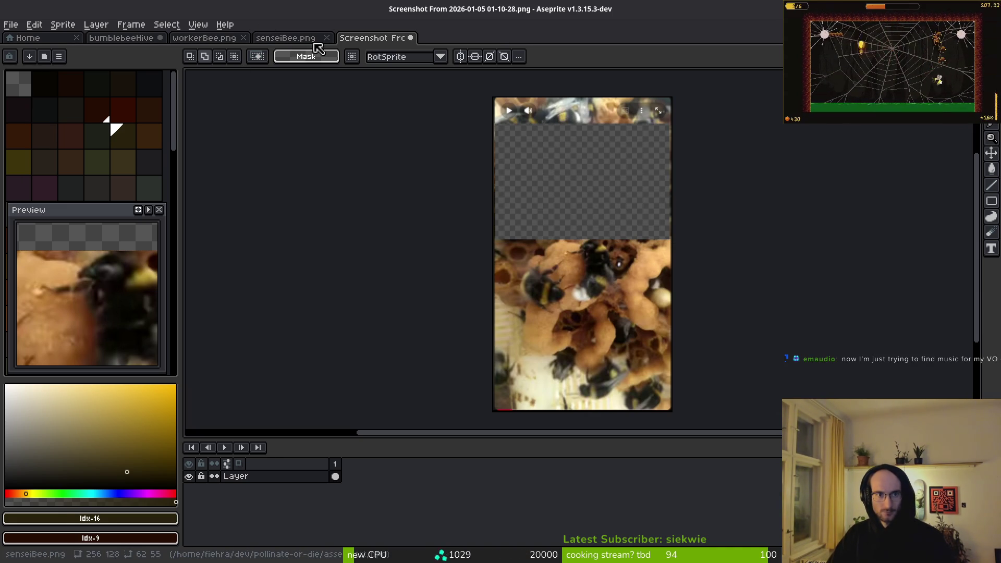
click(327, 38)
middle_click(211, 39)
click(125, 39)
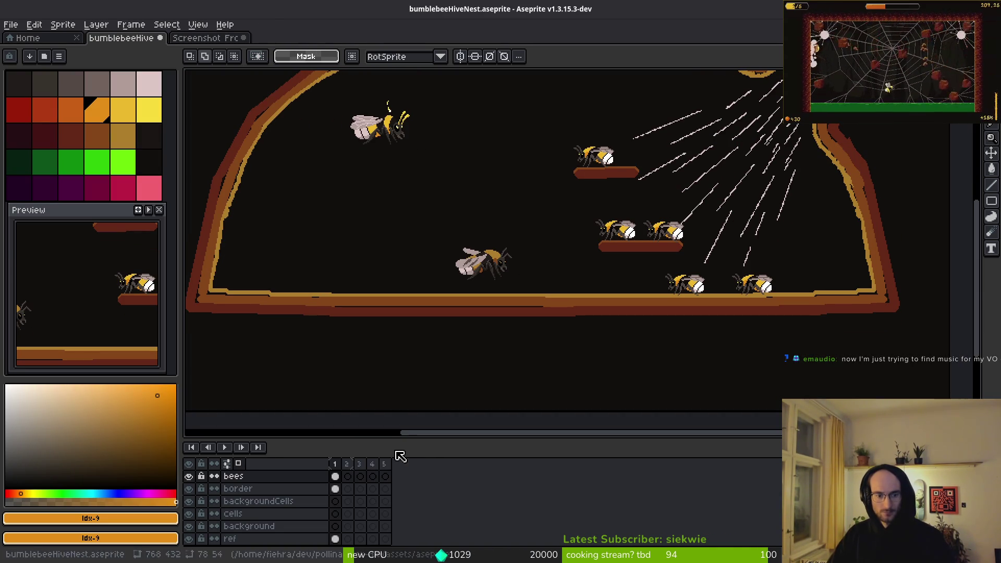
Step: Paste the honeycomb cutout onto the background layer and shrink it to a roughly 95×63 tile inside the dome
click(336, 538)
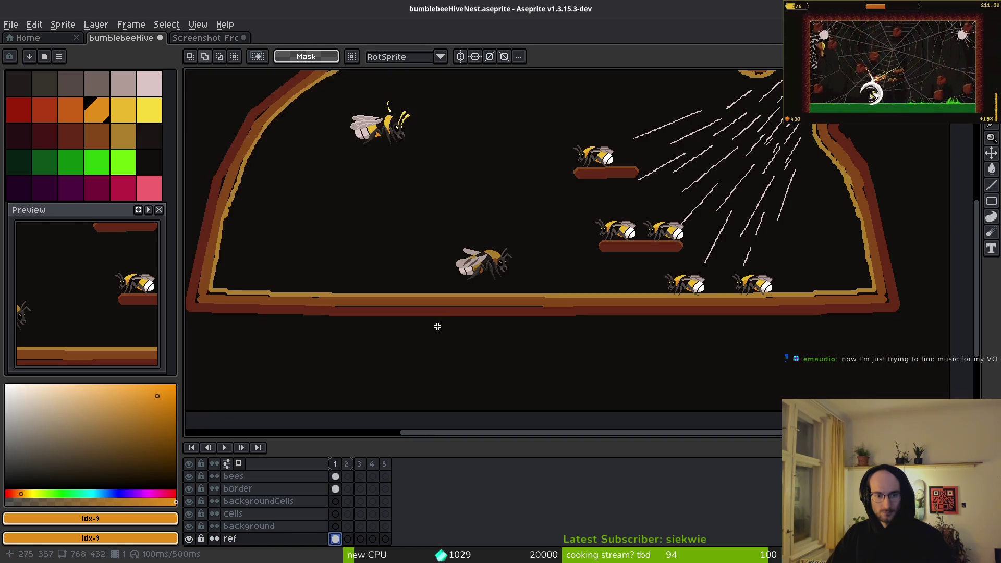
click(336, 526)
key(ctrl+v)
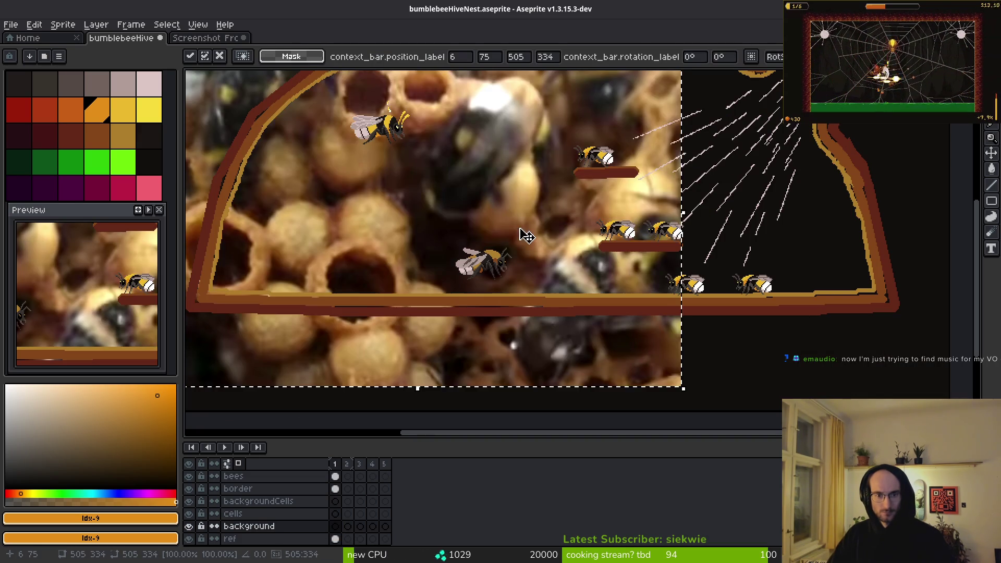
scroll(517, 255, down, 2)
scroll(503, 152, up, 2)
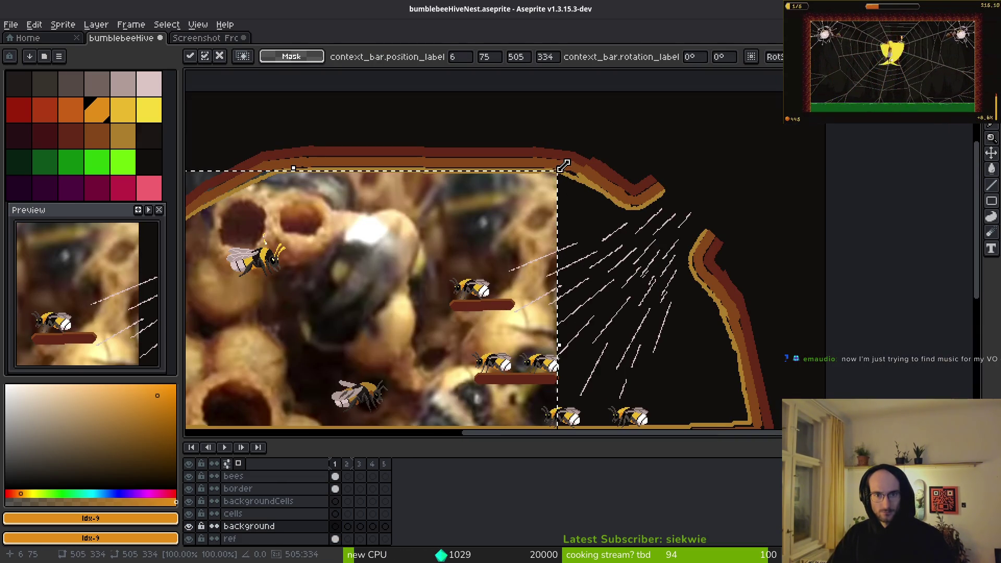
drag(688, 159, 766, 31)
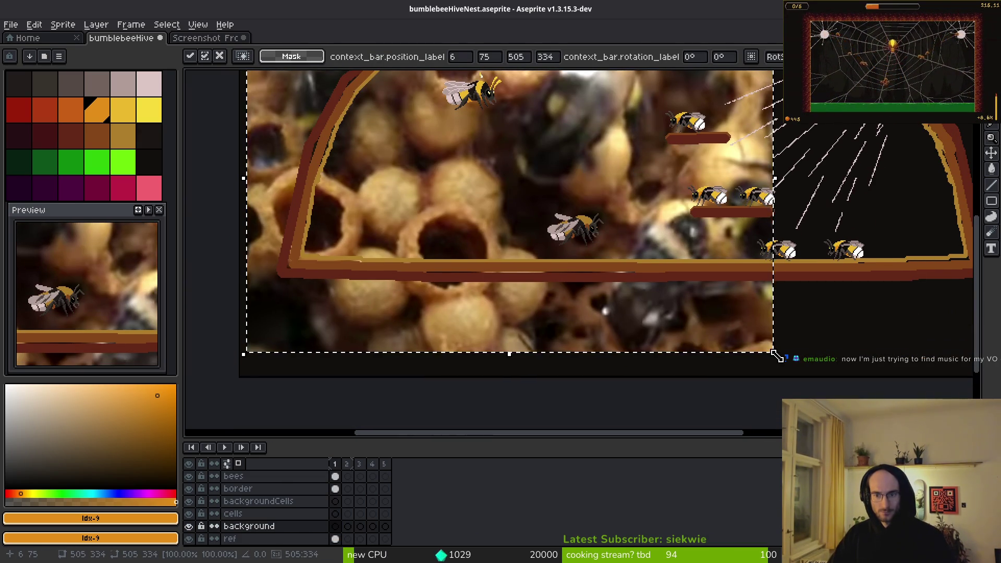
mouse_move(765, 338)
mouse_down()
mouse_move(644, 268)
mouse_move(544, 159)
mouse_move(493, 142)
mouse_up()
scroll(501, 250, up, 3)
scroll(500, 250, left, 2)
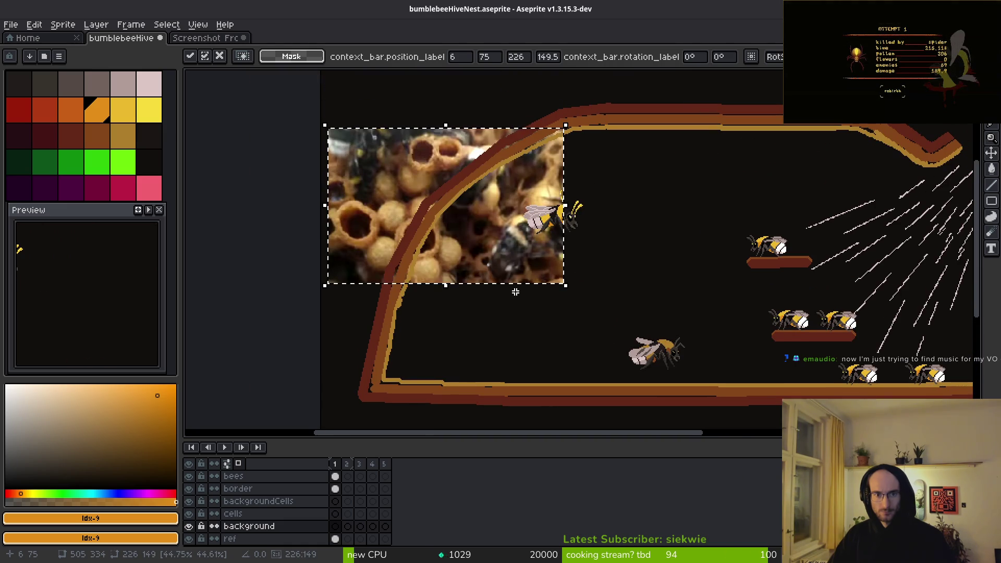
drag(499, 245, 592, 313)
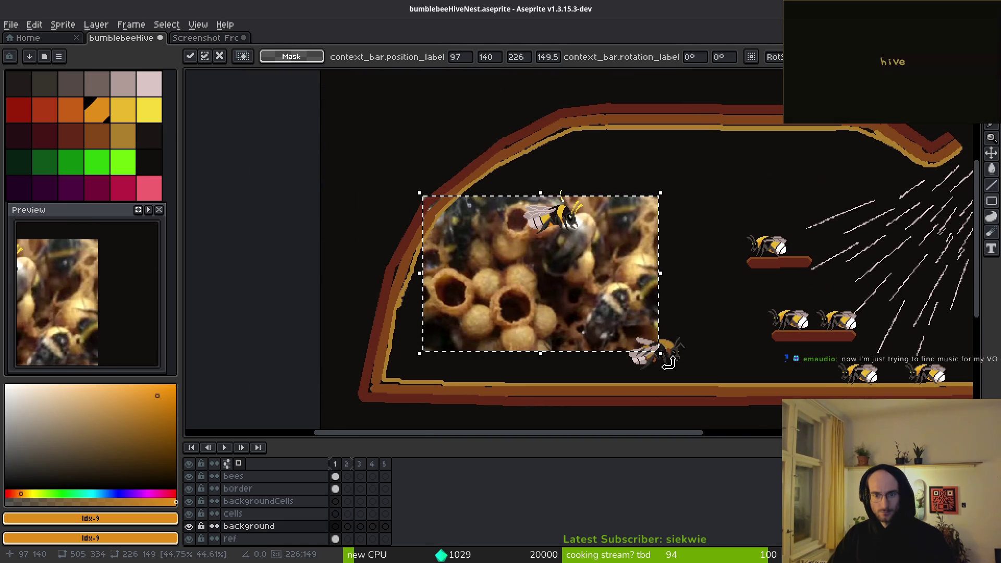
mouse_move(660, 355)
mouse_down()
mouse_move(536, 251)
mouse_move(552, 270)
mouse_move(535, 260)
mouse_up()
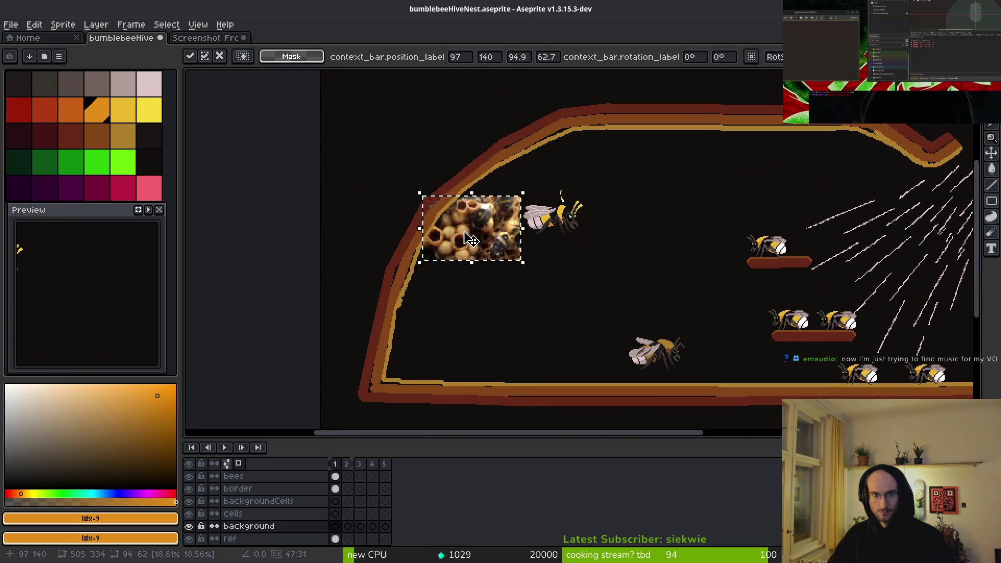
mouse_move(470, 240)
mouse_down()
mouse_move(734, 282)
mouse_move(417, 302)
mouse_move(513, 291)
mouse_up()
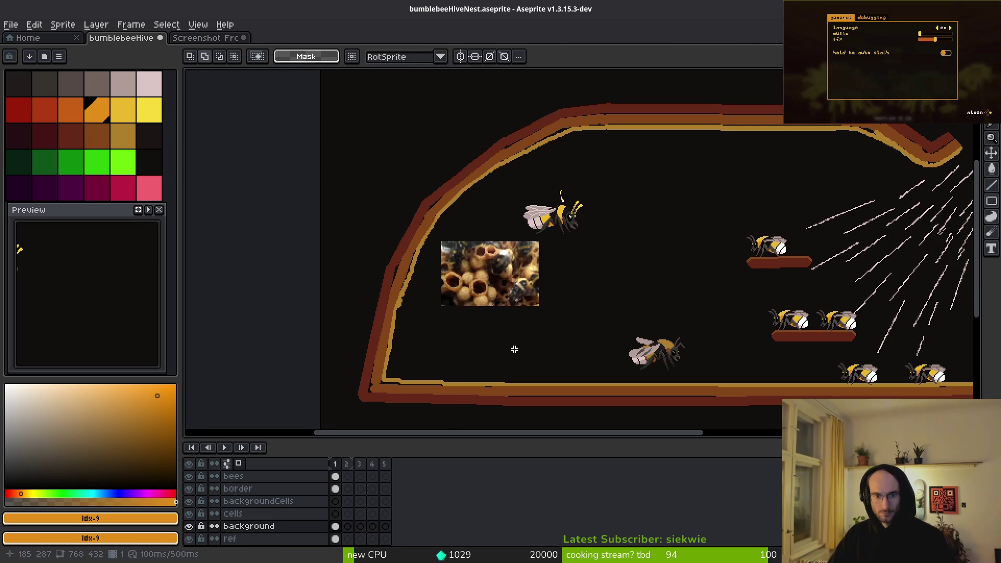
Step: Place two more copies of the honeycomb tile, one to the right and one below
drag(514, 281, 609, 276)
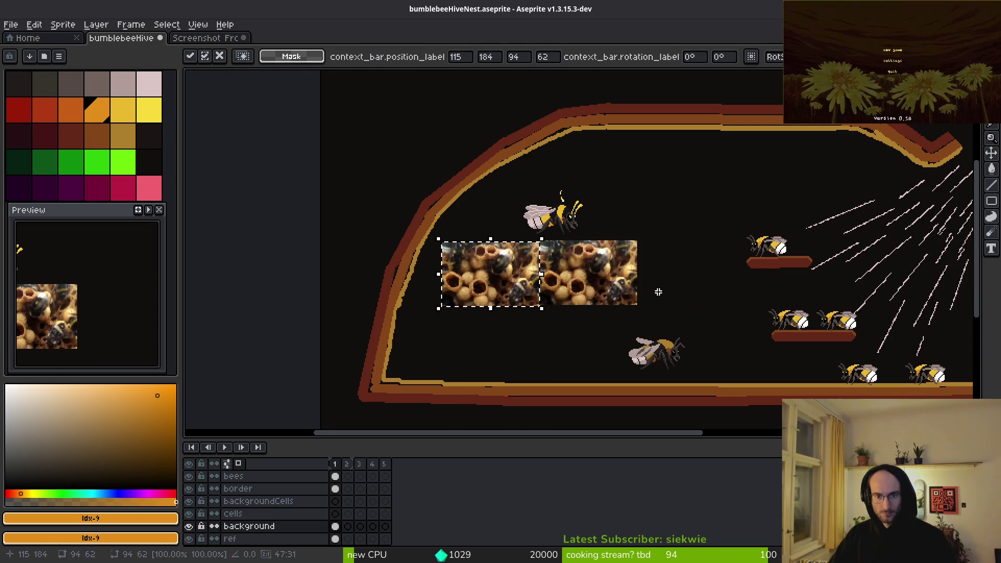
drag(483, 283, 487, 343)
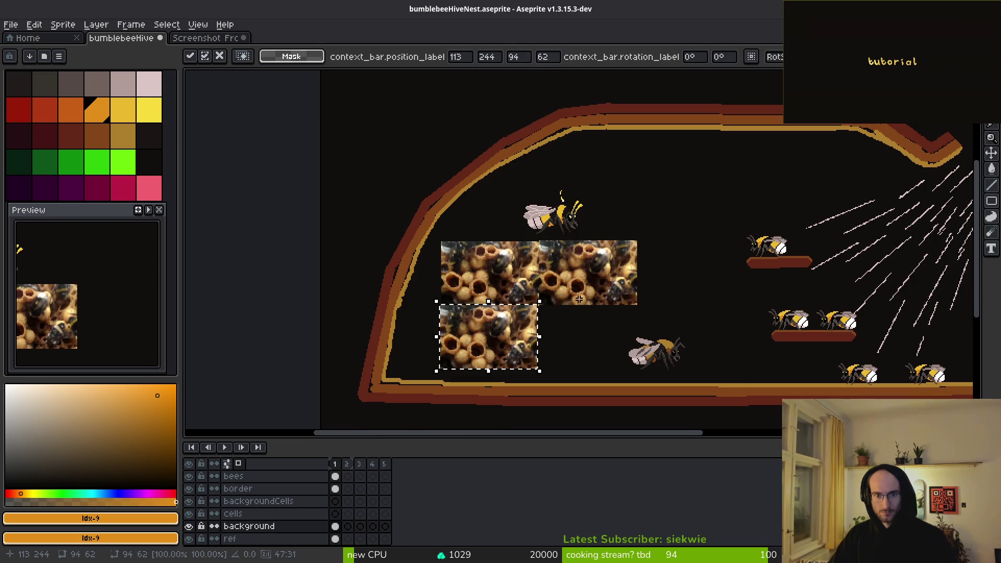
scroll(579, 299, up, 3)
scroll(578, 292, down, 1)
drag(583, 327, 535, 283)
scroll(538, 282, down, 2)
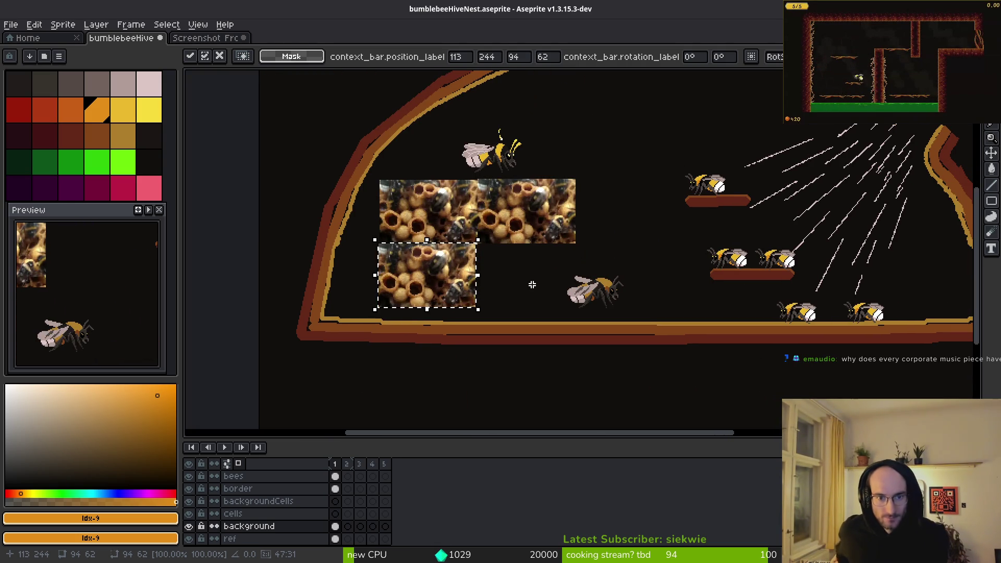
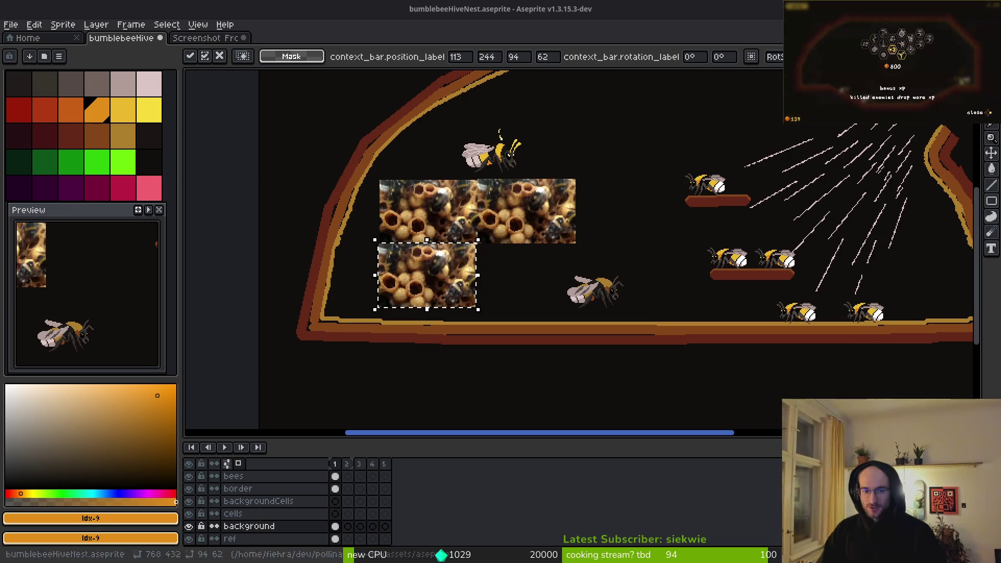
Step: Close the honeycomb screenshot document without saving, leaving only the bumblebeeHiveNest sprite
click(203, 40)
middle_click(206, 41)
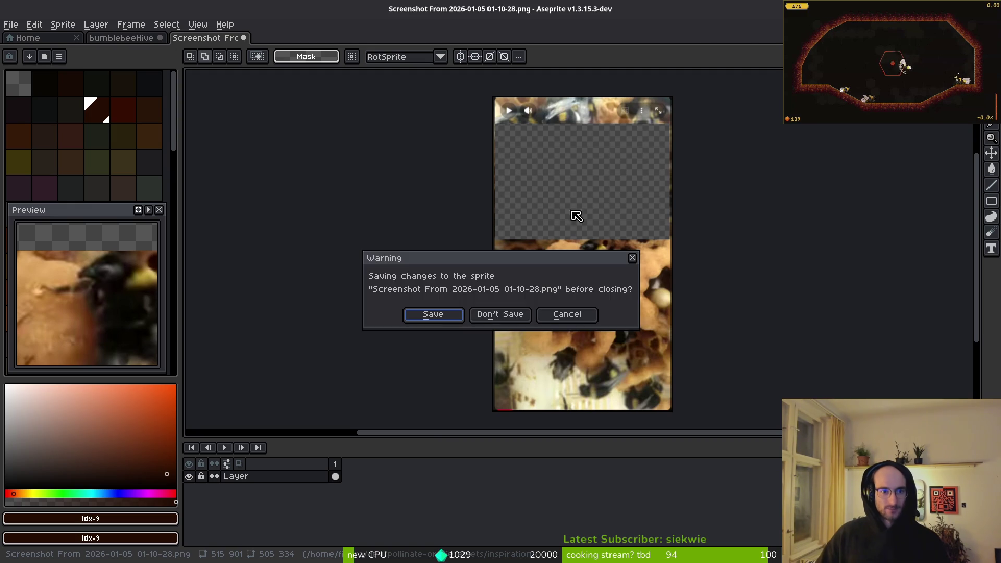
click(511, 315)
scroll(451, 381, down, 2)
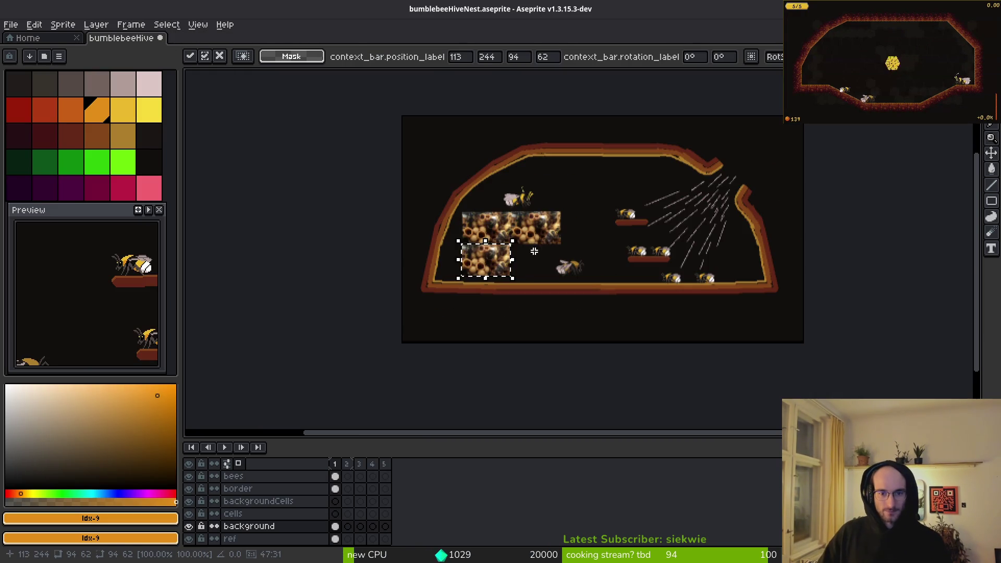
scroll(507, 313, up, 2)
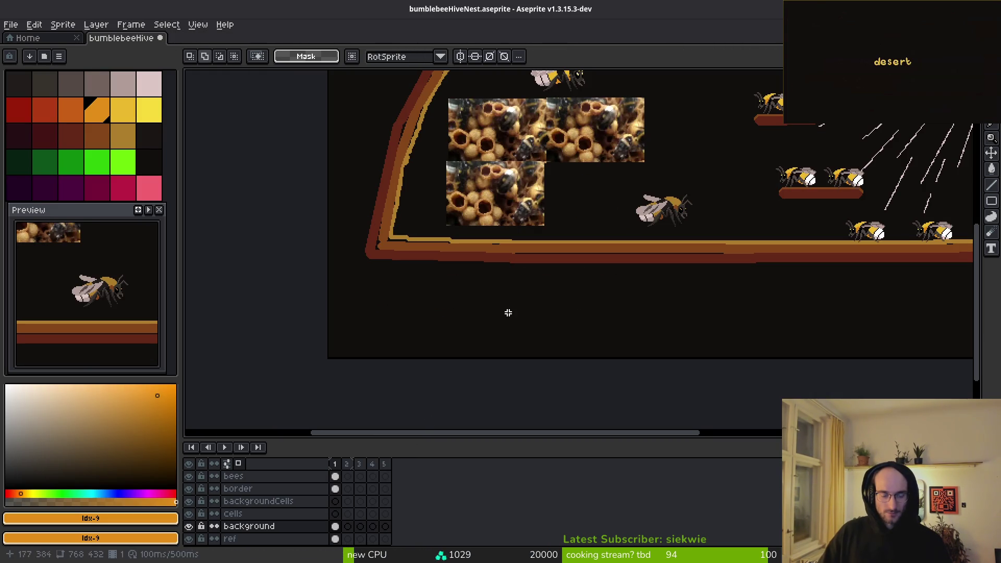
Step: Rename the background layer to 'referenceHive' and add a new empty Layer 1 above it
double_click(263, 526)
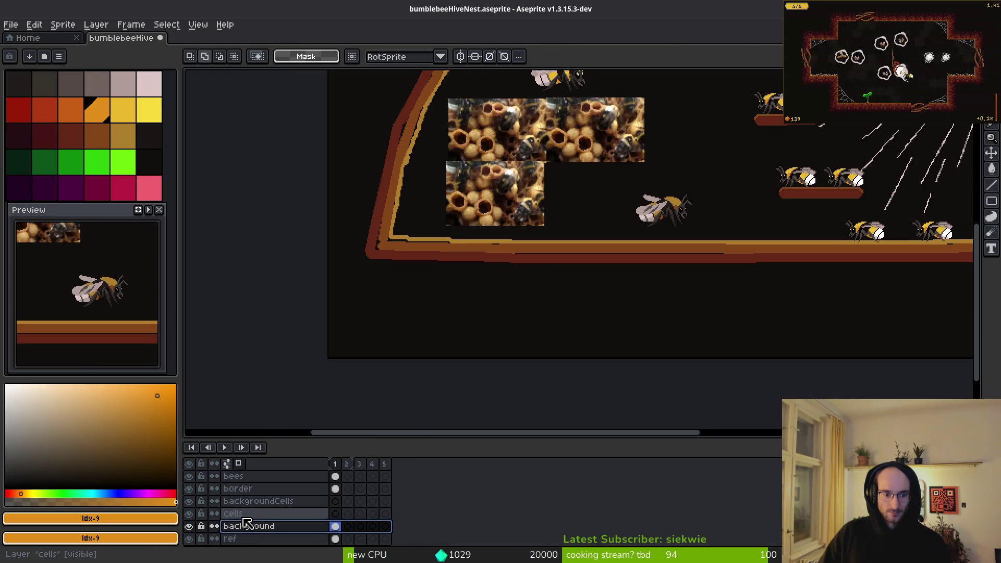
text(refe)
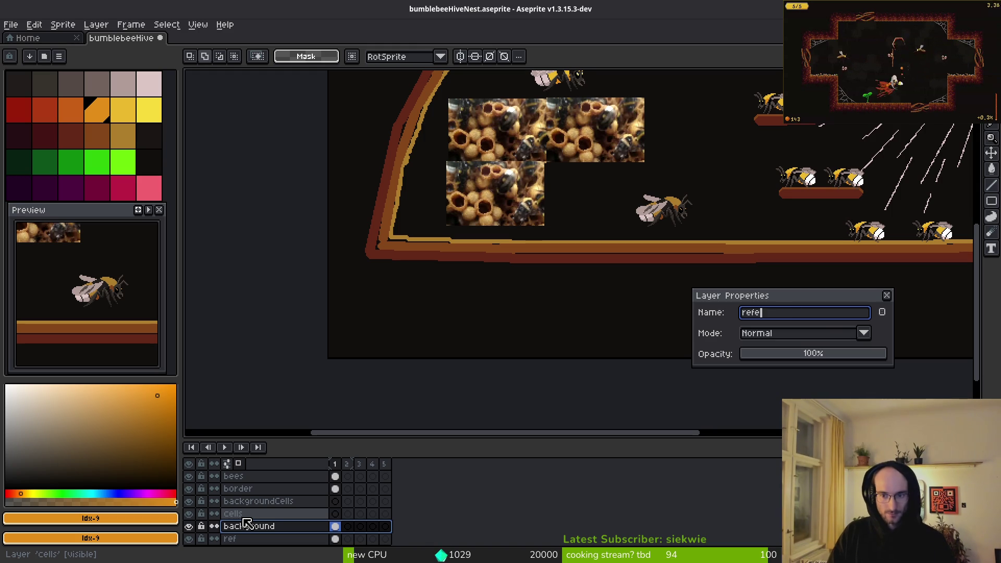
text(renceHive)
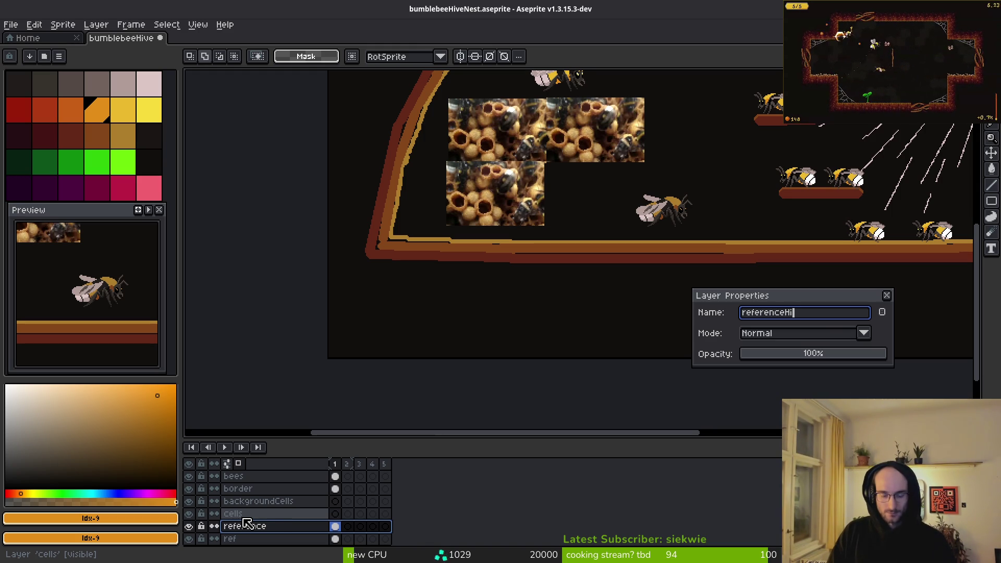
key(Return)
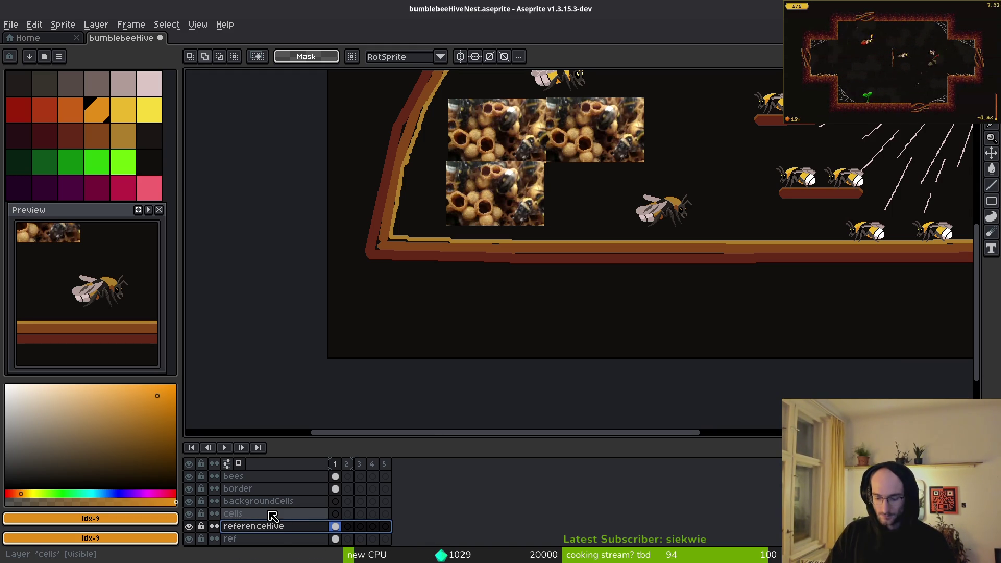
key(shift+n)
scroll(631, 153, down, 3)
scroll(539, 174, up, 2)
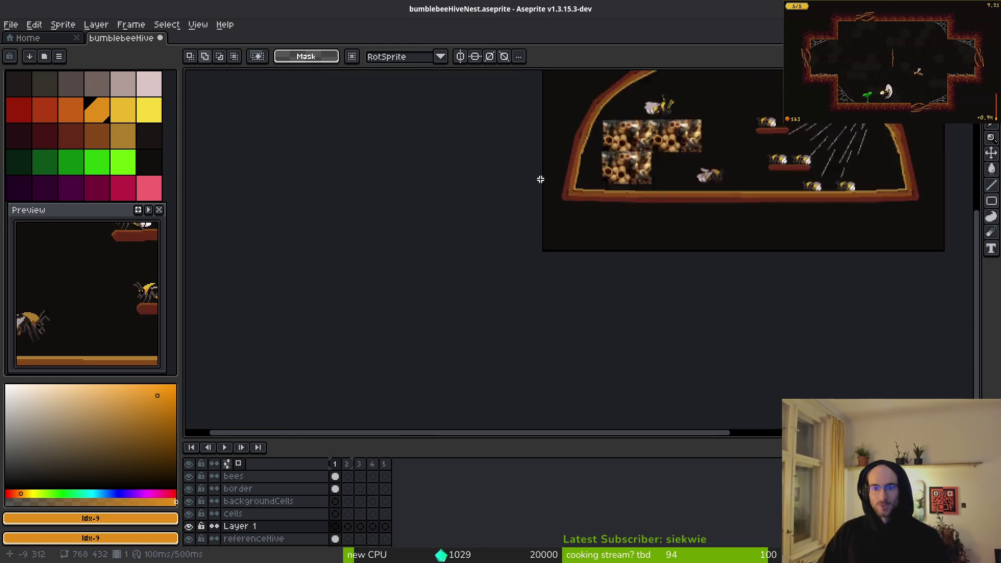
scroll(608, 291, down, 1)
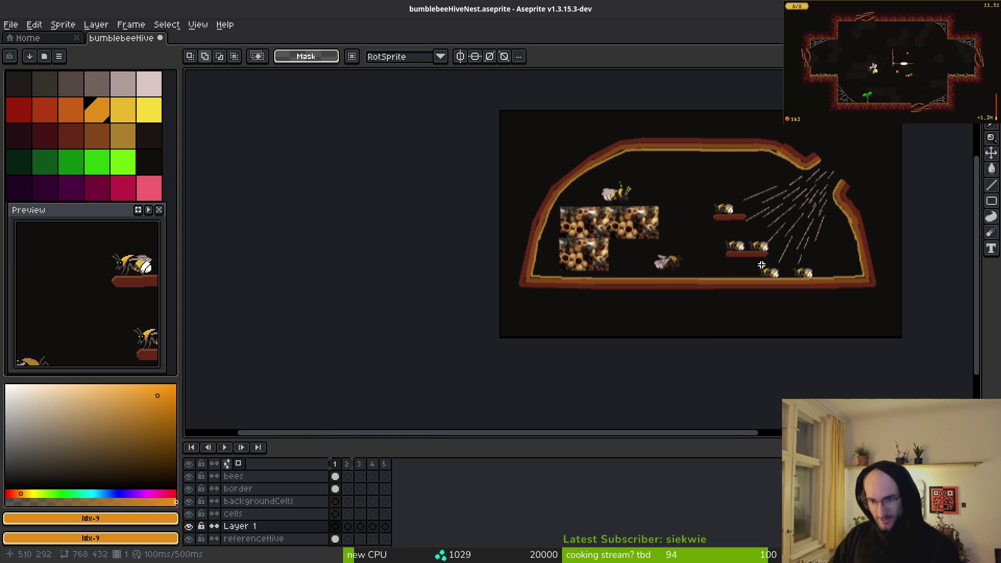
scroll(762, 265, up, 1)
scroll(646, 268, down, 1)
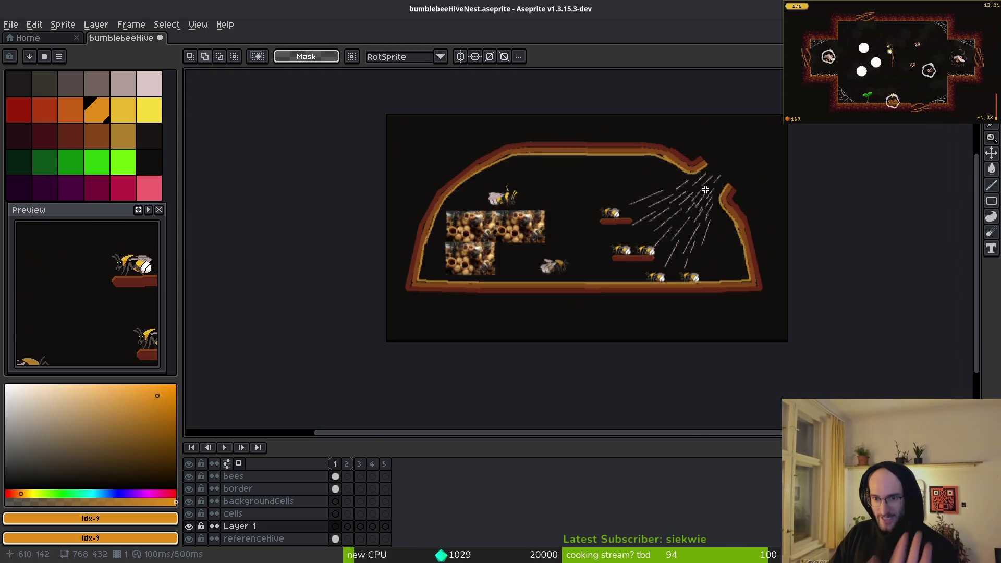
scroll(545, 211, up, 1)
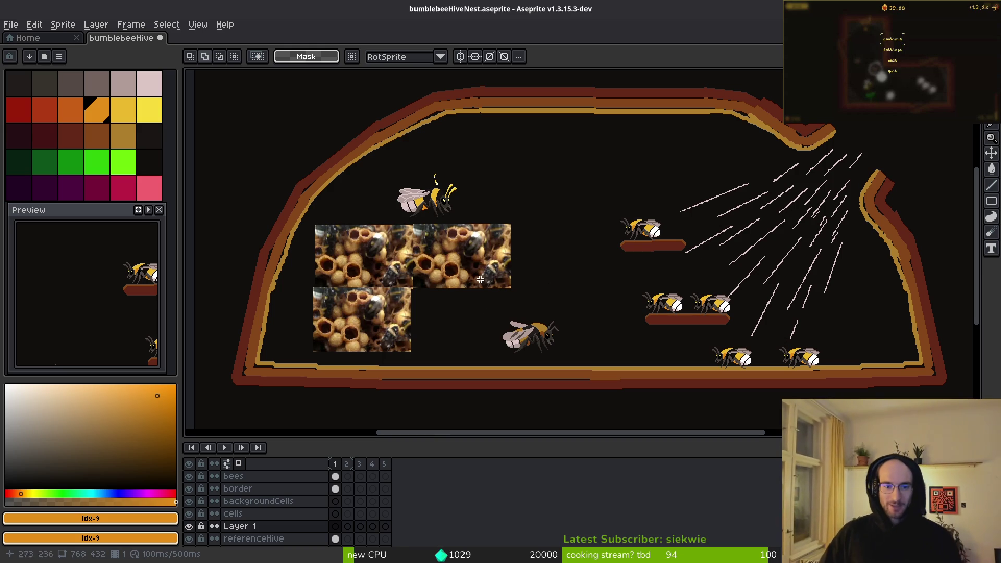
scroll(408, 235, up, 1)
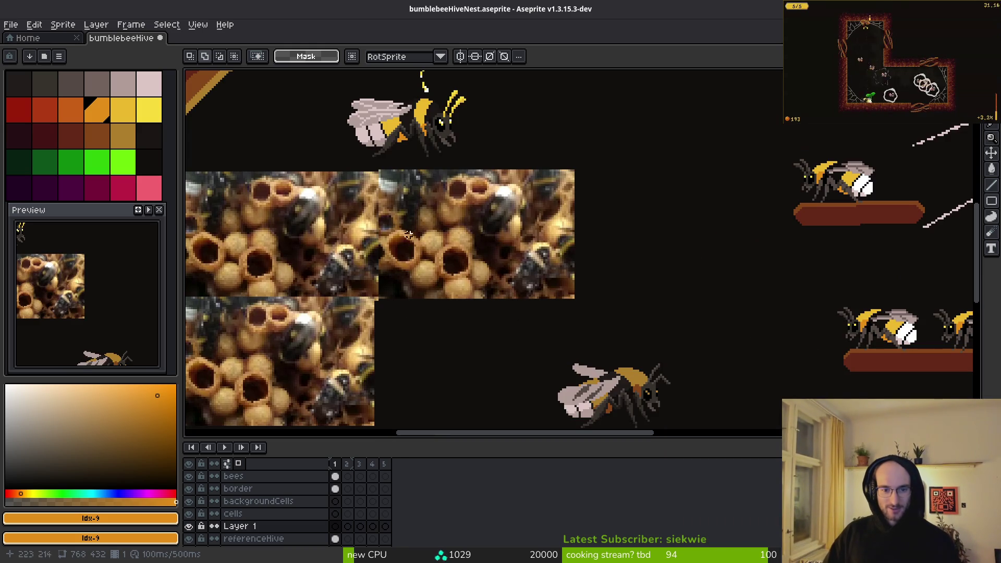
scroll(314, 270, down, 1)
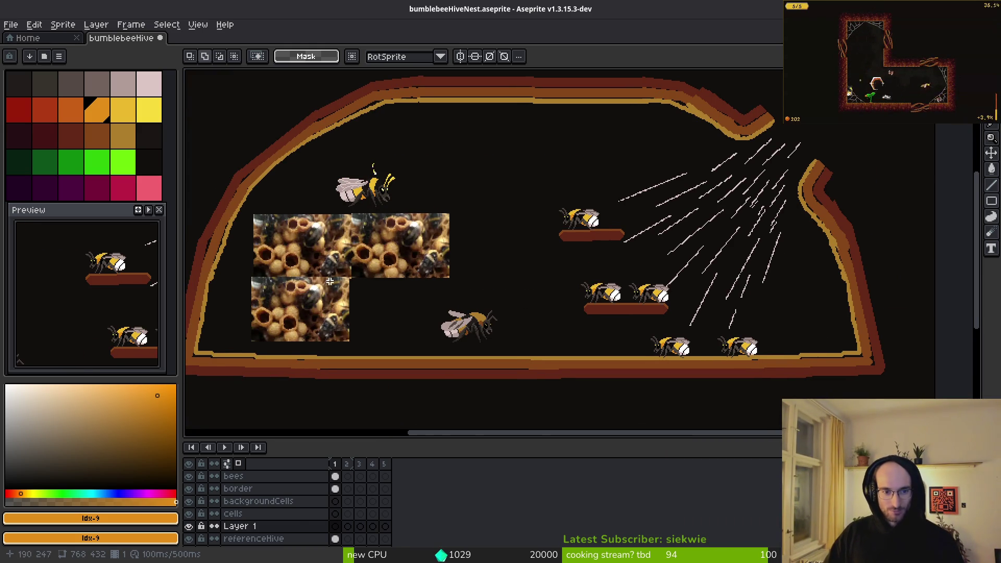
scroll(330, 281, left, 1)
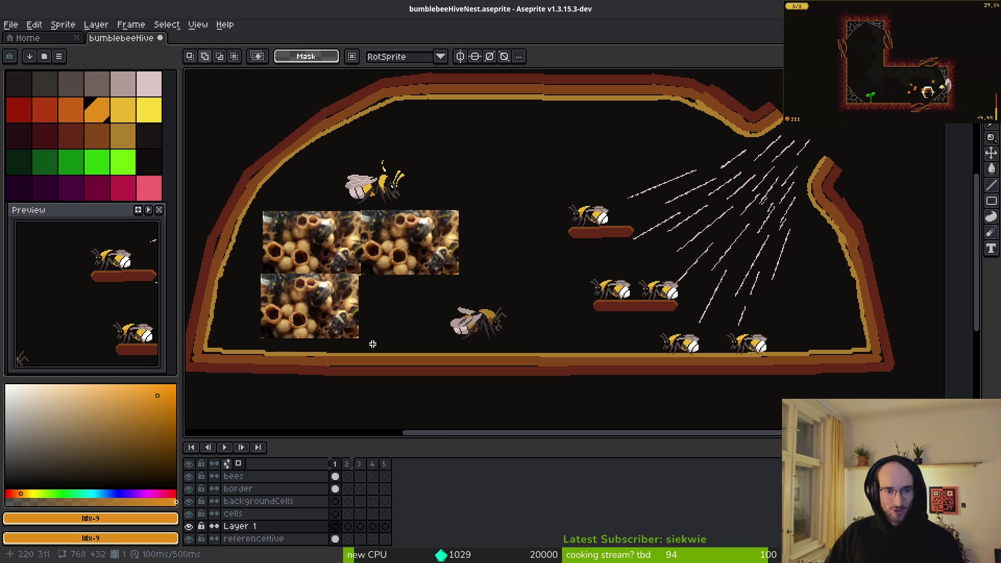
Step: Marquee-select the upper flying bee and make the bees layer active
drag(432, 290, 558, 366)
drag(357, 157, 412, 203)
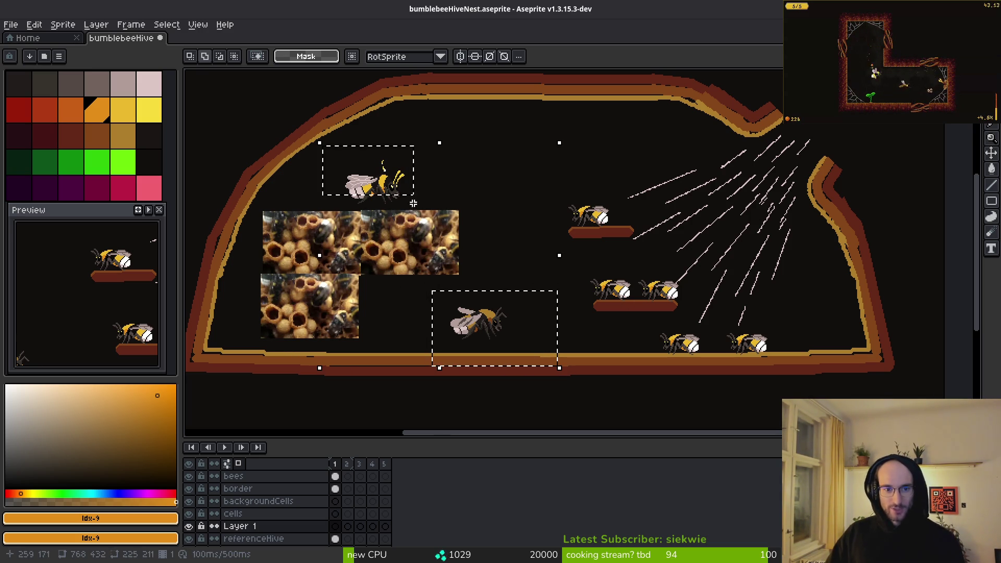
click(418, 200)
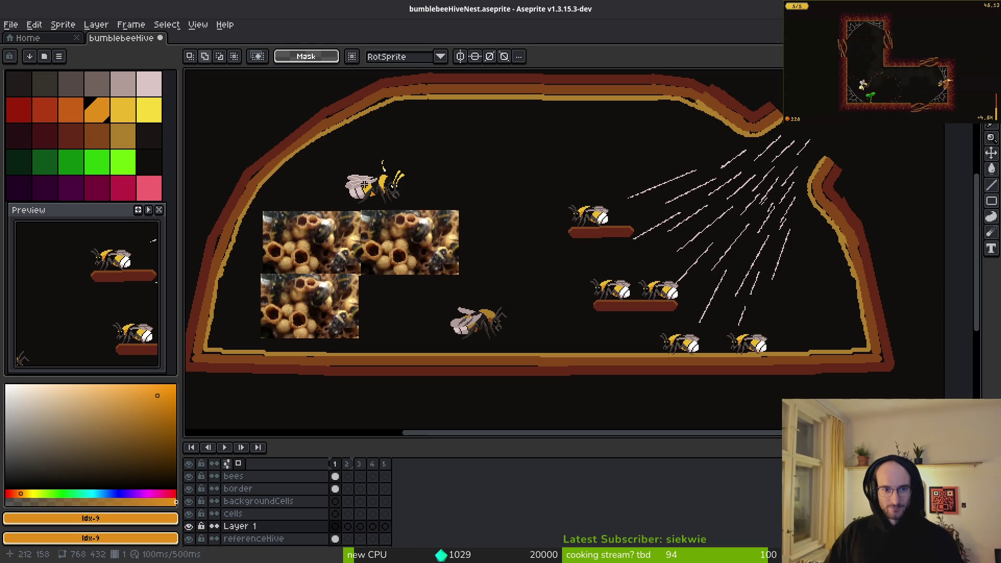
drag(334, 156, 437, 214)
mouse_move(316, 141)
mouse_down()
mouse_move(438, 215)
mouse_move(443, 180)
mouse_move(468, 183)
mouse_move(450, 184)
mouse_up()
click(335, 477)
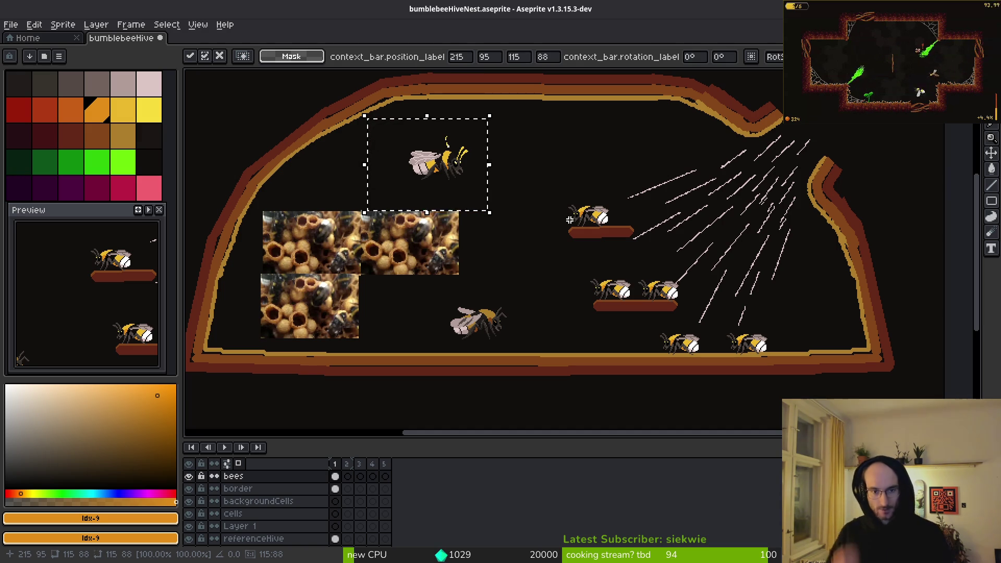
scroll(438, 251, up, 2)
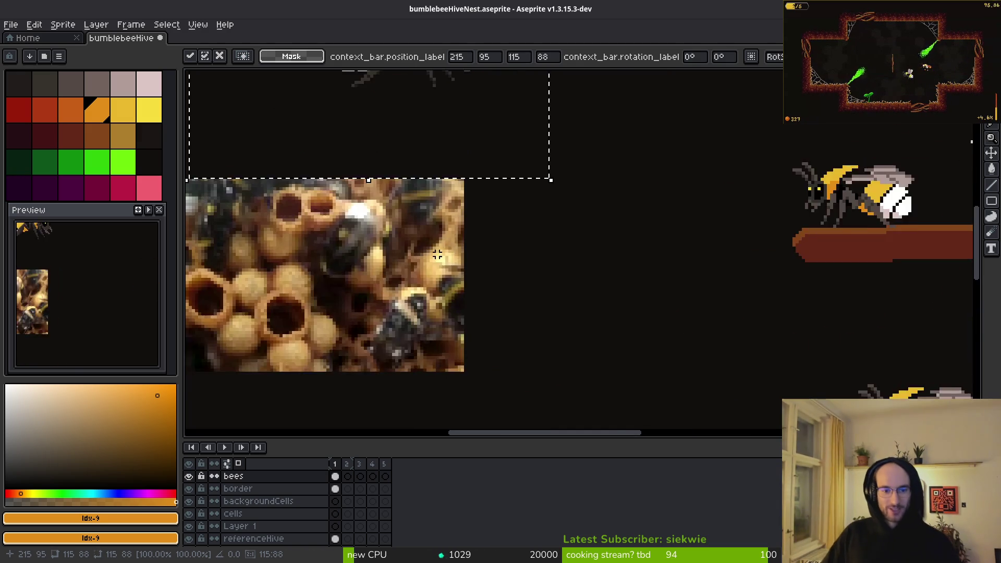
scroll(438, 250, down, 2)
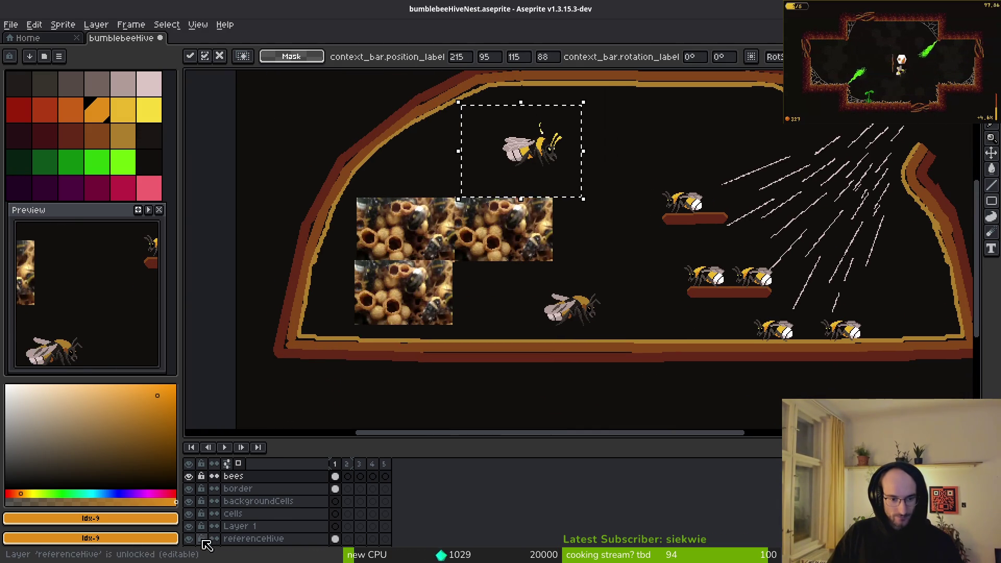
Step: Hide the referenceHive photos, blank Layer 1's name, and pick dark brown as the drawing colour
click(188, 538)
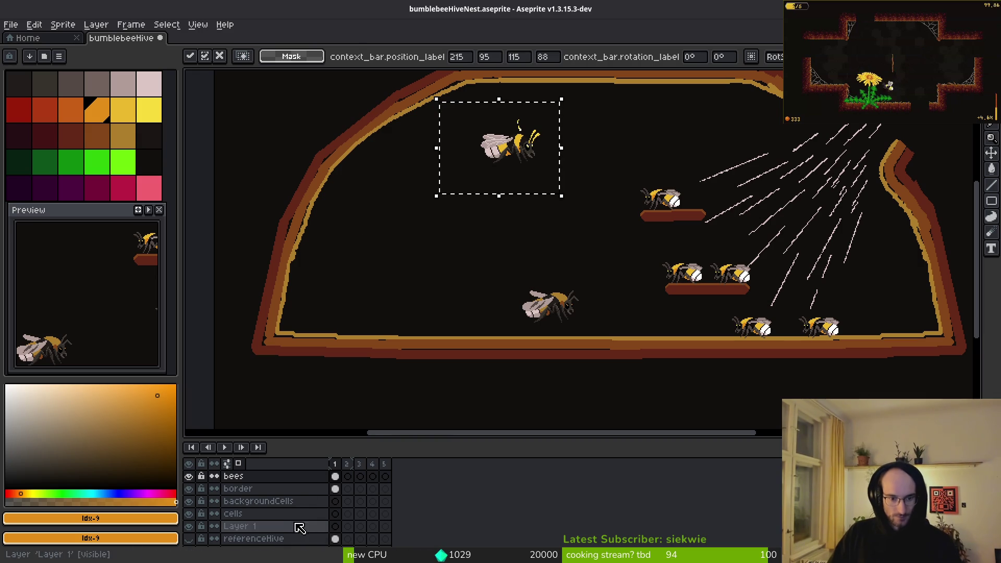
click(292, 526)
double_click(286, 528)
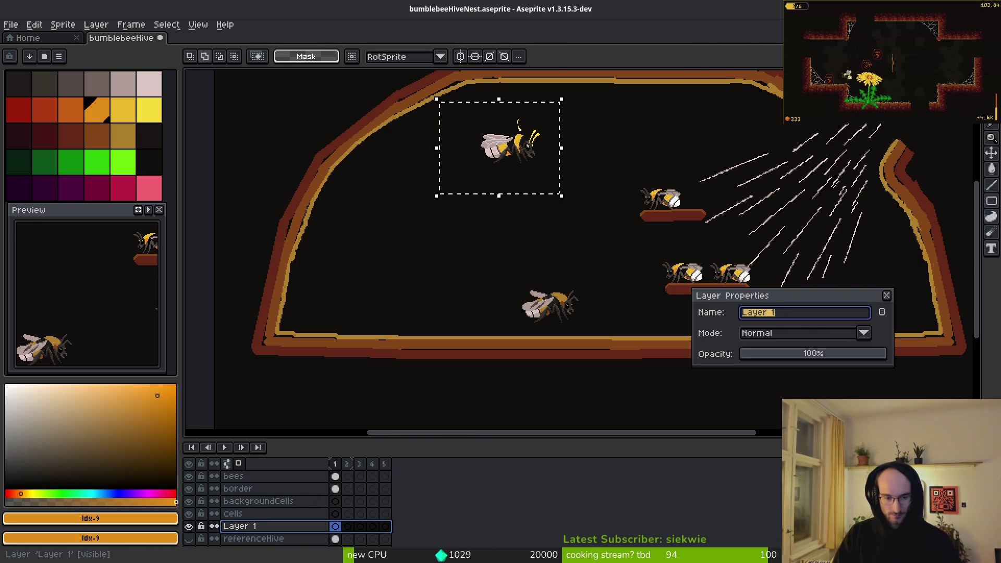
key(BackSpace)
key(Return)
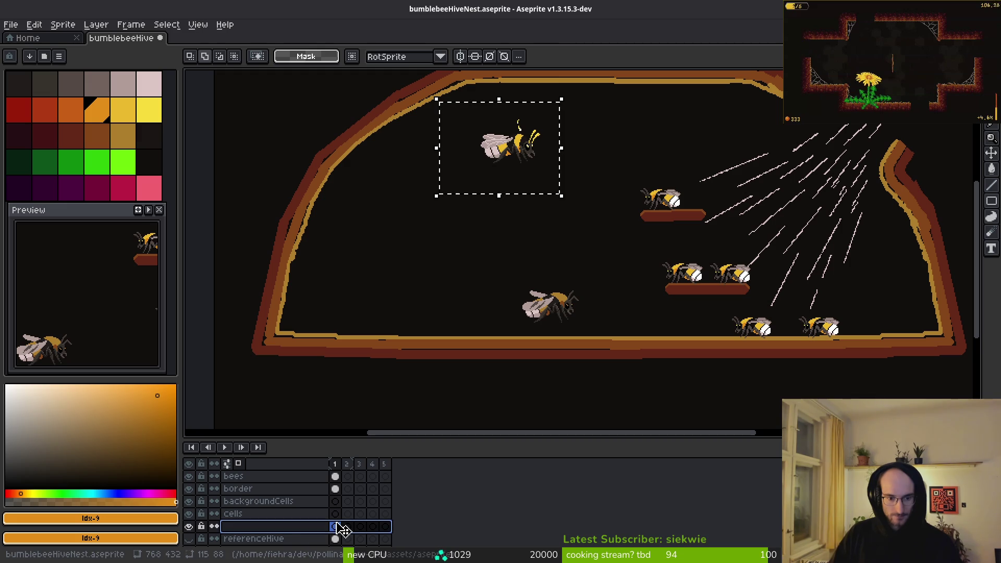
click(110, 140)
scroll(404, 255, up, 3)
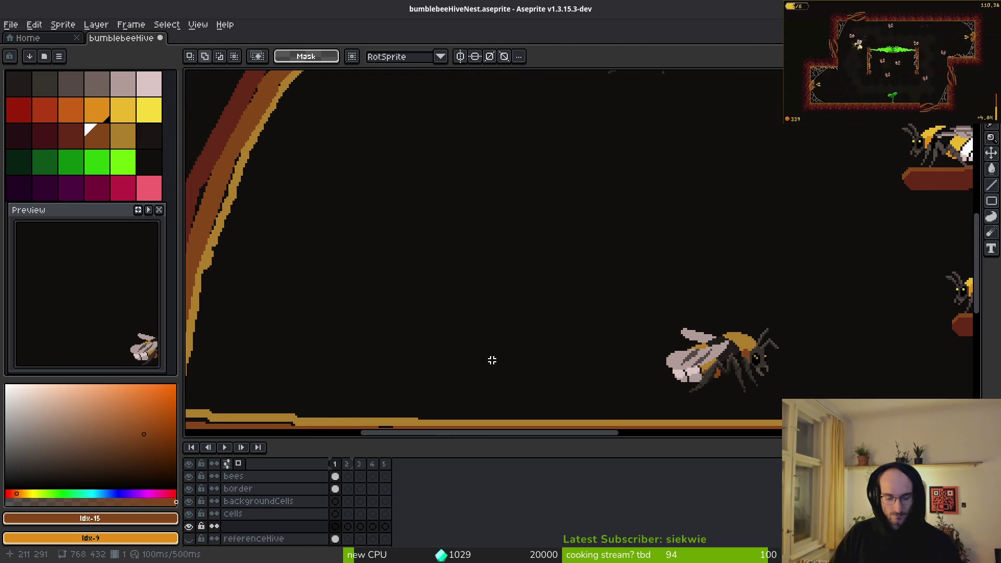
Step: Draw the first brown honeycomb circle outlines with the Ellipse tool inside the hive
key(r)
scroll(431, 213, down, 3)
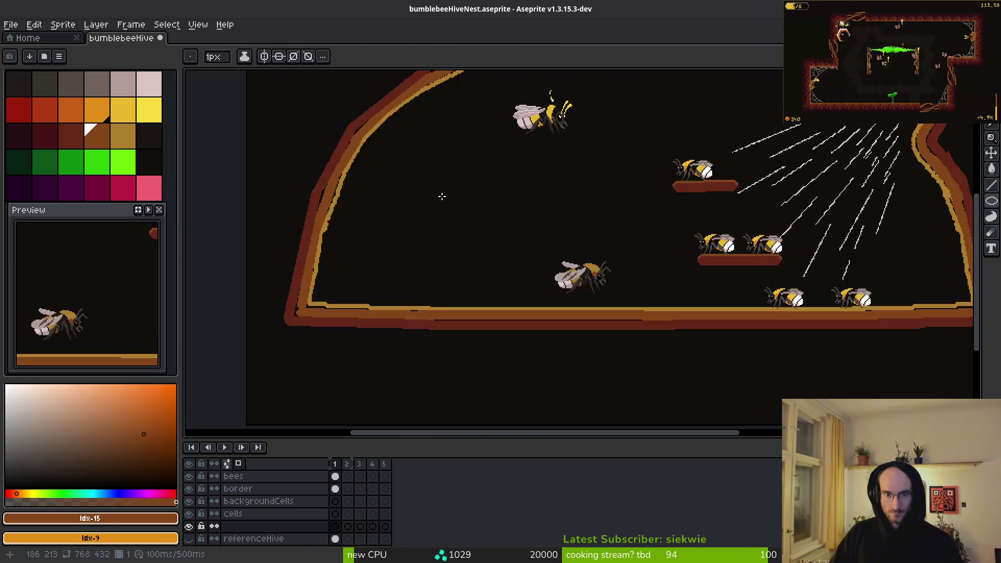
scroll(436, 251, up, 3)
drag(360, 218, 412, 269)
mouse_move(419, 195)
mouse_down()
mouse_move(530, 281)
mouse_move(516, 284)
mouse_up()
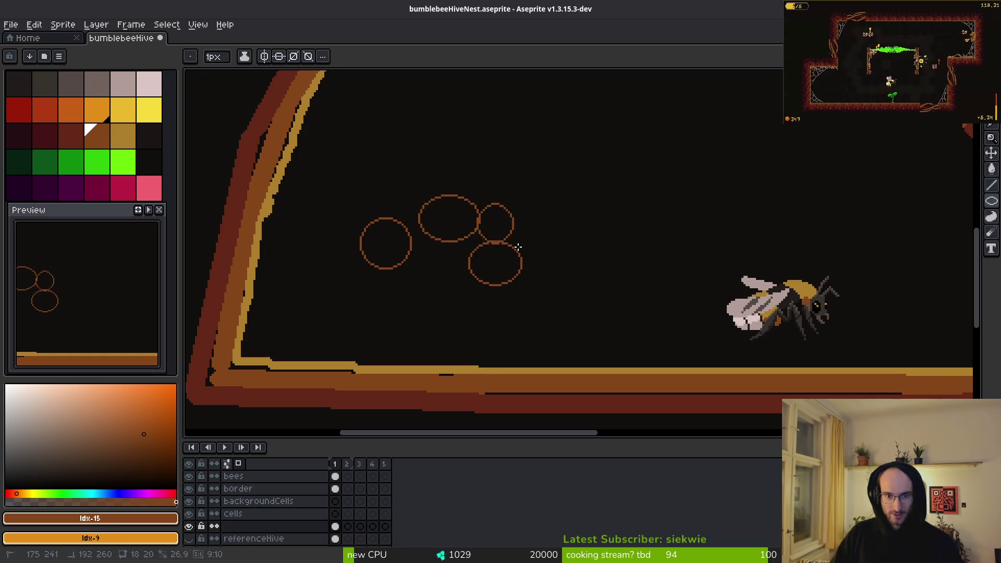
drag(518, 246, 527, 239)
scroll(556, 219, up, 2)
scroll(556, 219, right, 1)
mouse_move(531, 204)
mouse_down()
mouse_move(609, 254)
mouse_move(594, 254)
mouse_up()
mouse_move(510, 255)
mouse_down()
mouse_move(560, 315)
mouse_move(560, 303)
mouse_up()
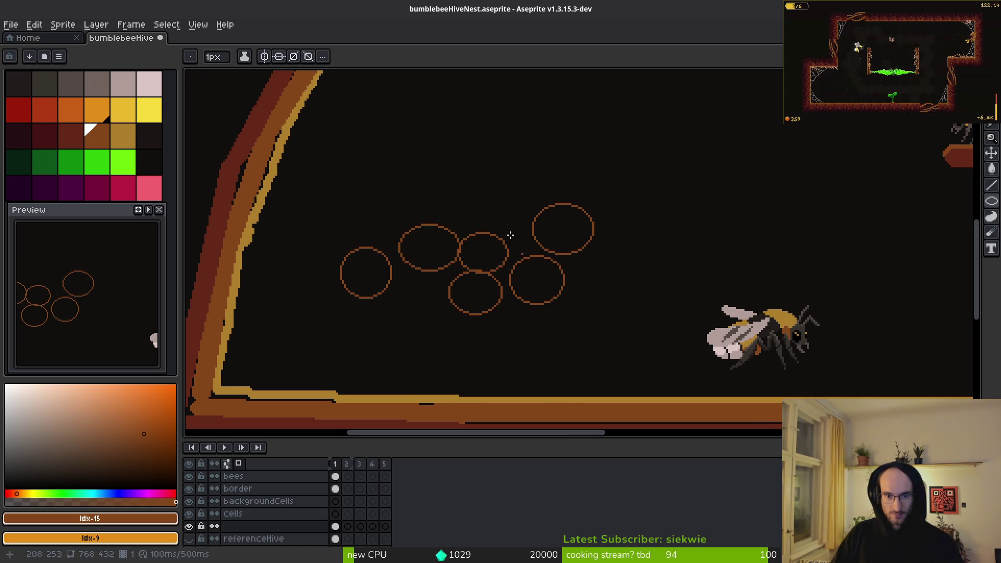
drag(480, 182, 535, 241)
drag(528, 342, 565, 366)
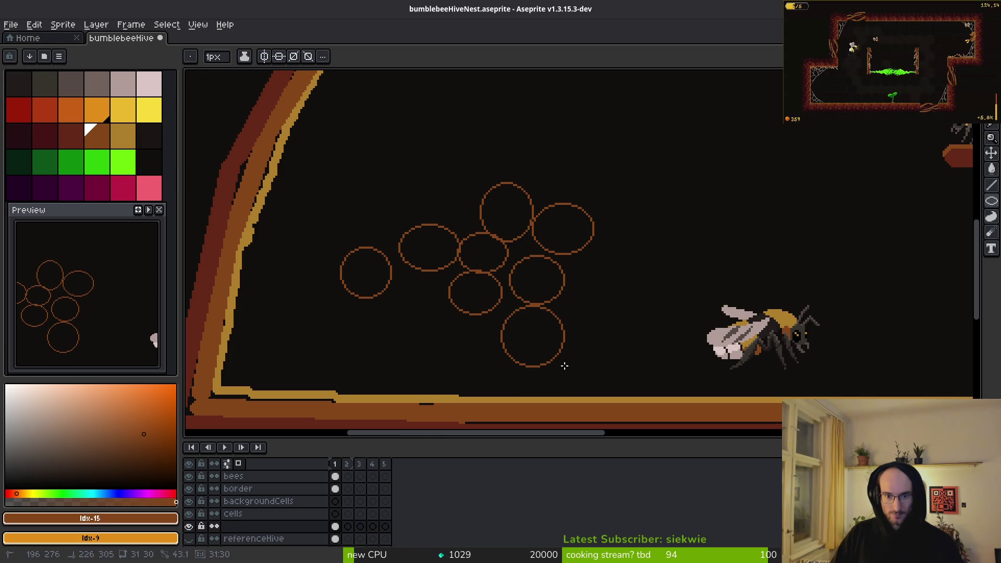
drag(557, 248, 631, 319)
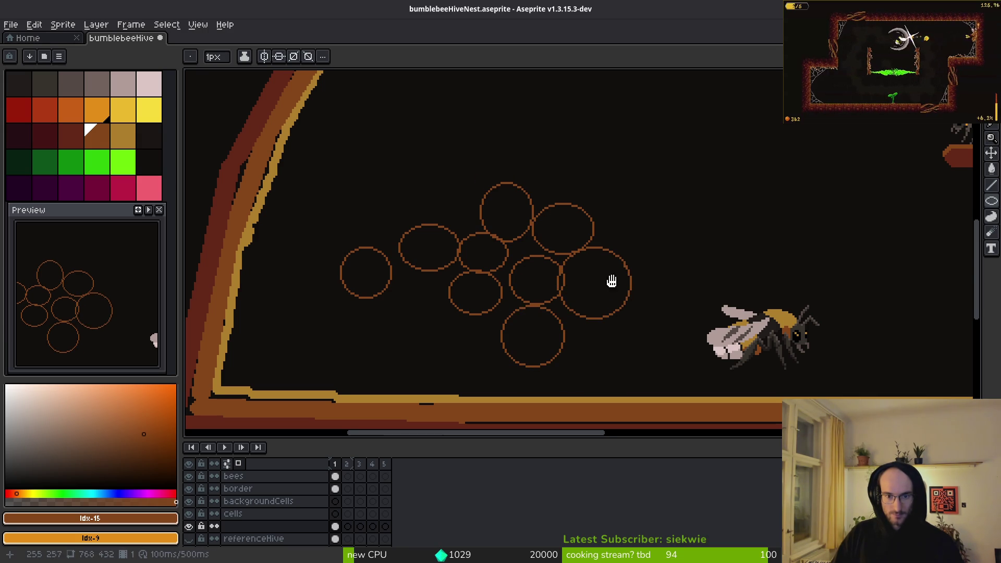
Step: Add more circles around the cluster's right, top and left edges, then bring the Pixabay page forward
scroll(610, 281, up, 1)
scroll(610, 281, right, 1)
drag(571, 231, 629, 276)
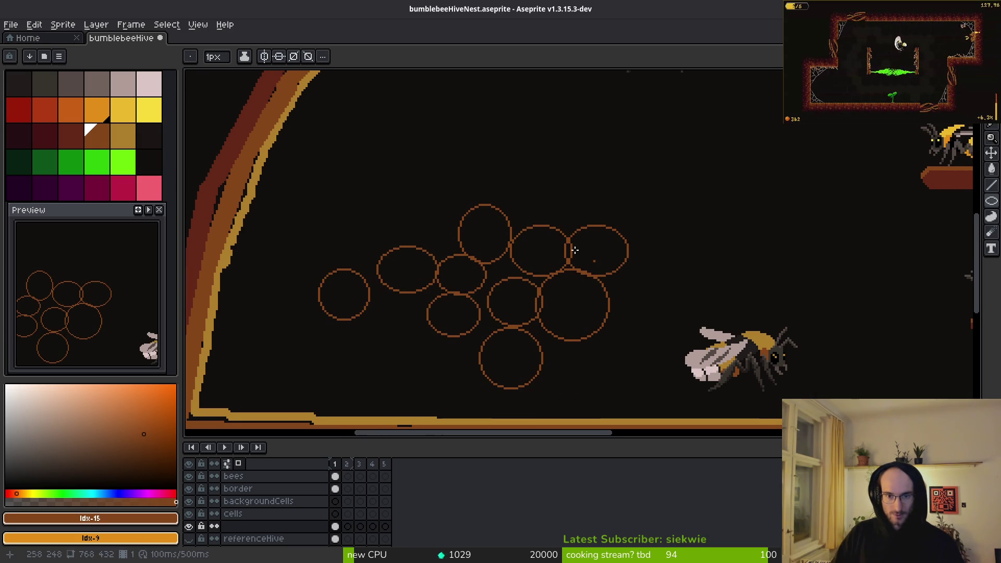
drag(543, 191, 589, 232)
scroll(574, 250, up, 2)
scroll(575, 250, right, 2)
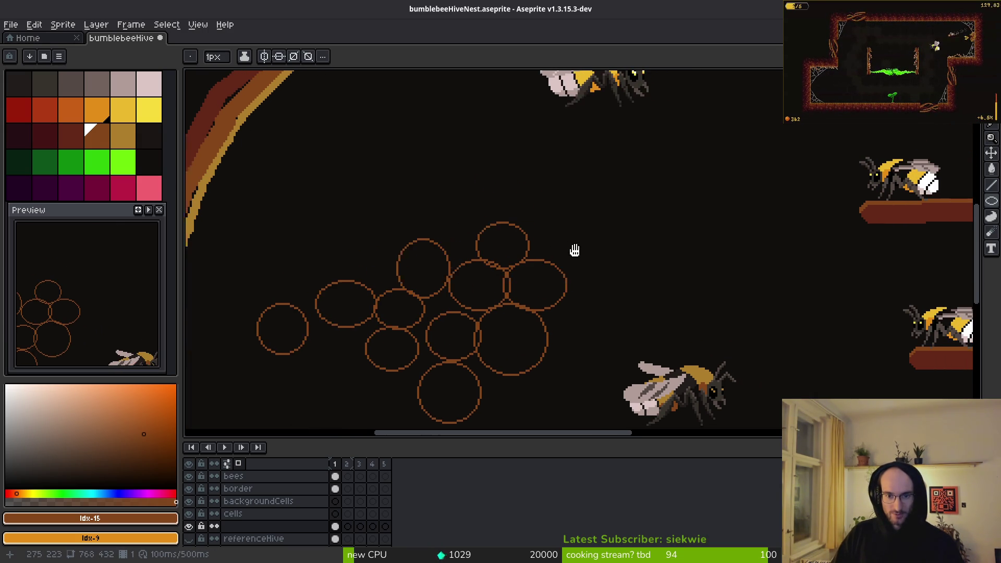
scroll(574, 250, right, 1)
mouse_move(523, 199)
mouse_down()
mouse_move(603, 270)
mouse_move(585, 268)
mouse_move(577, 249)
mouse_up()
scroll(564, 259, down, 3)
scroll(442, 275, up, 3)
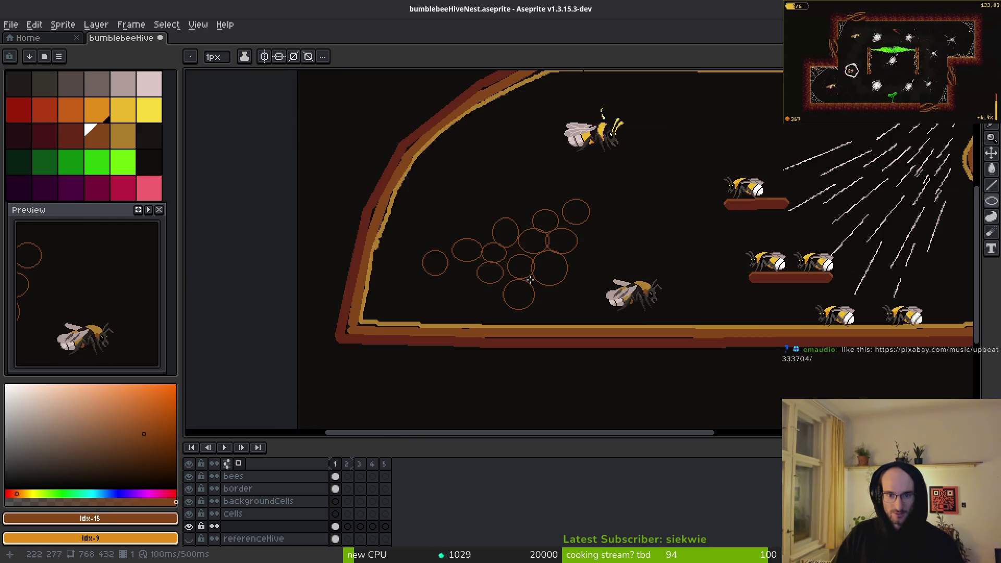
mouse_move(419, 255)
mouse_down()
mouse_move(476, 306)
mouse_move(532, 332)
mouse_up()
drag(445, 145, 516, 201)
mouse_move(386, 160)
mouse_down()
mouse_move(441, 206)
mouse_move(431, 206)
mouse_move(431, 192)
mouse_move(457, 210)
mouse_move(448, 201)
mouse_move(435, 226)
mouse_up()
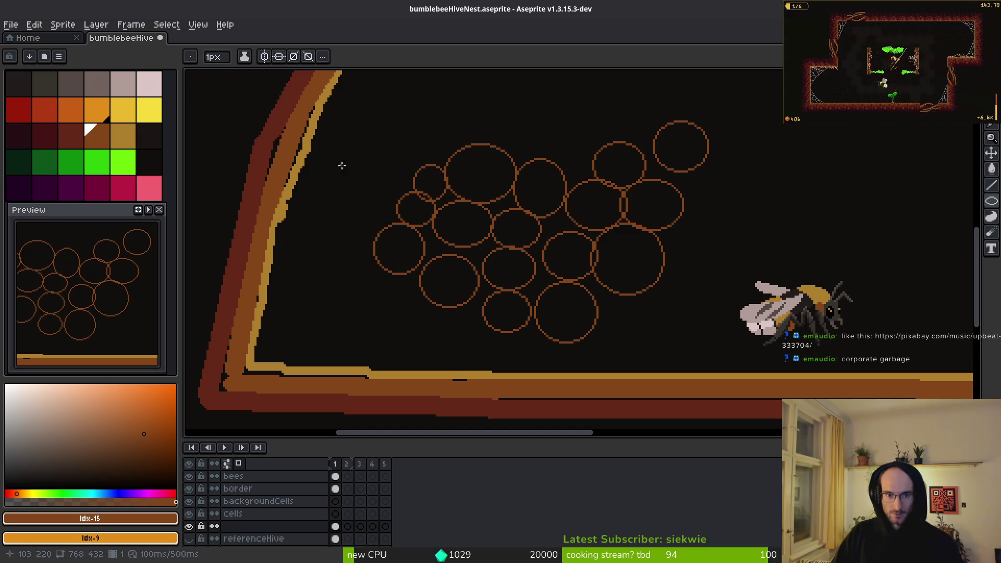
drag(340, 164, 400, 224)
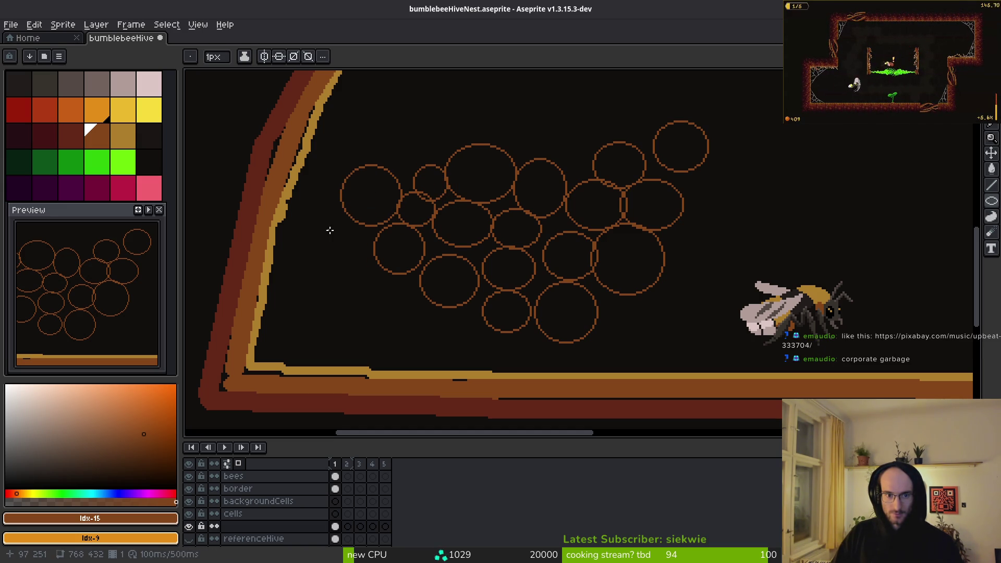
mouse_move(329, 230)
mouse_down()
mouse_move(370, 260)
mouse_move(367, 268)
mouse_up()
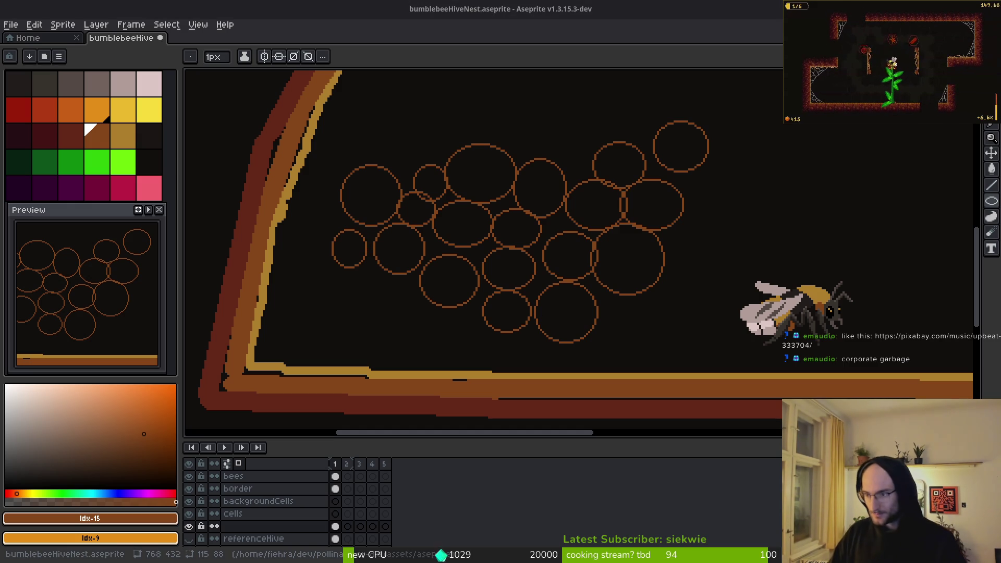
key(alt+Tab)
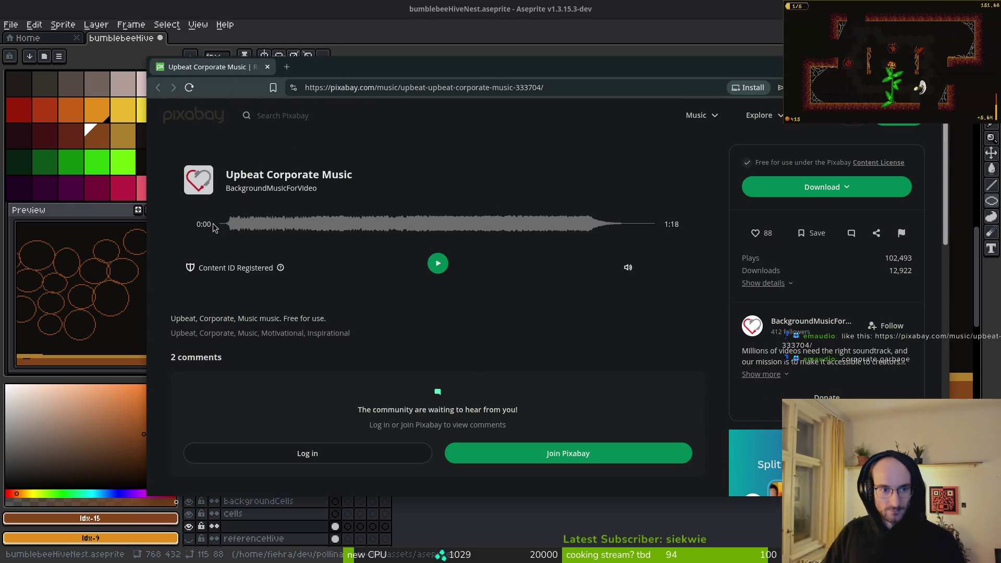
Step: Play the Upbeat Corporate Music preview, seeking to about 0:19 and back, then return to Aseprite
click(439, 264)
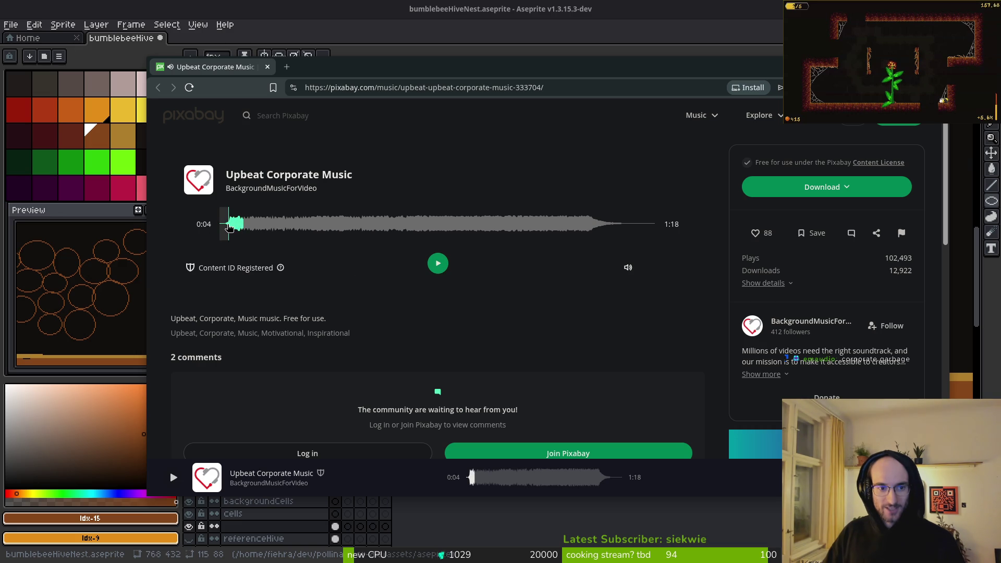
click(223, 226)
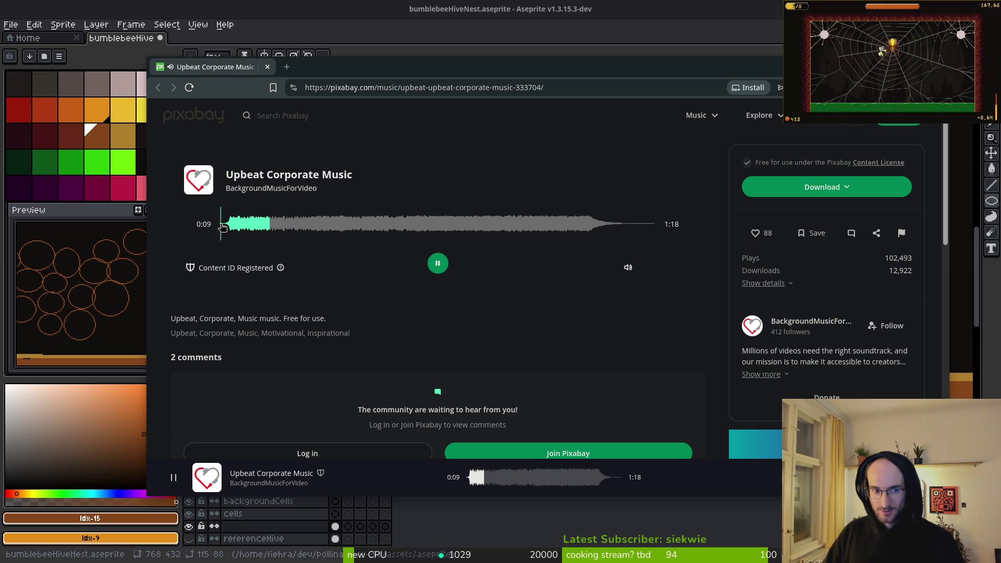
click(326, 226)
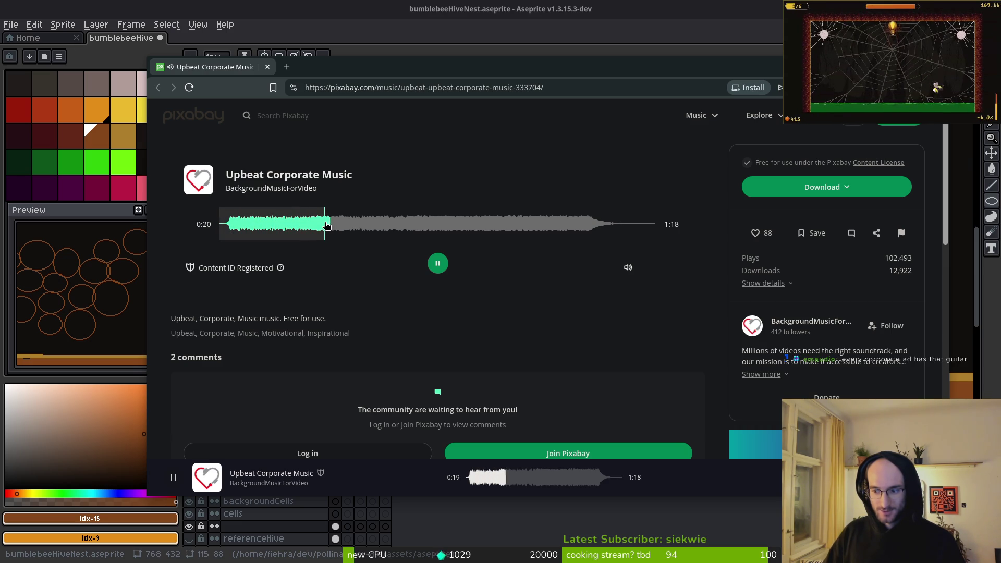
click(225, 226)
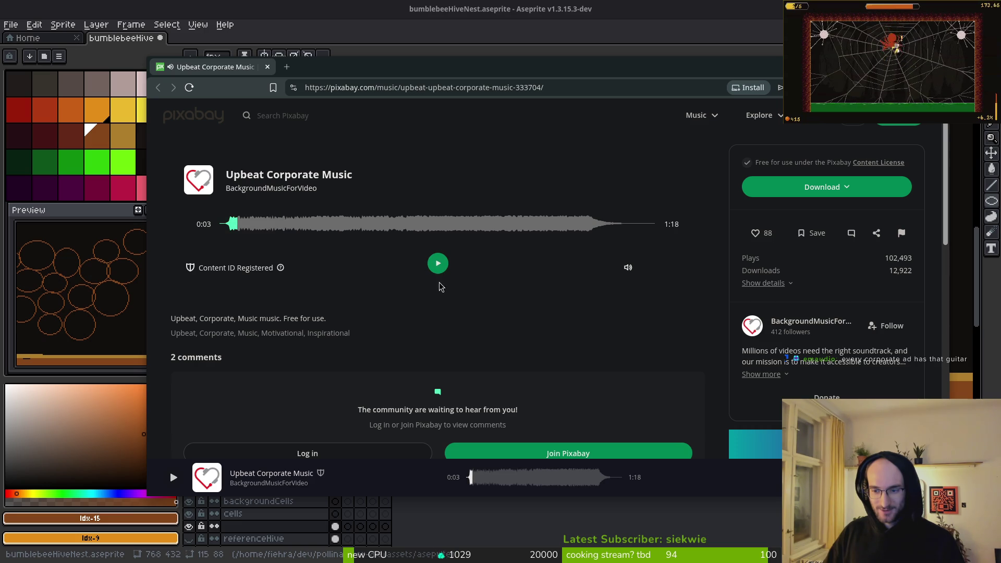
scroll(426, 290, down, 5)
scroll(426, 290, up, 5)
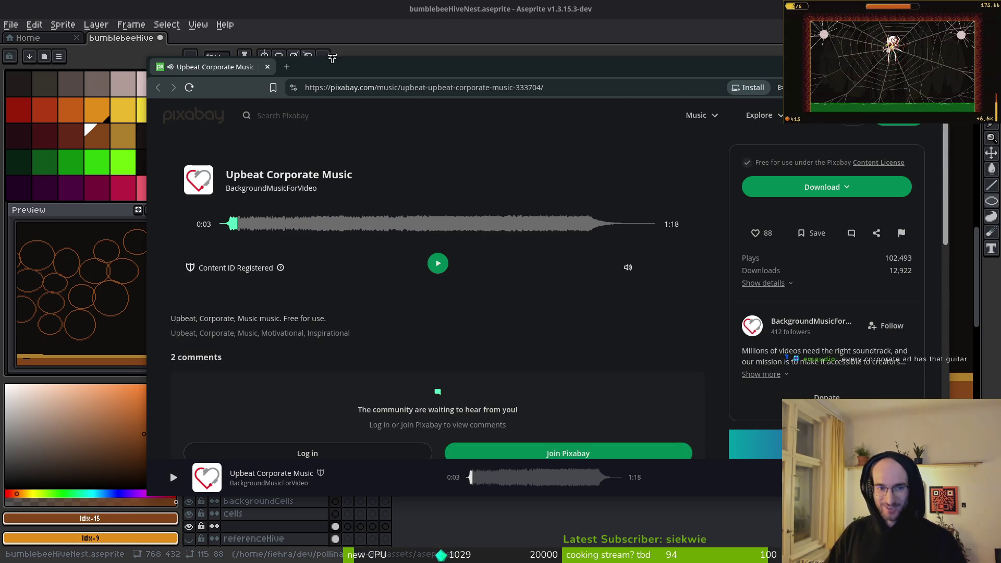
drag(298, 69, 299, 68)
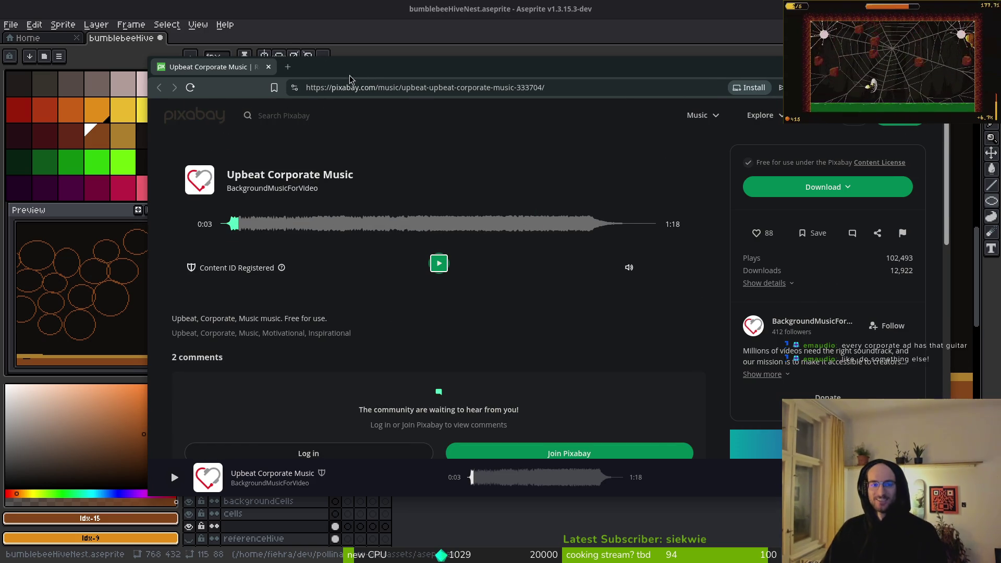
key(alt+Tab)
Step: Draw two large honeycomb circles in the upper cluster, redoing the first attempt
scroll(635, 317, down, 2)
scroll(523, 221, up, 4)
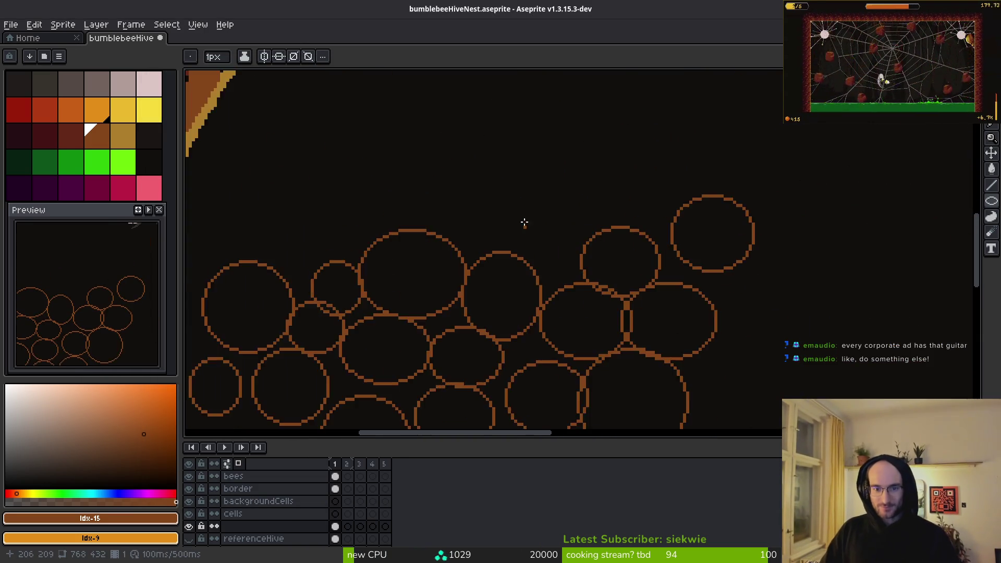
mouse_move(482, 152)
mouse_down()
mouse_move(594, 272)
mouse_move(605, 268)
mouse_up()
key(ctrl+z)
drag(511, 177, 609, 279)
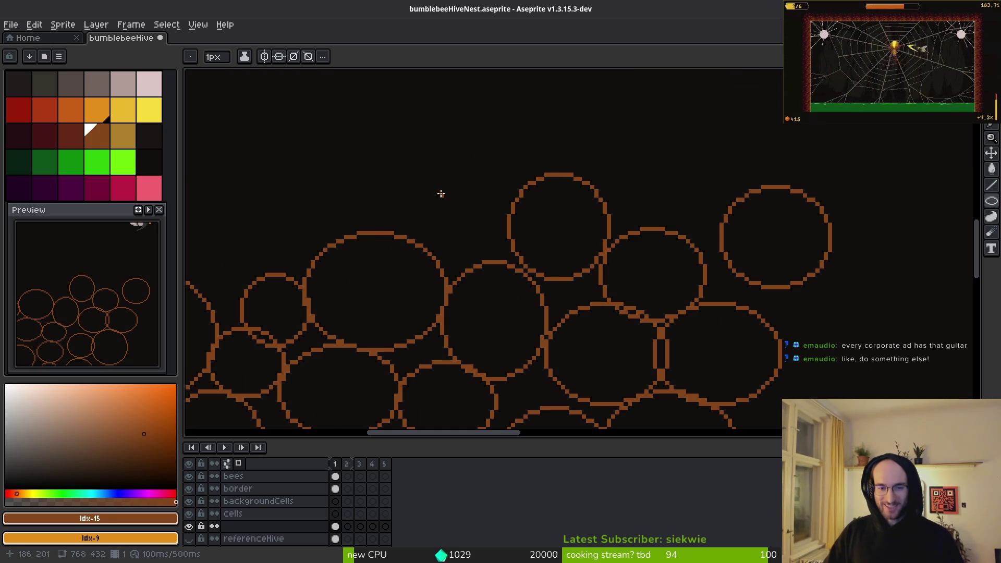
drag(441, 194, 518, 266)
drag(646, 193, 609, 212)
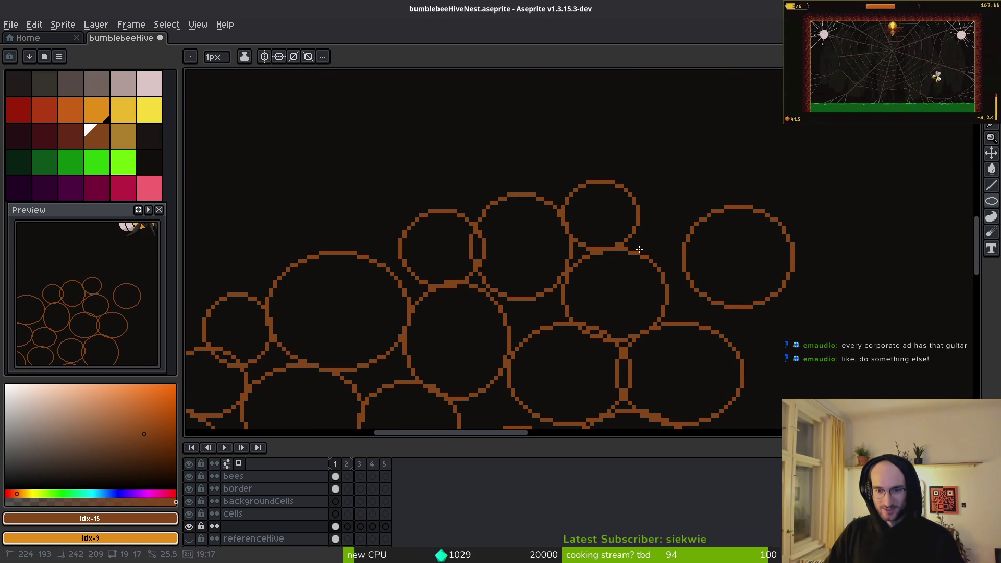
scroll(636, 257, down, 3)
scroll(620, 282, up, 4)
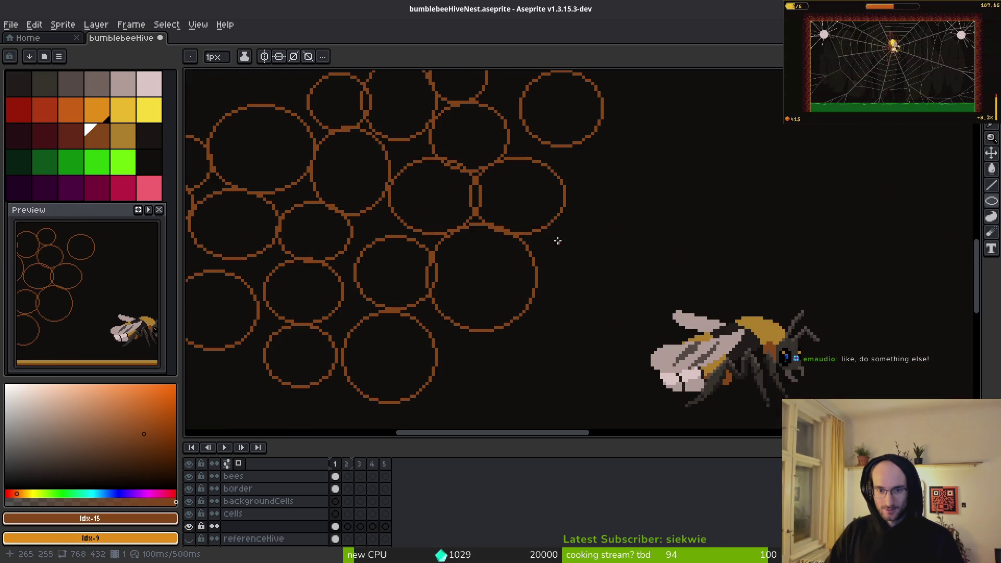
scroll(607, 274, down, 2)
Step: Lasso the upper-right cells and try moving them, undo the move, then draw a circle above the bee
key(shift+w)
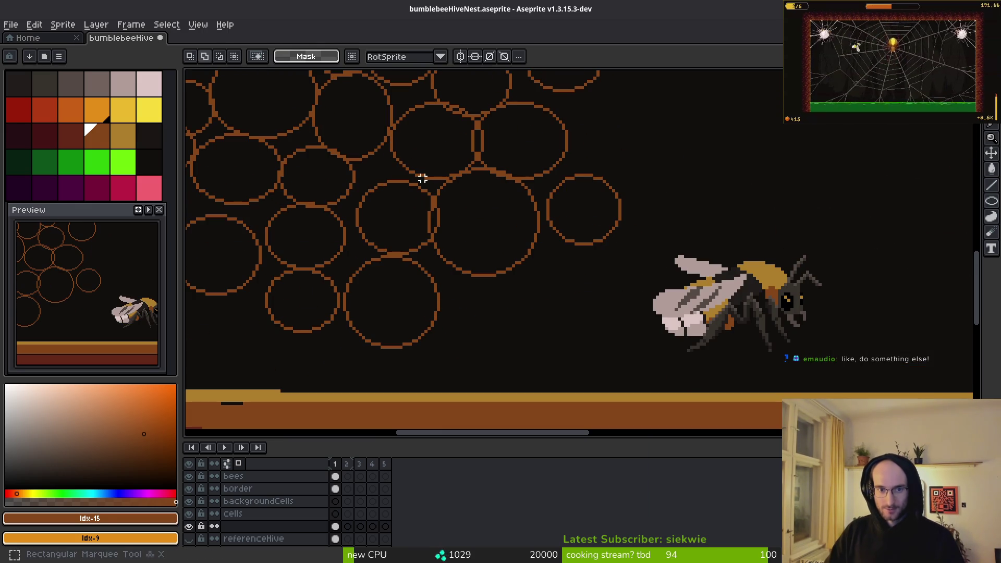
drag(605, 134, 406, 100)
drag(350, 219, 353, 308)
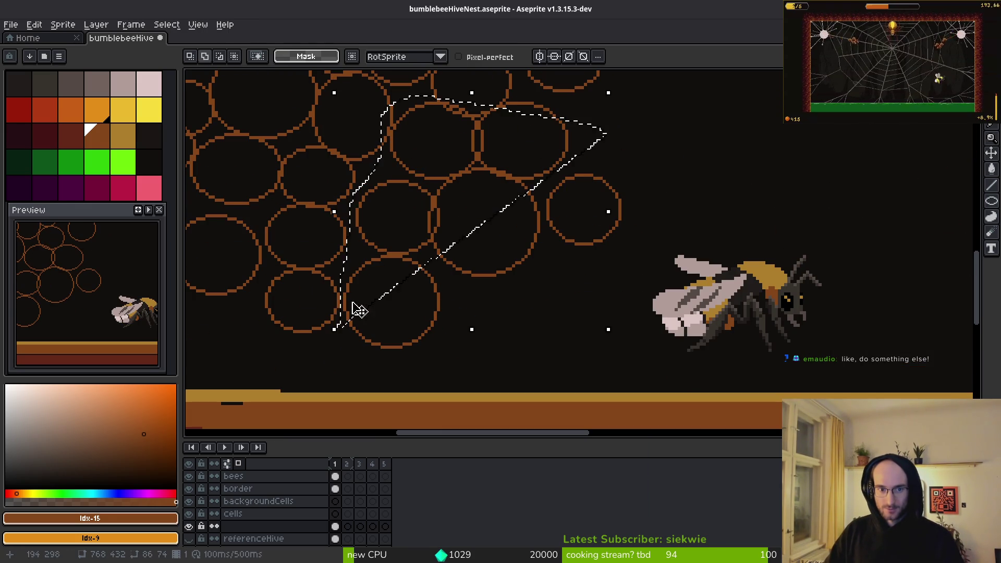
key(ctrl+d)
drag(598, 119, 421, 109)
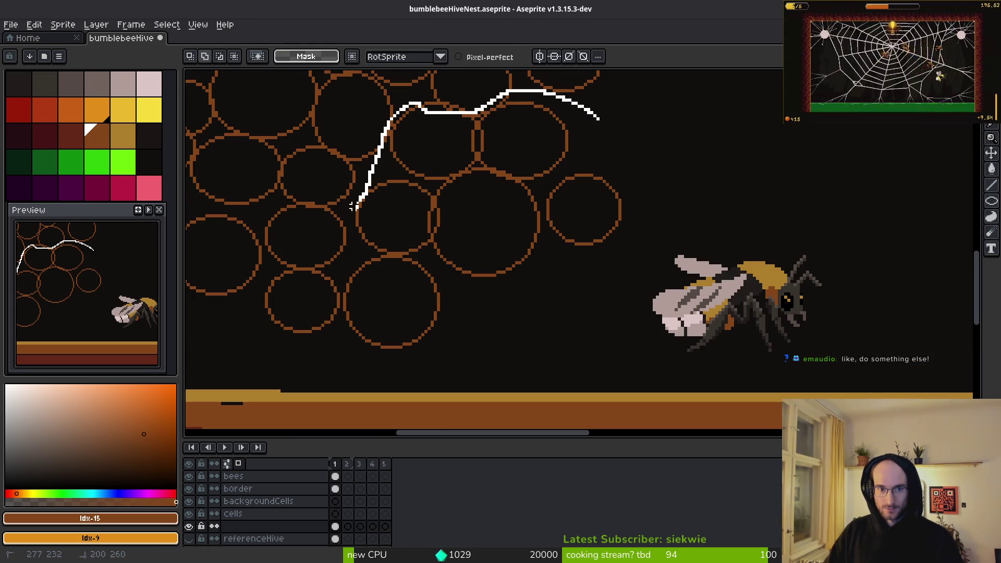
mouse_move(353, 206)
mouse_down()
mouse_move(414, 380)
mouse_move(657, 250)
mouse_up()
drag(440, 206, 650, 287)
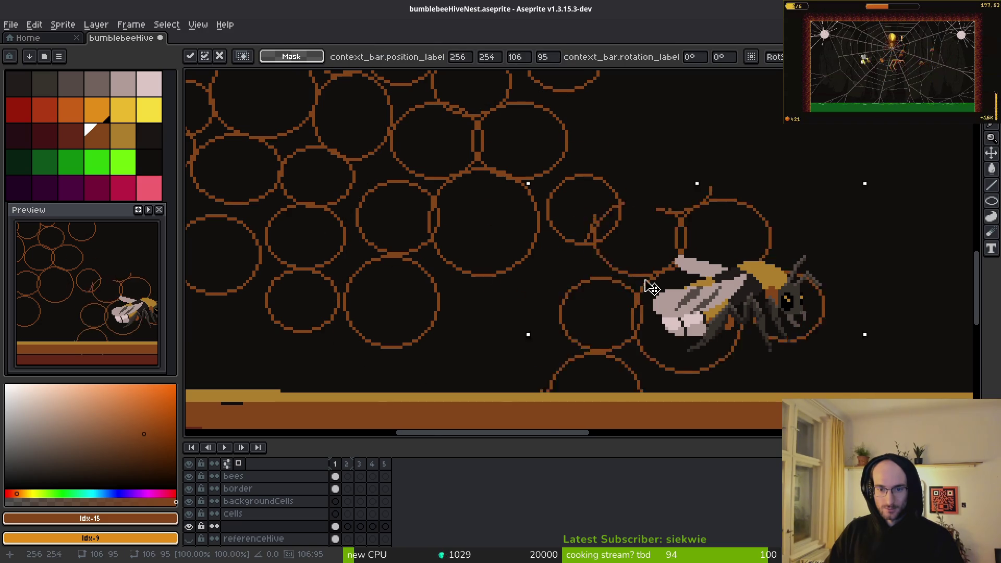
key(ctrl+z)
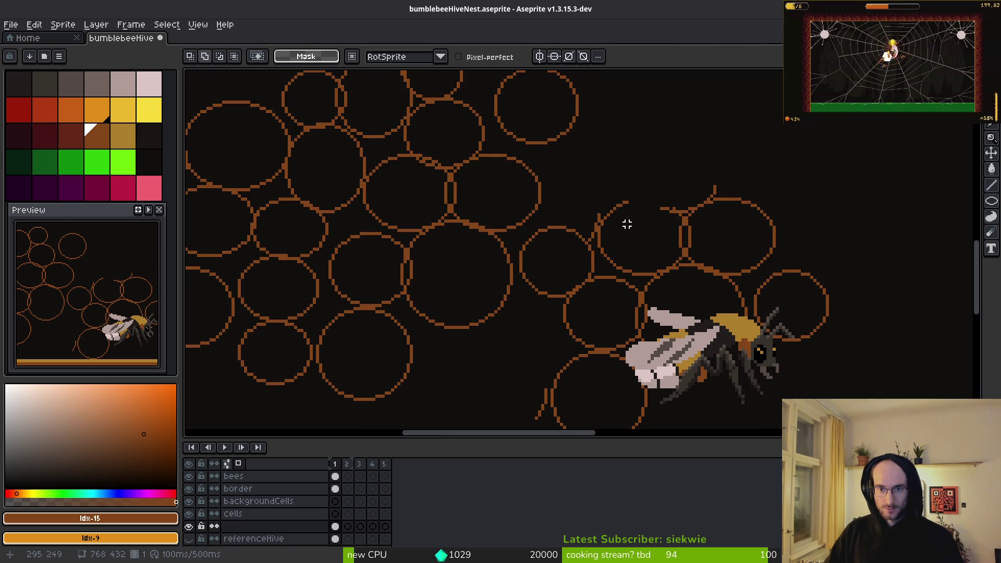
key(u)
drag(538, 149, 616, 221)
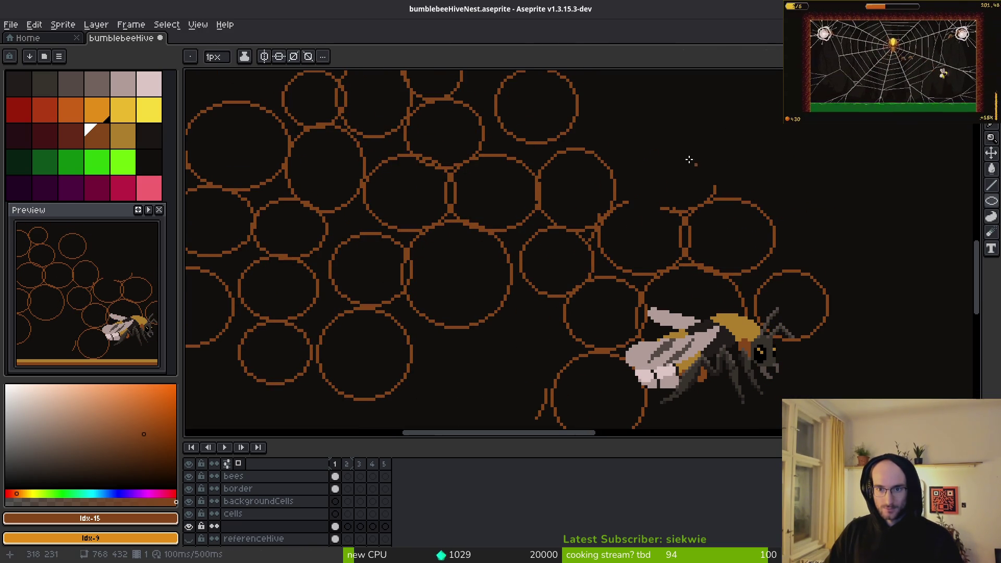
Step: Draw a series of circle cells across the comb, filling gaps toward the left
drag(607, 124, 700, 209)
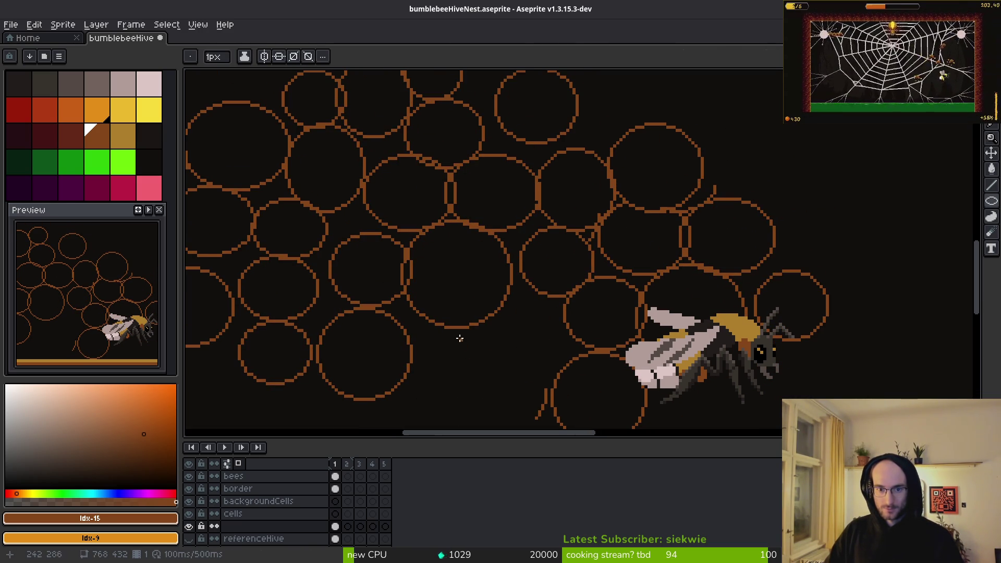
drag(494, 299, 570, 372)
scroll(638, 204, down, 5)
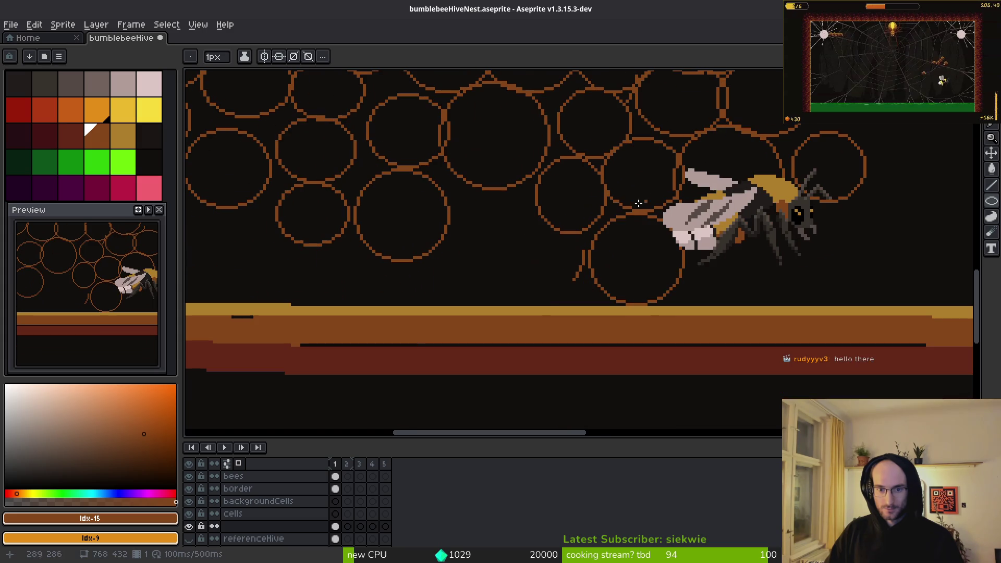
drag(436, 186, 555, 305)
scroll(702, 295, left, 5)
scroll(702, 295, up, 1)
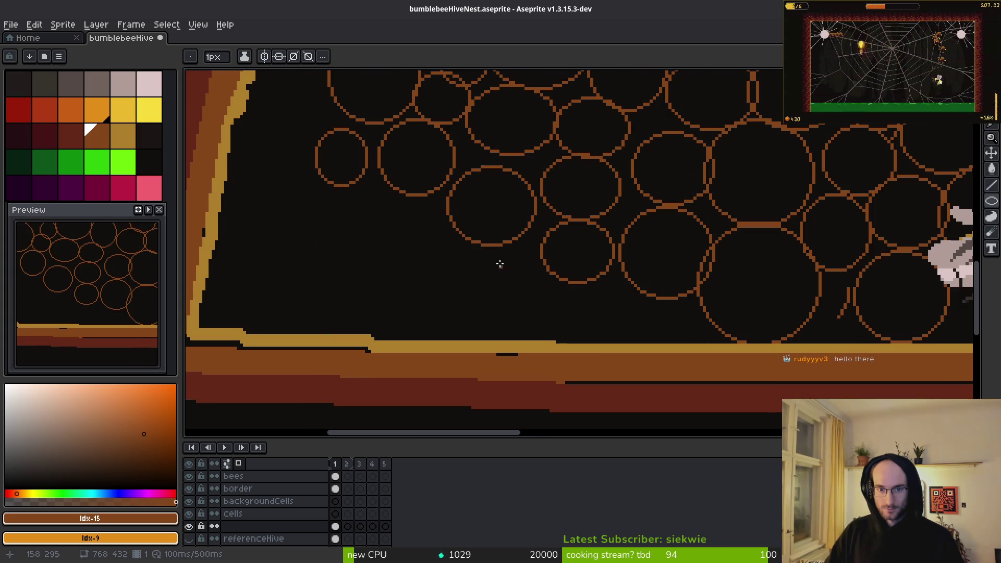
mouse_move(478, 246)
mouse_down()
mouse_move(555, 323)
mouse_move(555, 336)
mouse_up()
drag(385, 193, 469, 282)
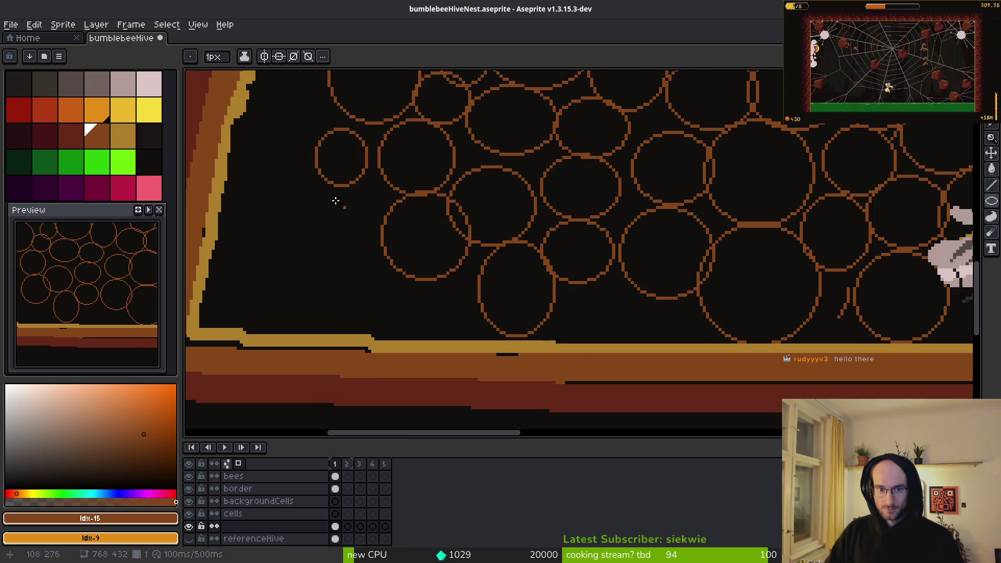
drag(306, 186, 386, 251)
mouse_move(270, 250)
mouse_down()
mouse_move(317, 329)
mouse_move(345, 324)
mouse_up()
mouse_move(341, 255)
mouse_down()
mouse_move(400, 309)
mouse_move(410, 300)
mouse_move(473, 345)
mouse_move(457, 342)
mouse_up()
drag(555, 287, 620, 342)
drag(620, 290, 699, 345)
mouse_move(436, 273)
mouse_down()
mouse_move(459, 308)
mouse_move(480, 311)
mouse_up()
drag(453, 308, 498, 346)
Step: Add more circle cells along the hive's left wall, redoing the misplaced one near the border
scroll(499, 346, down, 3)
scroll(604, 290, up, 3)
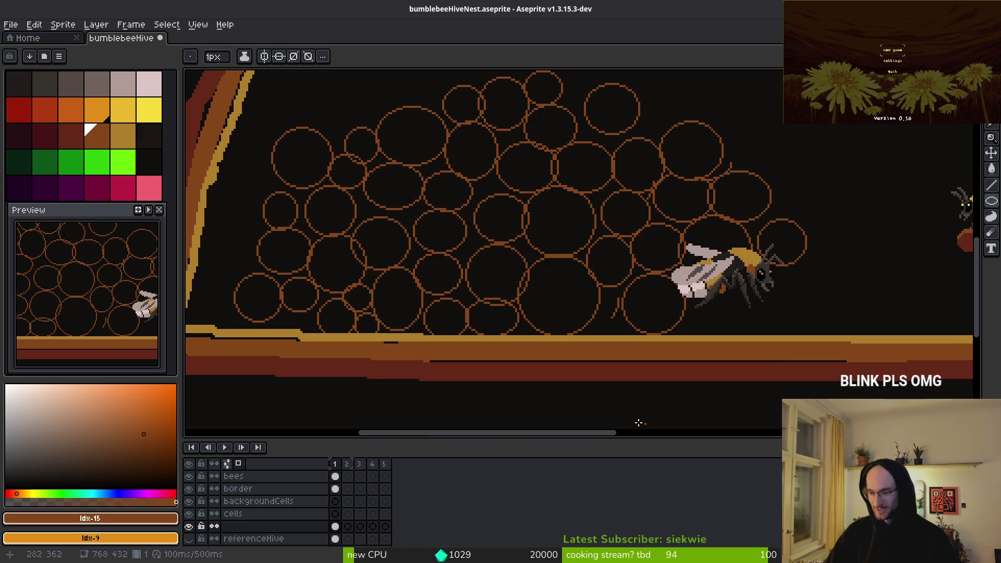
drag(606, 234, 580, 257)
scroll(447, 231, down, 2)
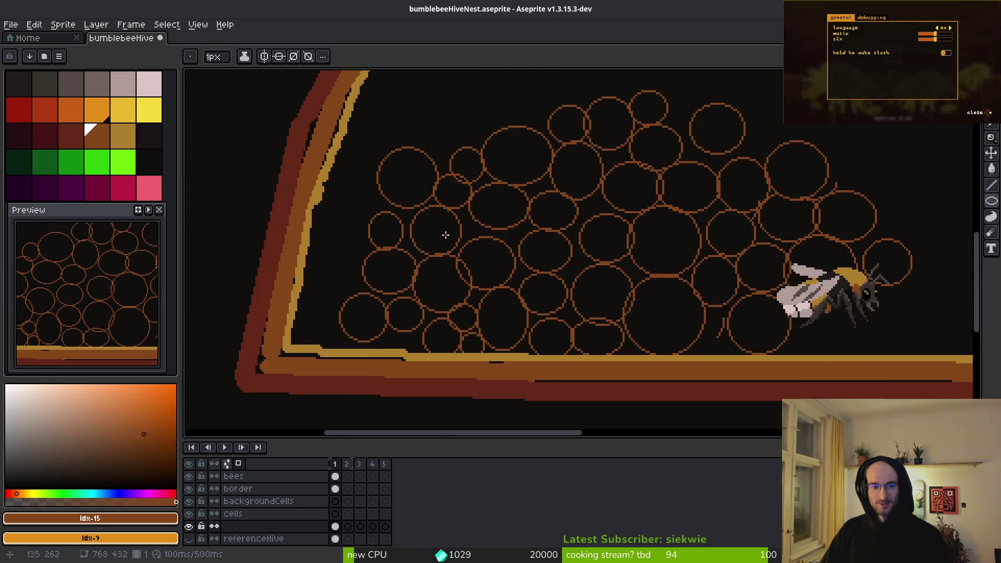
scroll(570, 241, up, 3)
mouse_move(433, 120)
mouse_down()
mouse_move(501, 171)
mouse_move(512, 200)
mouse_up()
mouse_move(411, 180)
mouse_down()
mouse_move(452, 228)
mouse_move(491, 250)
mouse_move(491, 305)
mouse_up()
drag(388, 236, 459, 317)
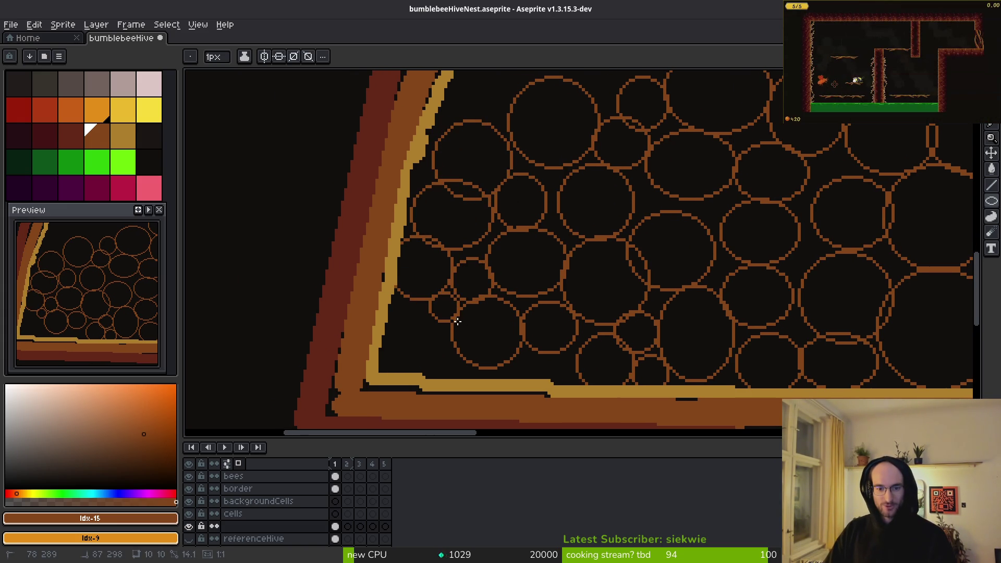
mouse_move(384, 299)
mouse_down()
mouse_move(442, 357)
mouse_move(436, 367)
mouse_up()
key(ctrl+z)
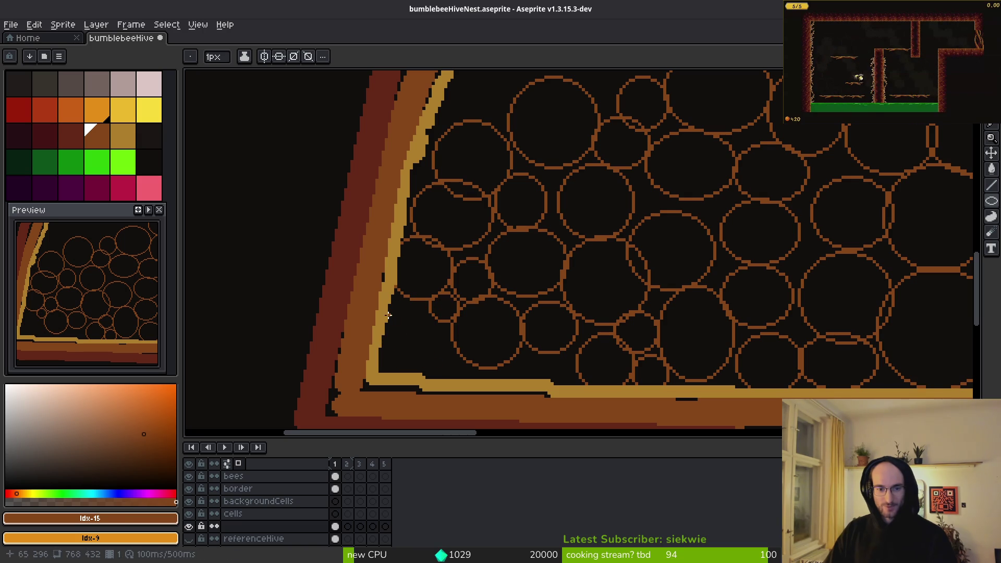
drag(384, 300, 447, 371)
key(ctrl+z)
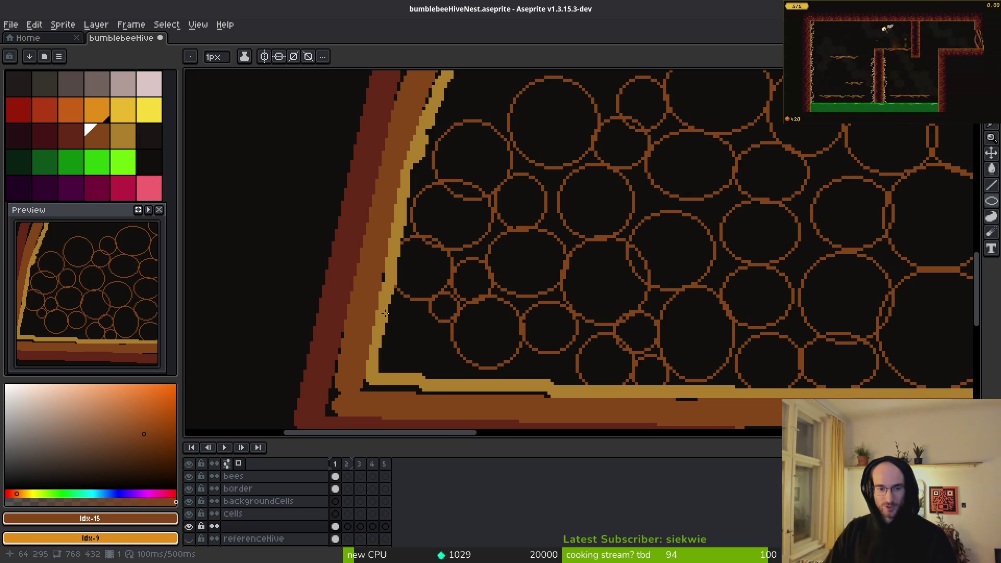
drag(384, 313, 447, 373)
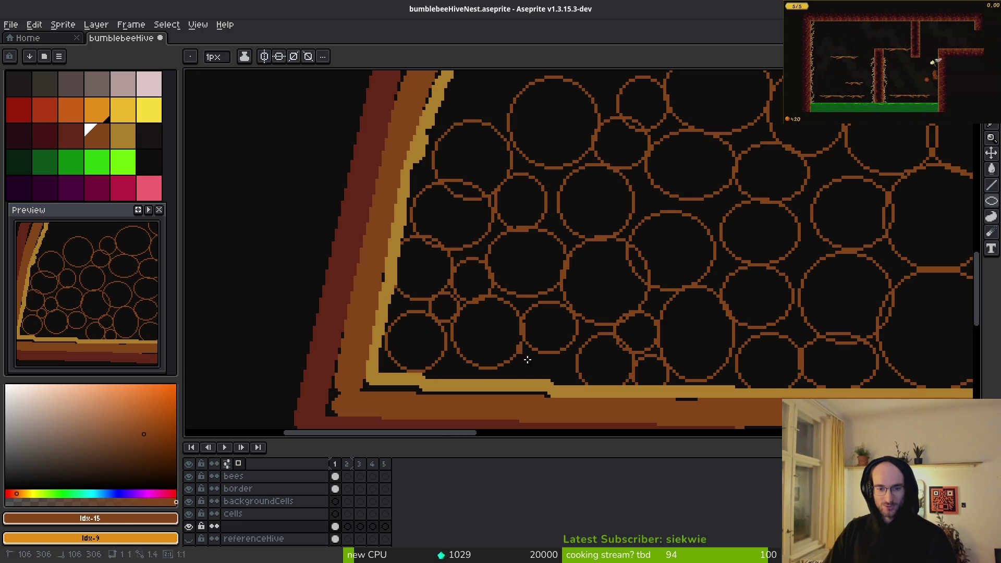
Step: Add two more circle cells below the bee and save the file
scroll(609, 306, down, 3)
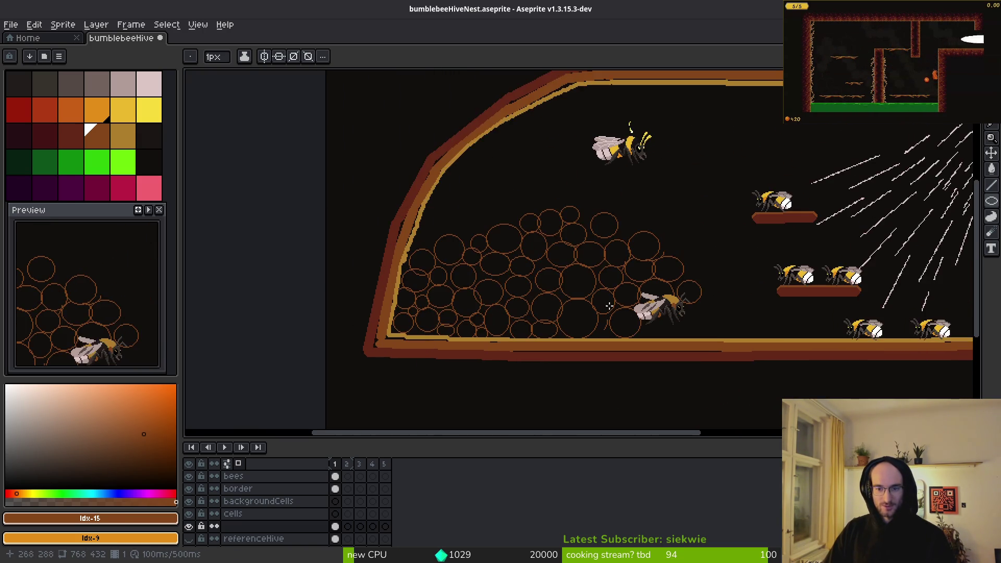
scroll(608, 306, up, 3)
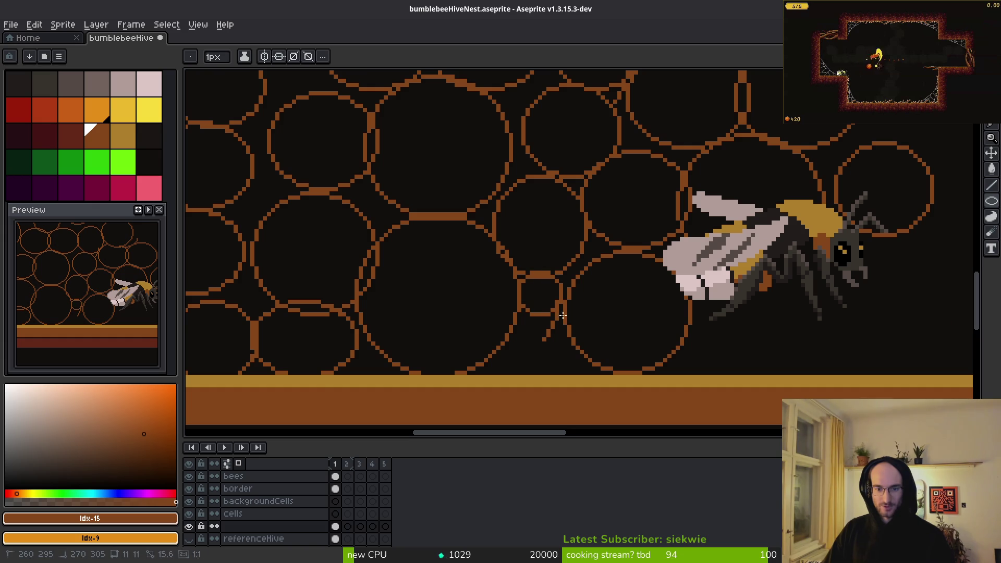
drag(562, 315, 504, 375)
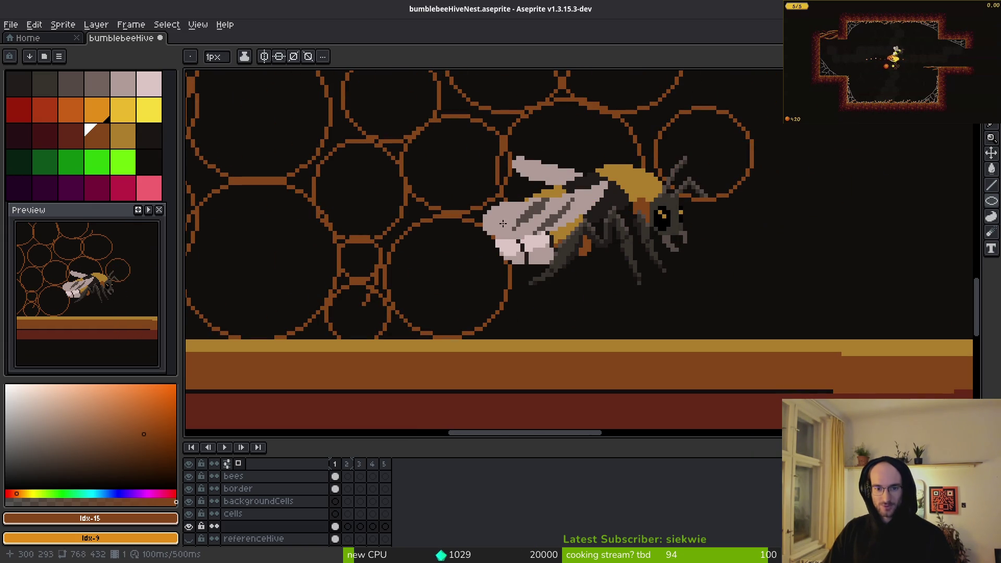
drag(507, 242, 625, 342)
scroll(666, 324, down, 5)
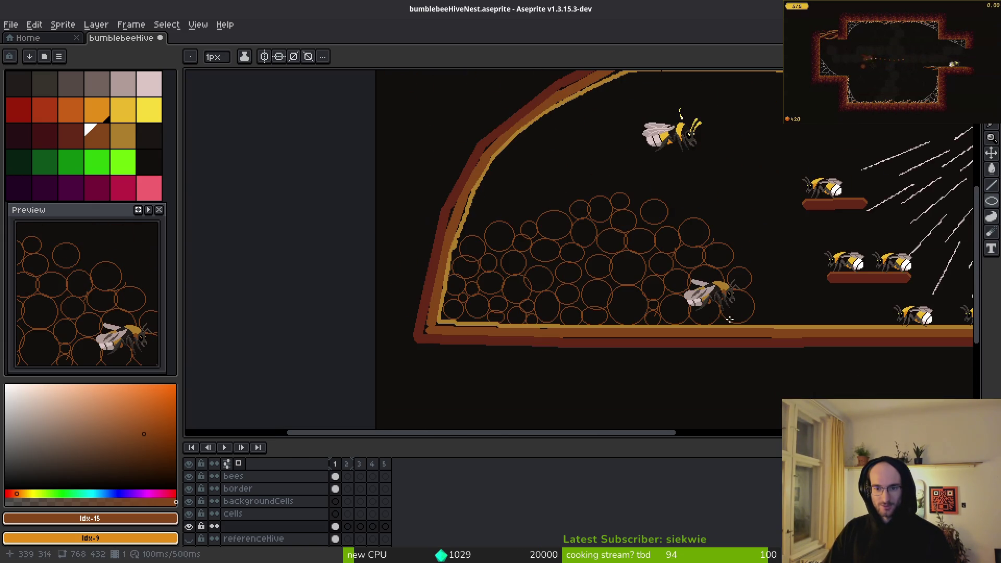
key(ctrl+s)
Step: On the bees layer, move the flying bee down and left, then save
scroll(593, 266, down, 3)
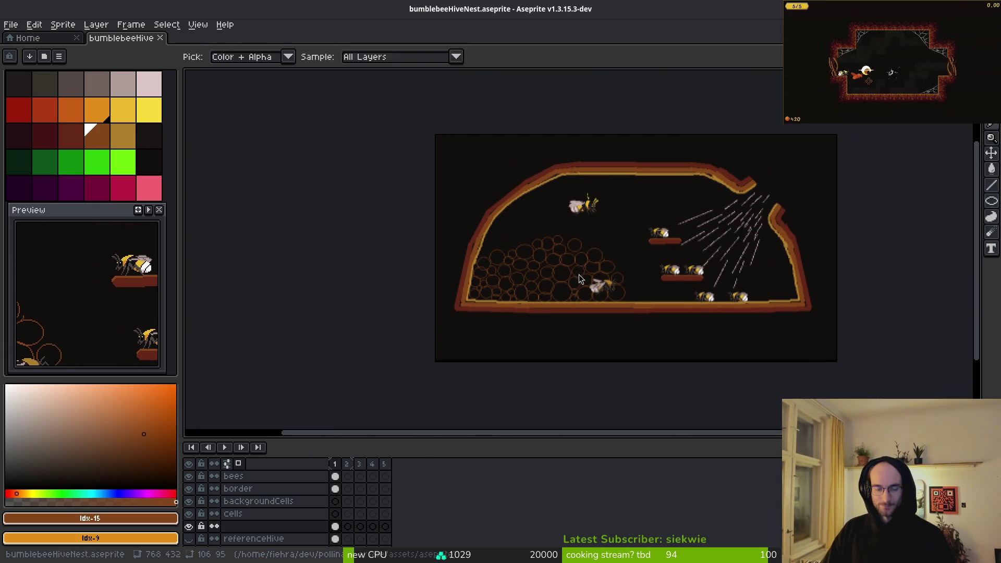
scroll(567, 260, up, 4)
key(m)
mouse_move(429, 98)
mouse_down()
mouse_move(536, 186)
mouse_move(664, 250)
mouse_up()
drag(547, 230, 449, 296)
click(233, 476)
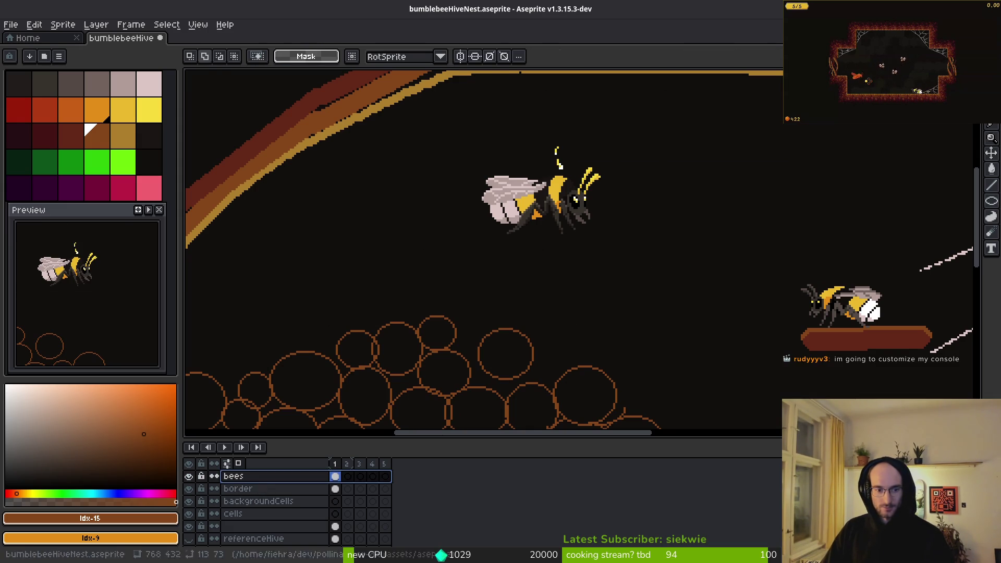
drag(429, 119, 661, 250)
drag(578, 230, 462, 300)
scroll(462, 300, down, 3)
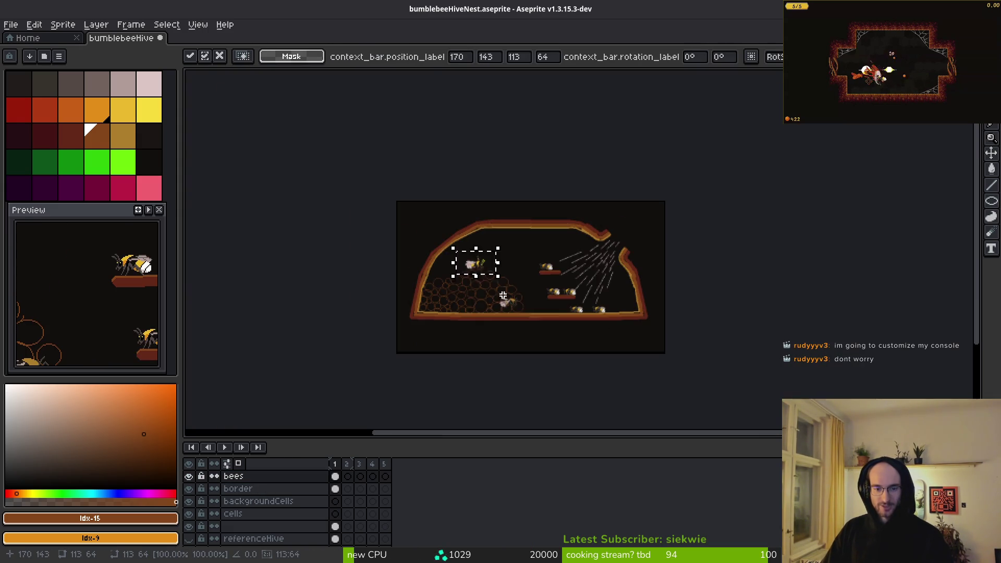
key(ctrl+s)
Step: Move the bee sitting in the comb to the floor's right end and commit it
scroll(510, 267, up, 2)
drag(464, 234, 613, 328)
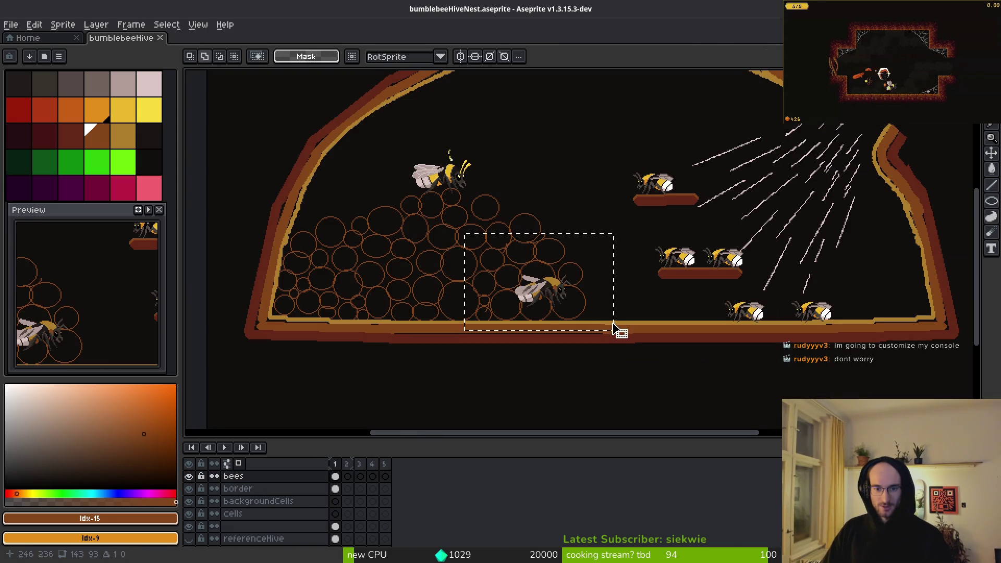
mouse_move(549, 294)
mouse_down()
mouse_move(644, 312)
mouse_move(607, 312)
mouse_move(880, 308)
mouse_up()
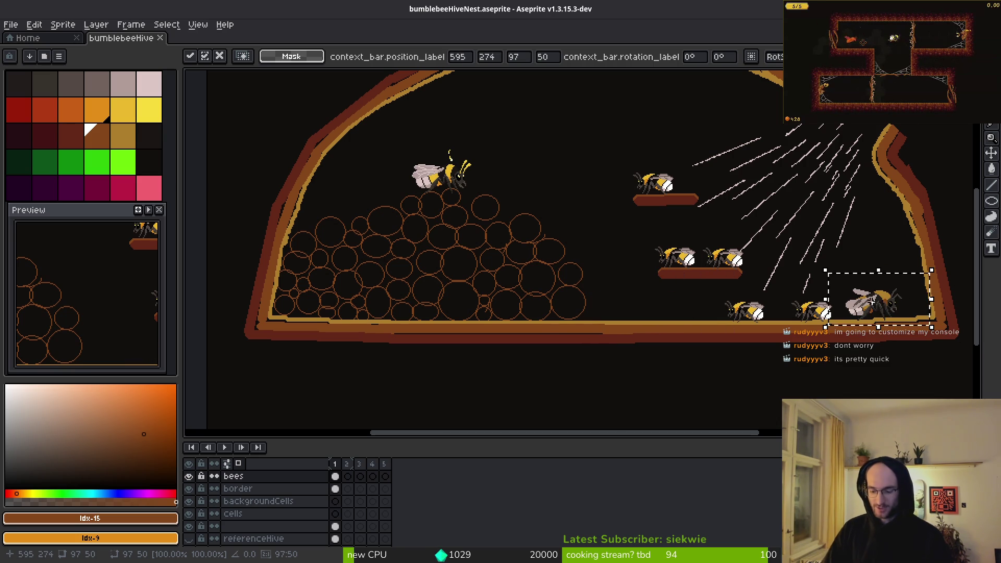
scroll(834, 261, up, 5)
key(Return)
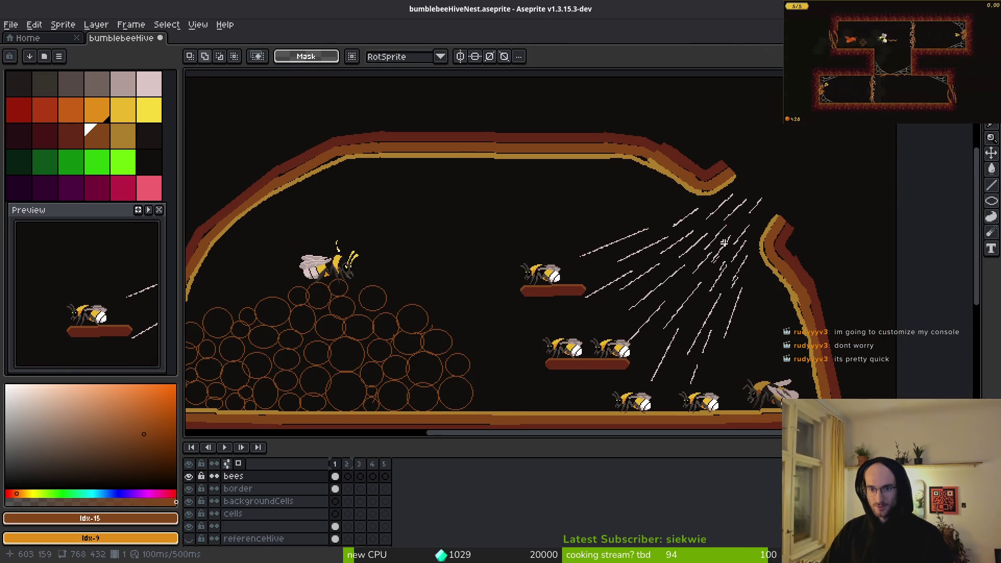
scroll(678, 237, down, 3)
Step: Lasso-select the top opening area, rotate it 9.5°, rotate the right border piece further, then apply and deselect
key(q)
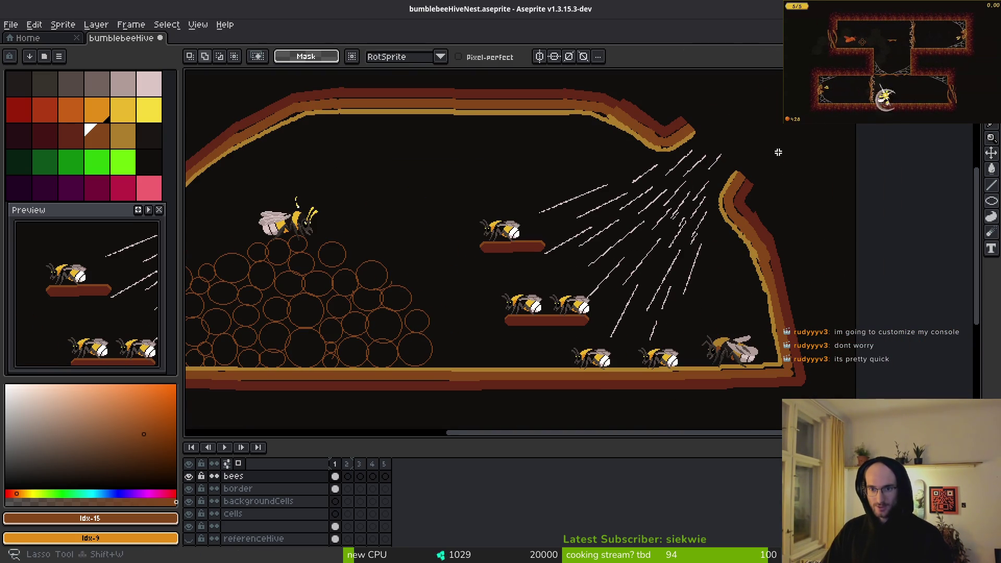
drag(771, 128, 631, 190)
drag(798, 150, 795, 146)
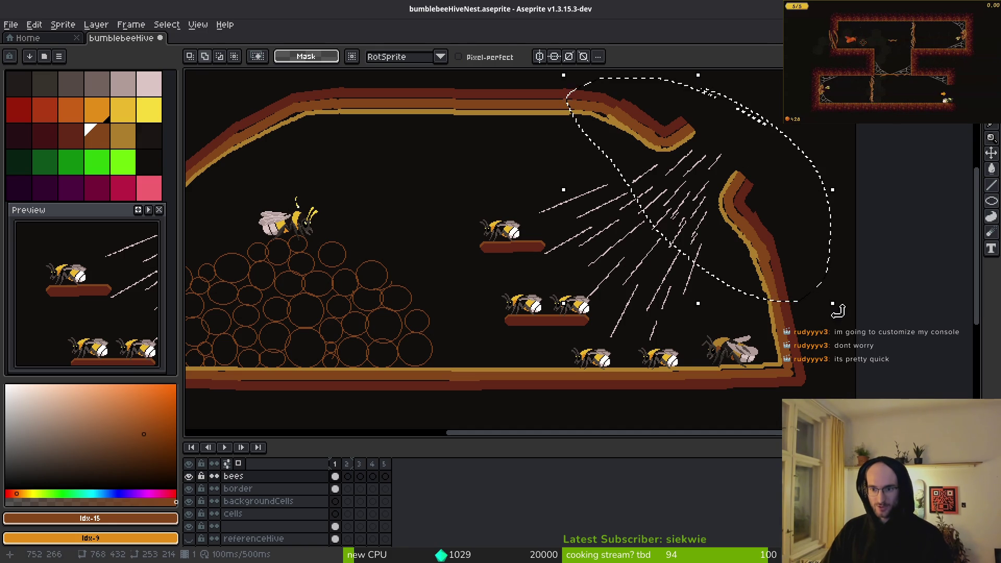
mouse_move(834, 306)
mouse_down()
mouse_move(867, 298)
mouse_move(814, 255)
mouse_up()
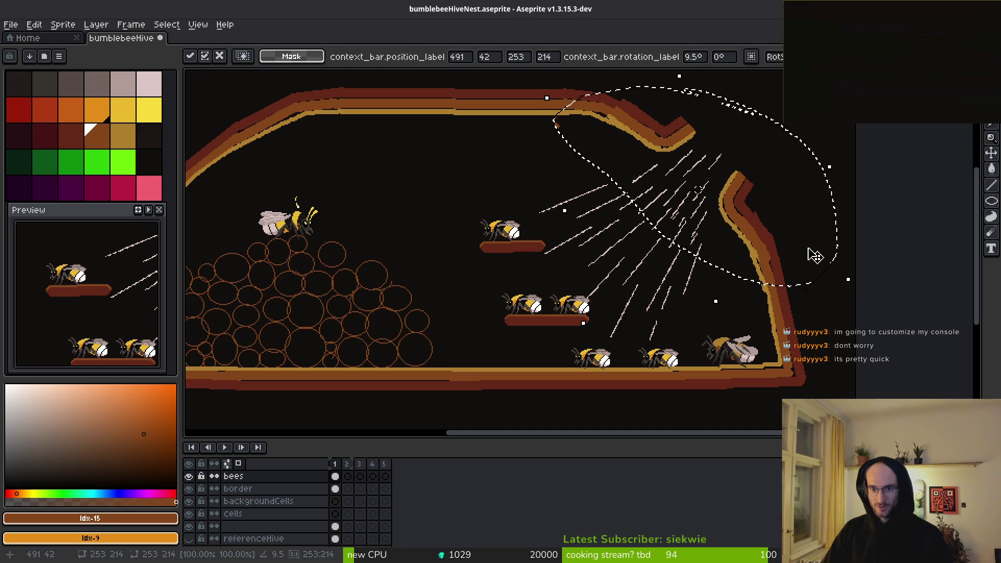
click(260, 489)
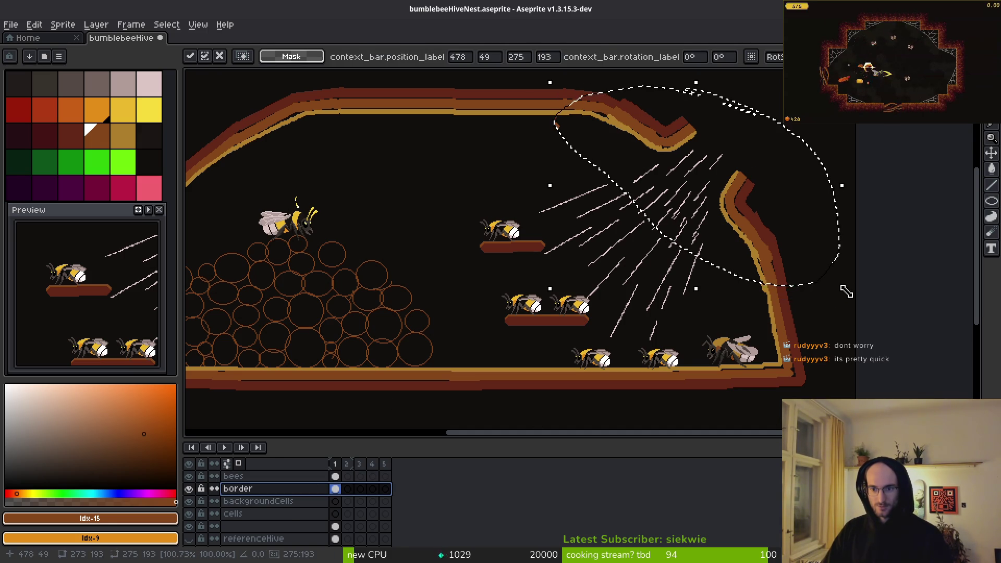
mouse_move(844, 293)
mouse_down()
mouse_move(874, 268)
mouse_move(860, 286)
mouse_up()
key(Return)
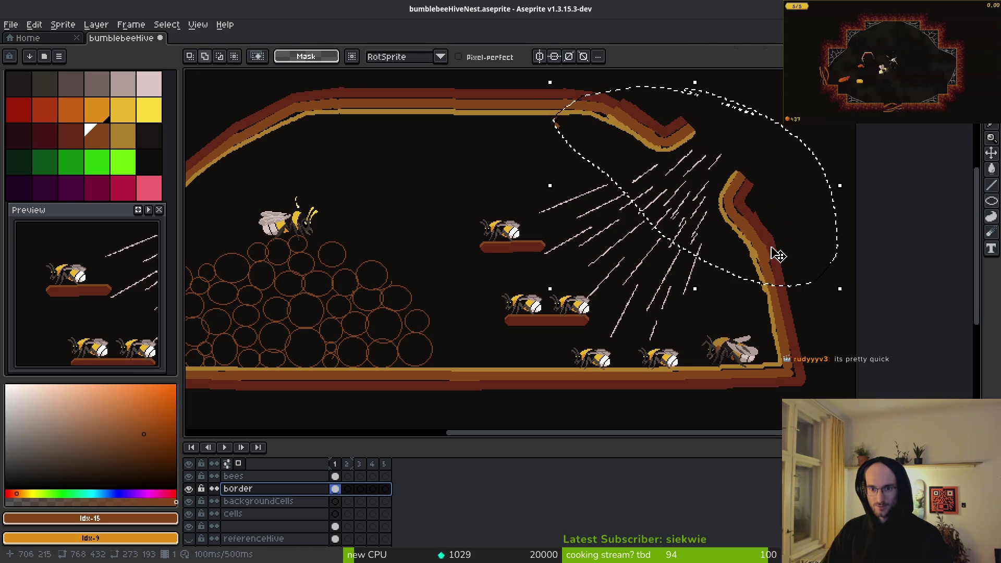
key(ctrl+d)
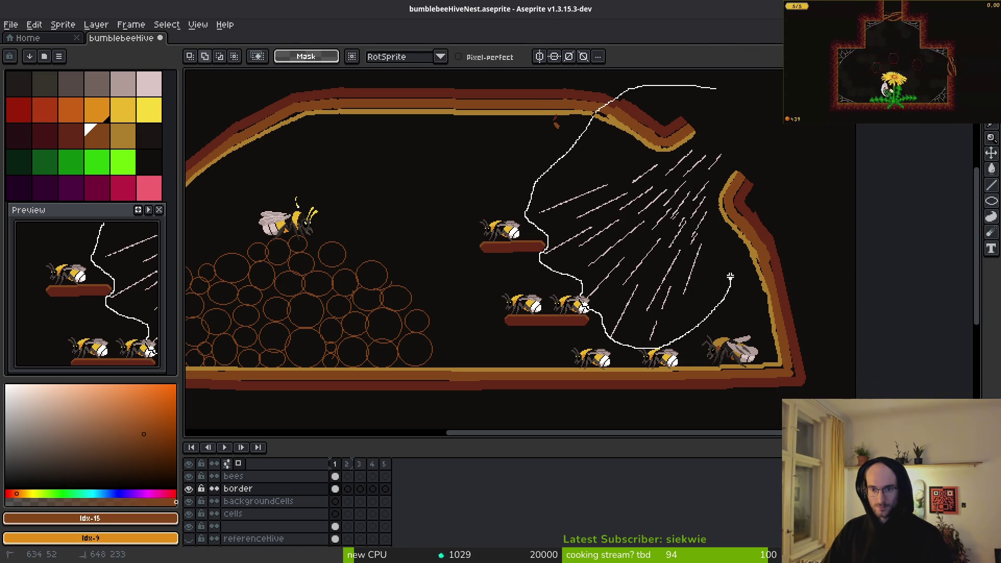
Step: Lasso-select the right border and light streaks, tilt them much further, and shift them up and right
mouse_move(747, 143)
mouse_down()
mouse_move(709, 73)
mouse_move(813, 172)
mouse_move(732, 272)
mouse_up()
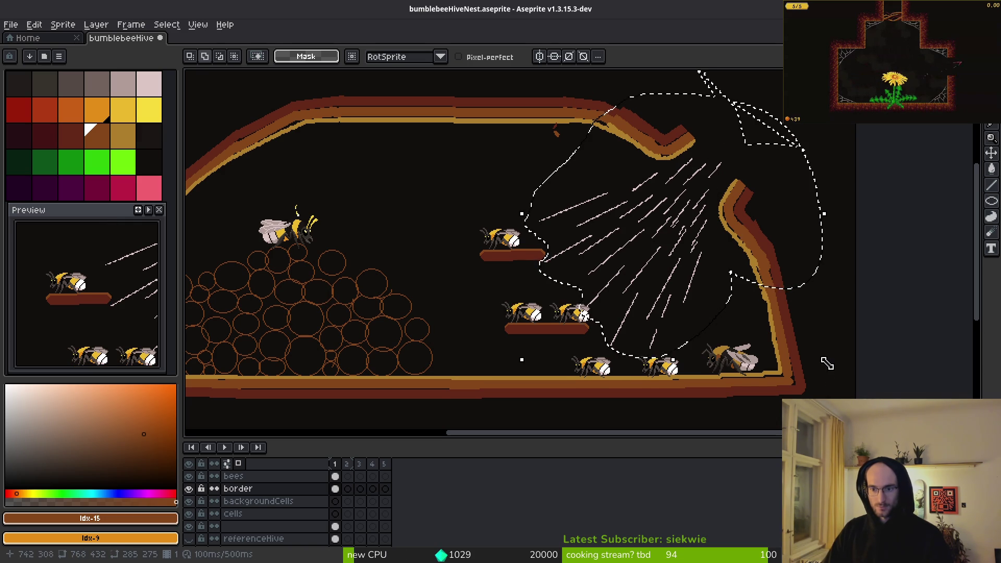
mouse_move(831, 364)
mouse_down()
mouse_move(858, 357)
mouse_move(862, 331)
mouse_up()
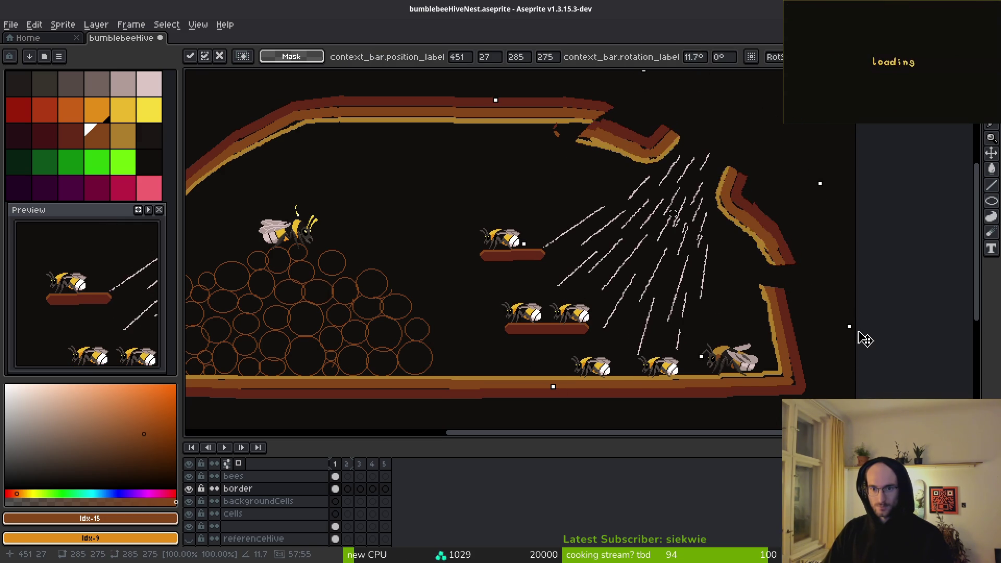
mouse_move(748, 210)
mouse_down()
mouse_move(706, 165)
mouse_move(715, 185)
mouse_move(703, 181)
mouse_up()
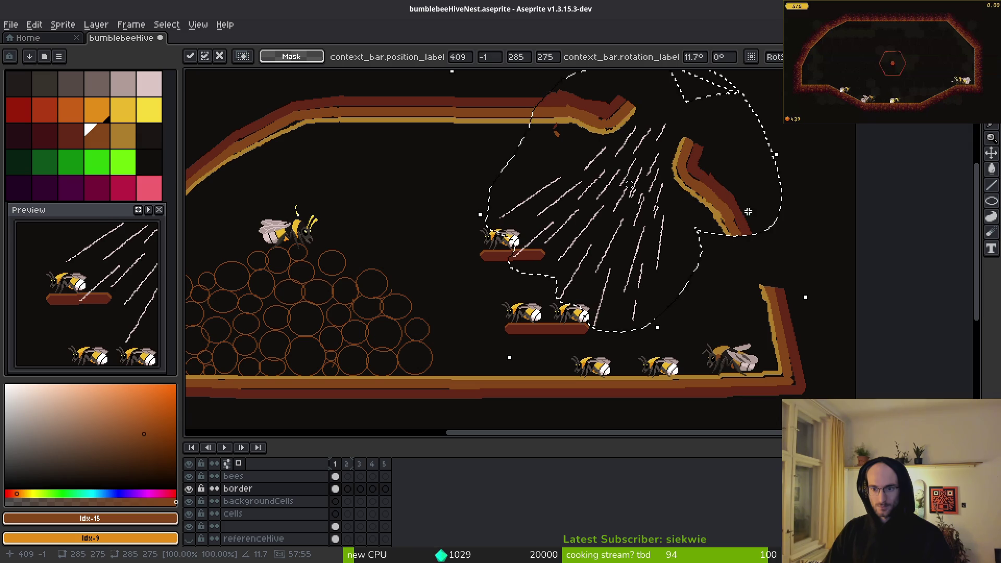
drag(814, 306, 831, 297)
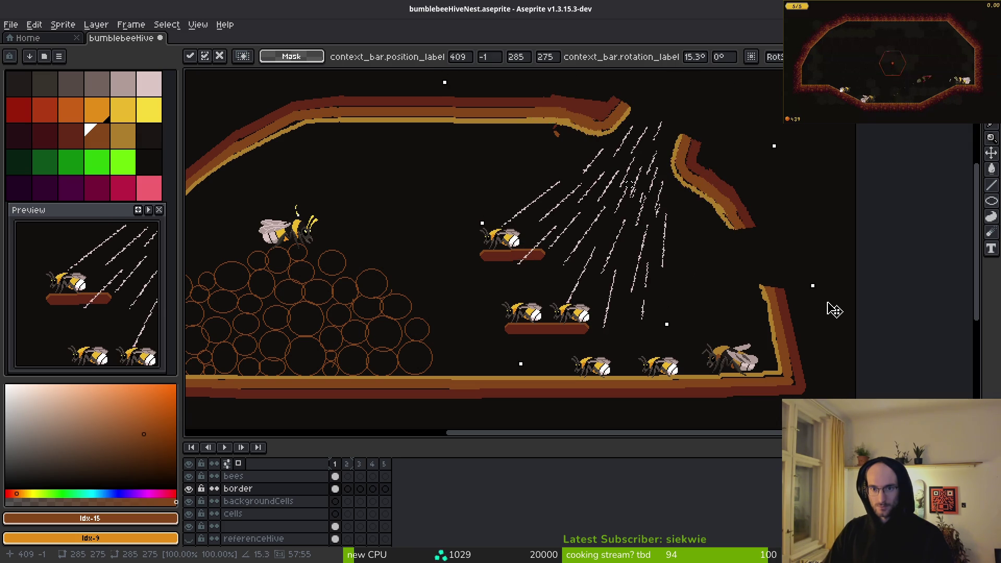
key(Right)
key(Right)
key(Right)
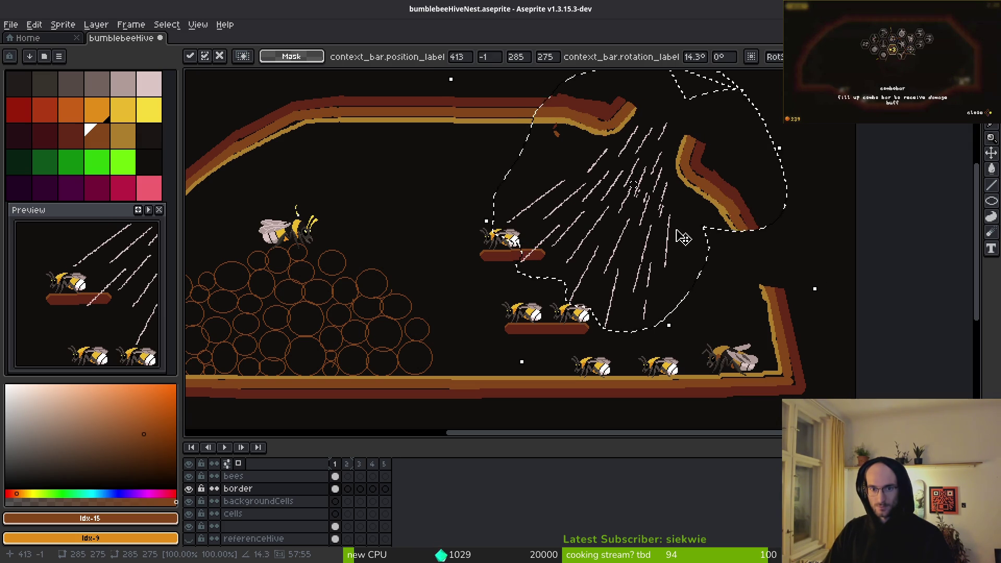
scroll(536, 223, left, 5)
scroll(535, 223, up, 1)
scroll(661, 172, up, 2)
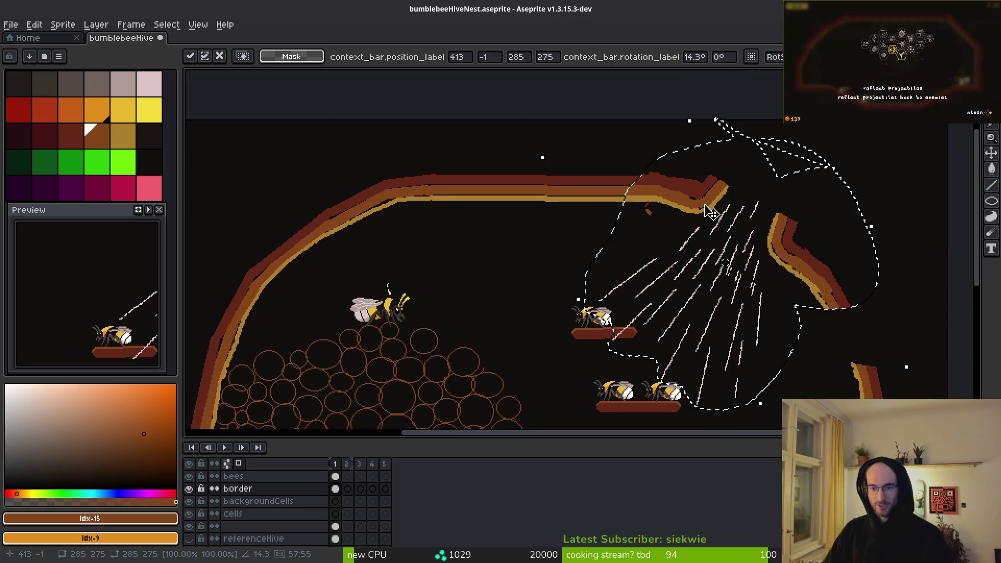
mouse_move(531, 152)
mouse_down()
mouse_move(539, 243)
mouse_move(548, 247)
mouse_up()
mouse_move(717, 218)
mouse_down()
mouse_move(587, 196)
mouse_move(607, 178)
mouse_move(850, 205)
mouse_move(863, 160)
mouse_up()
Step: Erase the stray top border bar from the bees layer after checking layer visibility
key(e)
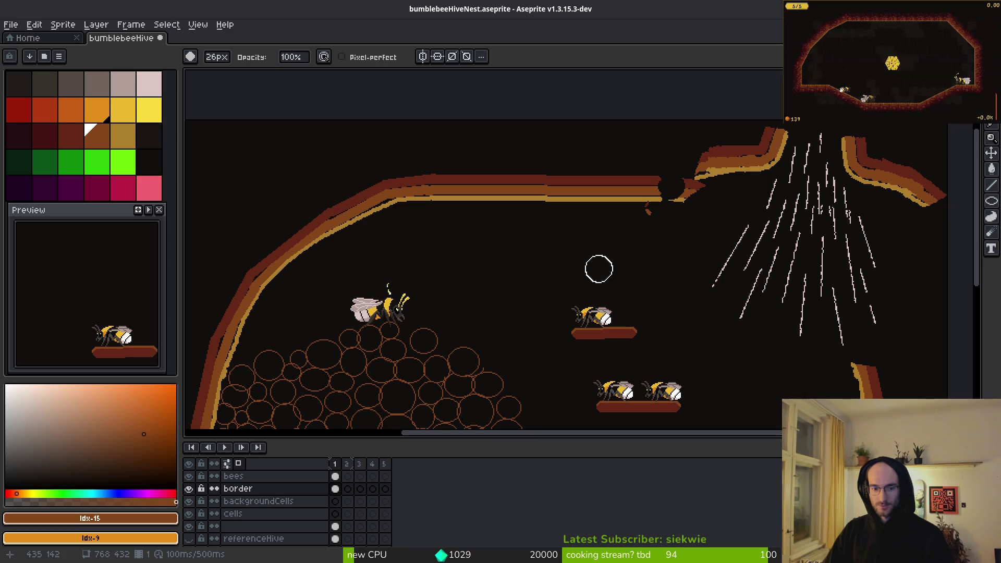
click(188, 489)
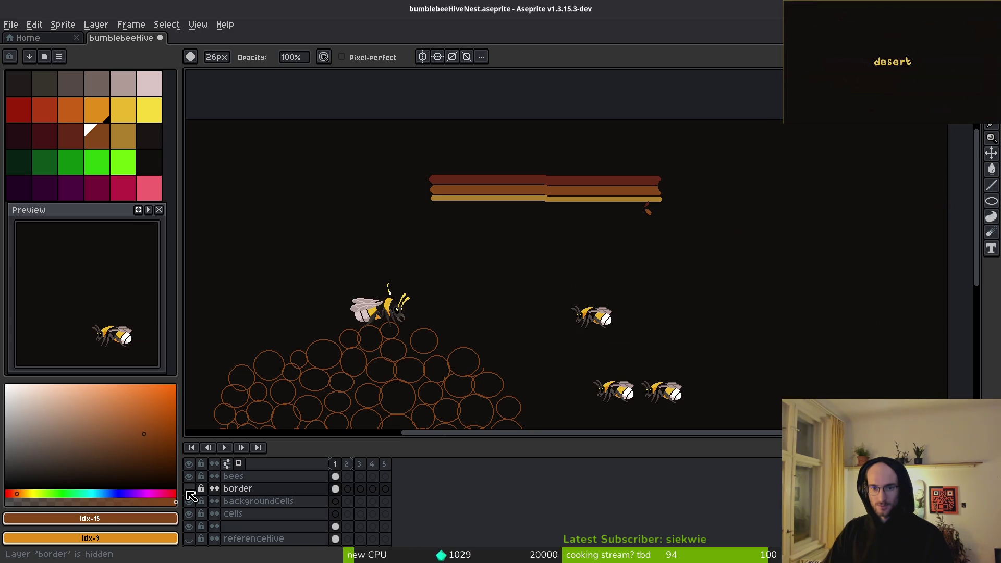
click(188, 490)
click(188, 477)
click(188, 477)
click(189, 477)
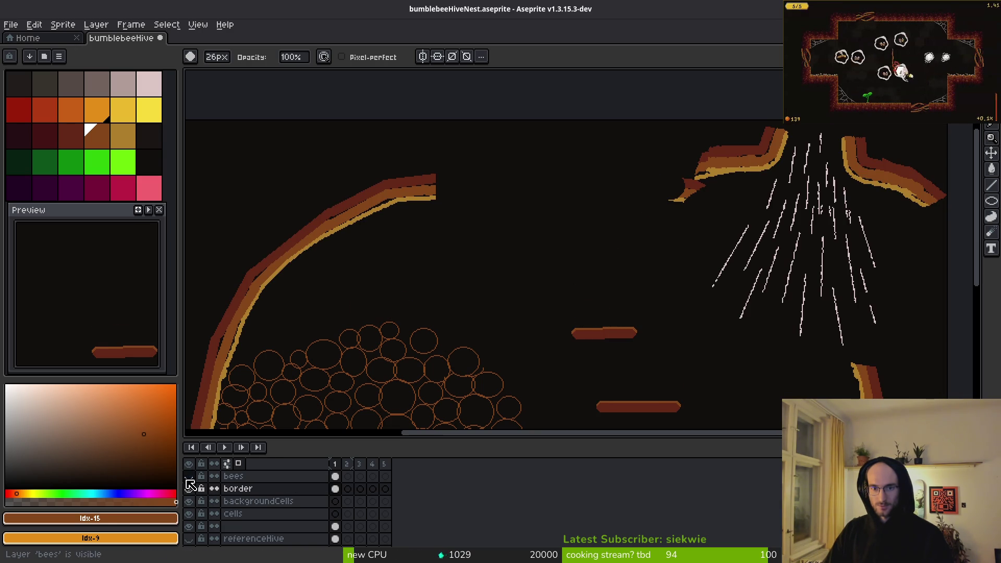
click(189, 476)
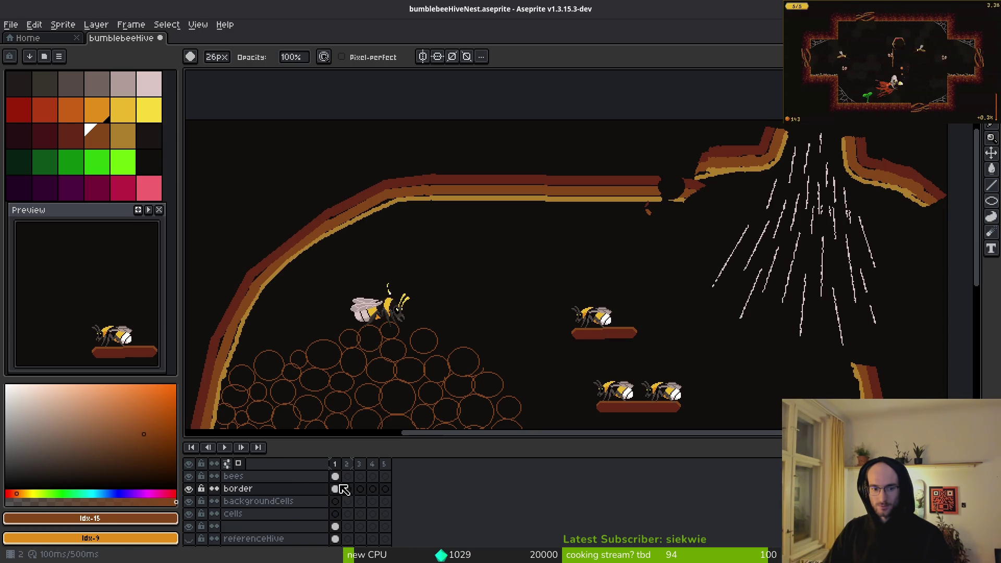
click(335, 477)
mouse_move(439, 181)
mouse_down()
mouse_move(409, 198)
mouse_move(563, 190)
mouse_move(680, 210)
mouse_up()
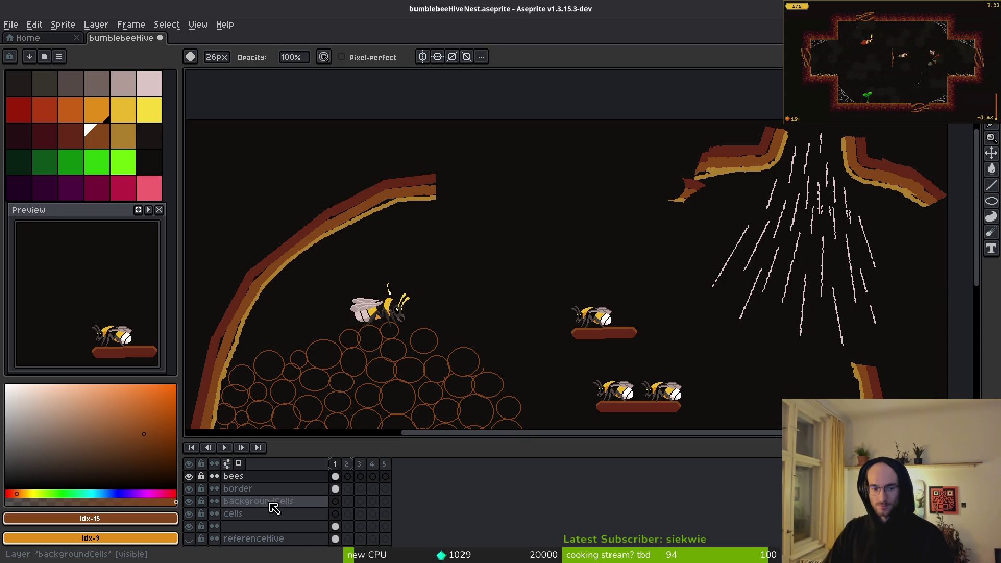
click(336, 488)
Step: Lasso-select the top opening and its light streaks, tilt slightly and move them left toward mid-ceiling
drag(795, 279, 735, 278)
key(shift+w)
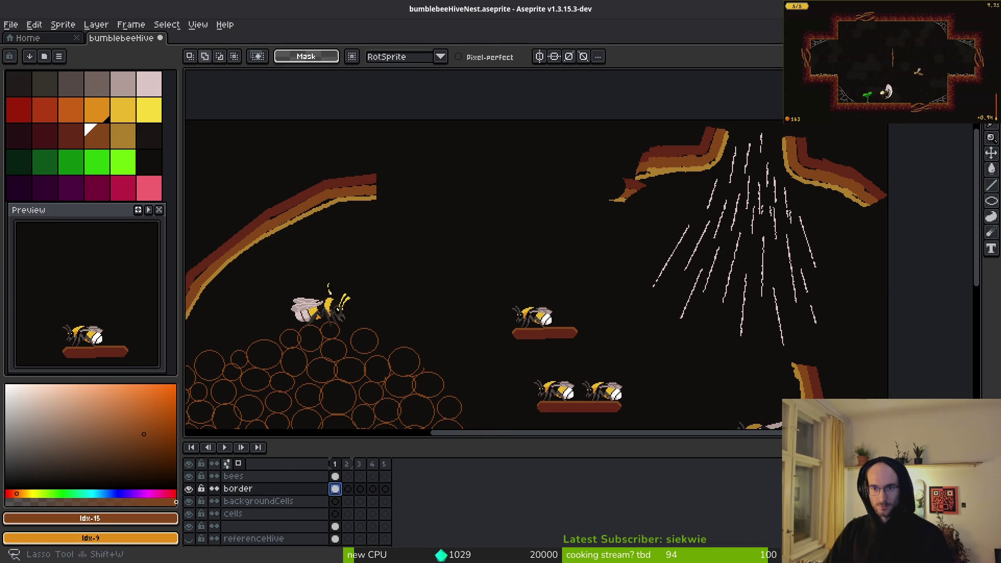
scroll(637, 202, up, 2)
key(e)
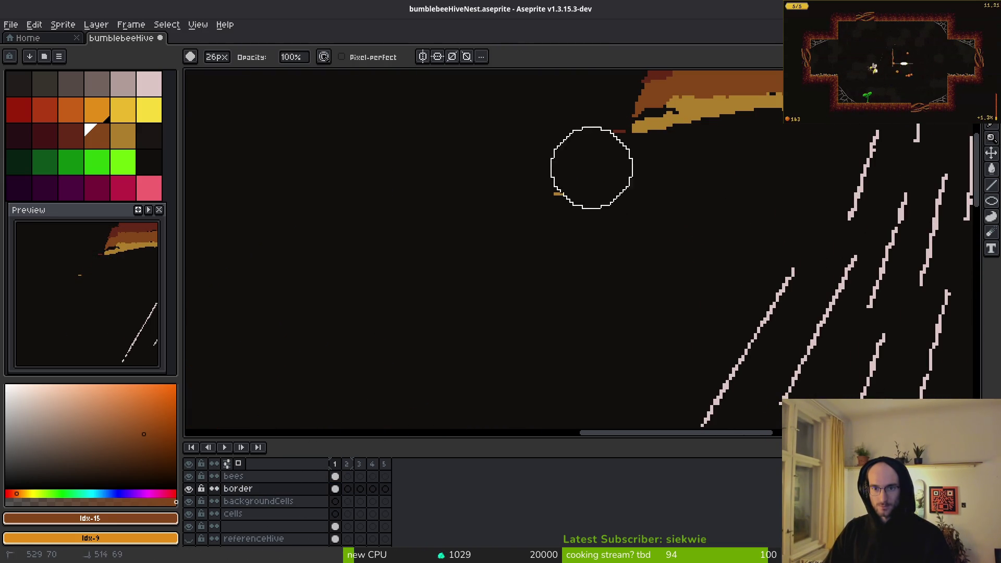
scroll(641, 146, down, 3)
key(shift+w)
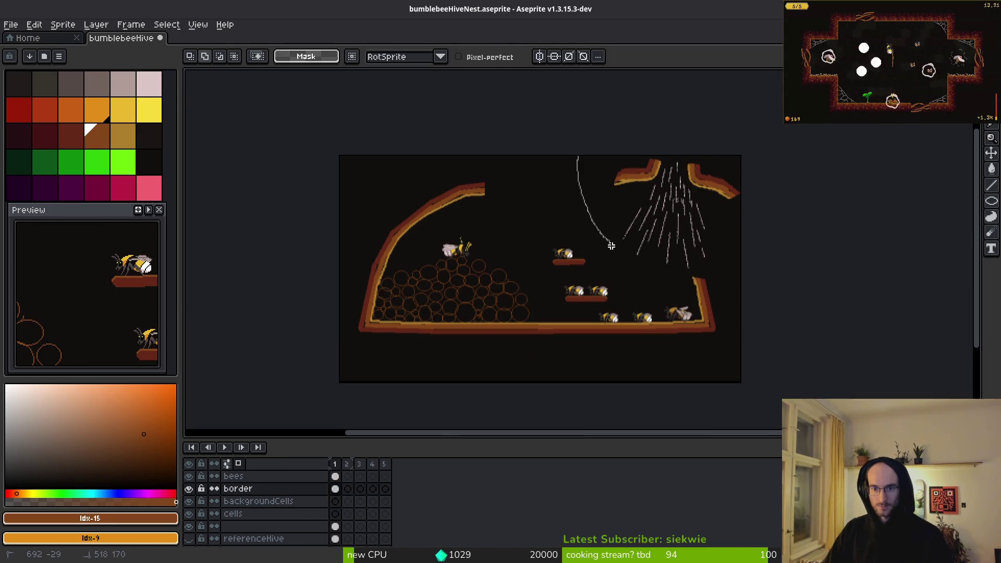
scroll(620, 141, up, 1)
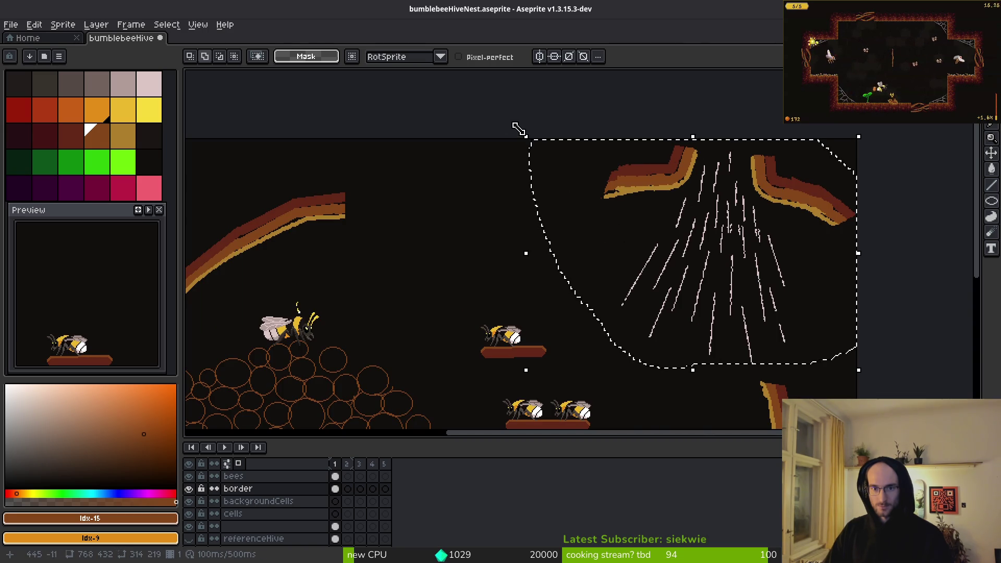
drag(513, 138, 514, 167)
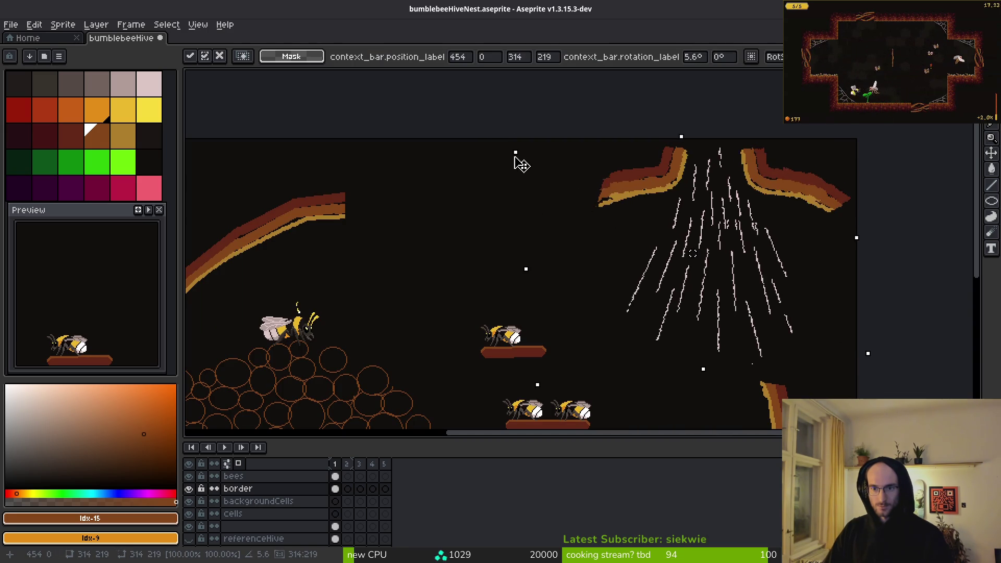
mouse_move(705, 208)
mouse_down()
mouse_move(452, 213)
mouse_move(482, 214)
mouse_up()
scroll(635, 235, left, 4)
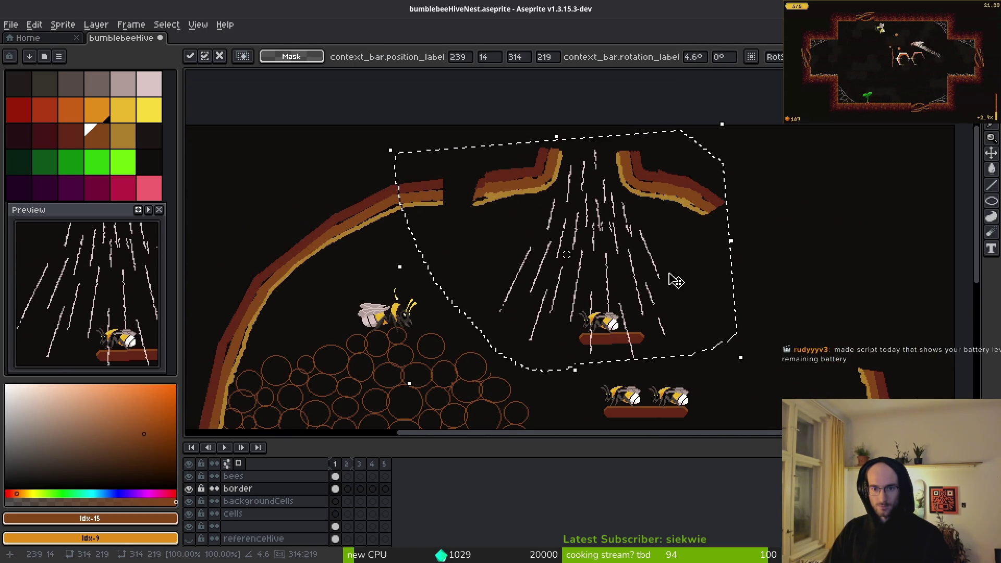
mouse_move(668, 194)
mouse_down()
mouse_move(637, 200)
mouse_move(640, 173)
mouse_up()
scroll(637, 201, down, 3)
scroll(647, 216, up, 3)
Step: Commit the top opening's new position
click(719, 225)
scroll(720, 225, down, 3)
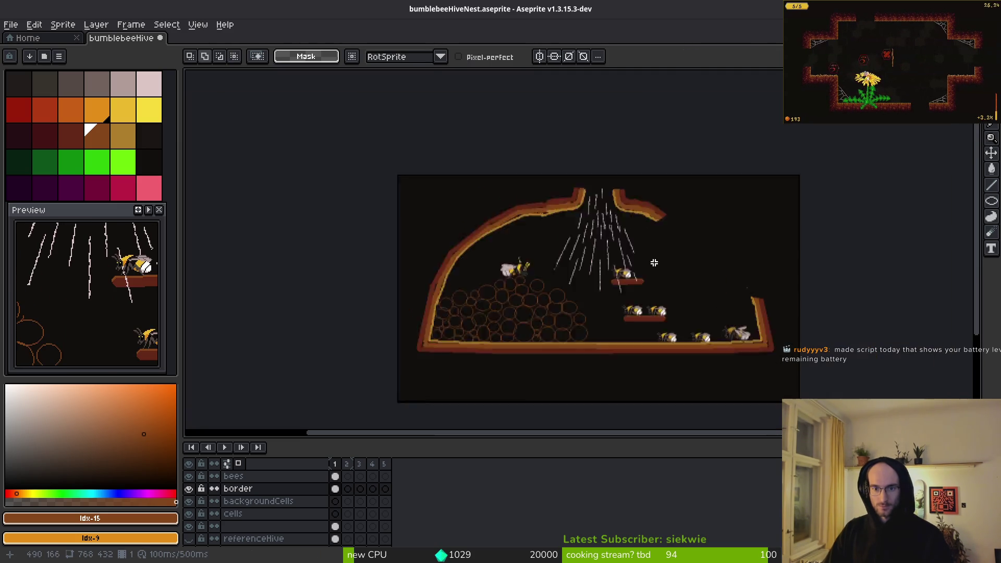
scroll(671, 286, up, 3)
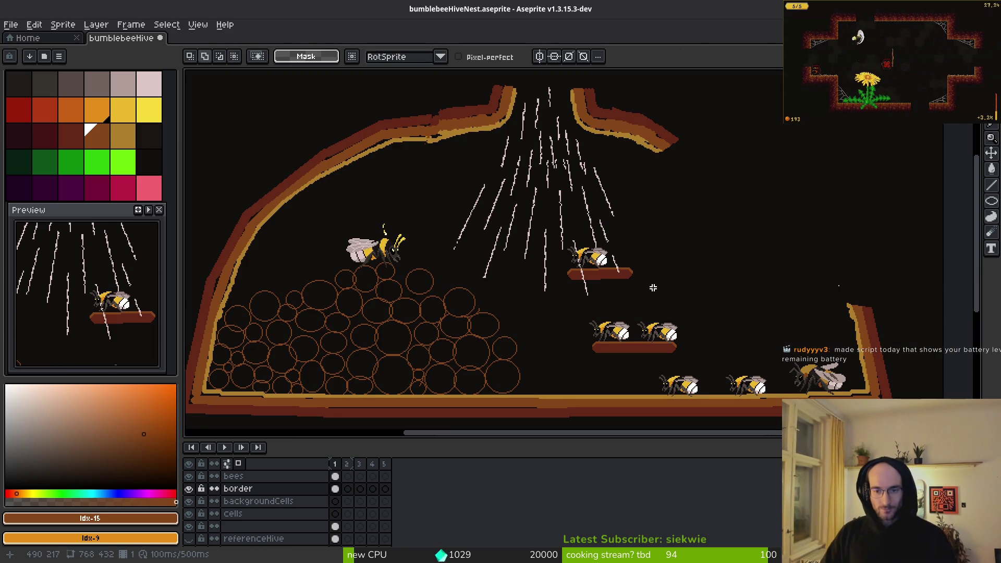
scroll(629, 286, up, 2)
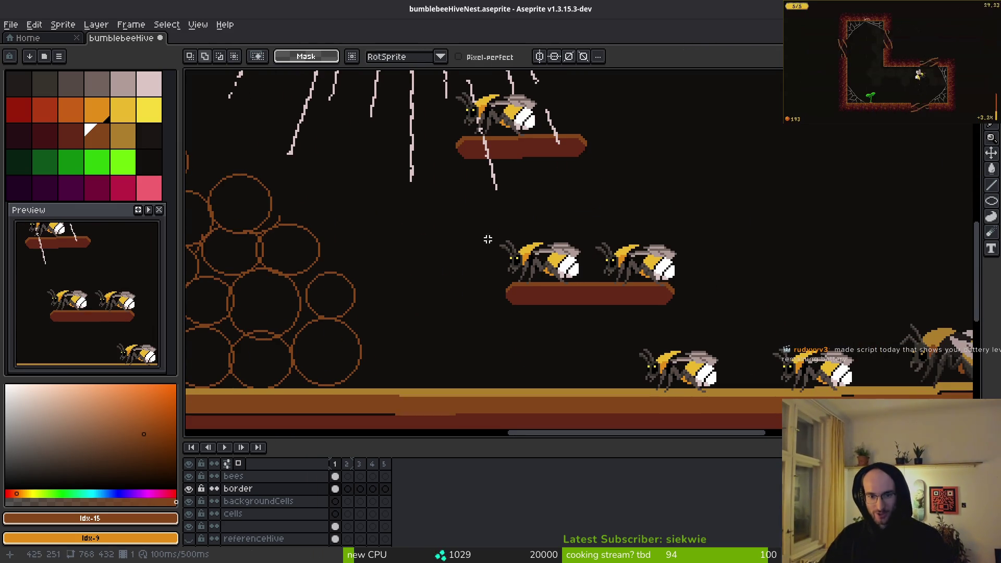
Step: Marquee-select the ledge under the two bees and move it up and to the left
key(m)
drag(453, 214, 708, 328)
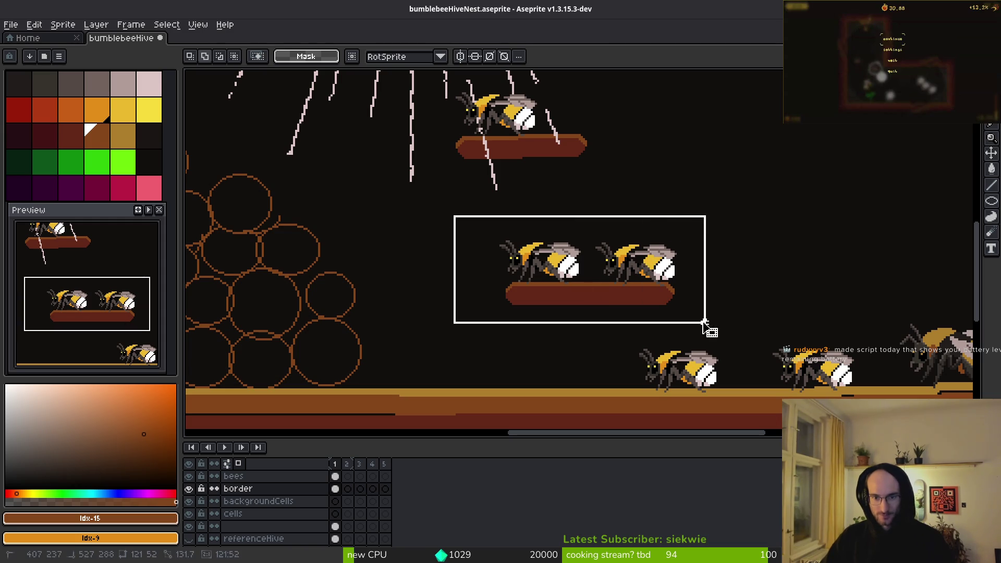
scroll(680, 332, up, 2)
scroll(681, 332, down, 2)
mouse_move(573, 323)
mouse_down()
mouse_move(419, 204)
mouse_move(541, 306)
mouse_move(388, 188)
mouse_move(348, 186)
mouse_up()
scroll(420, 204, up, 1)
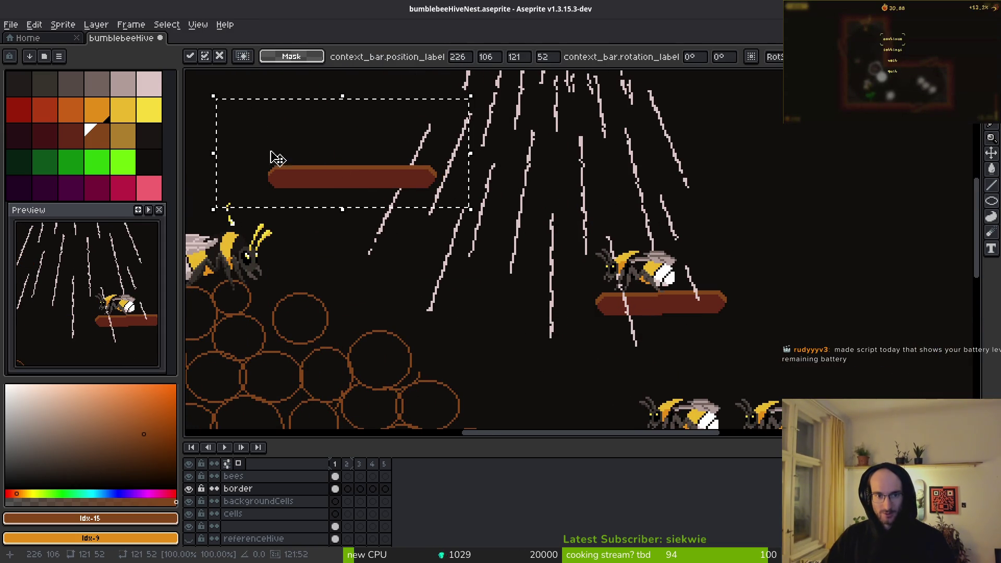